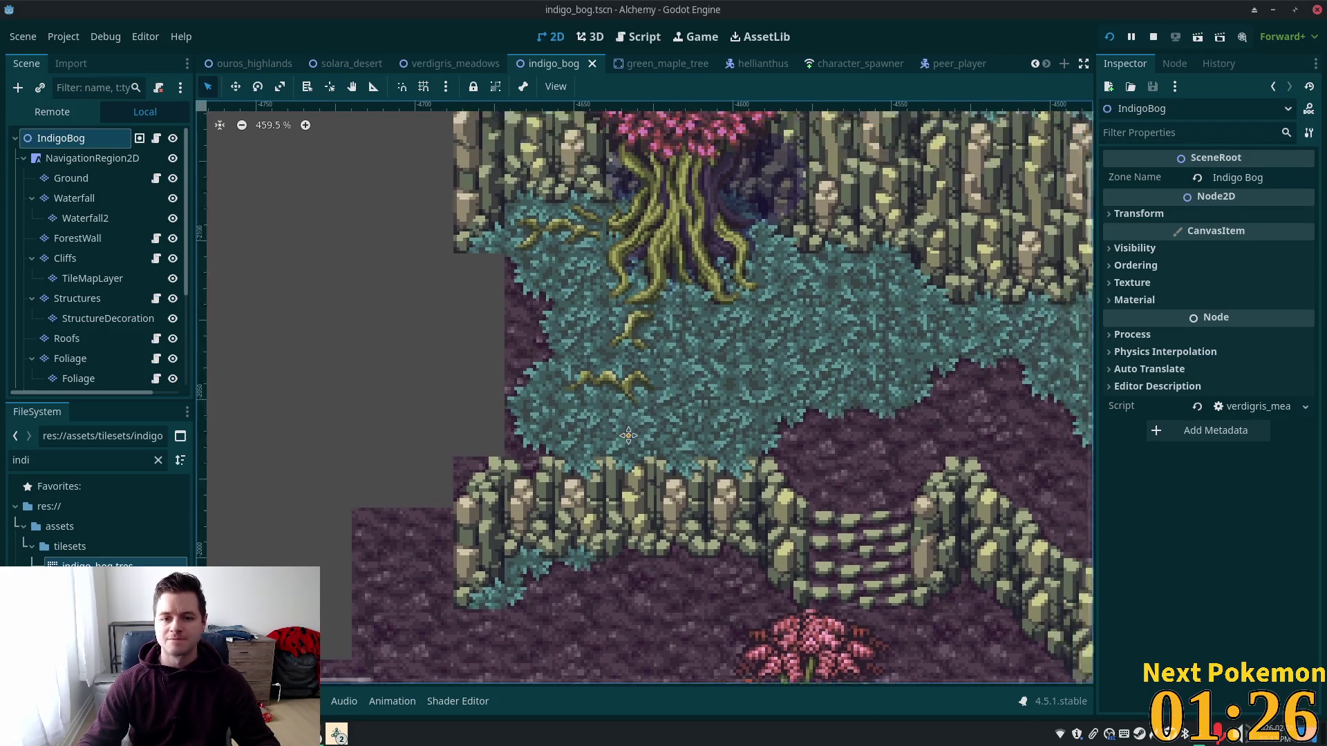
# Step: Zoom out and nudge the view of the Indigo Bog map, then run the Alchemy project
pyautogui.scroll(-4, 525, 429)
pyautogui.moveTo(745, 482); pyautogui.dragTo(736, 503)
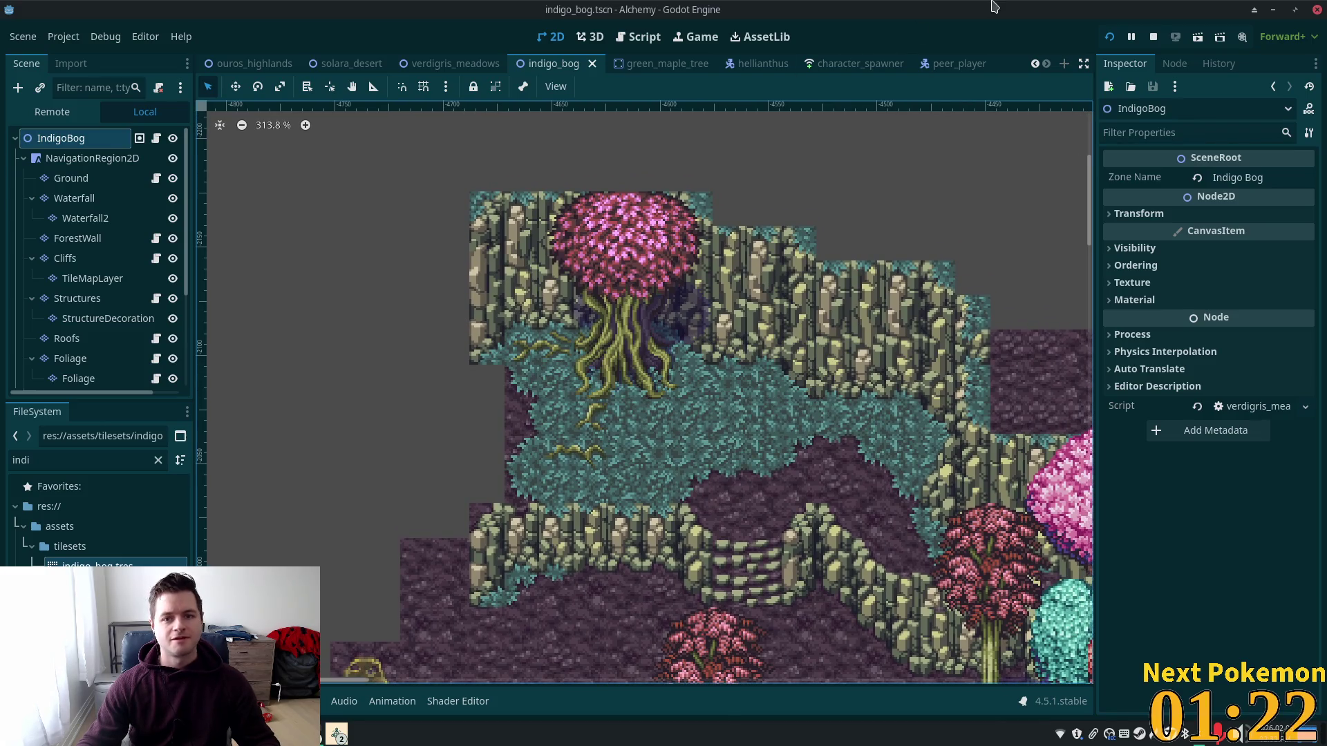
pyautogui.click(1109, 37)
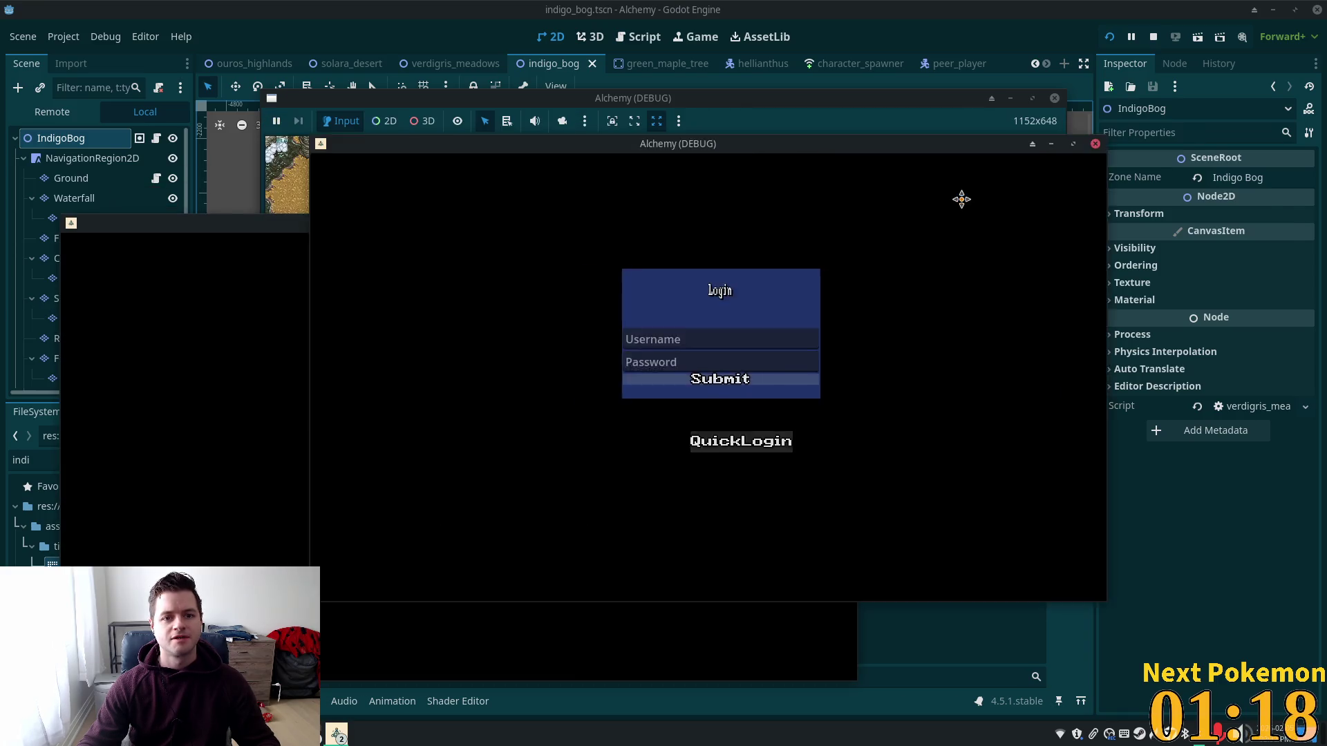
# Step: Move the login window aside, walk the character north up the stone steps, then east to the cliff edge
pyautogui.moveTo(395, 224); pyautogui.dragTo(367, 211)
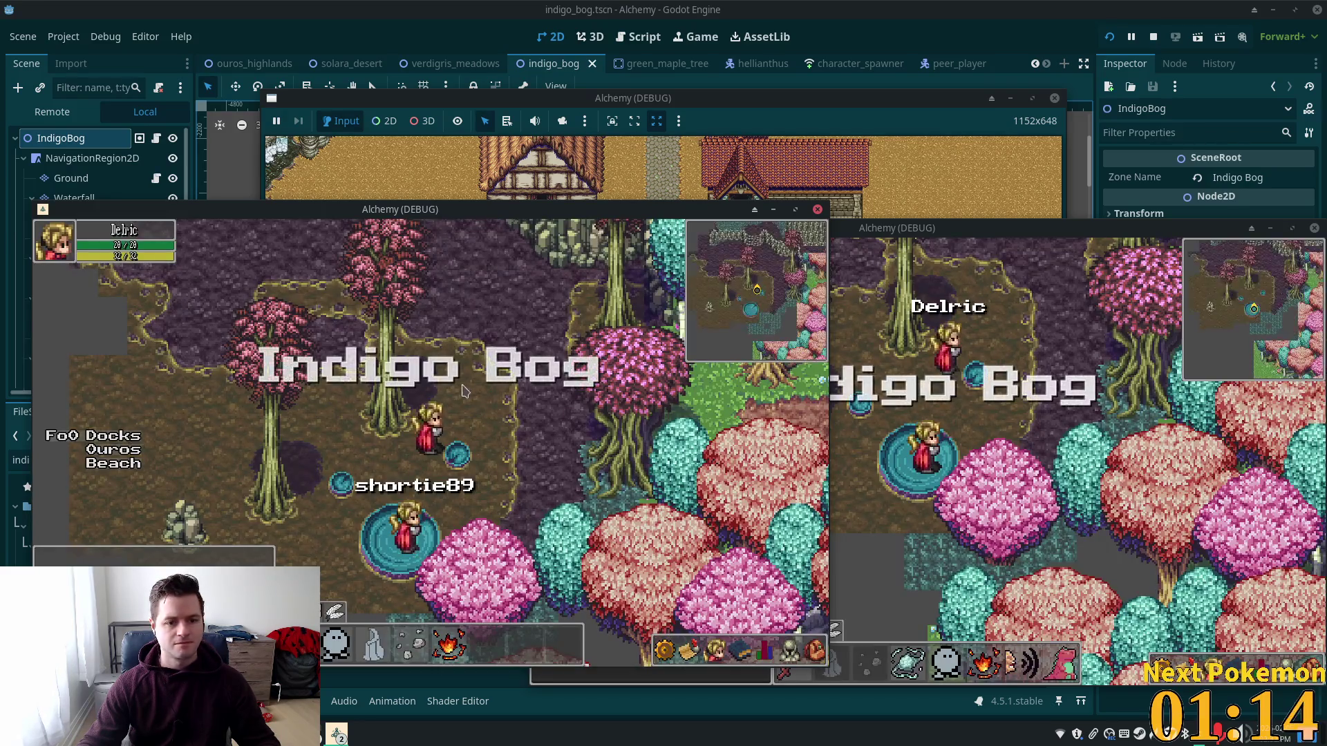
pyautogui.click(507, 348)
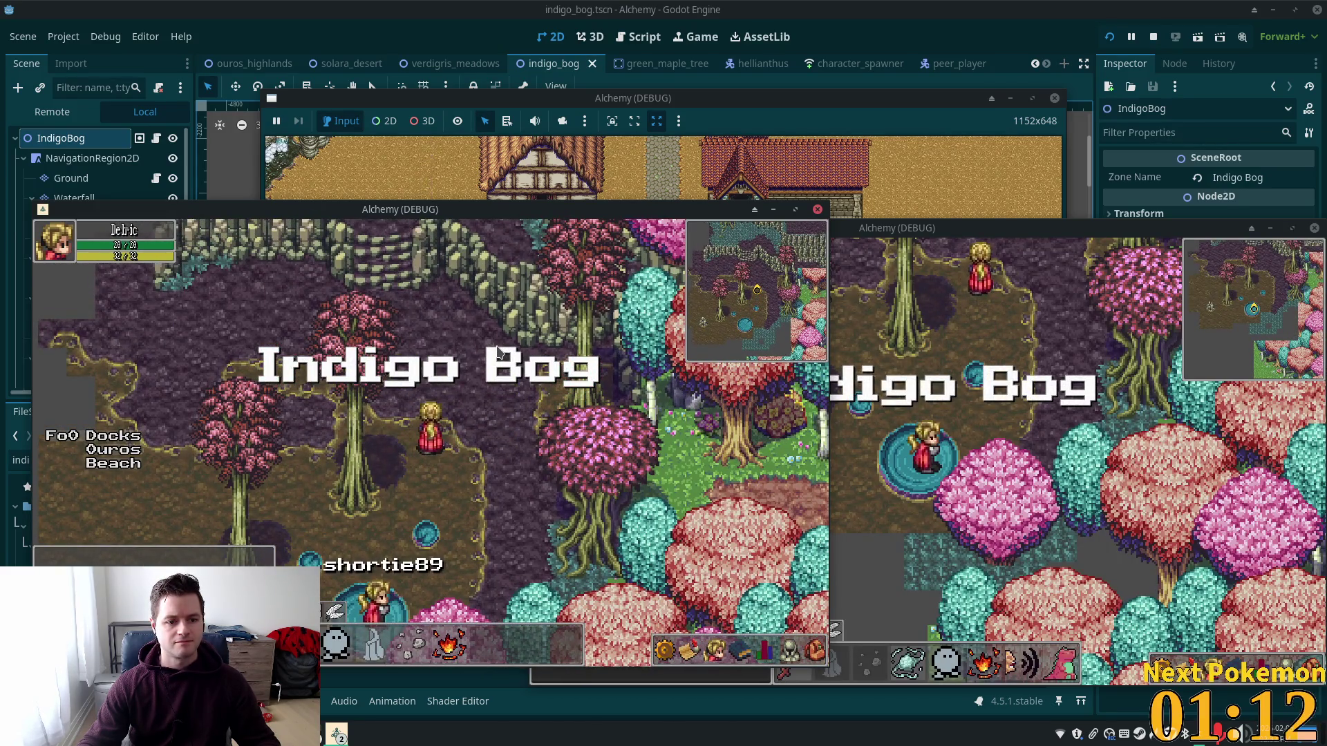
pyautogui.click(499, 353)
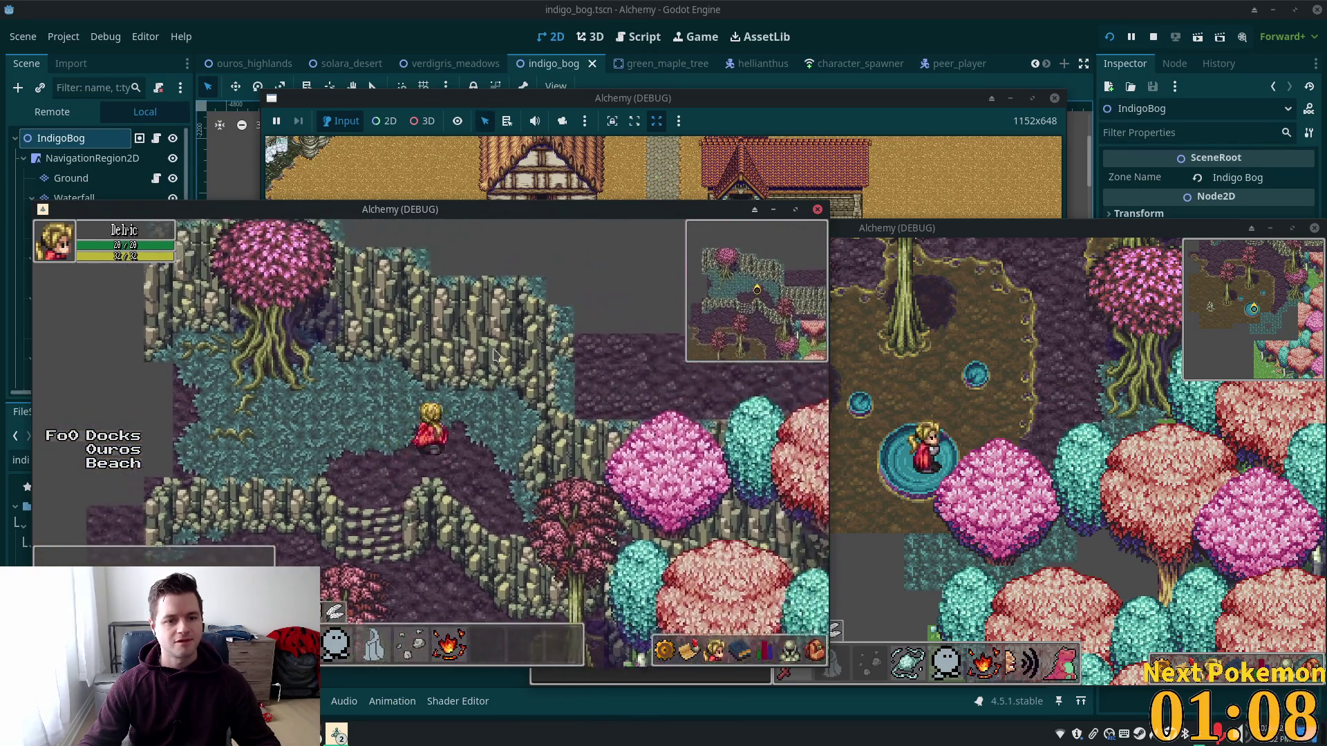
pyautogui.click(583, 466)
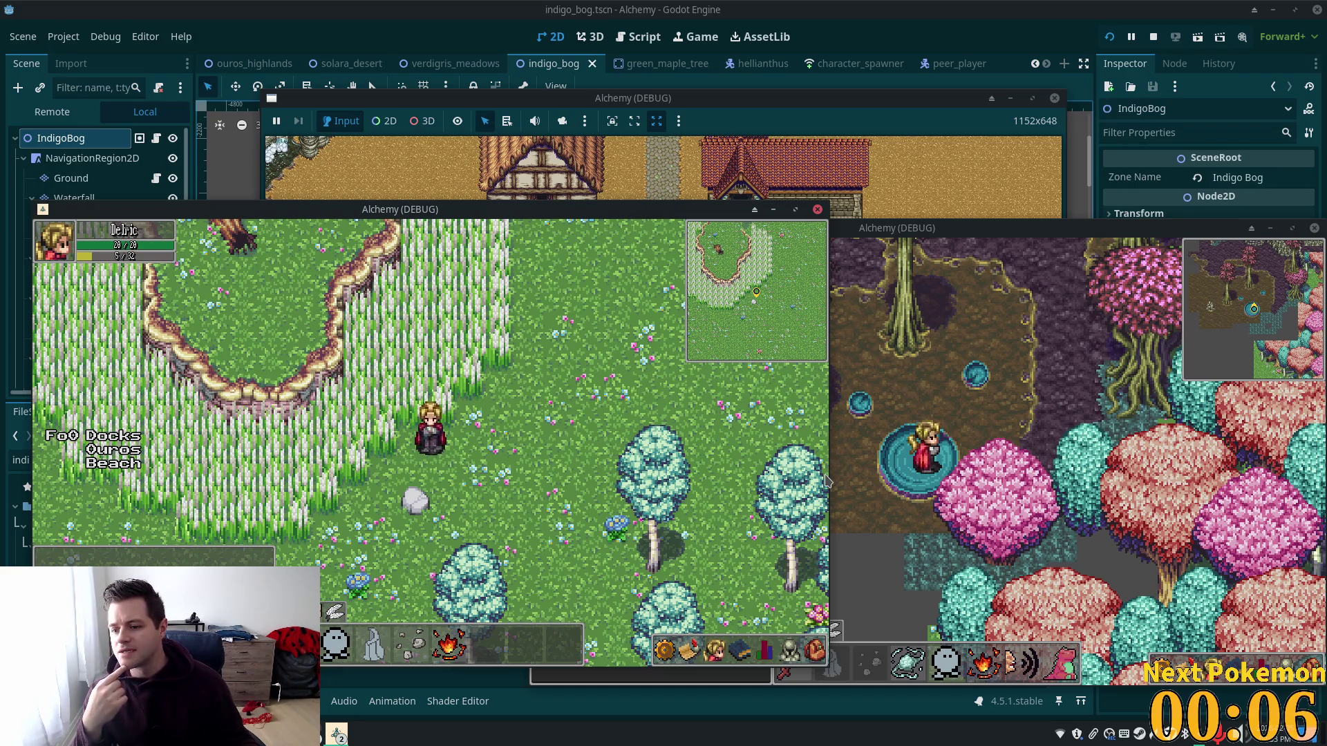
# Step: Walk the character up-left out of the bog into the tall-grass meadow
pyautogui.click(319, 285)
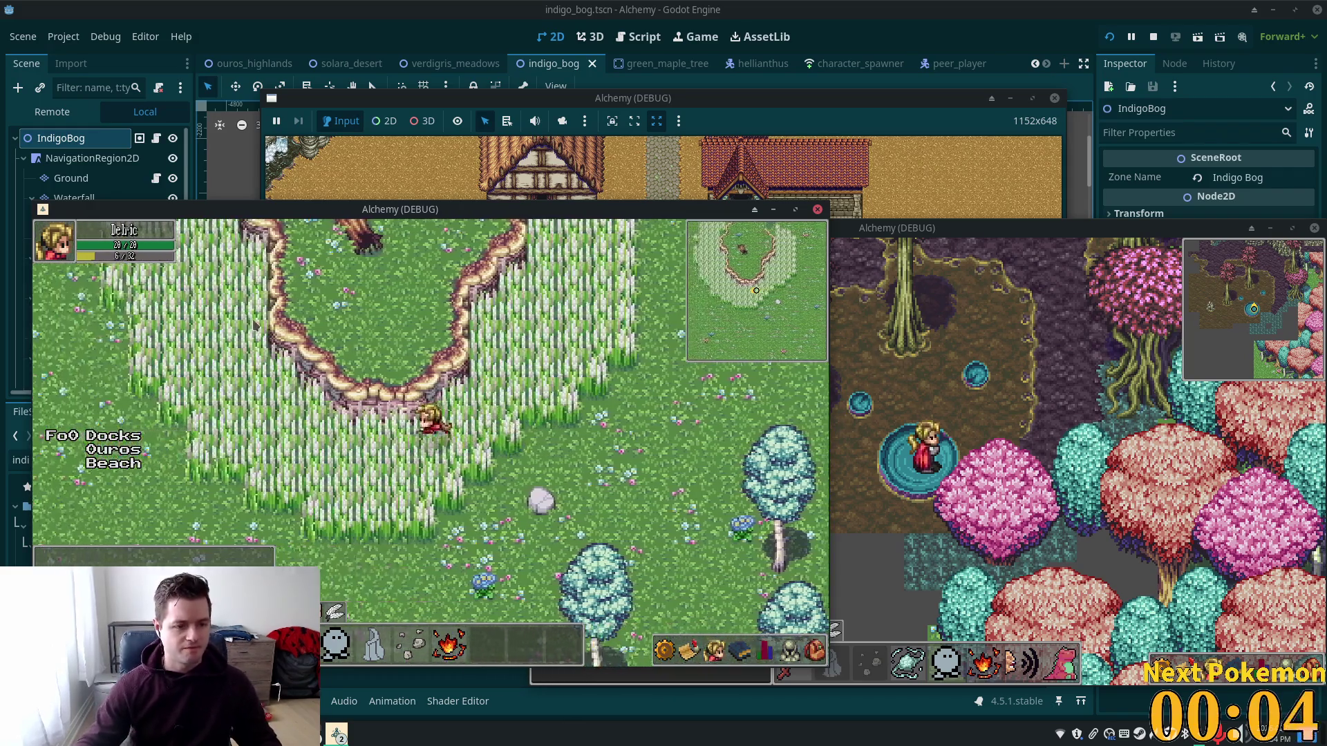
pyautogui.moveTo(319, 286)
pyautogui.mouseDown()
pyautogui.moveTo(295, 296)
pyautogui.moveTo(373, 289)
pyautogui.mouseUp()
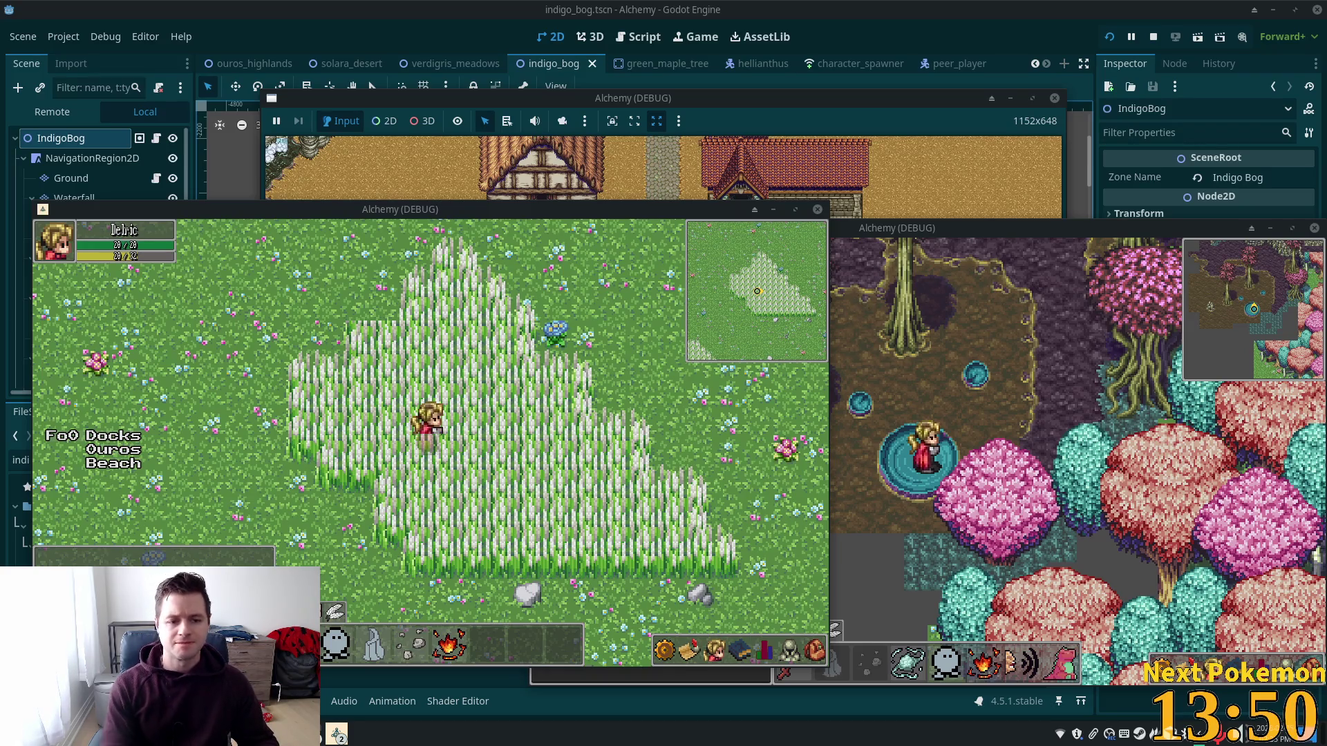
# Step: Walk the character down out of the tall grass and left toward the pink trees
pyautogui.press('Down')
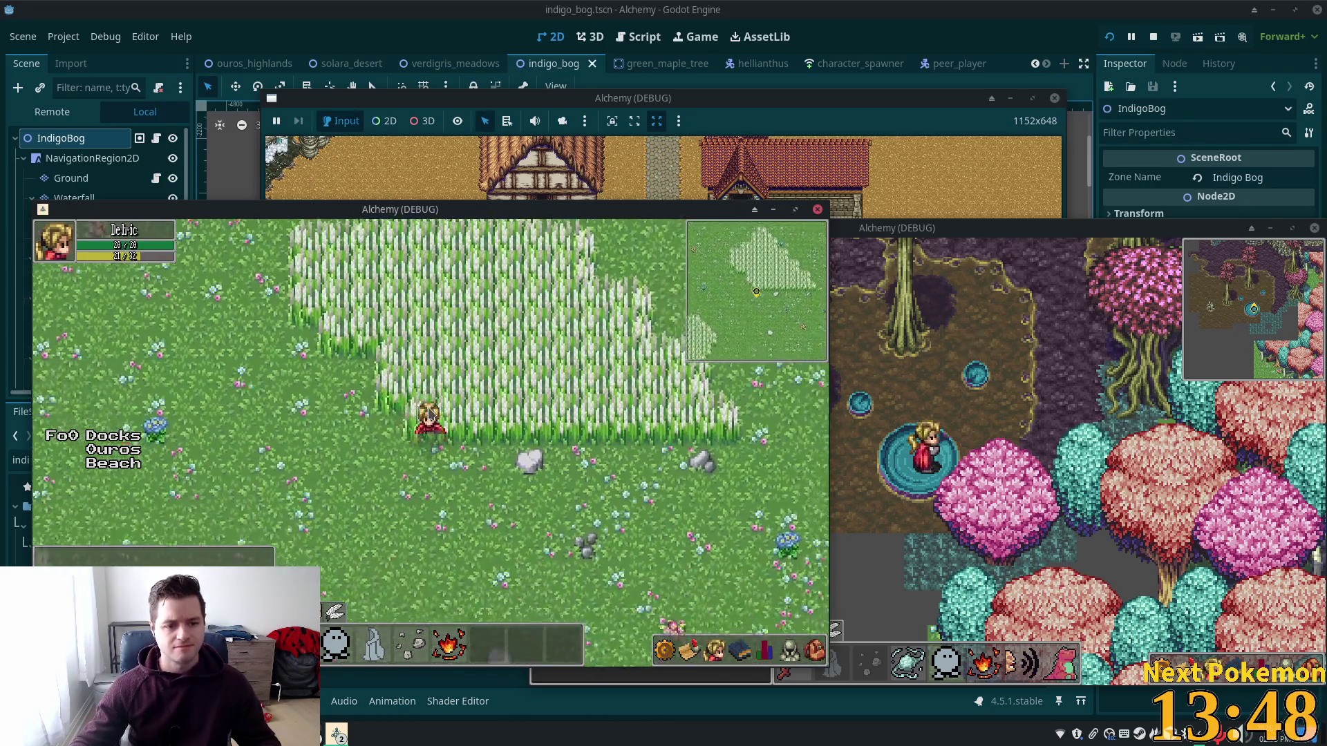
pyautogui.press('Down')
pyautogui.press('Left')
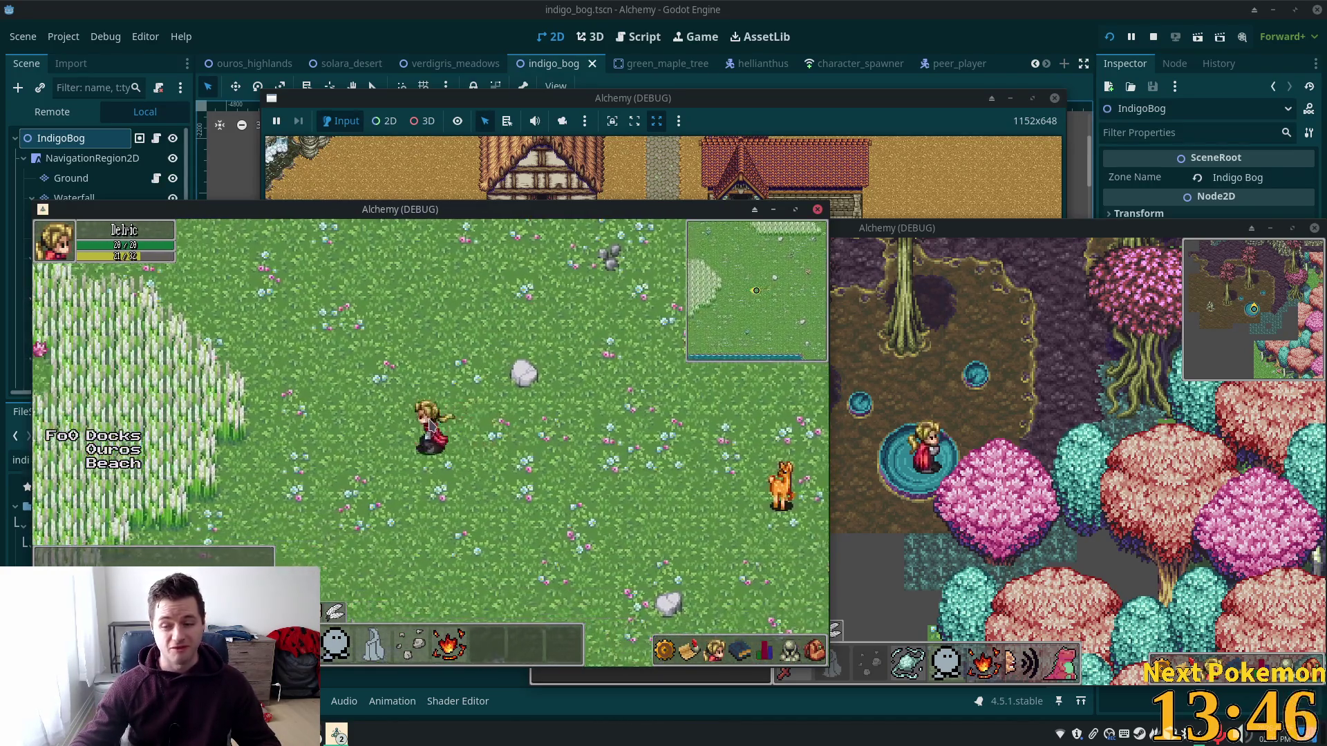
pyautogui.press('Left')
pyautogui.press('Down')
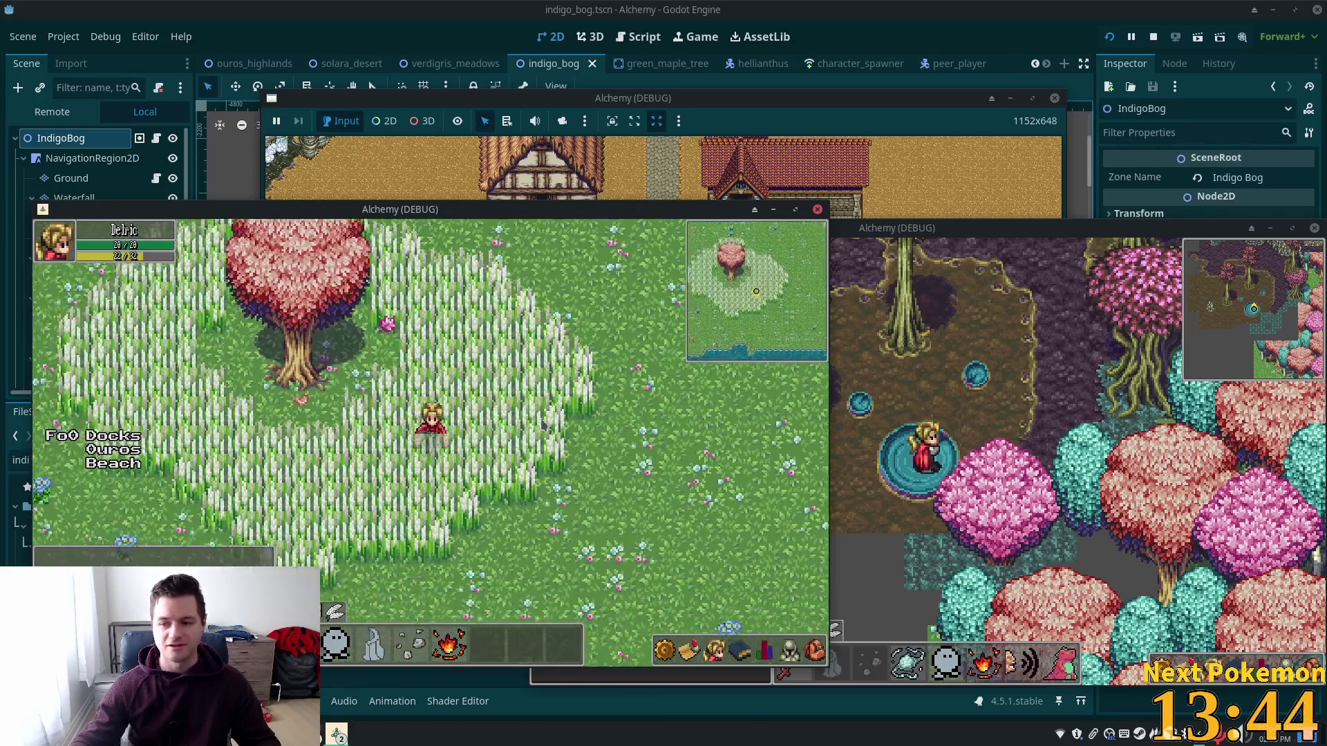
pyautogui.press('Up')
pyautogui.press('Left')
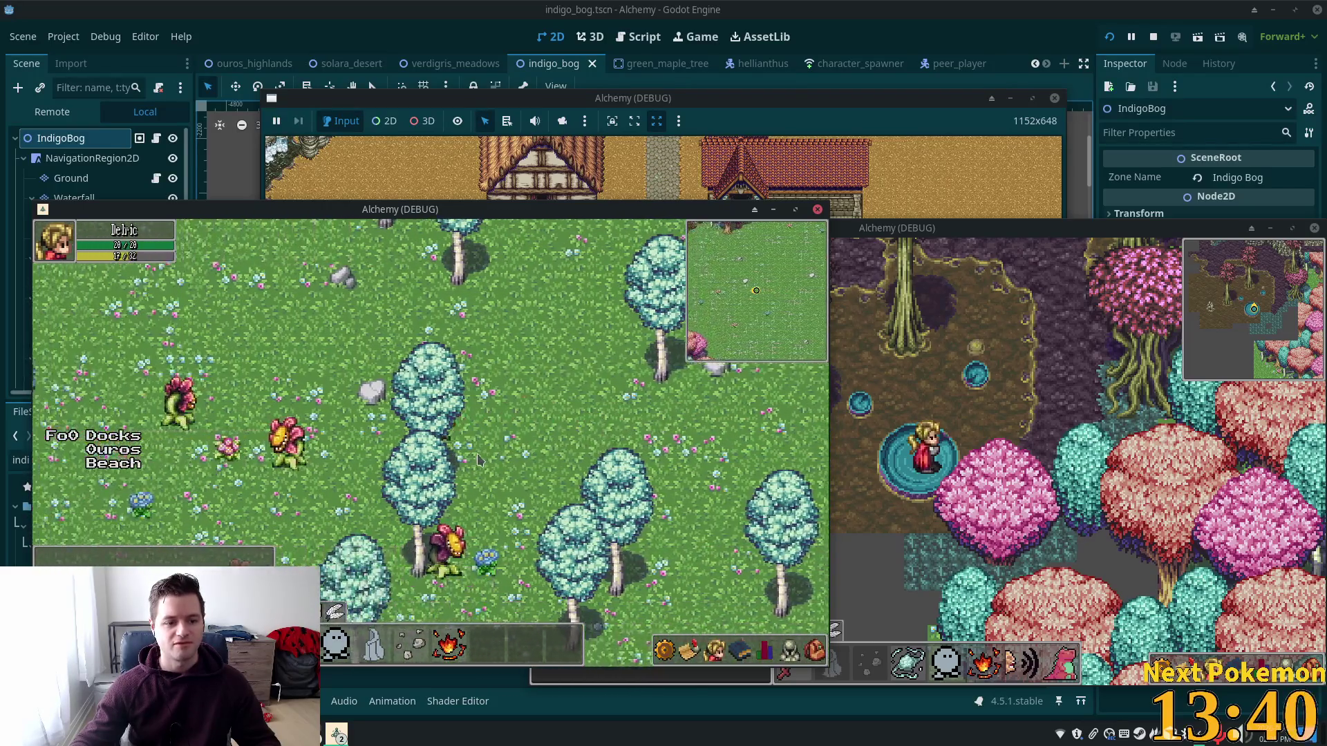
pyautogui.press('Up')
pyautogui.press('Left')
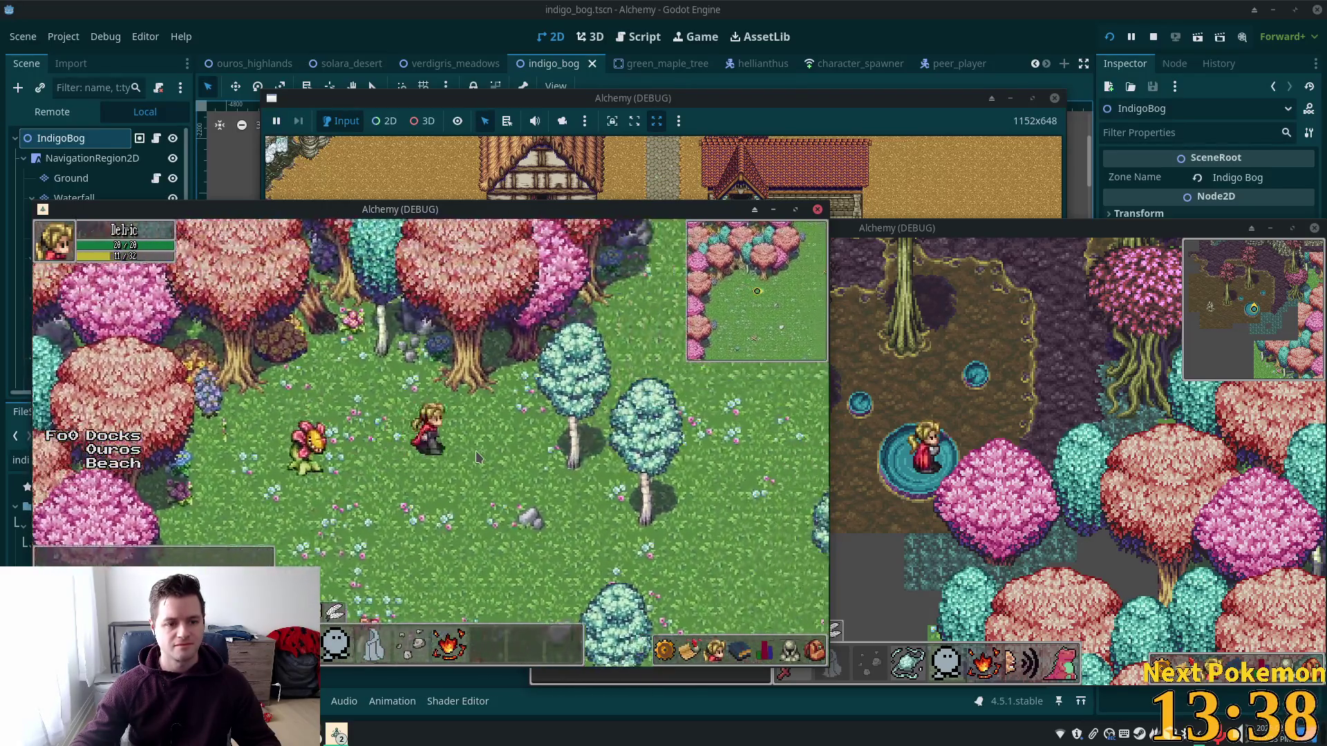
# Step: Run the character right along the shore and through the grass toward Ouros Highlands
pyautogui.press('Right')
pyautogui.press('Down')
pyautogui.press('Down')
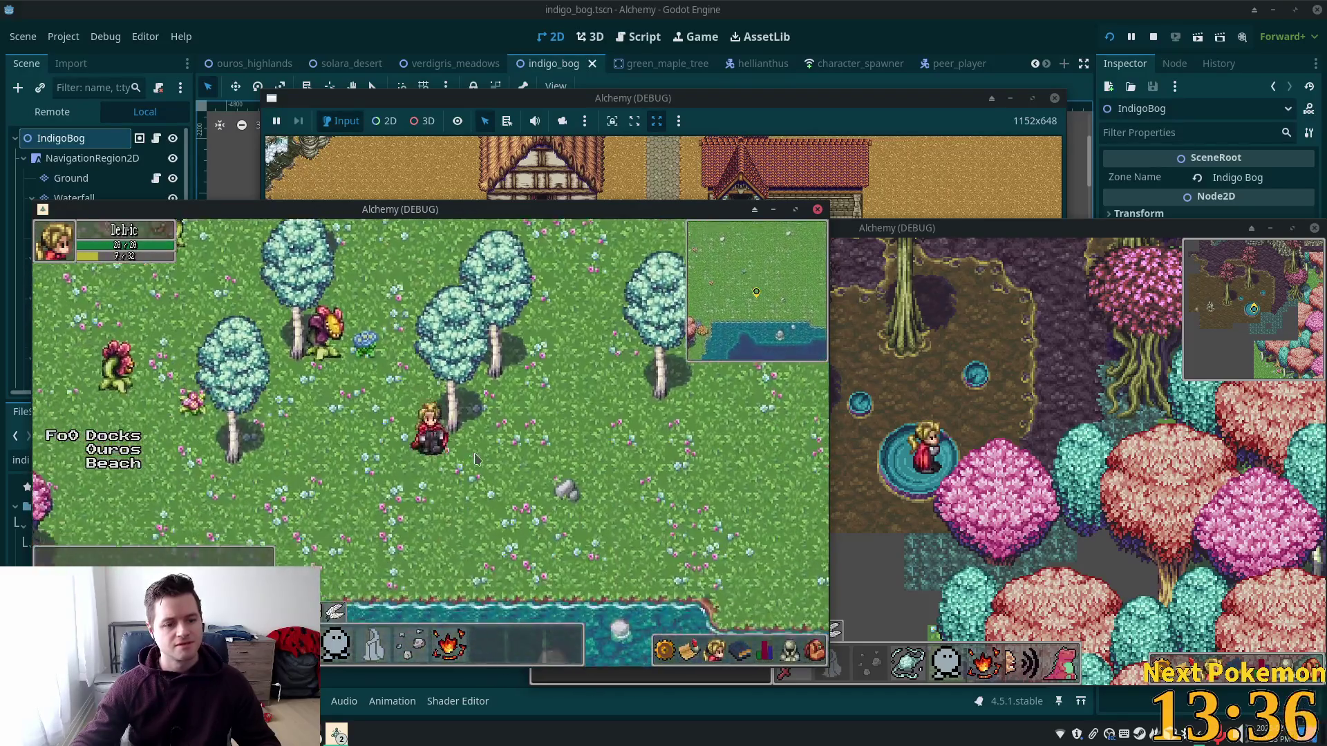
pyautogui.press('Right')
pyautogui.press('Right')
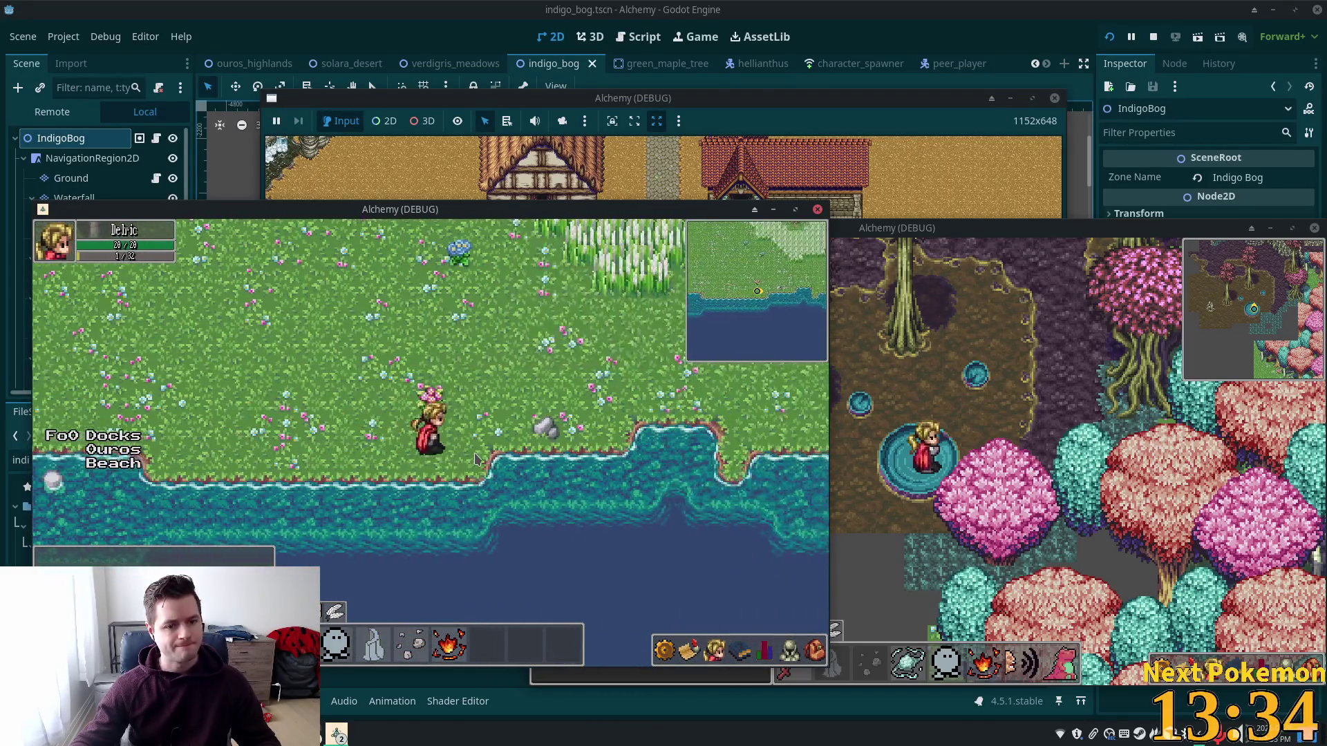
pyautogui.press('Up')
pyautogui.press('Up')
pyautogui.press('Right')
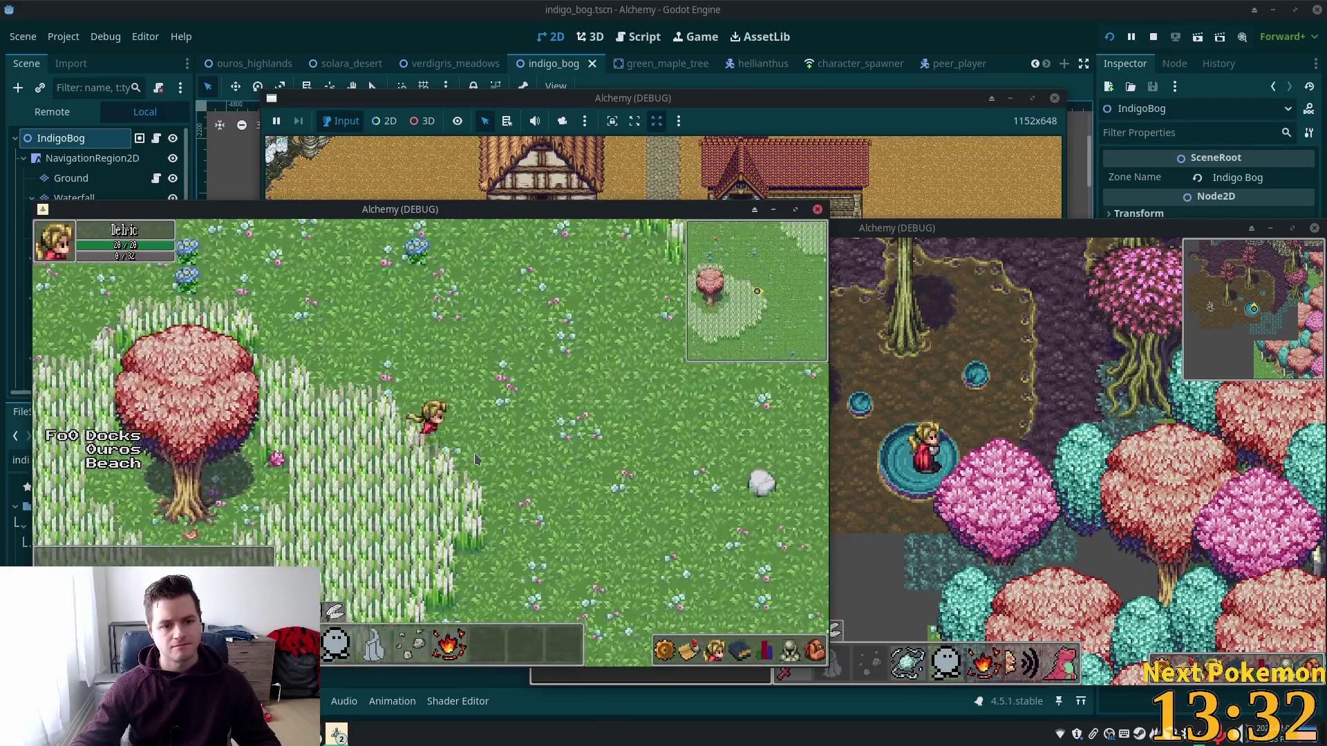
pyautogui.press('Right')
pyautogui.press('Right')
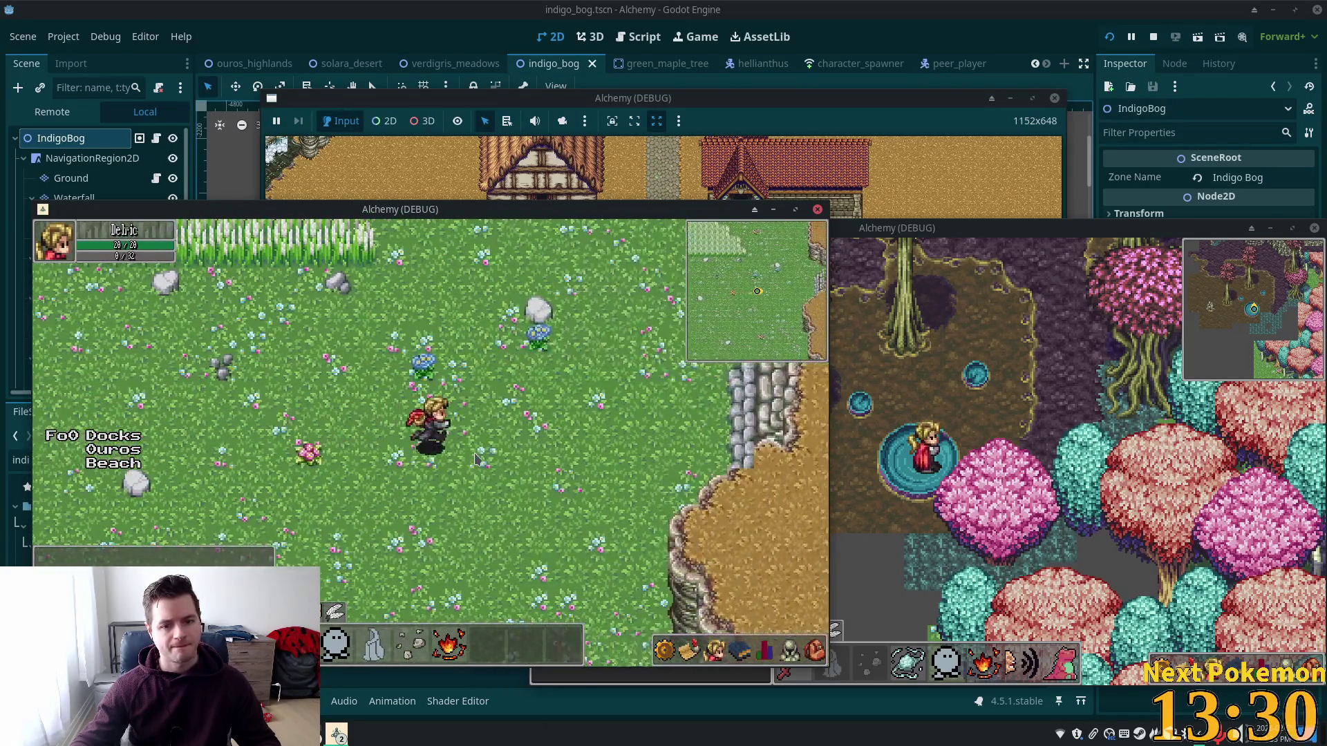
pyautogui.press('Right')
pyautogui.press('Up')
pyautogui.press('Right')
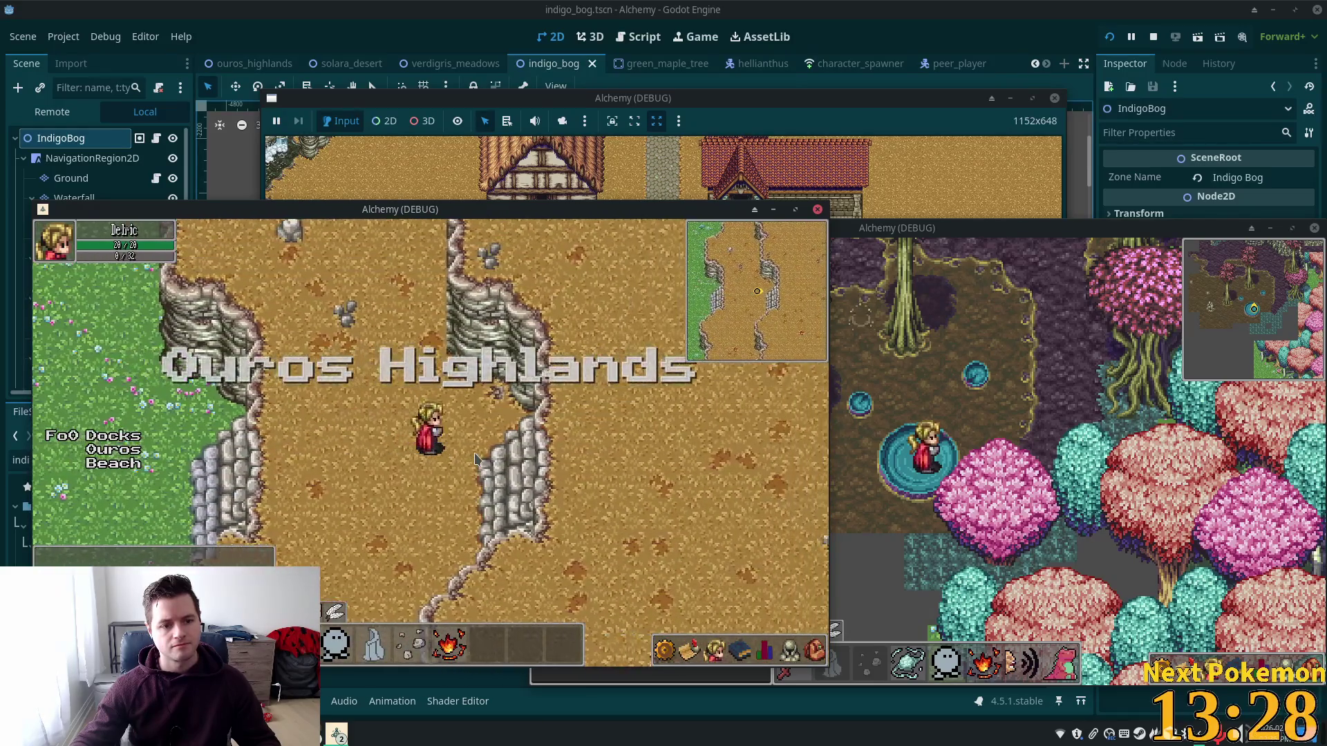
# Step: Run the character back up-left through the tall grass into Verdigris Meadows
pyautogui.press('Left')
pyautogui.press('Left')
pyautogui.press('Up')
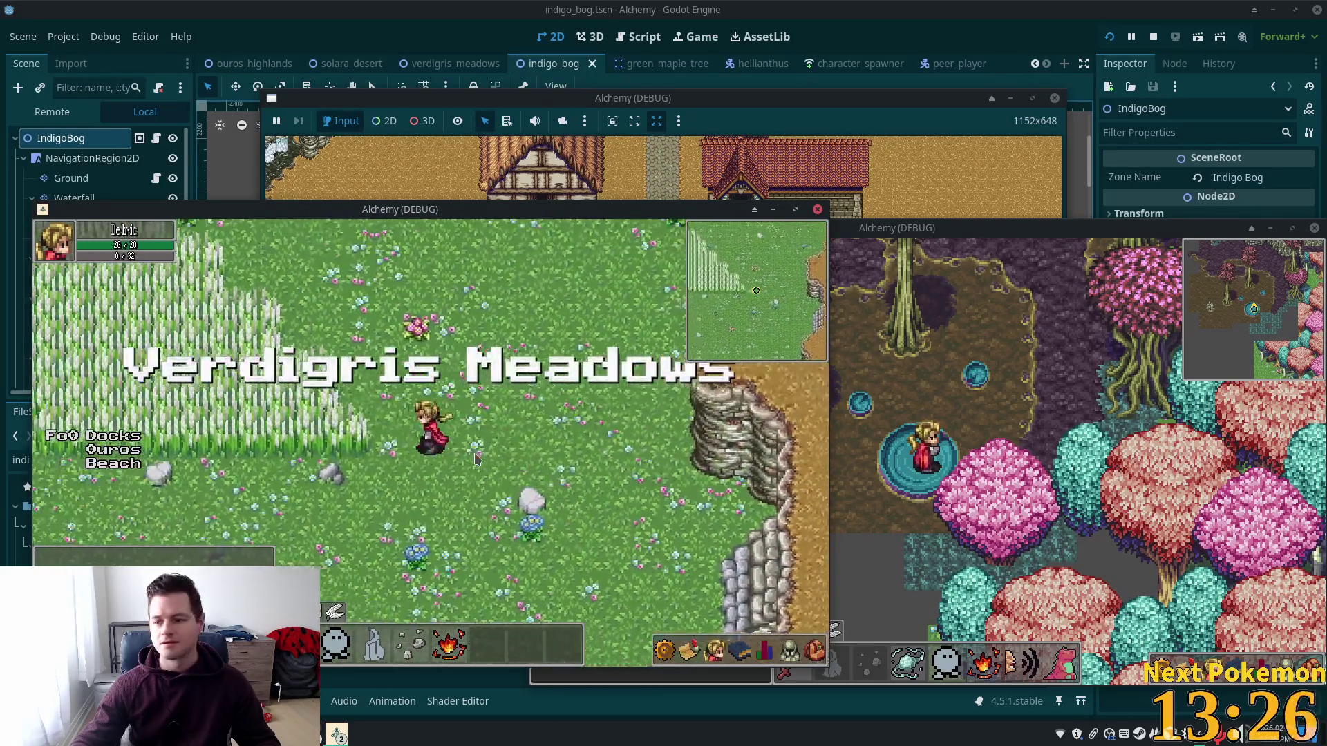
pyautogui.press('Left')
pyautogui.press('Up')
pyautogui.press('Left')
pyautogui.press('Up')
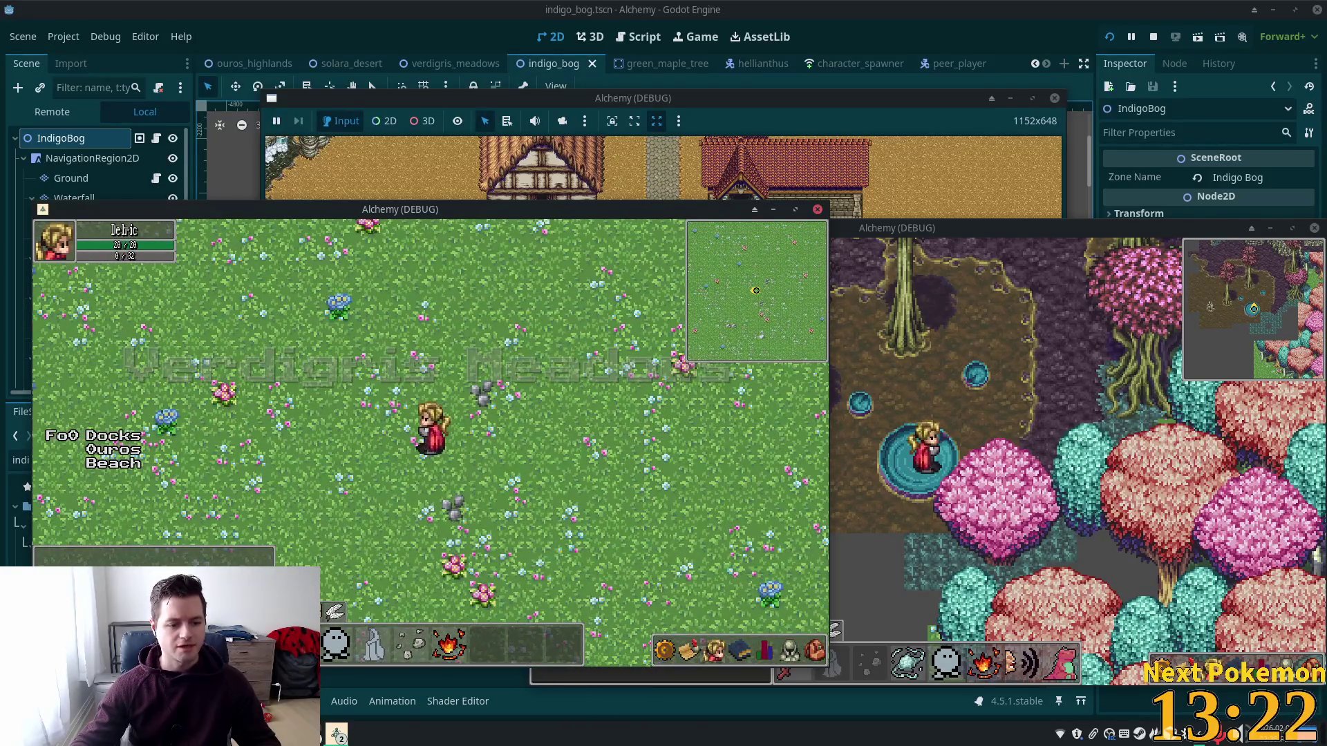
# Step: Bring the PokemonCommunityGame popout to the front and show the owned Pokémon collection
pyautogui.click(337, 734)
pyautogui.moveTo(311, 734)
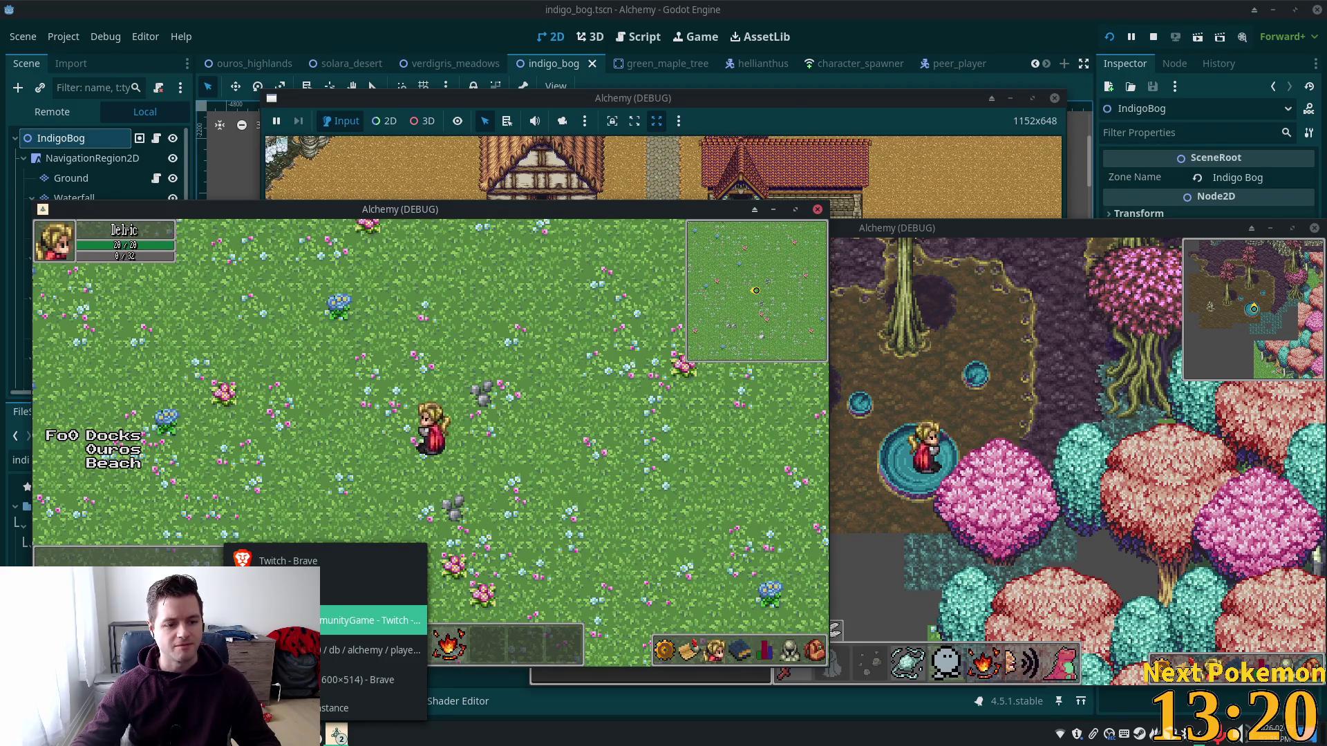
pyautogui.click(374, 621)
pyautogui.click(326, 173)
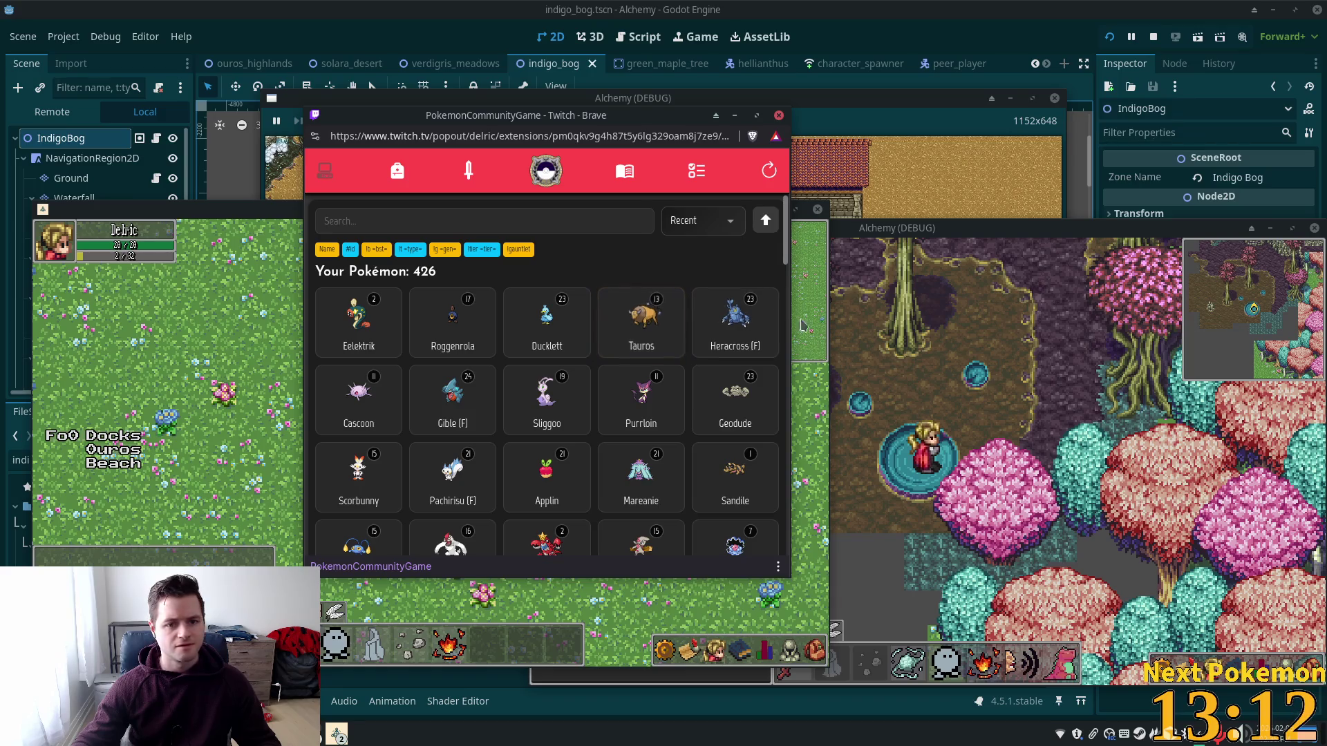
# Step: Scroll through the collection and inspect the Paras detail card
pyautogui.scroll(-2, 677, 326)
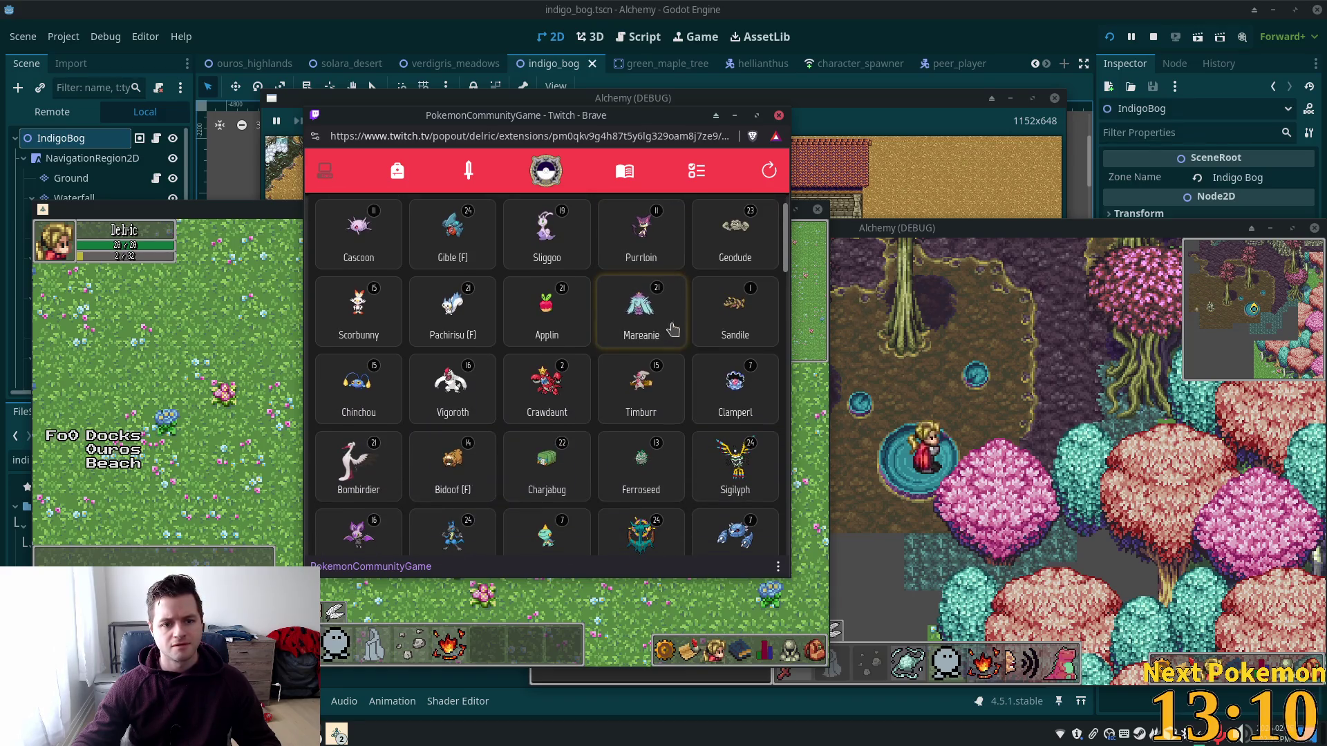
pyautogui.scroll(-5, 650, 316)
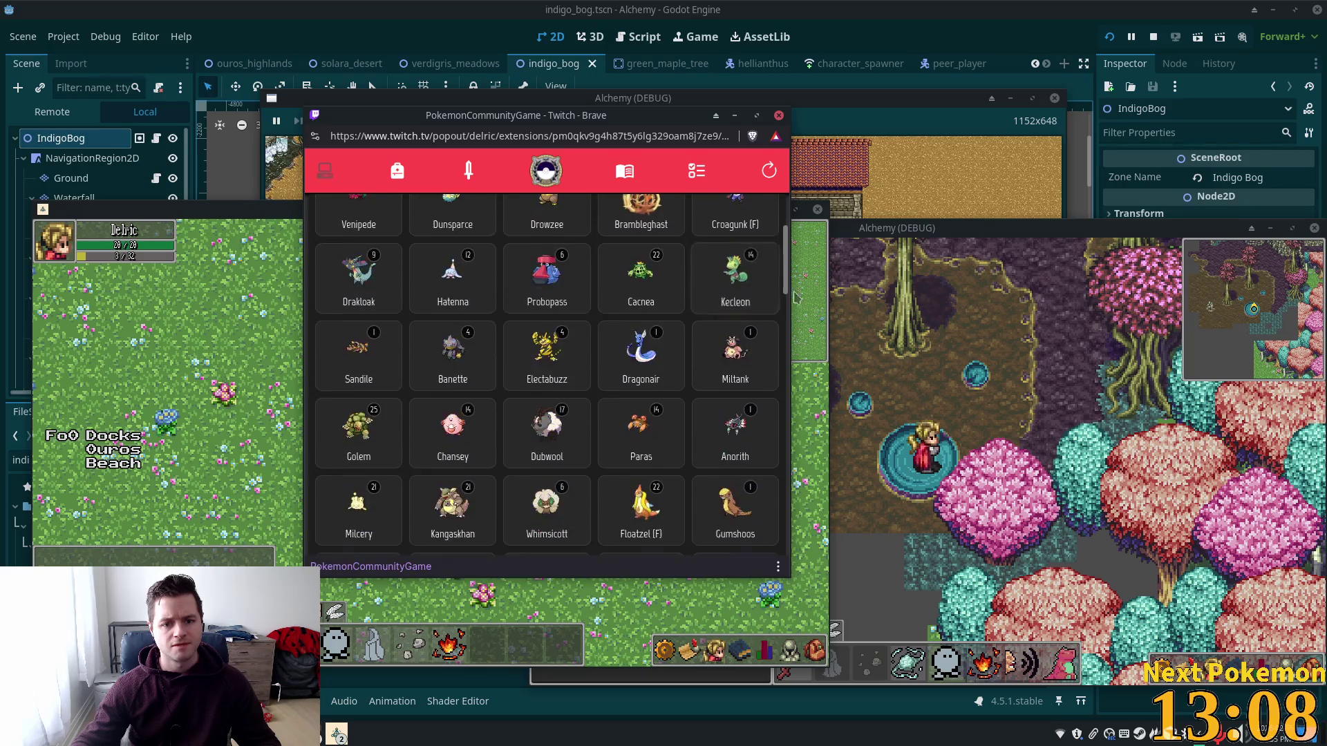
pyautogui.scroll(3, 786, 277)
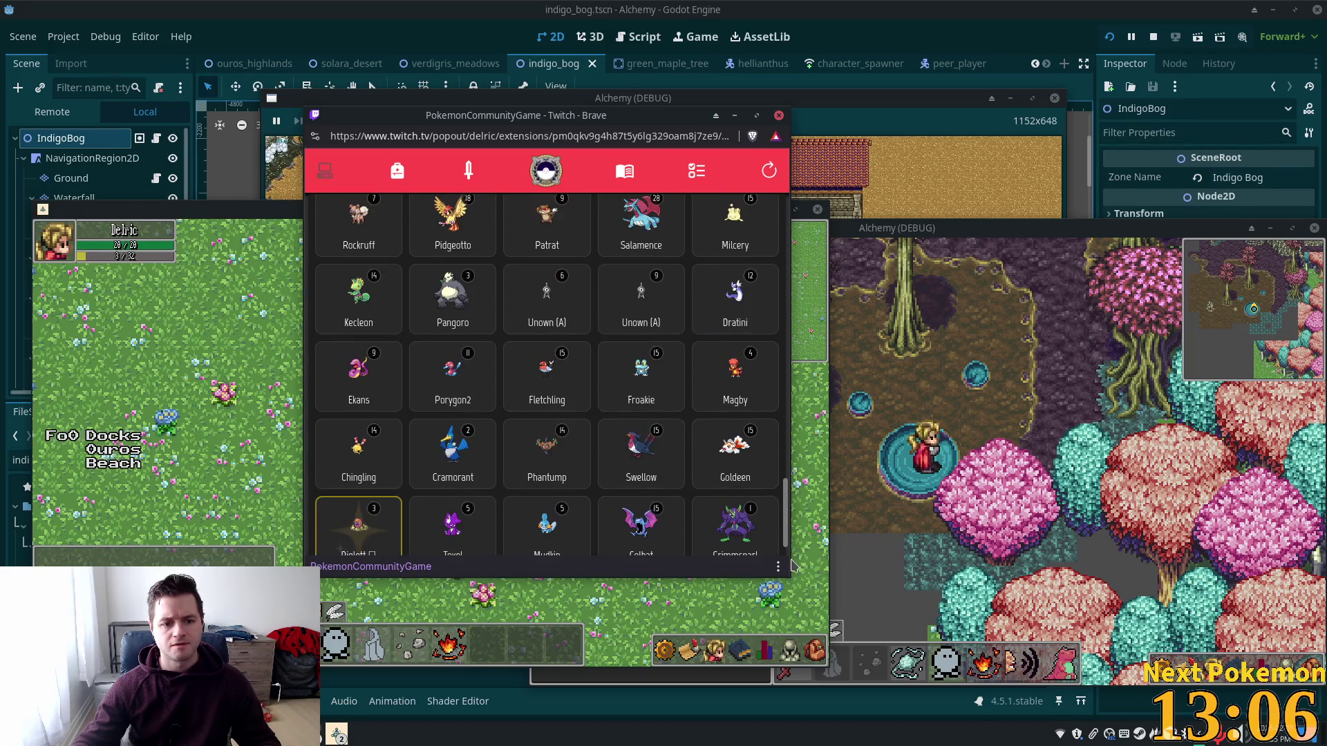
pyautogui.scroll(-3, 781, 262)
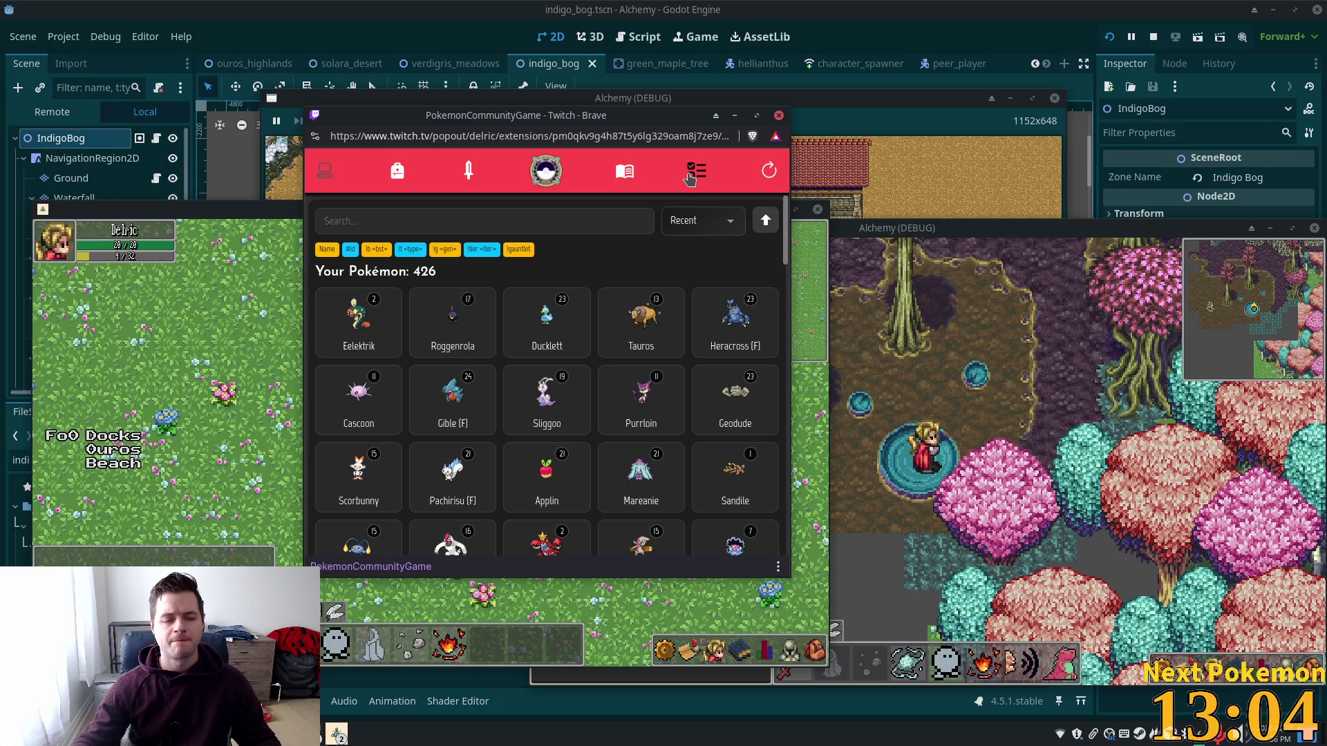
pyautogui.scroll(-5, 595, 323)
pyautogui.scroll(-5, 622, 311)
pyautogui.click(636, 303)
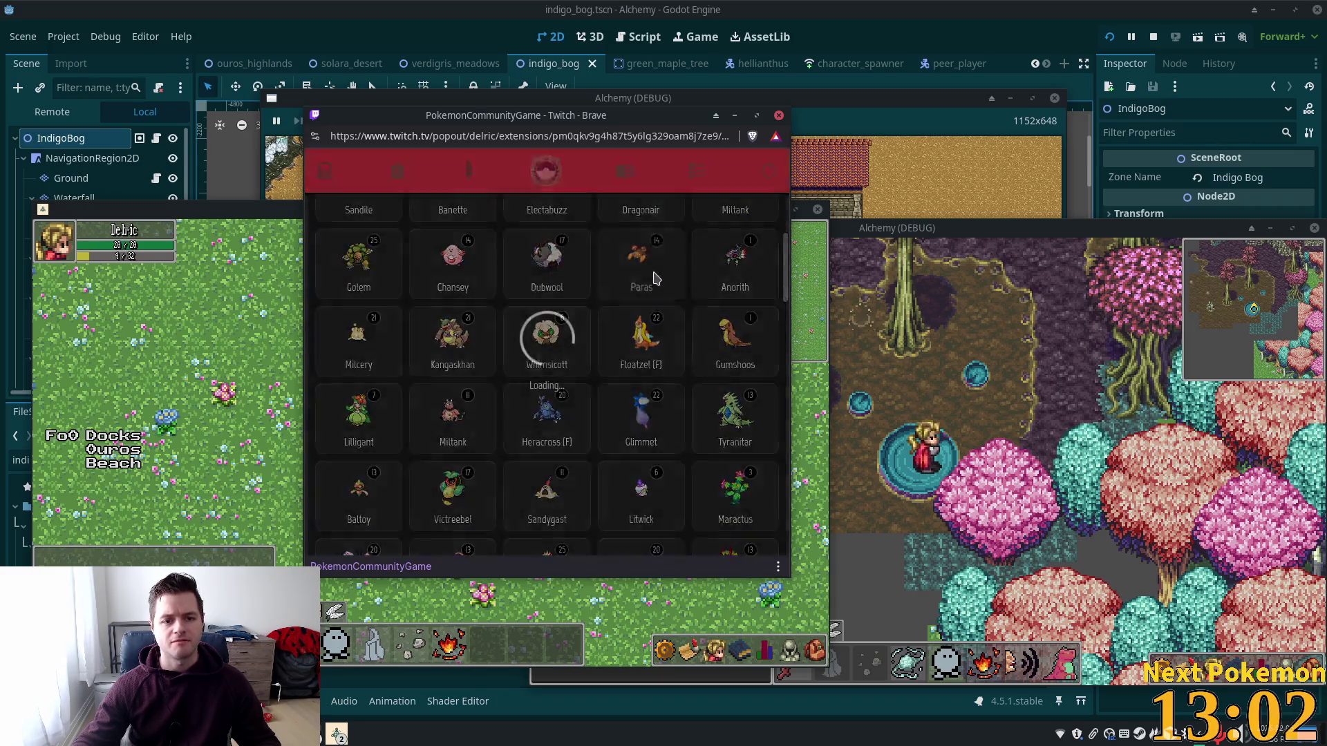
pyautogui.scroll(-8, 617, 409)
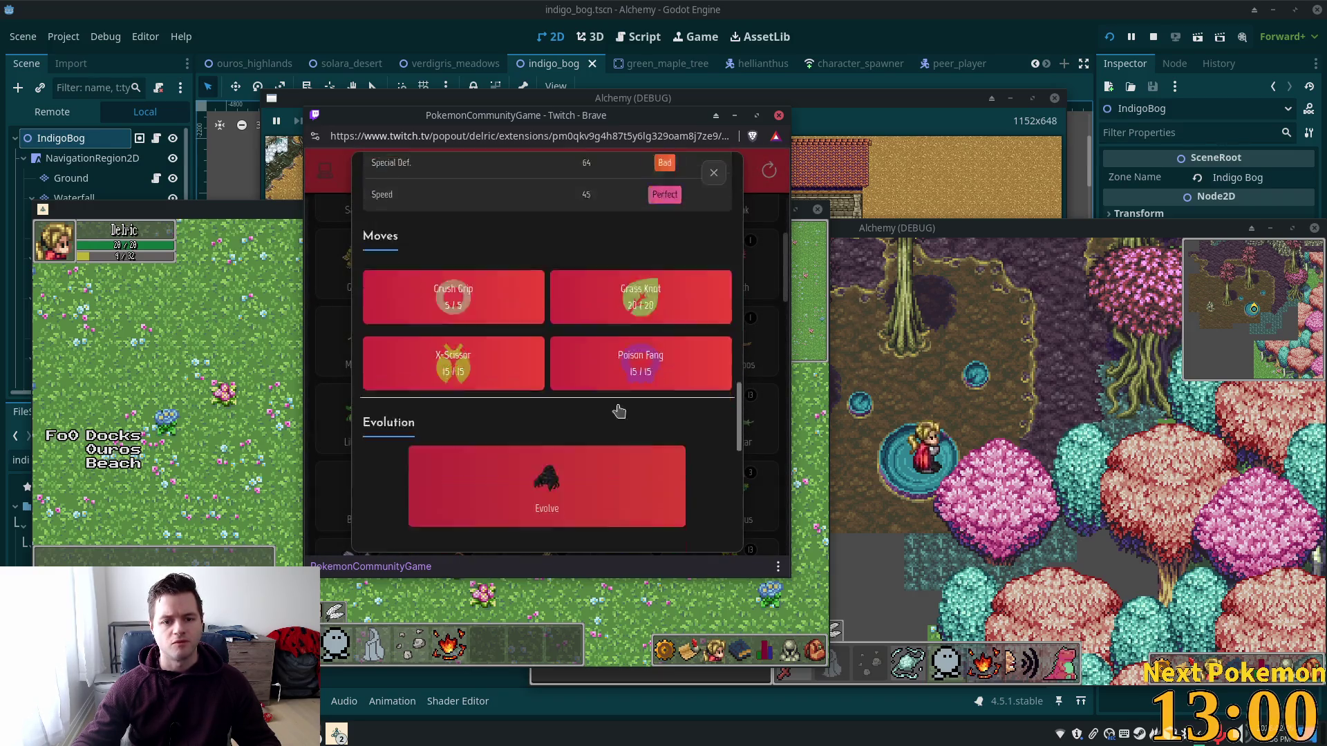
pyautogui.scroll(-1, 618, 408)
pyautogui.click(711, 175)
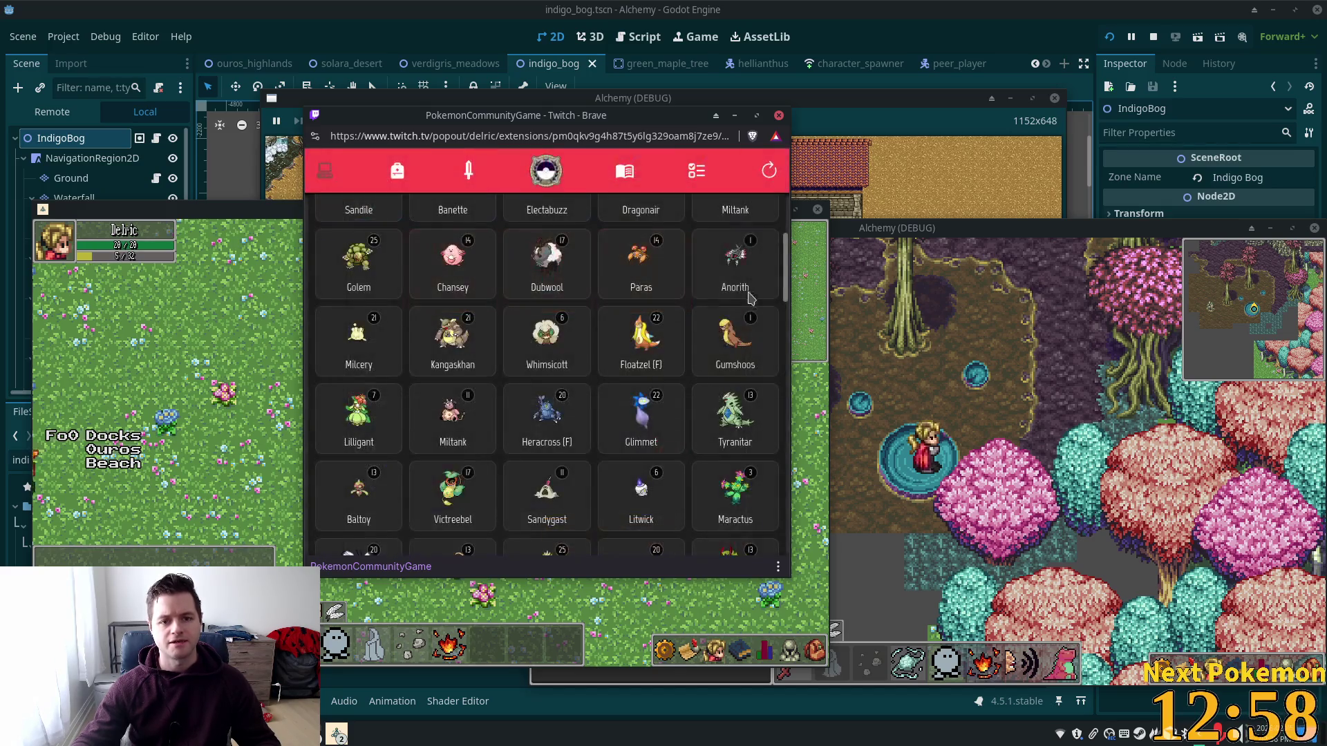
# Step: Open and close Heracross's card, then open the collection's sort options at the top
pyautogui.scroll(-5, 708, 237)
pyautogui.click(708, 237)
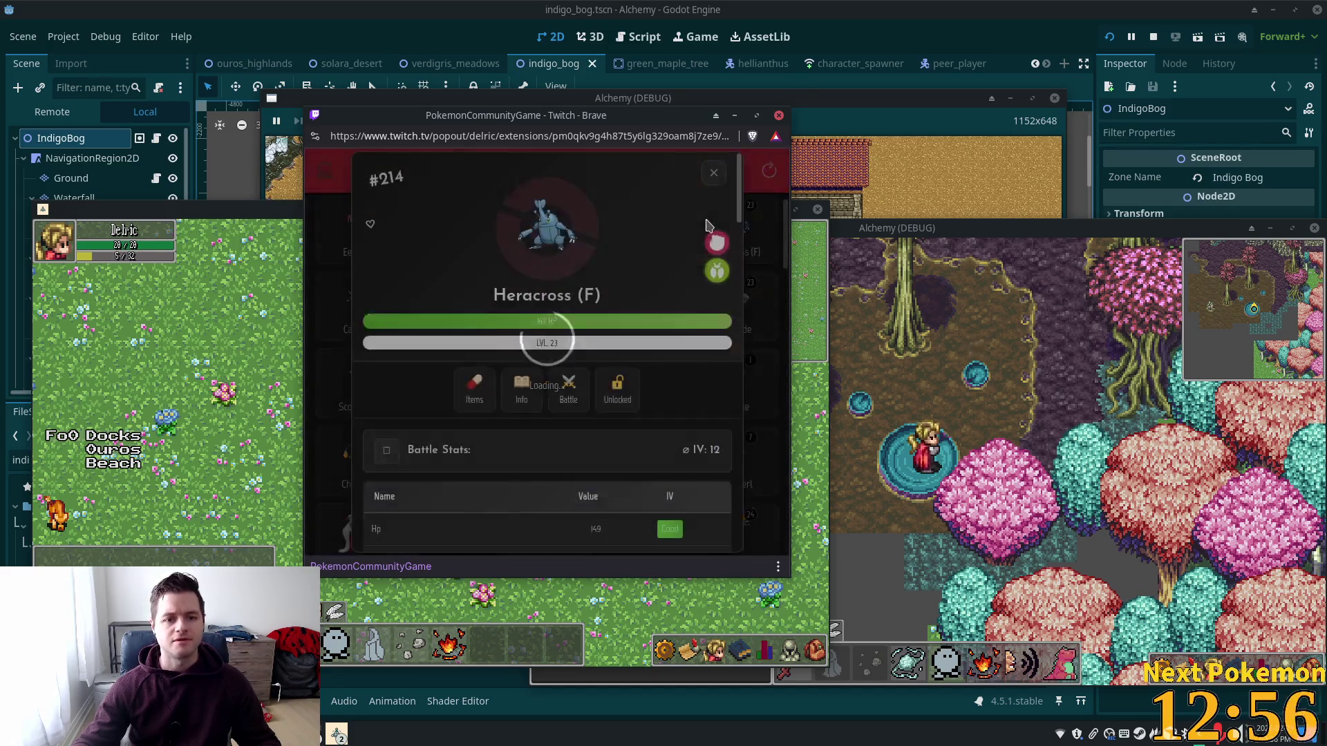
pyautogui.click(713, 240)
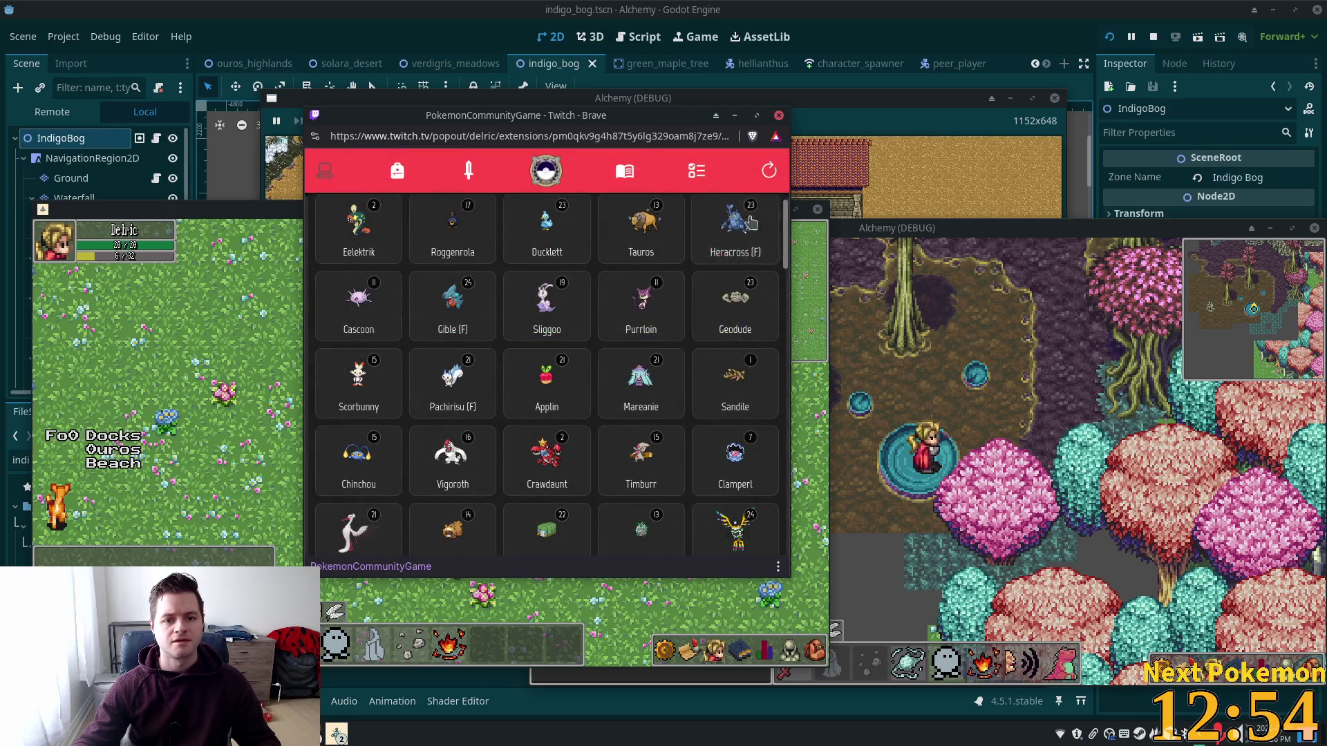
pyautogui.scroll(2, 792, 248)
pyautogui.click(731, 225)
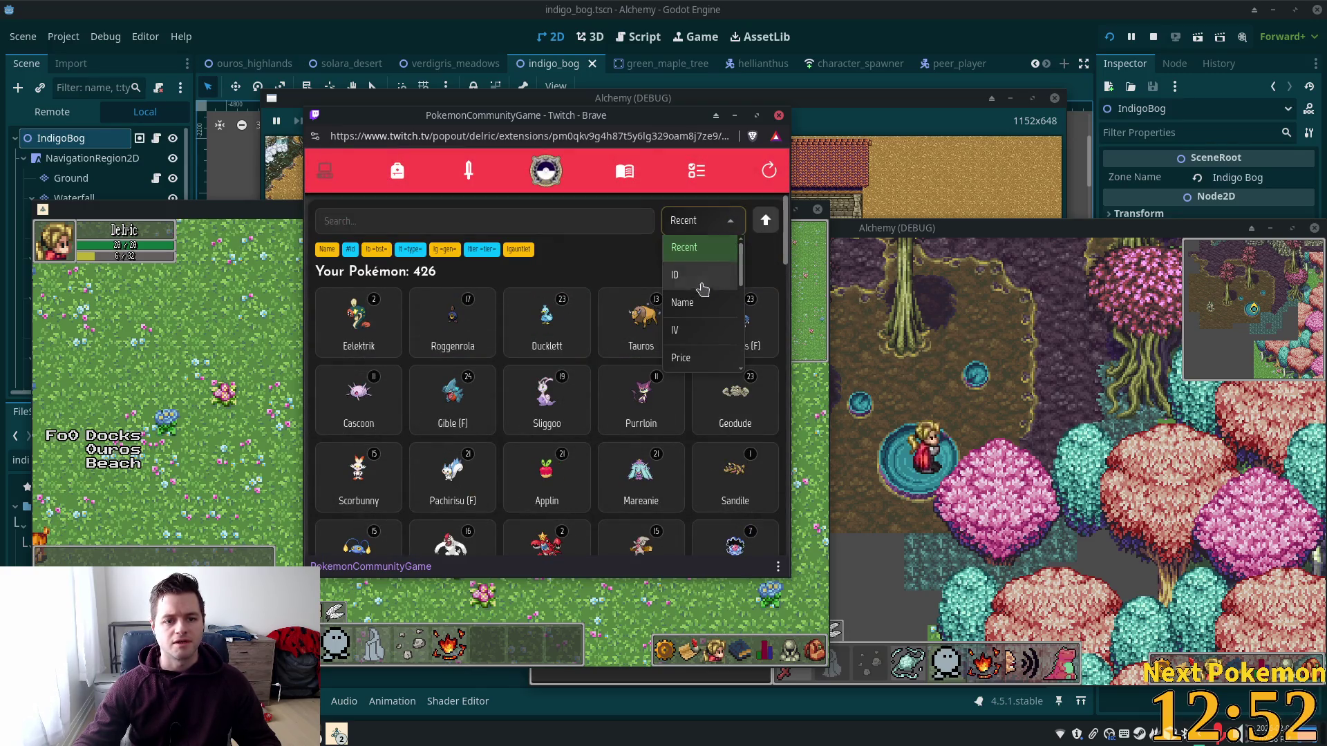
# Step: Sort the collection by Base stats
pyautogui.scroll(-3, 702, 308)
pyautogui.scroll(3, 703, 323)
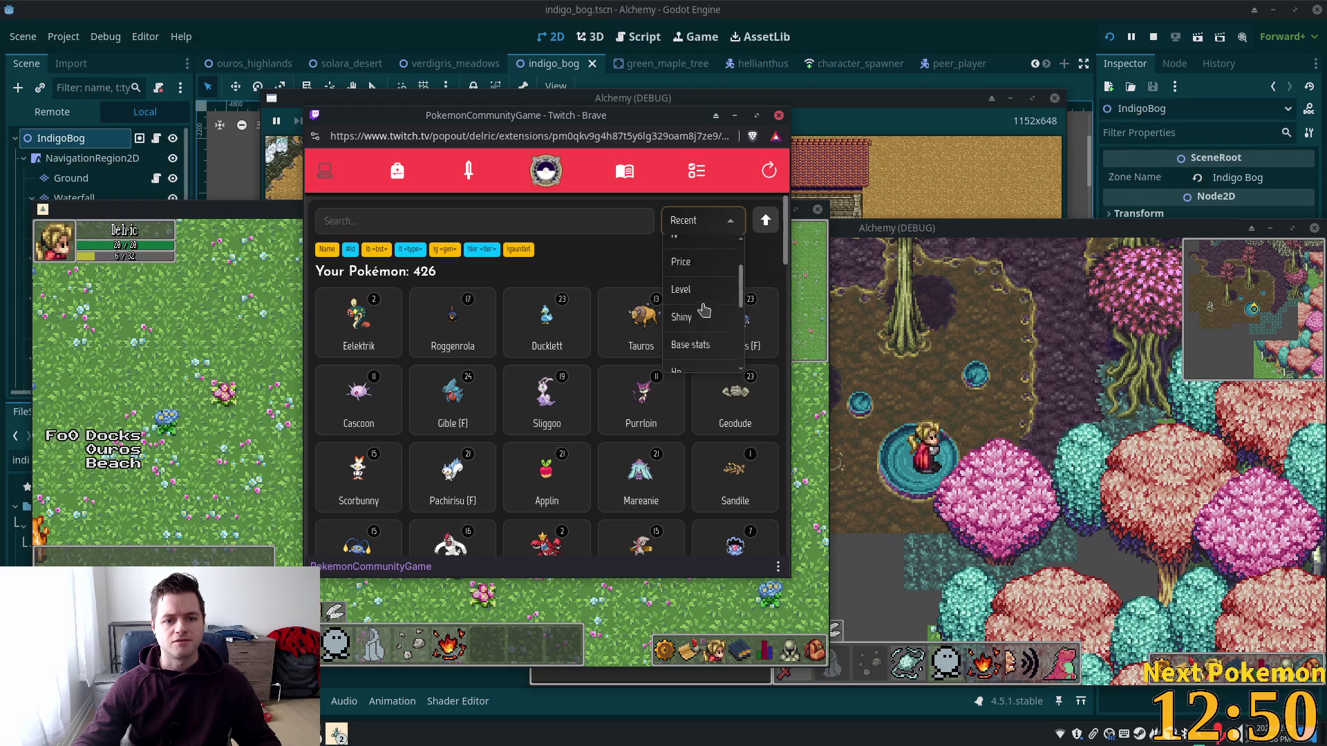
pyautogui.scroll(-1, 703, 311)
pyautogui.click(704, 302)
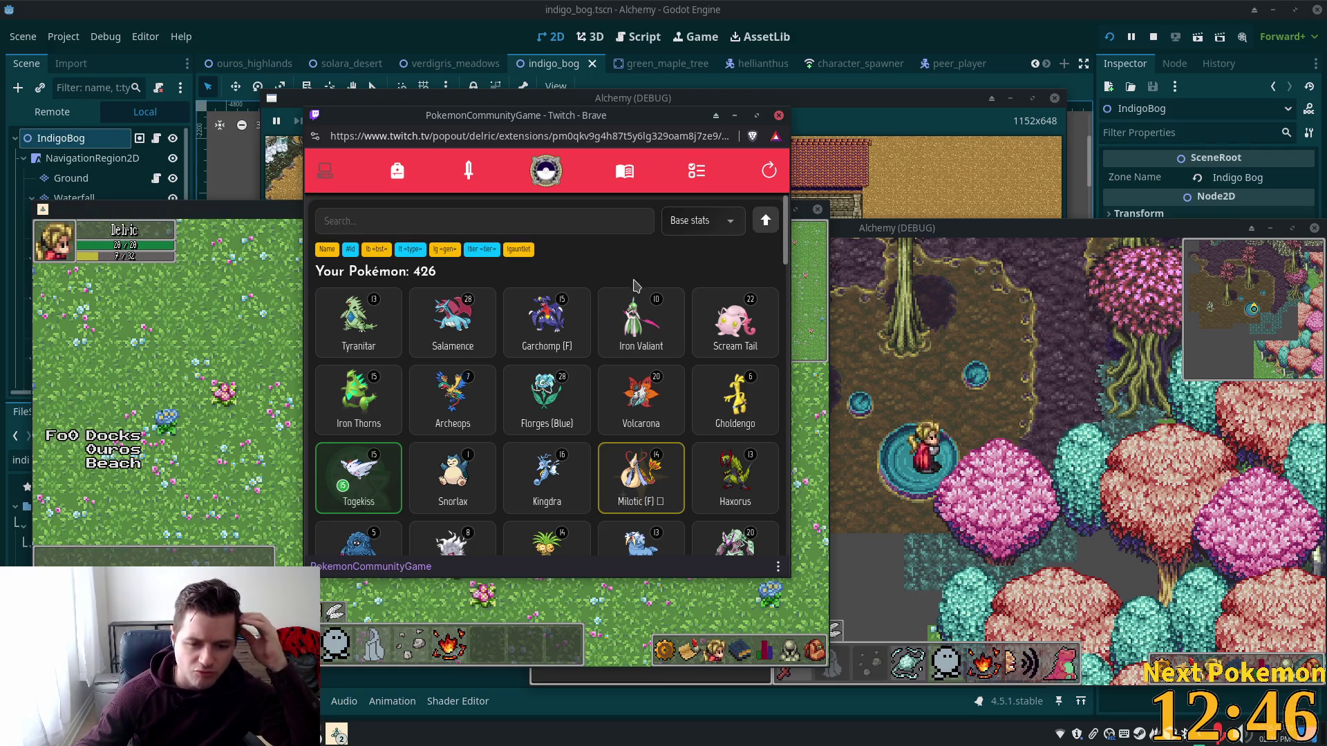
# Step: Check Starmie's description and base stats, then close its card
pyautogui.scroll(-1, 633, 308)
pyautogui.scroll(-1, 706, 451)
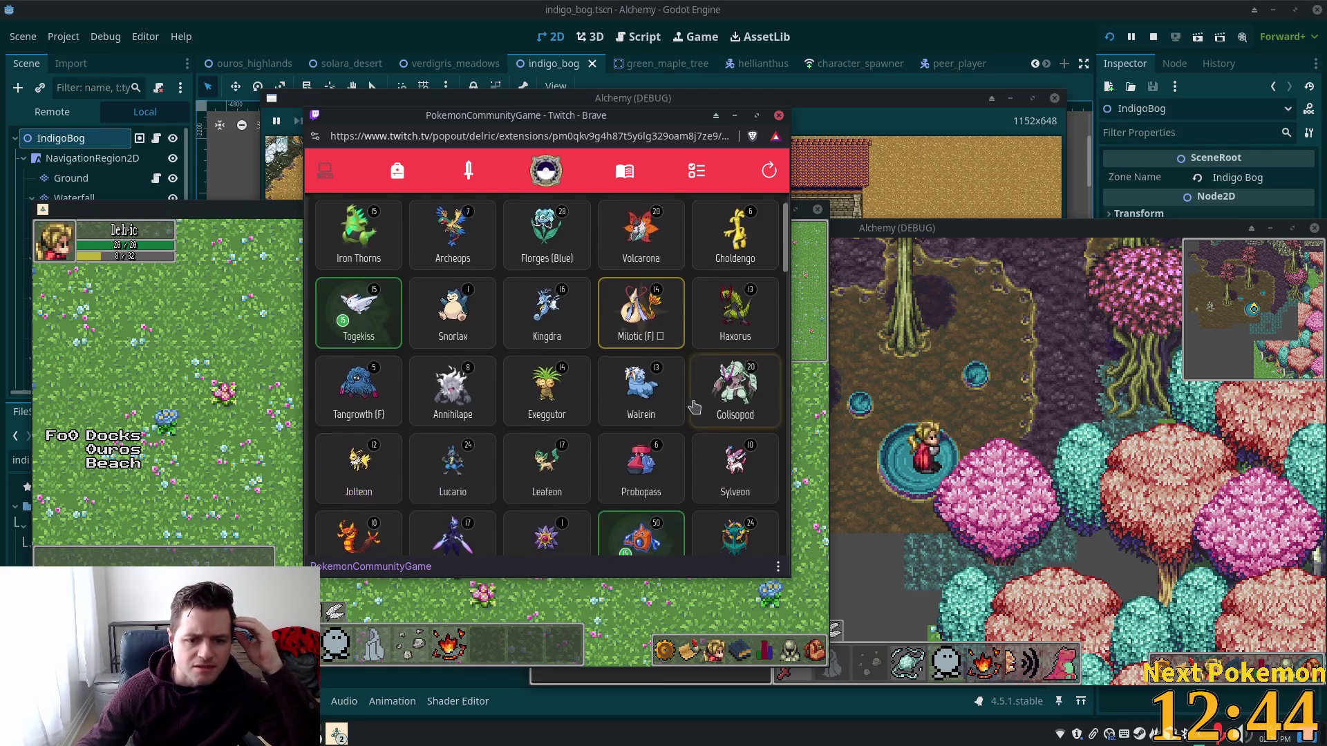
pyautogui.scroll(-1, 674, 390)
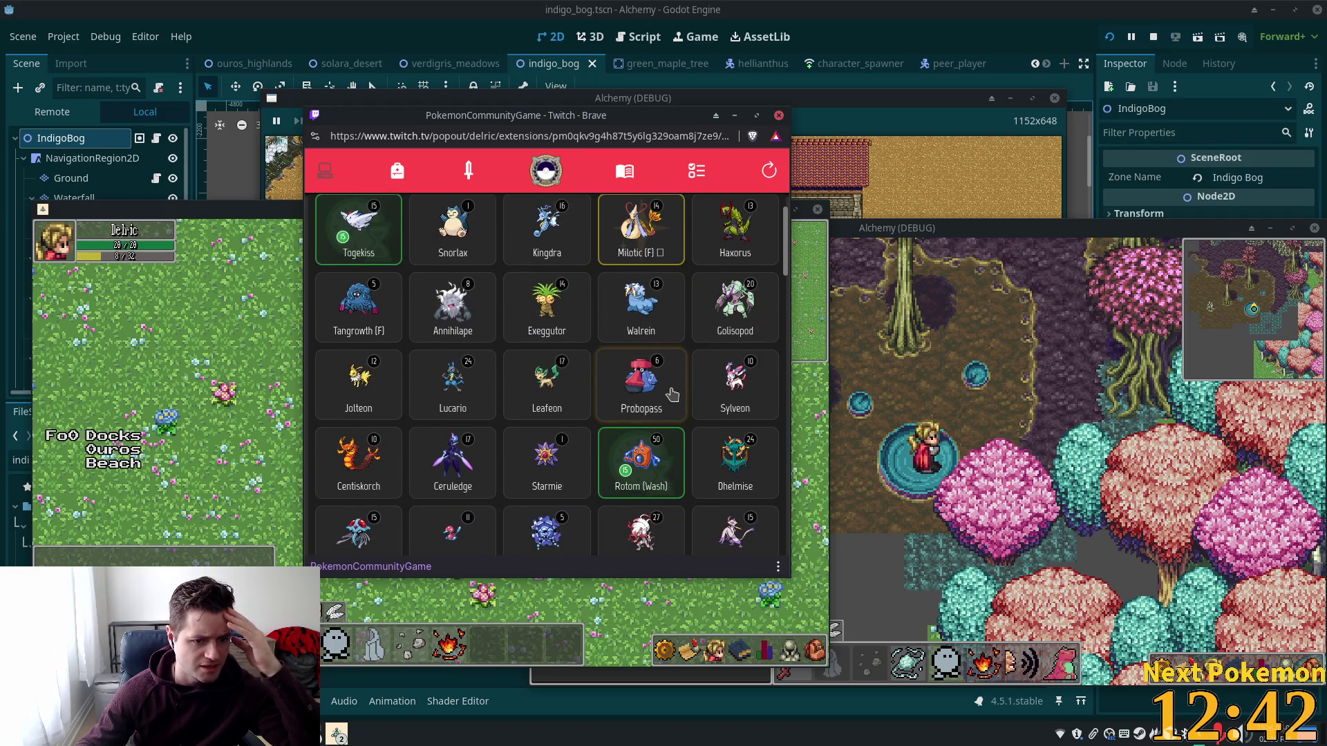
pyautogui.scroll(-1, 674, 395)
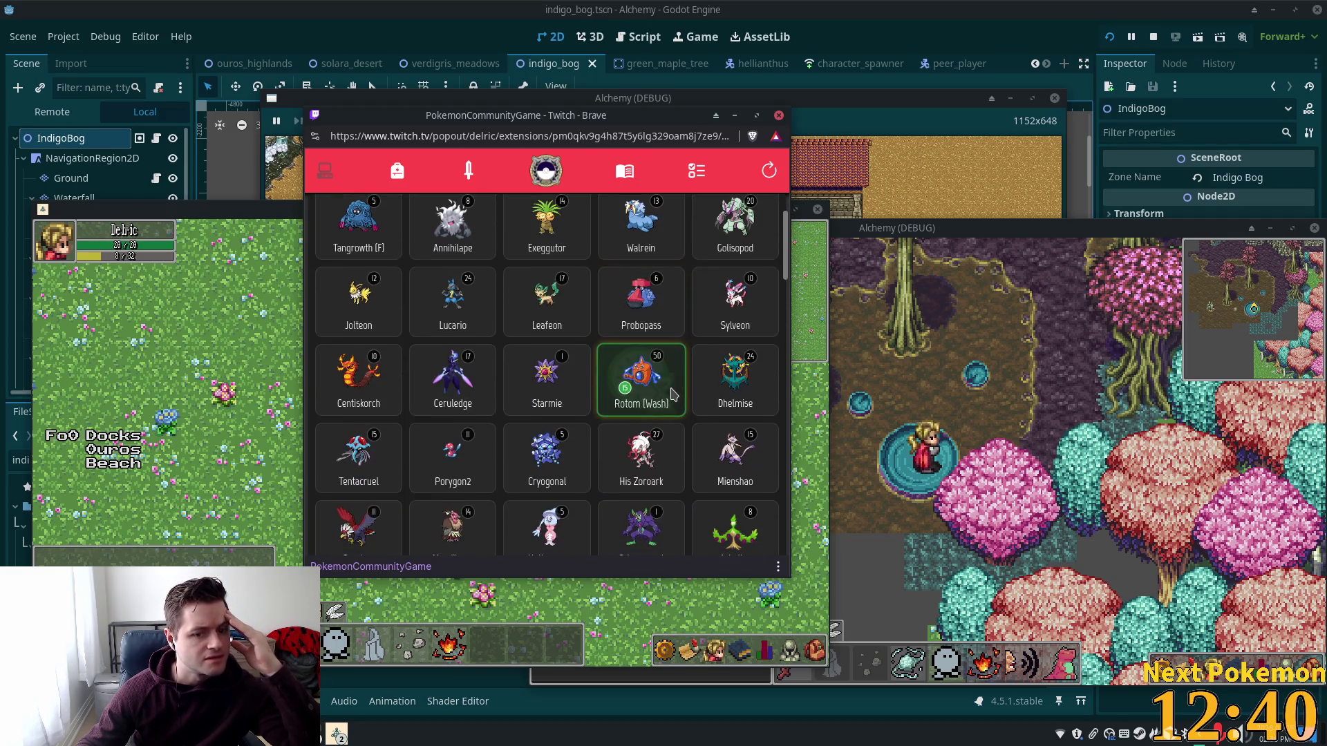
pyautogui.click(550, 390)
pyautogui.click(534, 404)
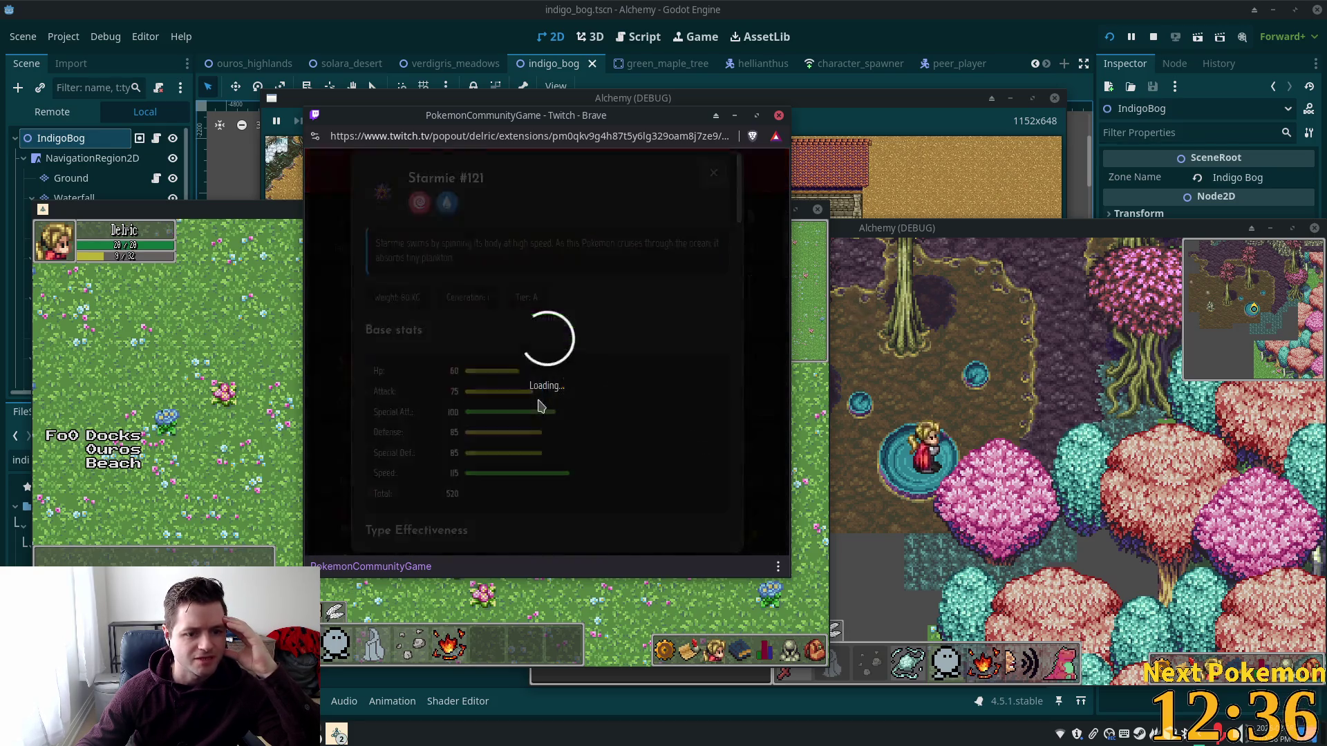
pyautogui.click(718, 170)
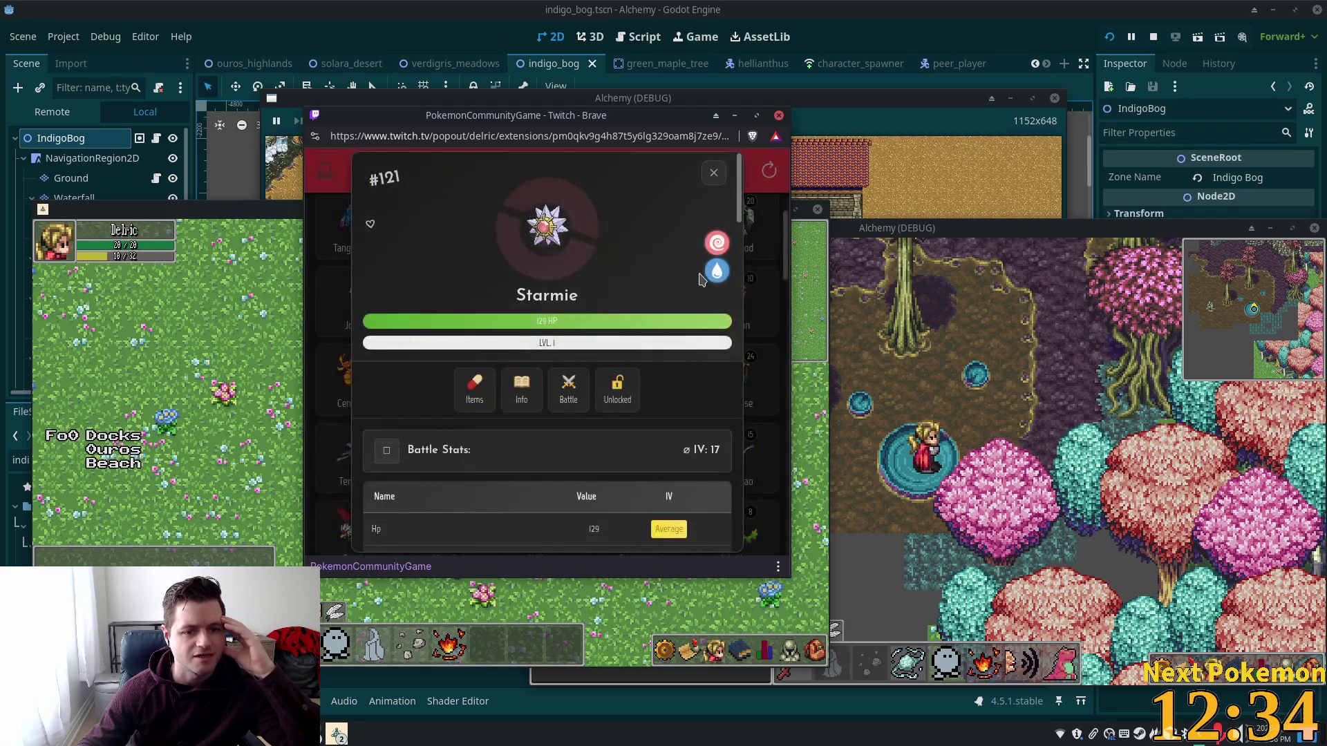
pyautogui.click(717, 238)
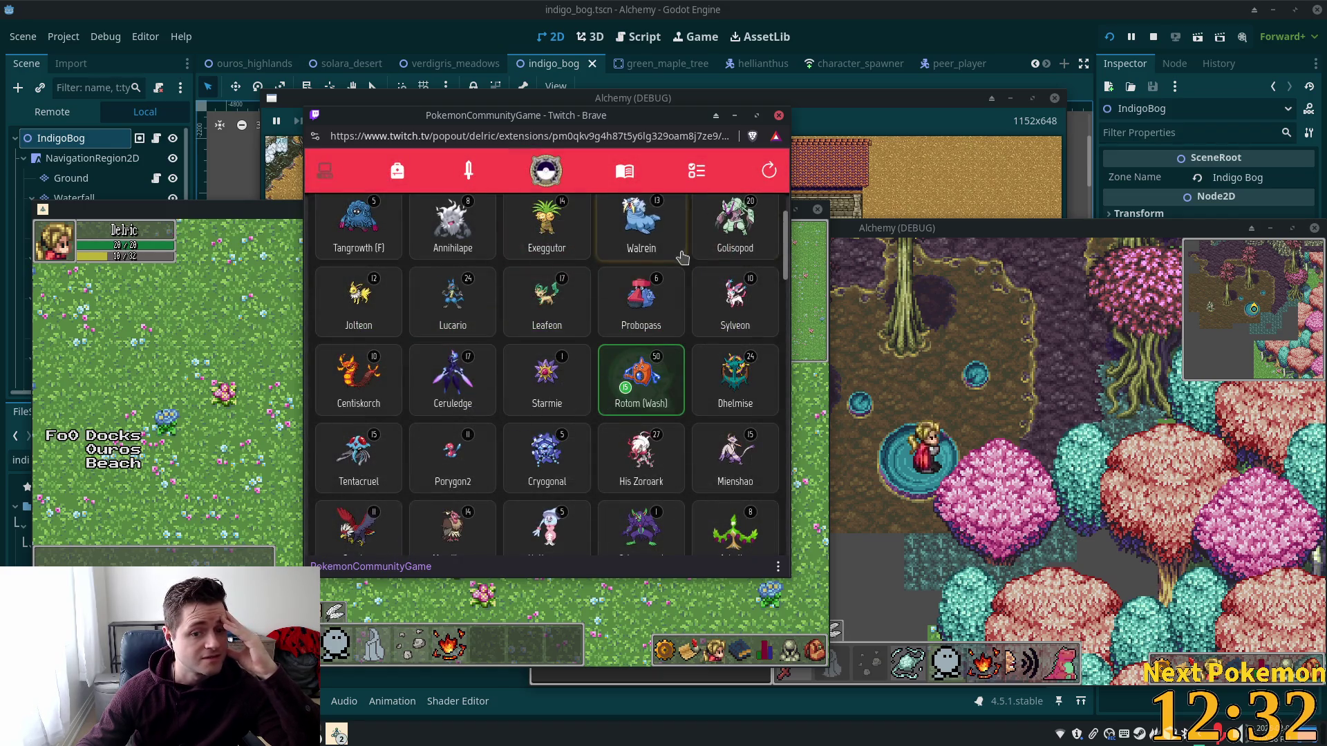
# Step: Check Mandibuzz's description and base stats, then close its card
pyautogui.scroll(-1, 612, 321)
pyautogui.scroll(-1, 611, 322)
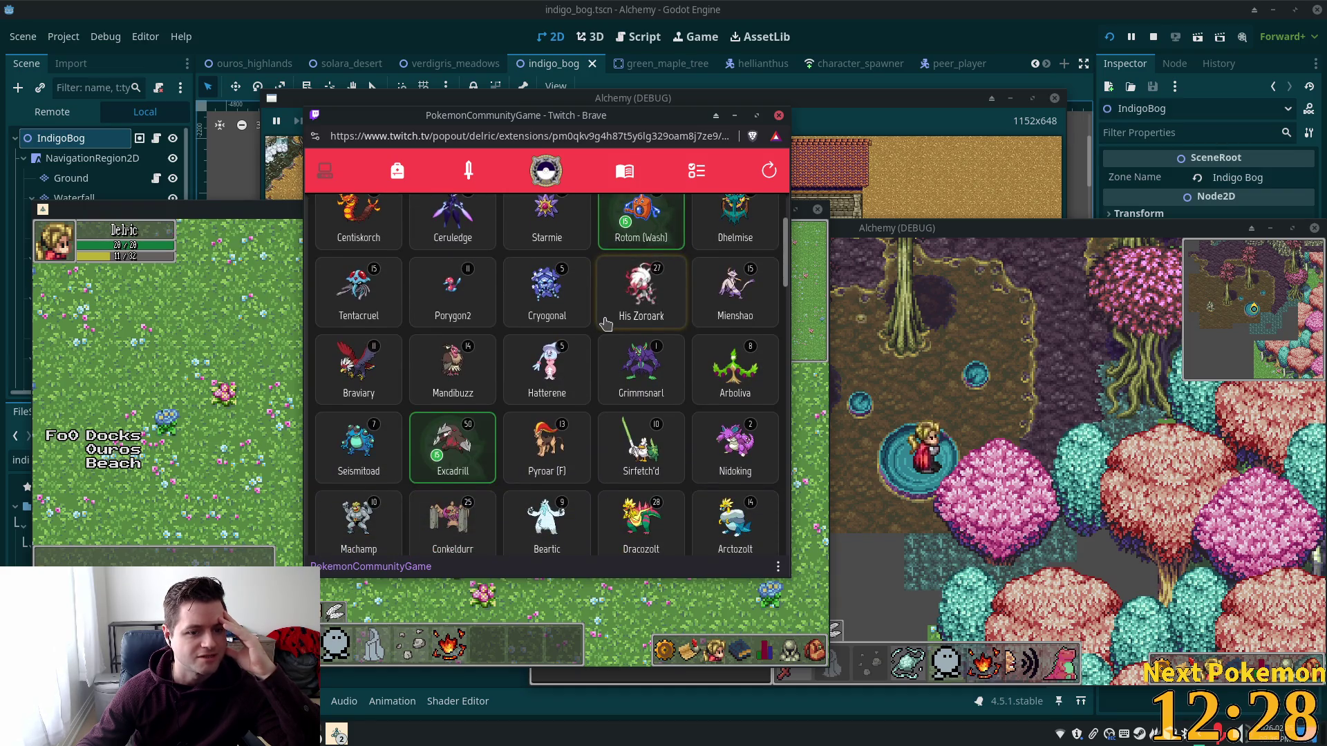
pyautogui.click(457, 373)
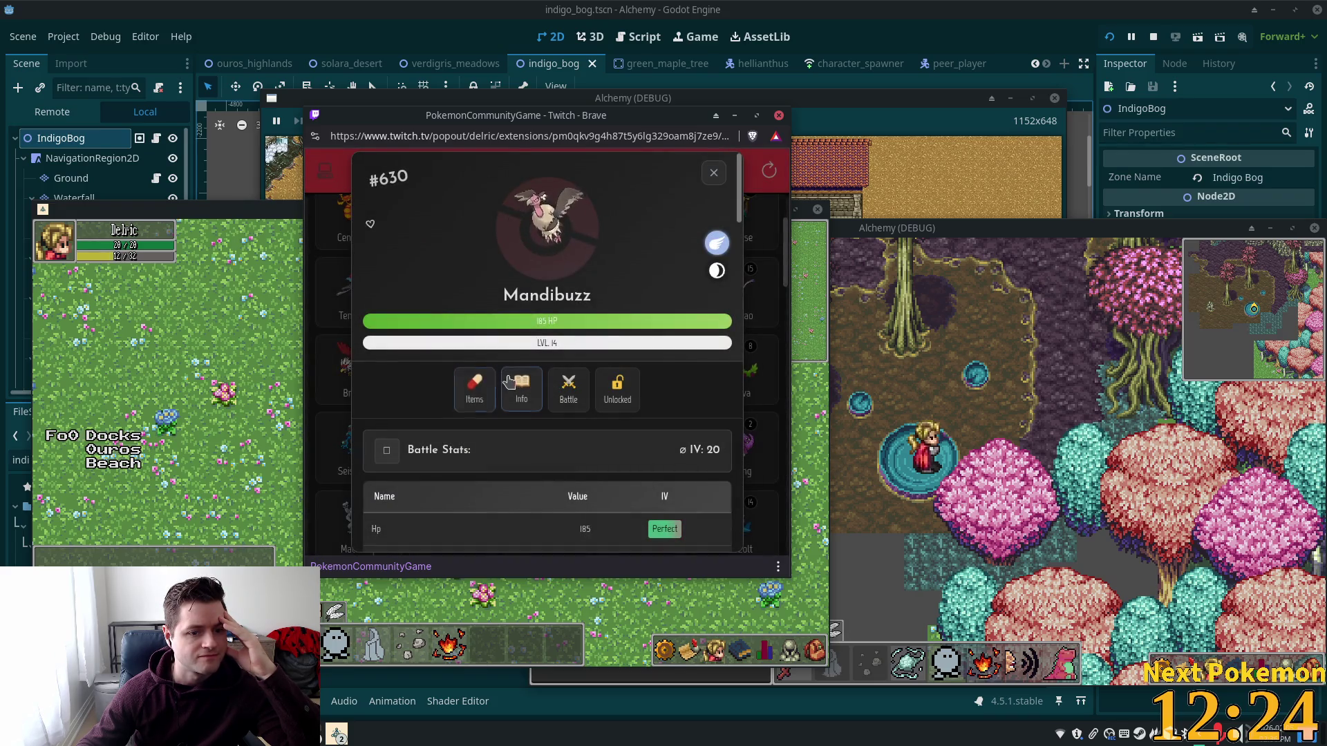
pyautogui.click(509, 381)
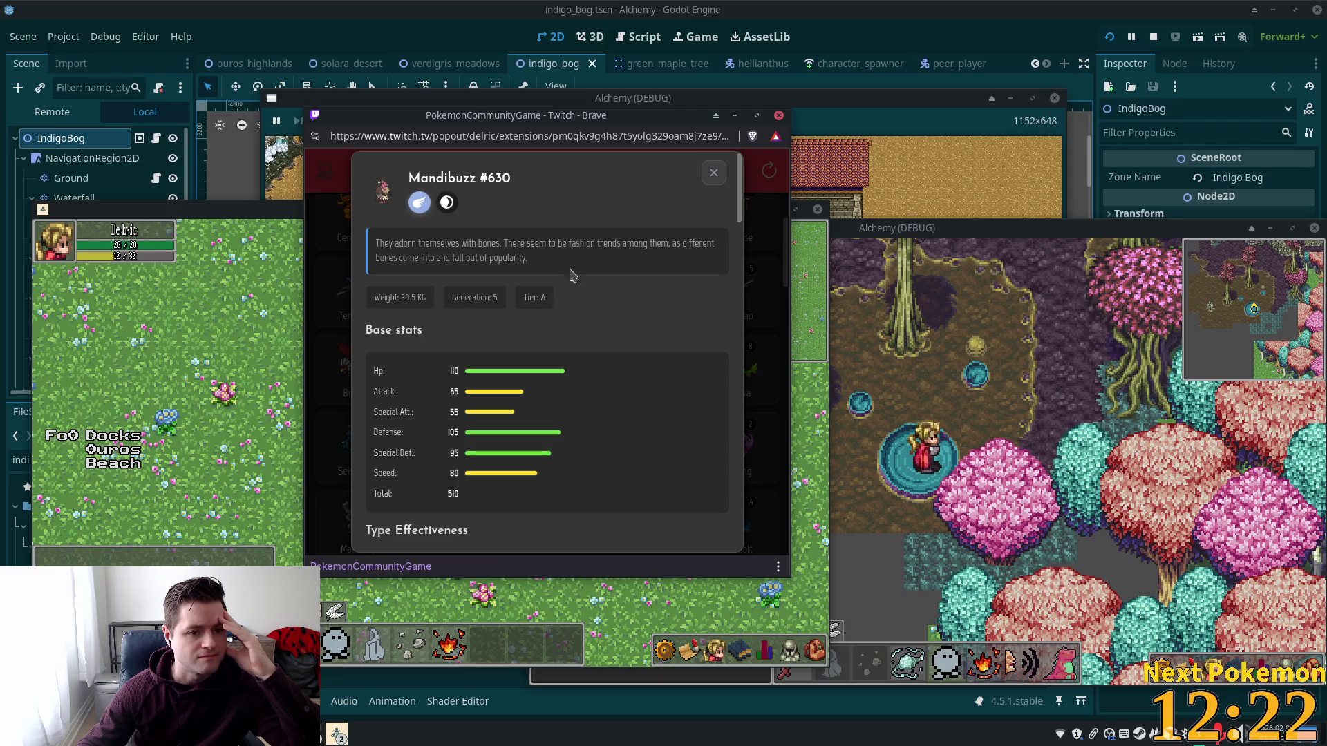
pyautogui.click(712, 172)
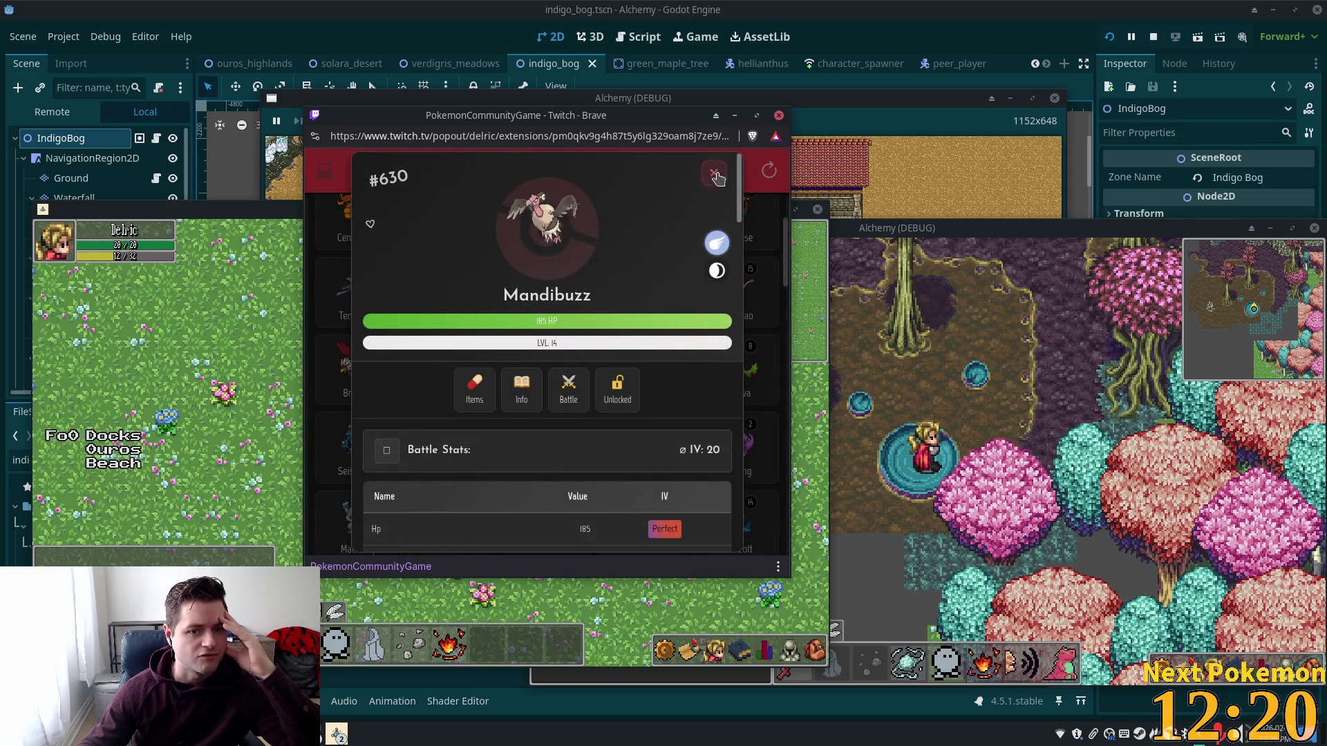
pyautogui.click(713, 172)
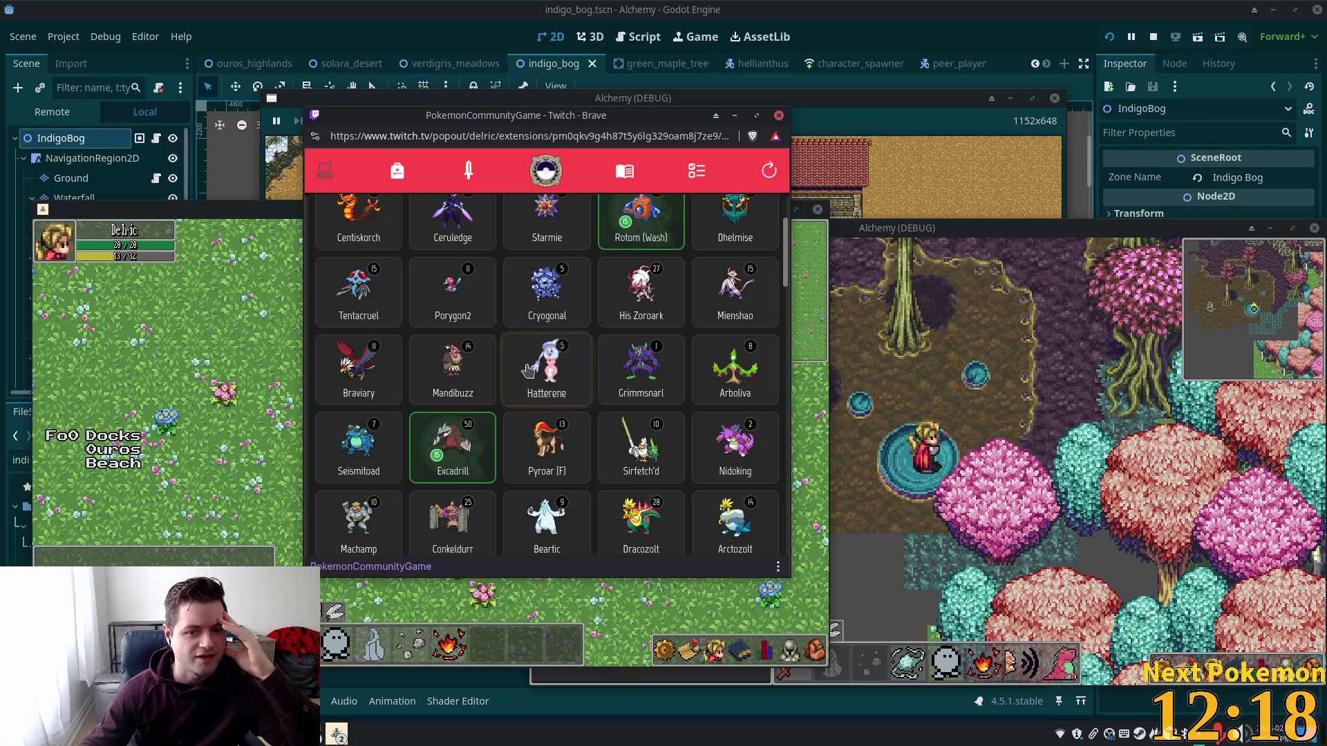
# Step: Check Mienshao's description and base stats, then close its card
pyautogui.scroll(1, 546, 363)
pyautogui.click(714, 375)
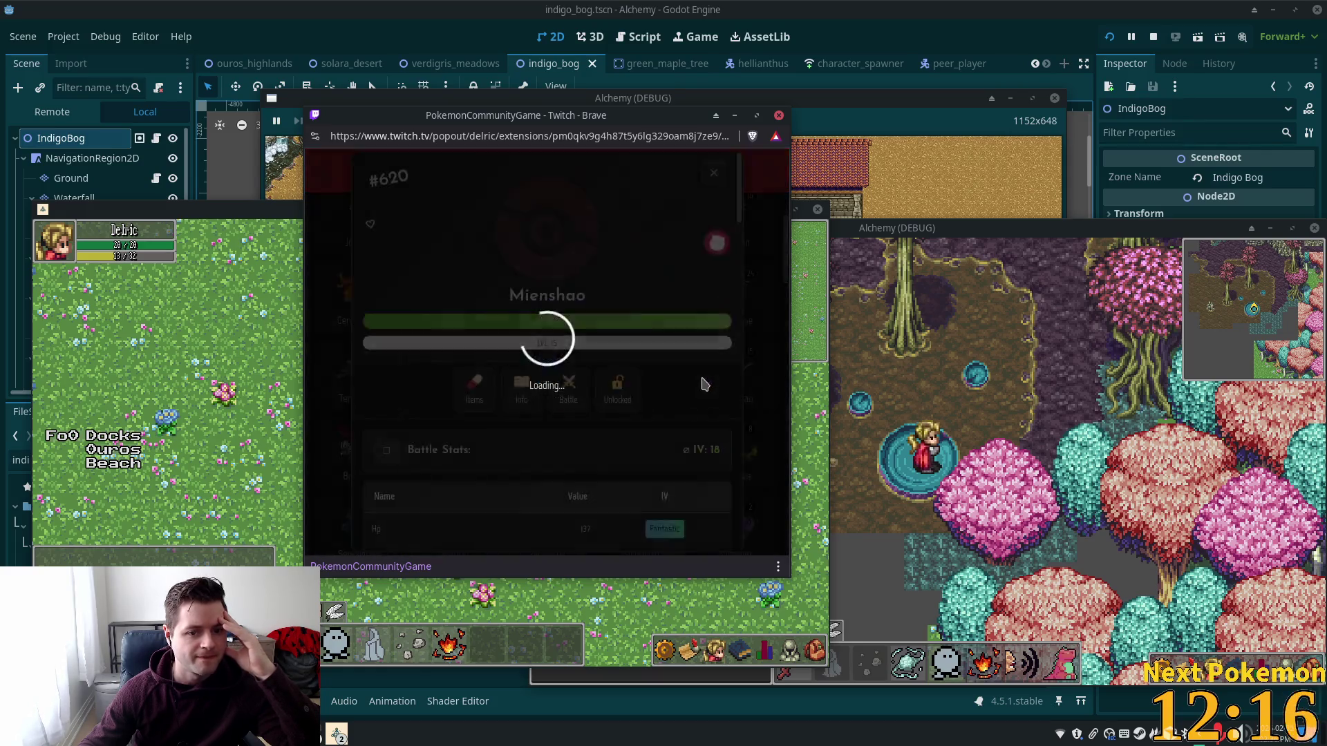
pyautogui.click(521, 386)
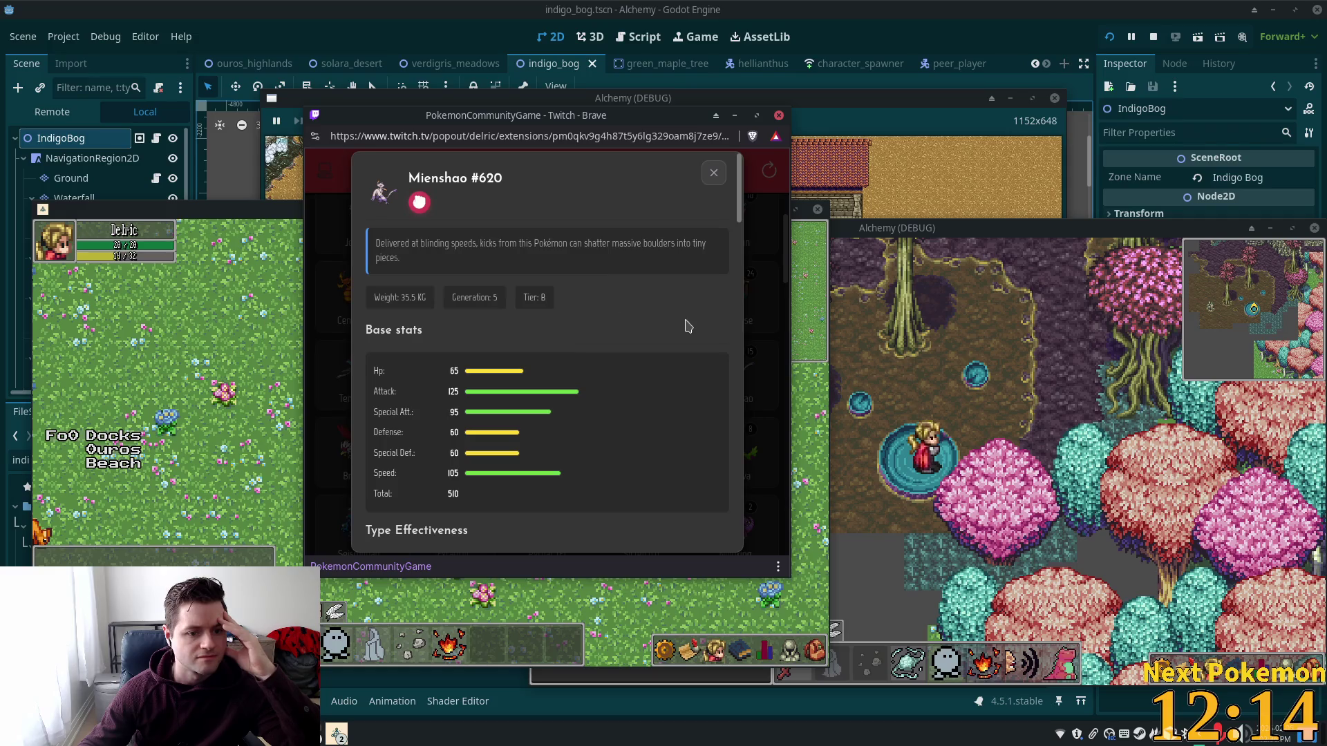
pyautogui.click(713, 172)
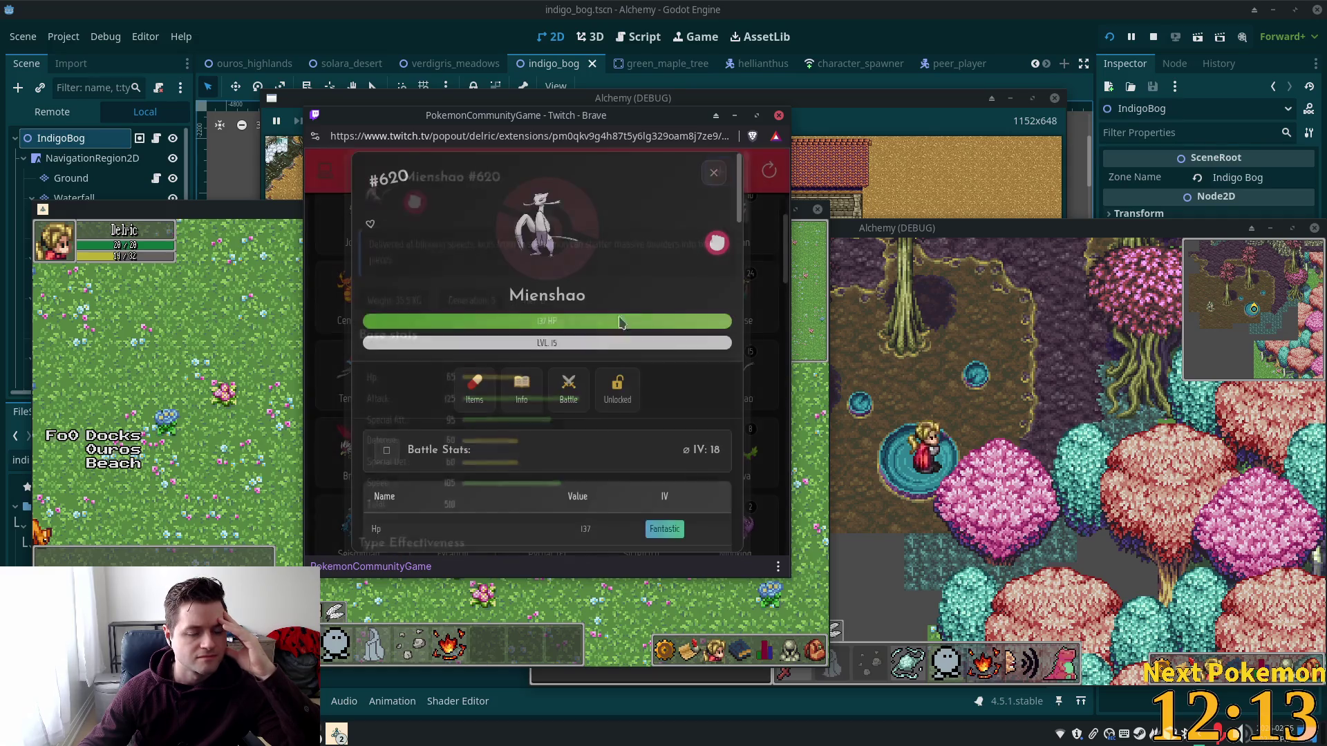
pyautogui.click(714, 174)
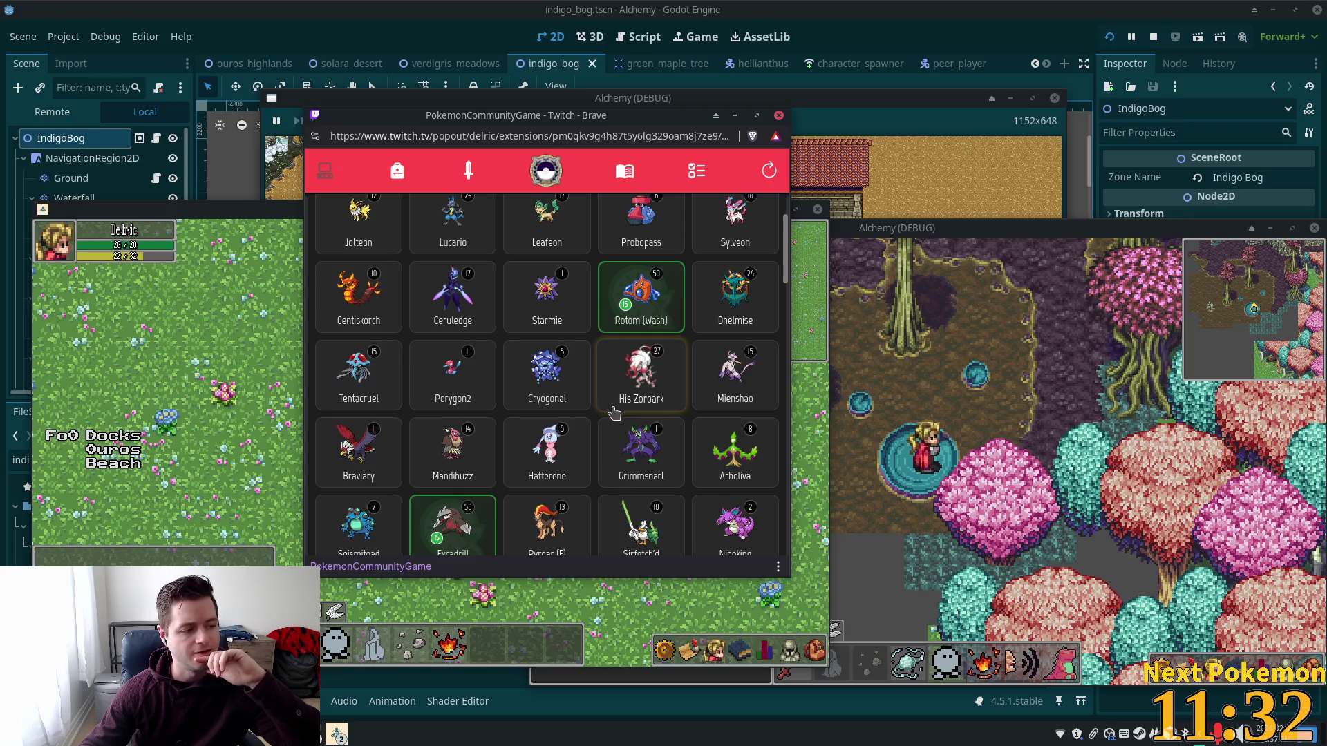
# Step: Open the level 6 Probopass card and review its description and base stats
pyautogui.scroll(1, 639, 426)
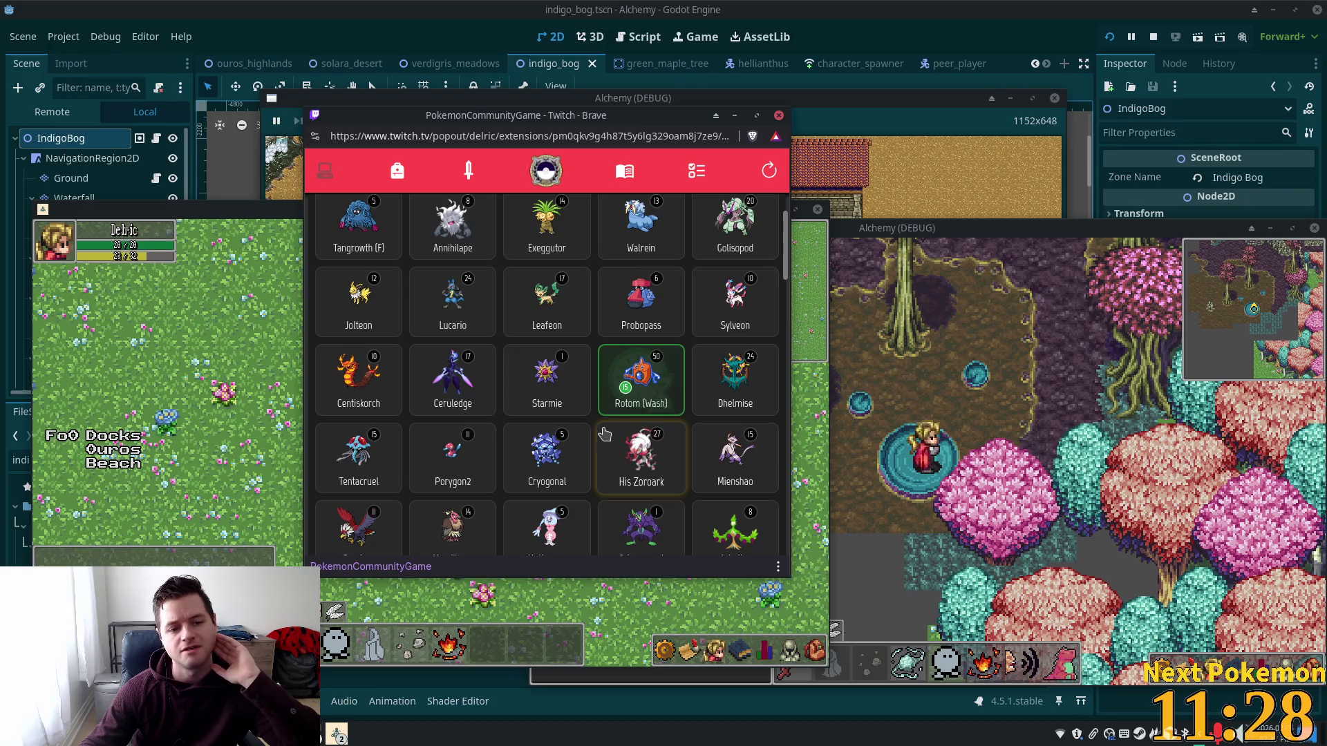
pyautogui.scroll(2, 499, 384)
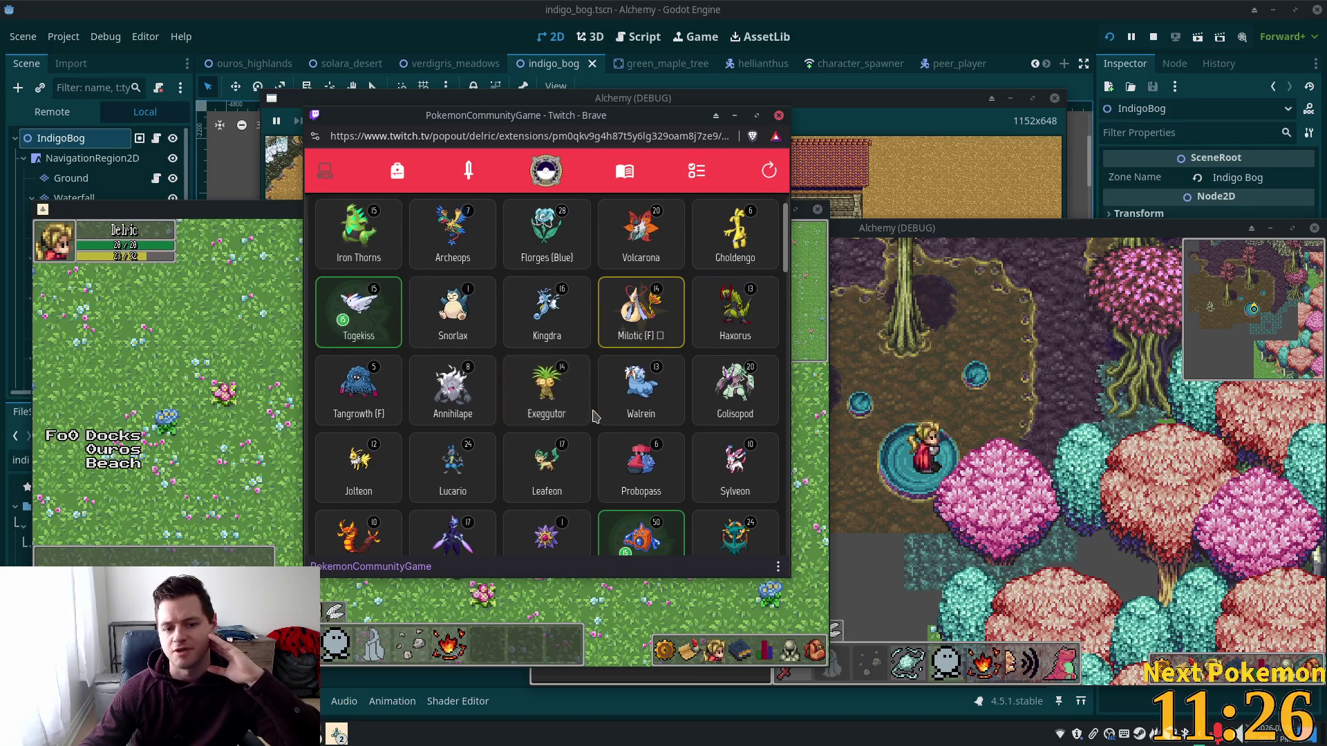
pyautogui.click(617, 490)
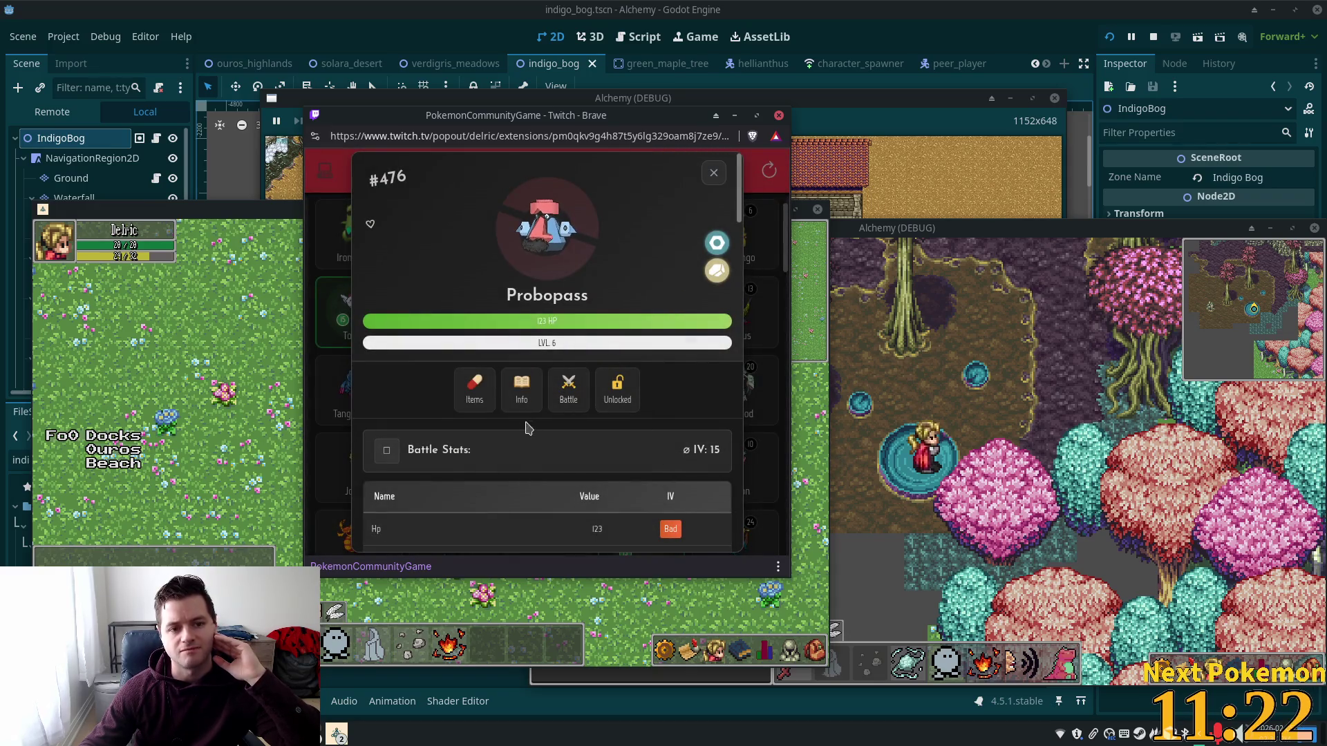
pyautogui.click(517, 397)
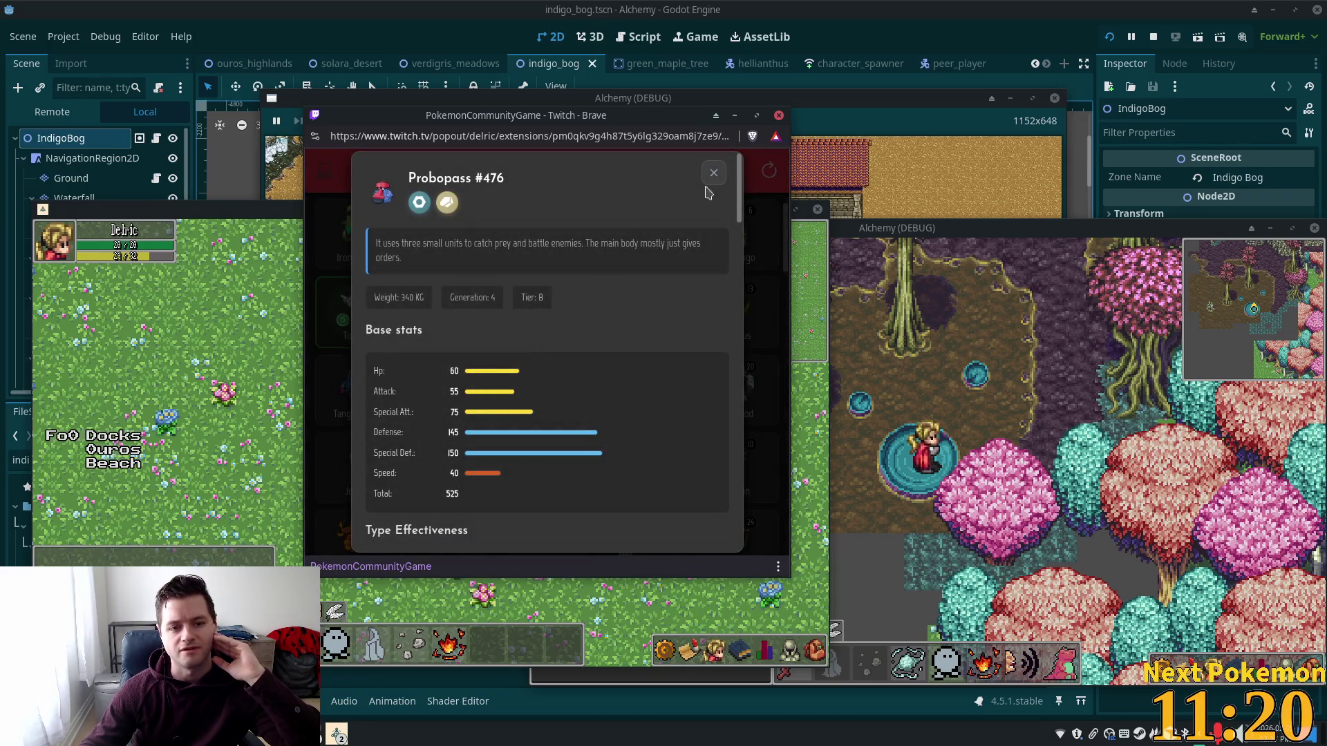
pyautogui.click(710, 177)
# Step: Wondertrade the Probopass away and confirm the trade
pyautogui.scroll(-2, 535, 397)
pyautogui.scroll(-5, 536, 411)
pyautogui.click(564, 527)
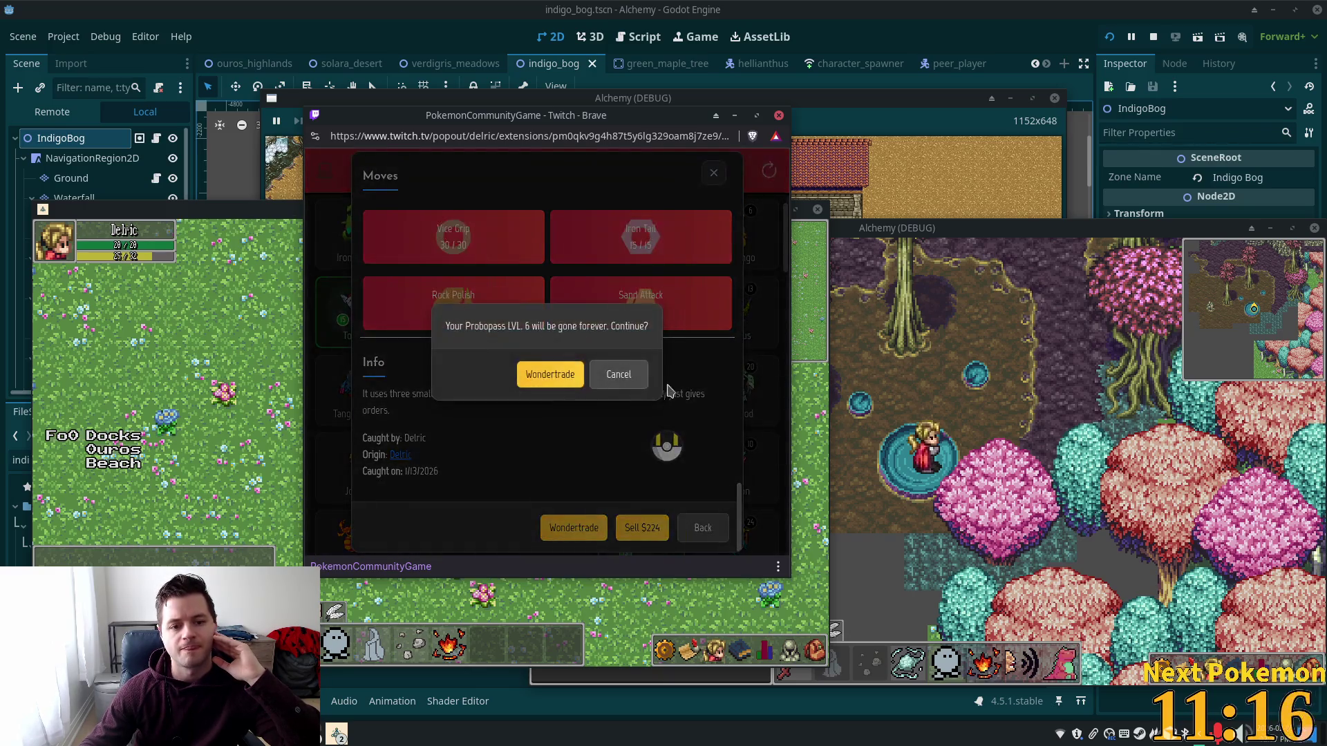
pyautogui.click(564, 380)
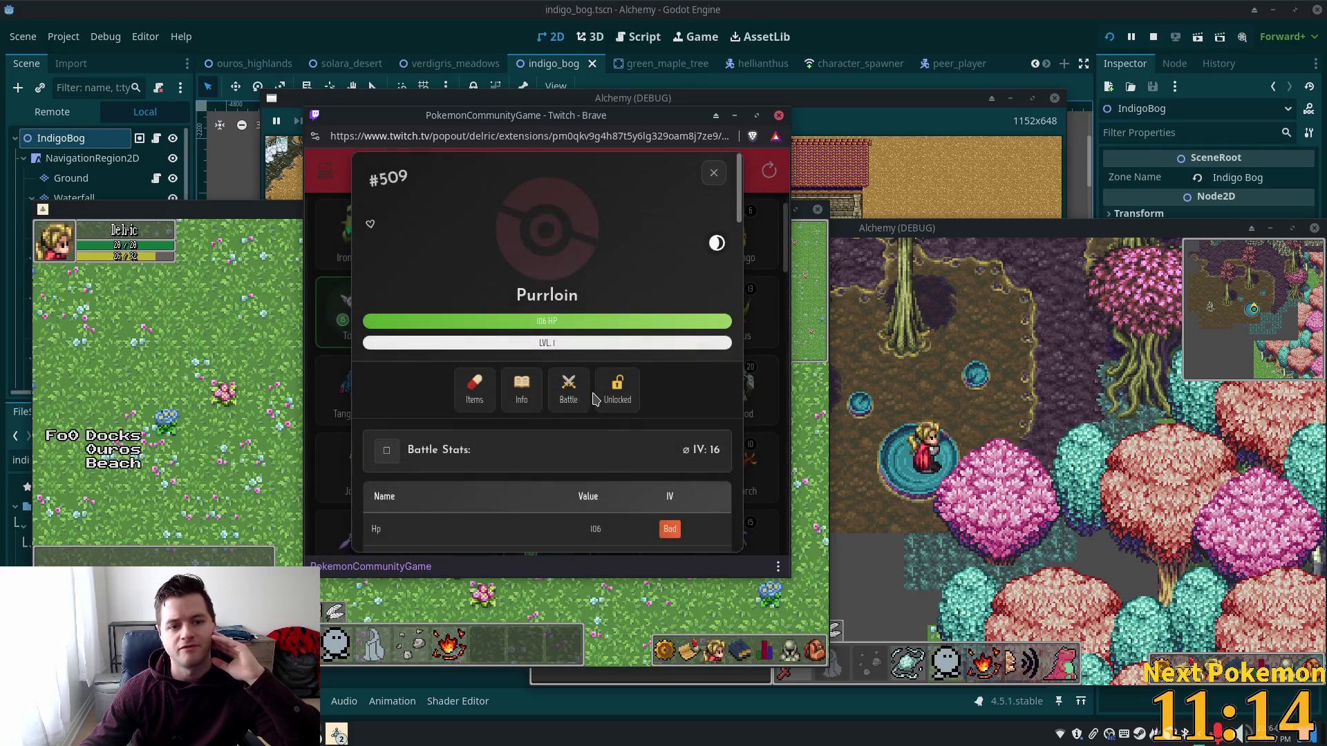
# Step: Review Purrloin's description, base stats, moves and evolution, then close its card
pyautogui.click(524, 389)
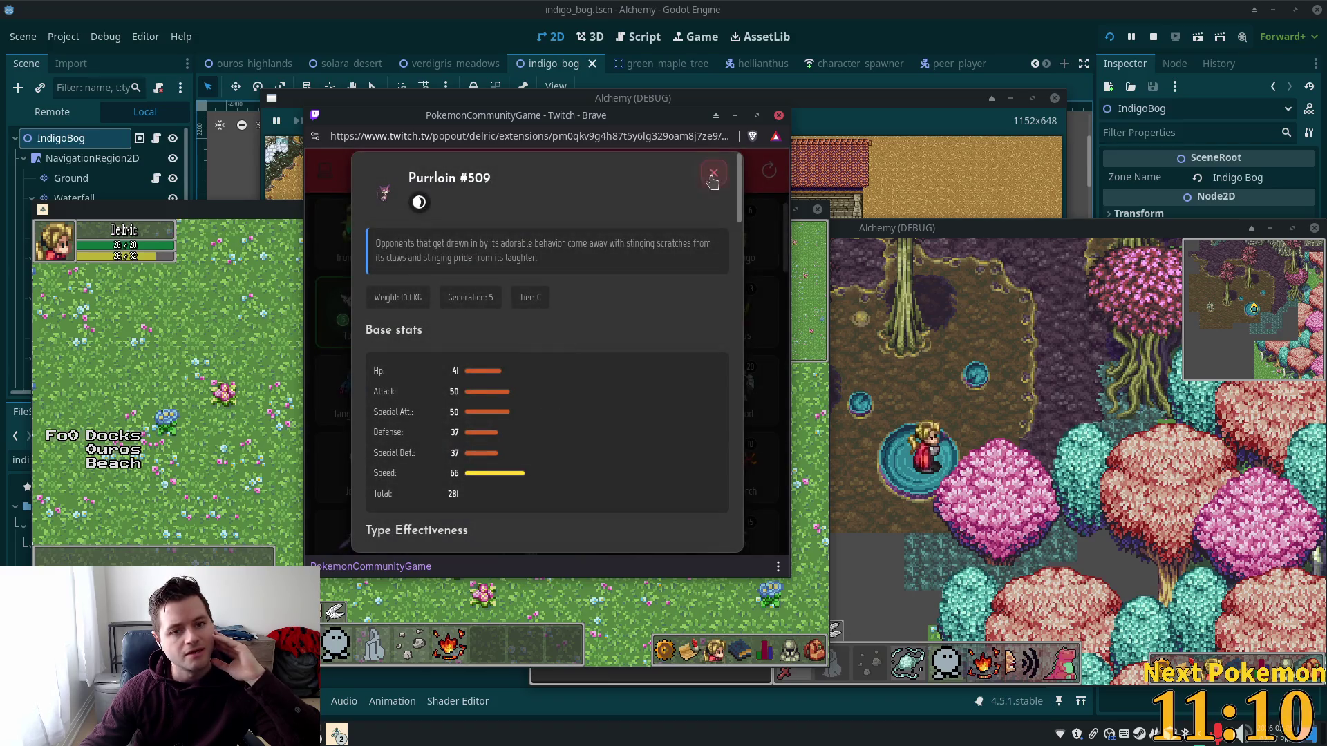
pyautogui.click(714, 173)
pyautogui.scroll(-10, 647, 352)
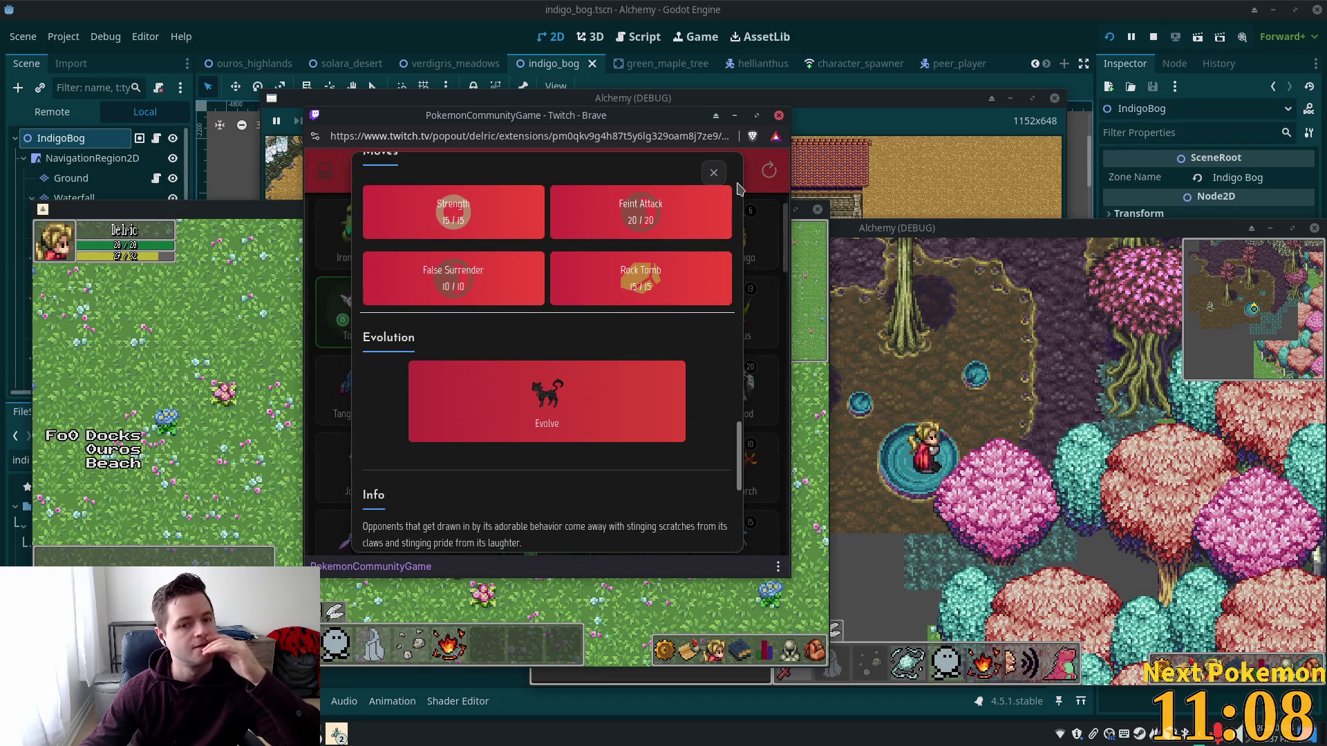
pyautogui.click(715, 175)
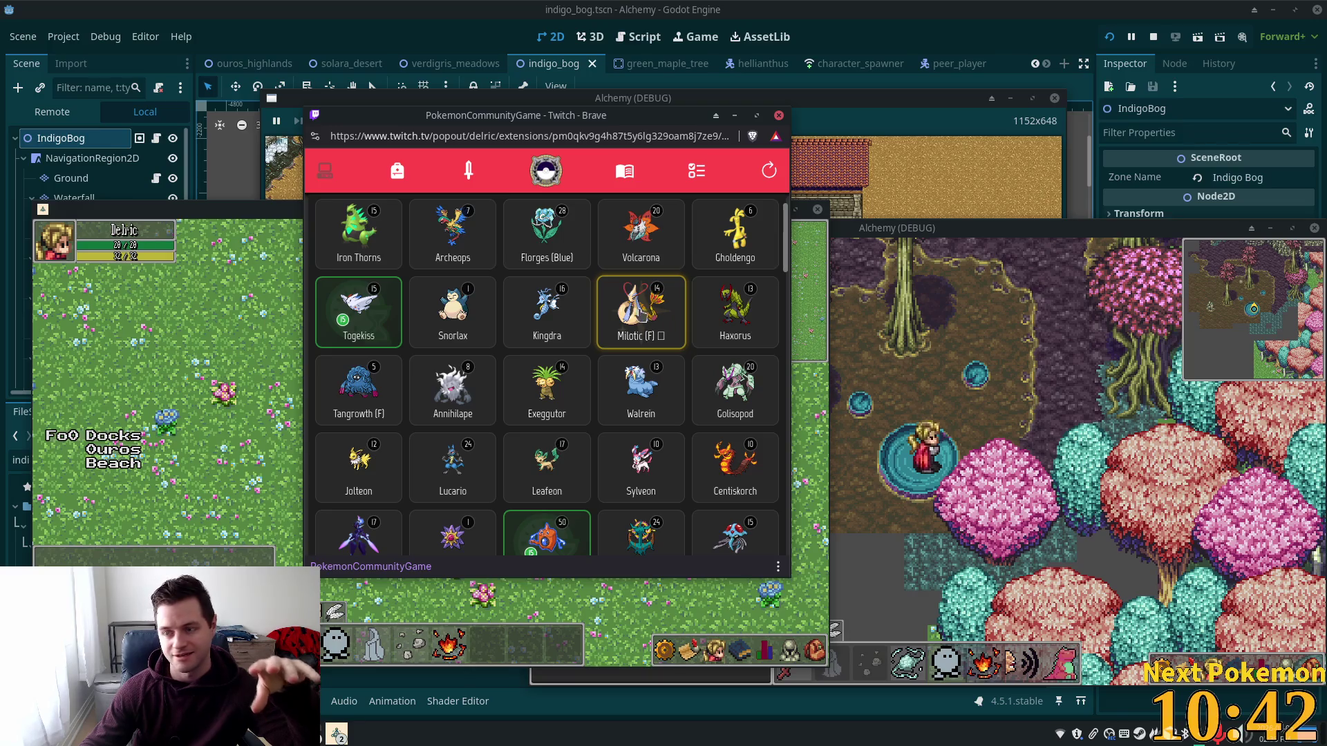
pyautogui.scroll(3, 614, 336)
pyautogui.scroll(-2, 615, 336)
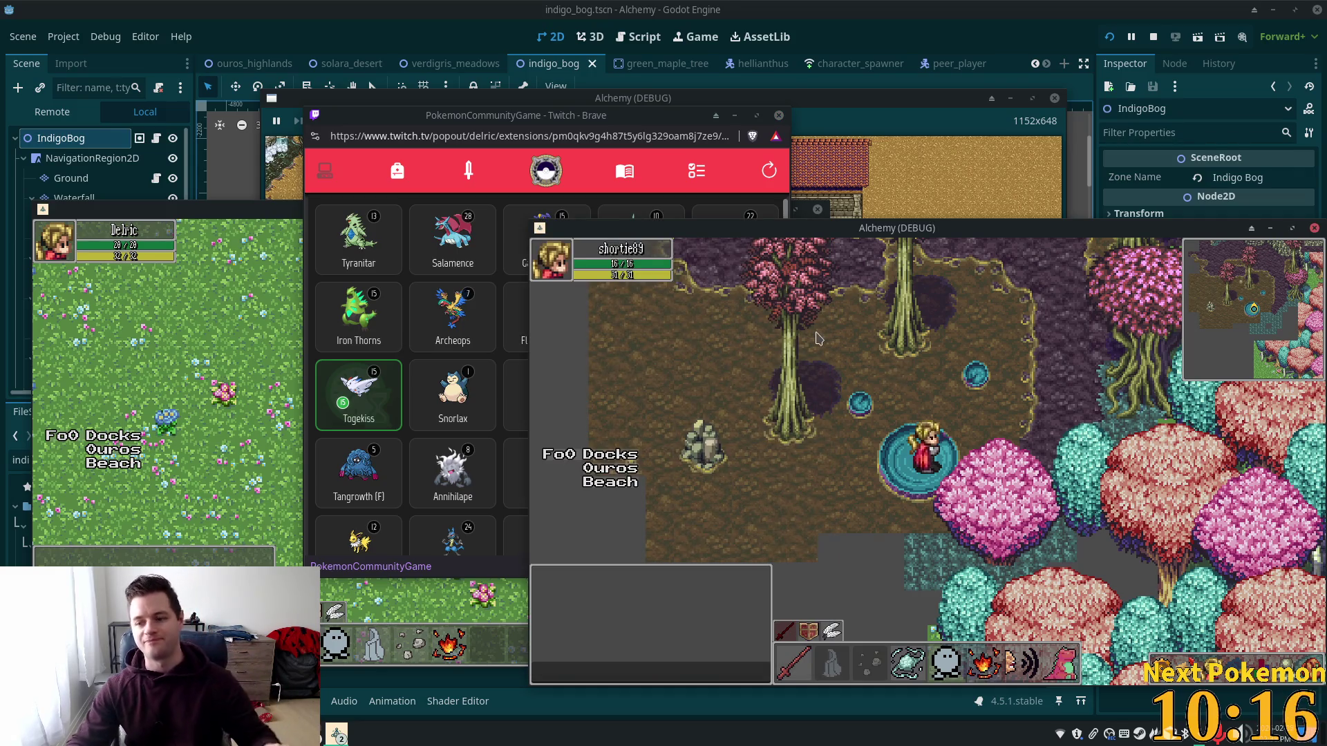
pyautogui.click(785, 298)
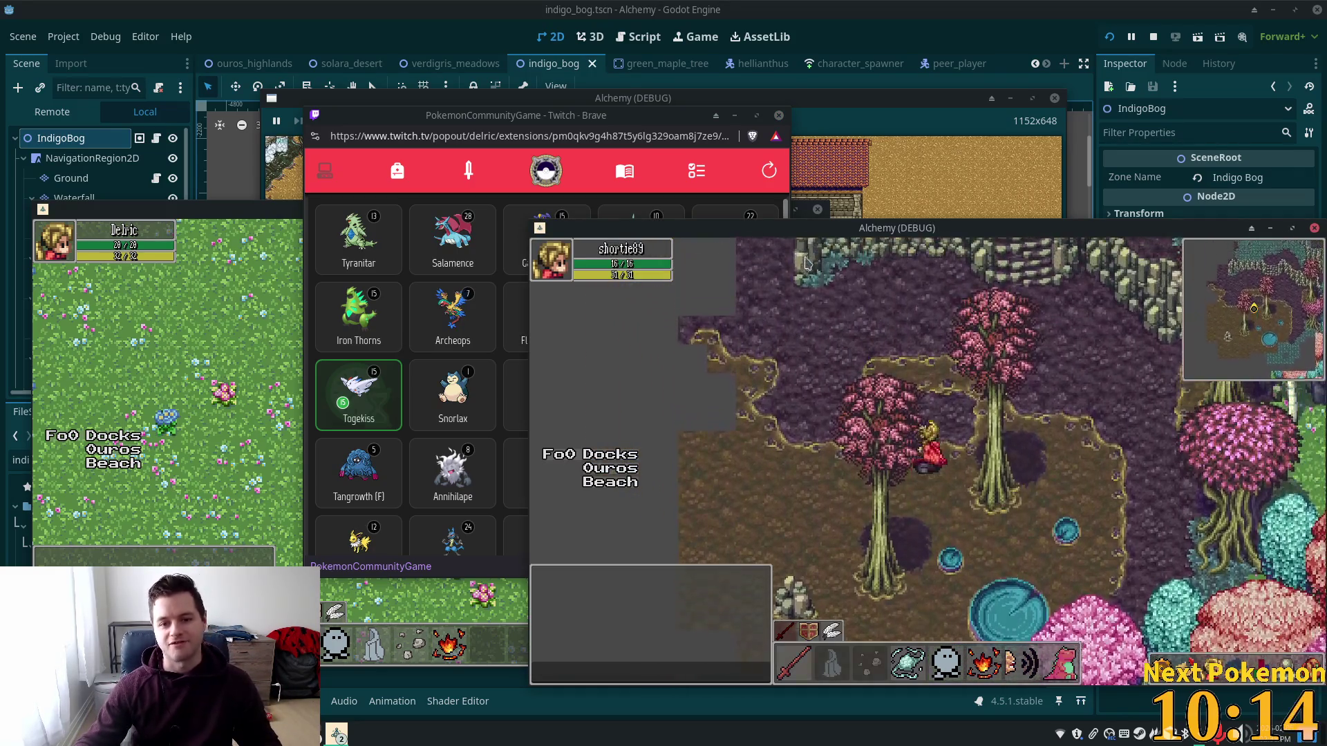
# Step: Walk the character behind the pink tree and up the stone stairs, then return to the Godot editor
pyautogui.click(806, 263)
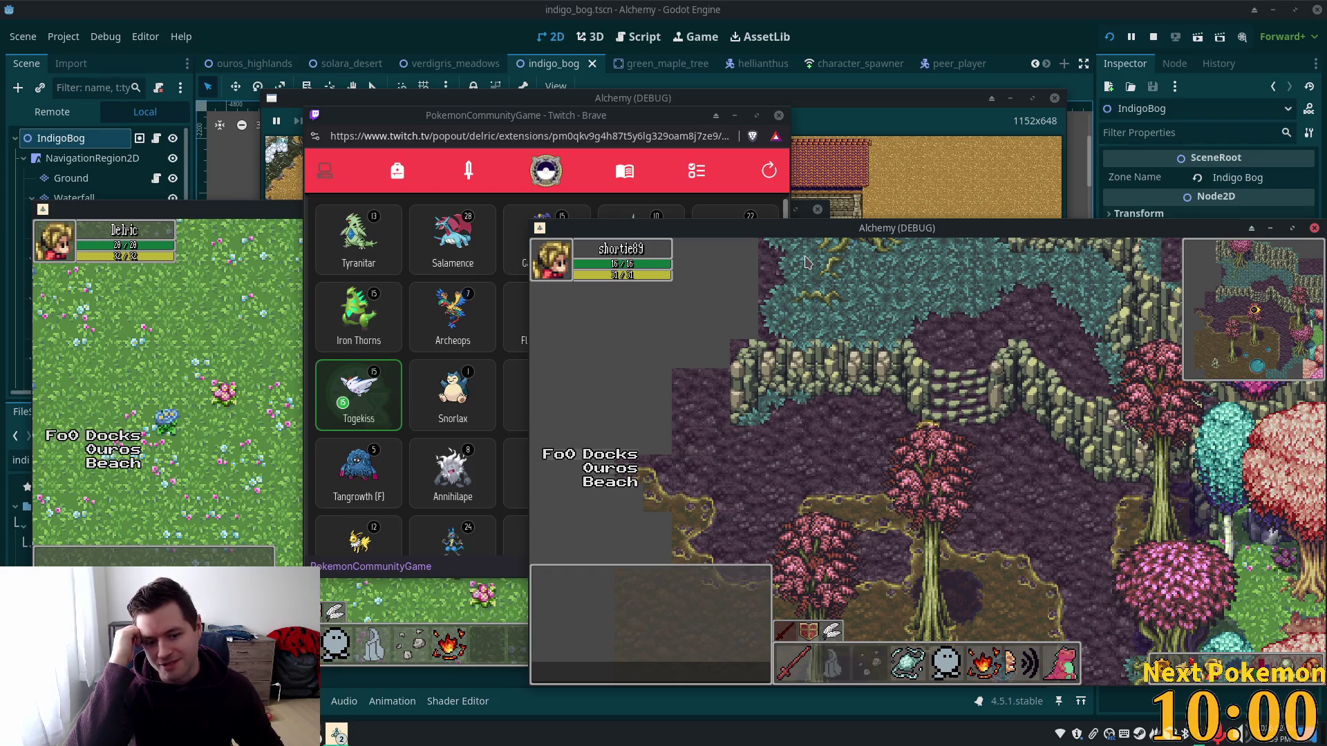
pyautogui.press('Left')
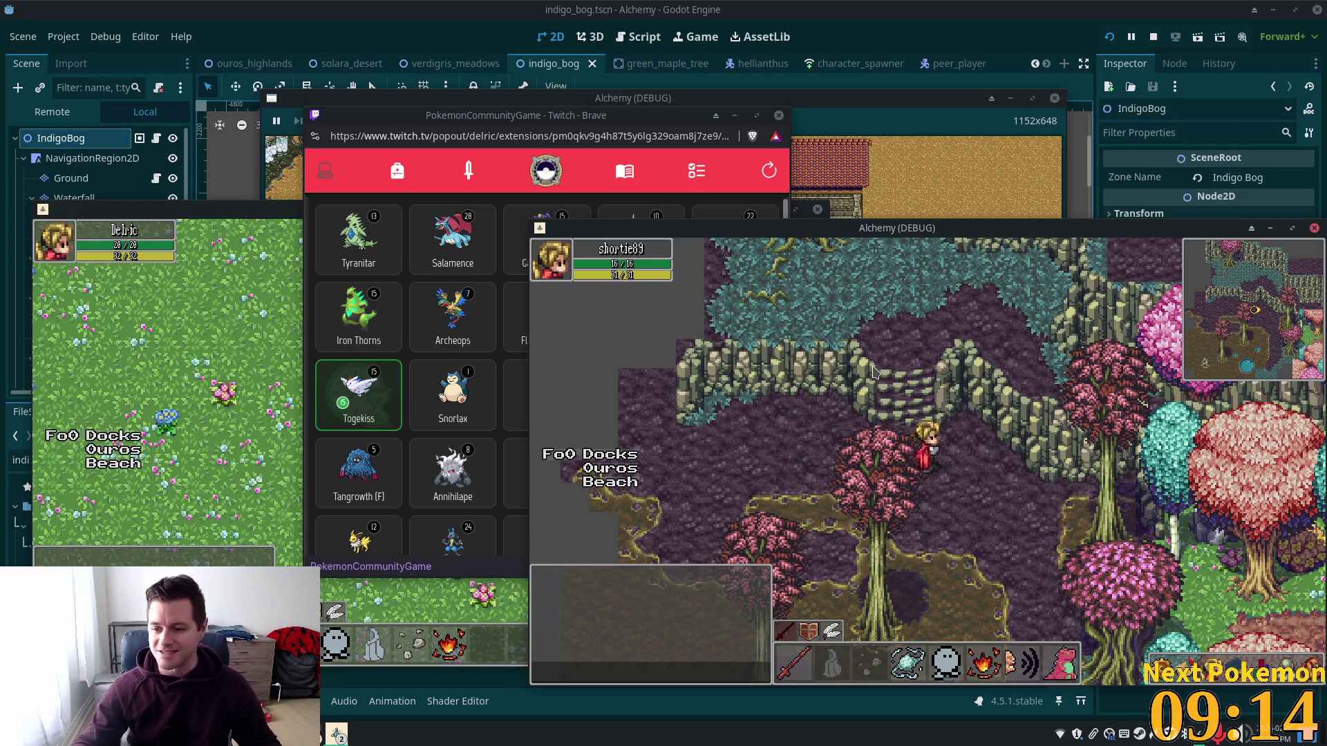
pyautogui.click(912, 387)
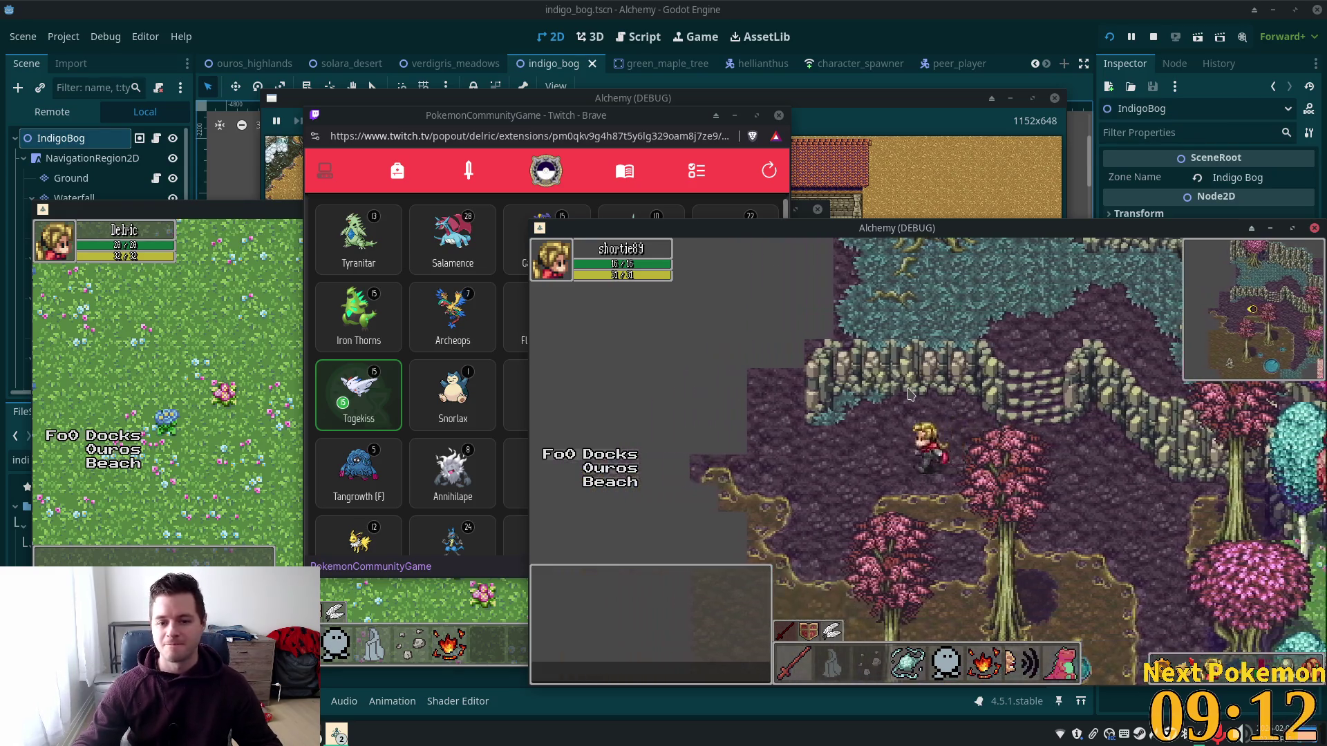
pyautogui.click(928, 395)
pyautogui.click(1037, 401)
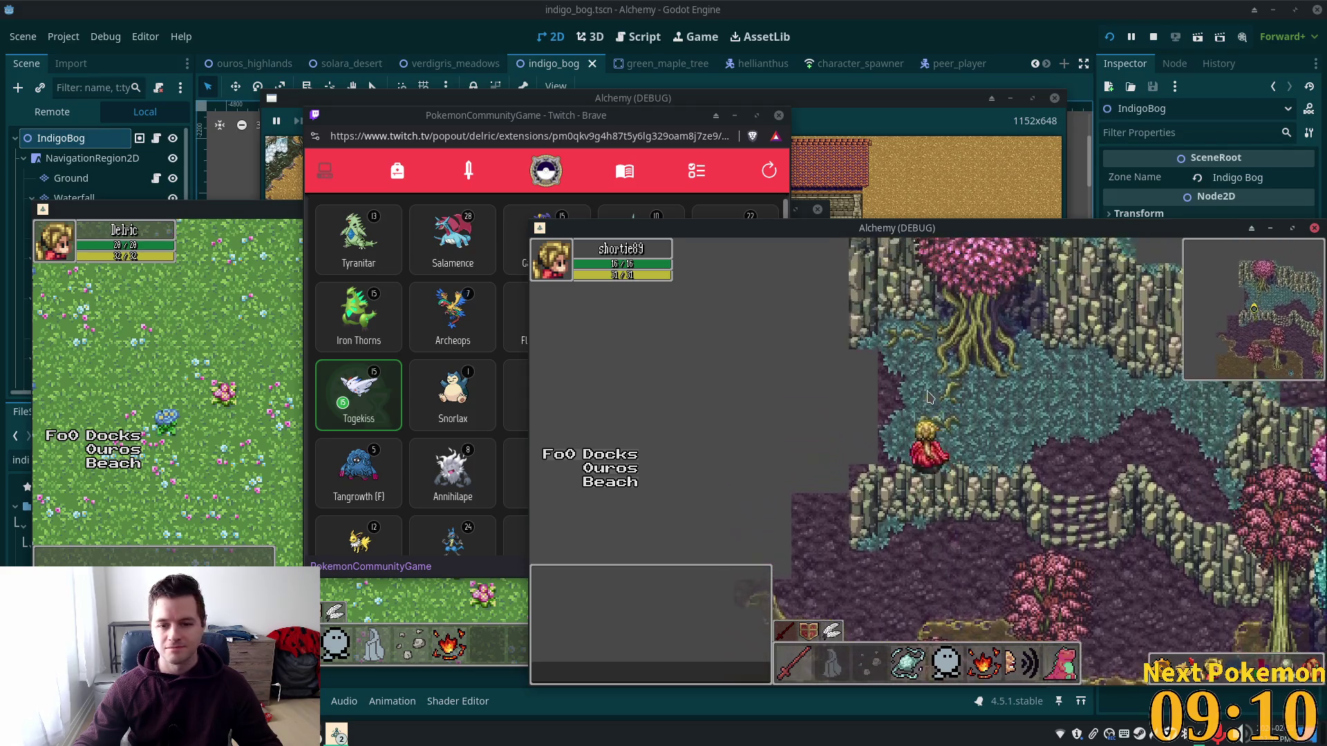
pyautogui.click(967, 335)
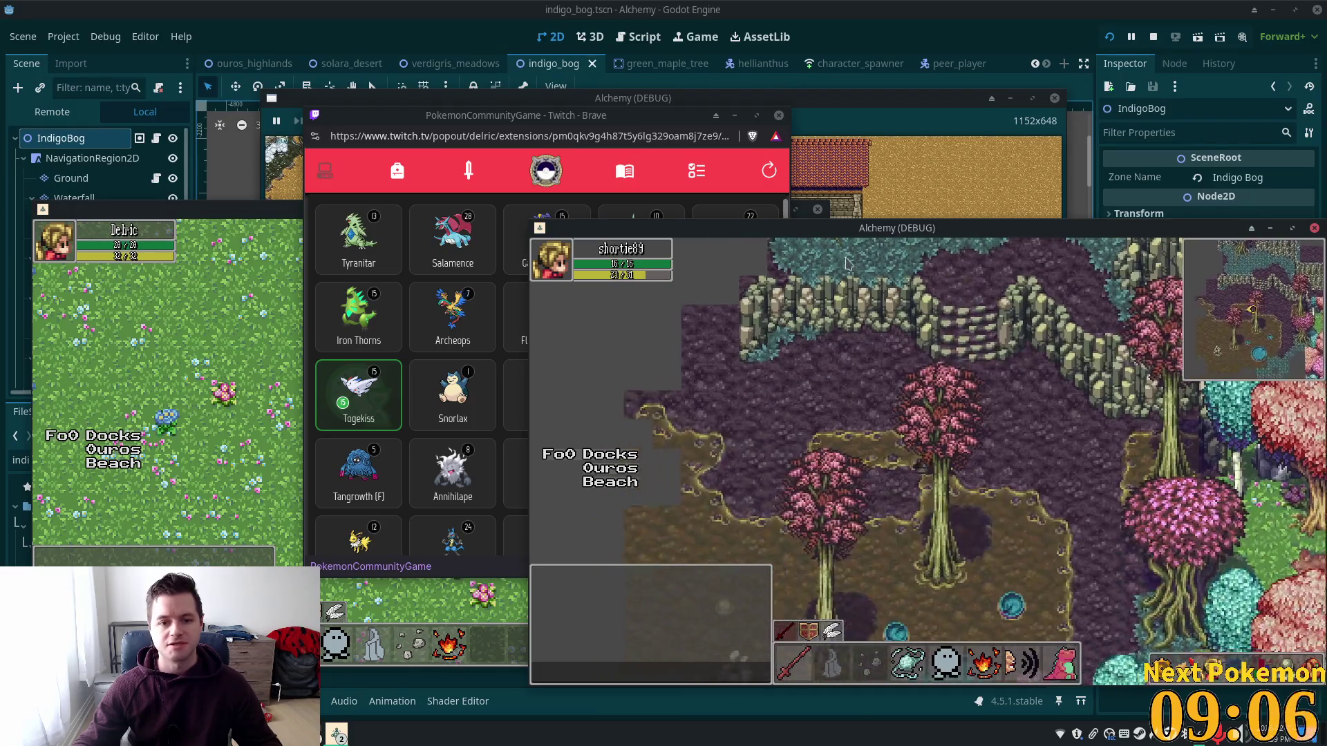
pyautogui.click(947, 20)
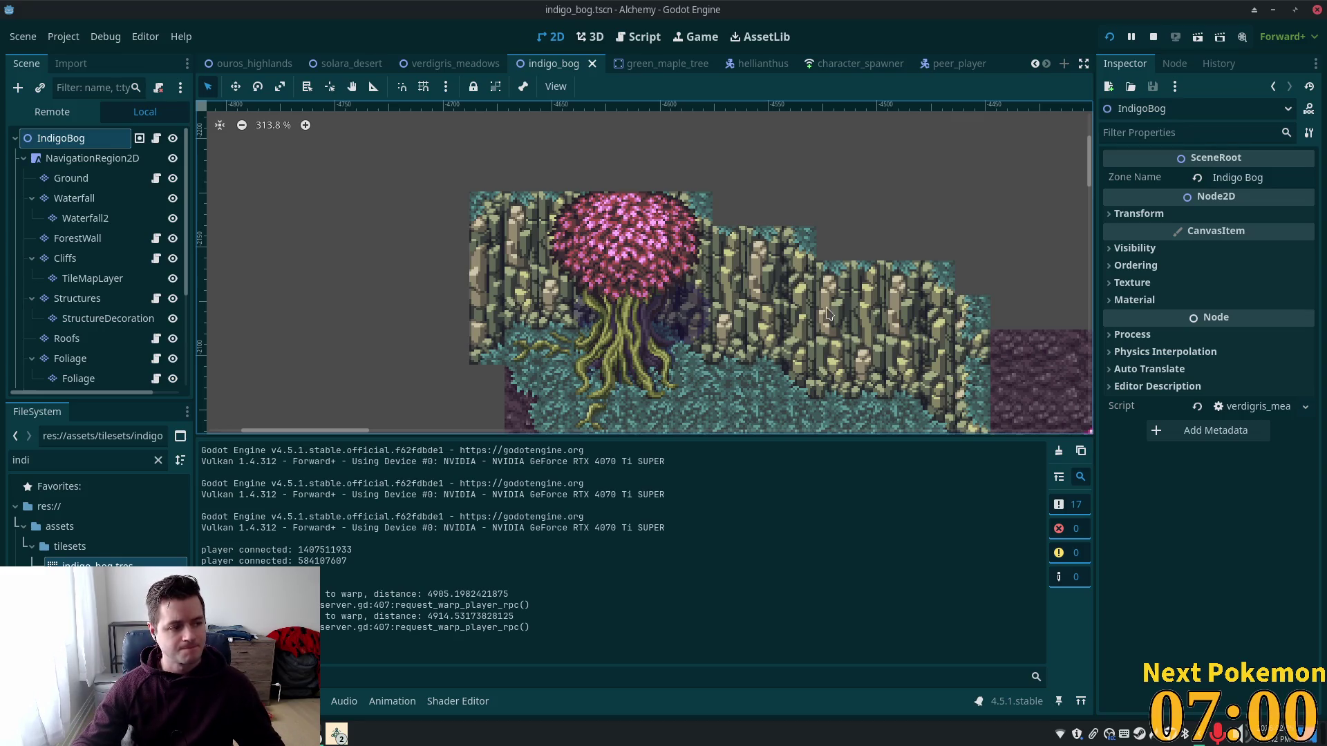
pyautogui.scroll(-5, 830, 321)
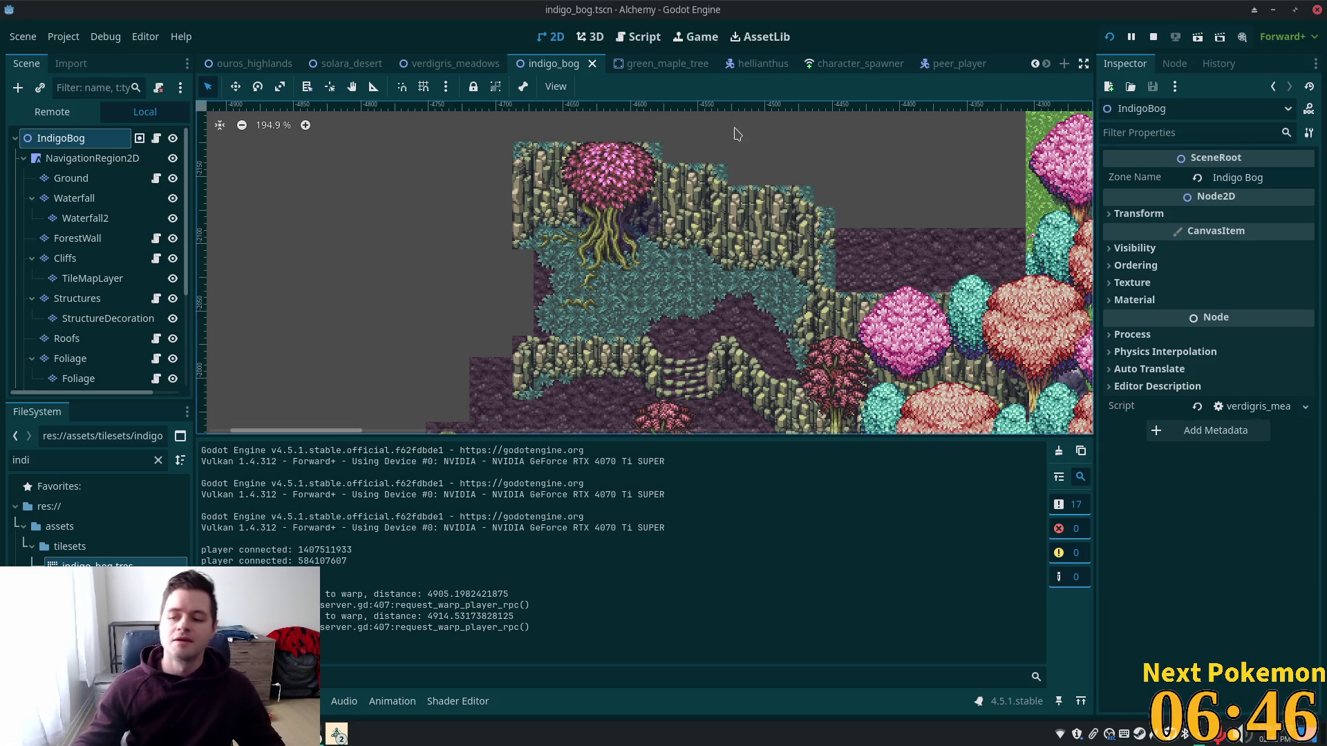
pyautogui.scroll(3, 564, 304)
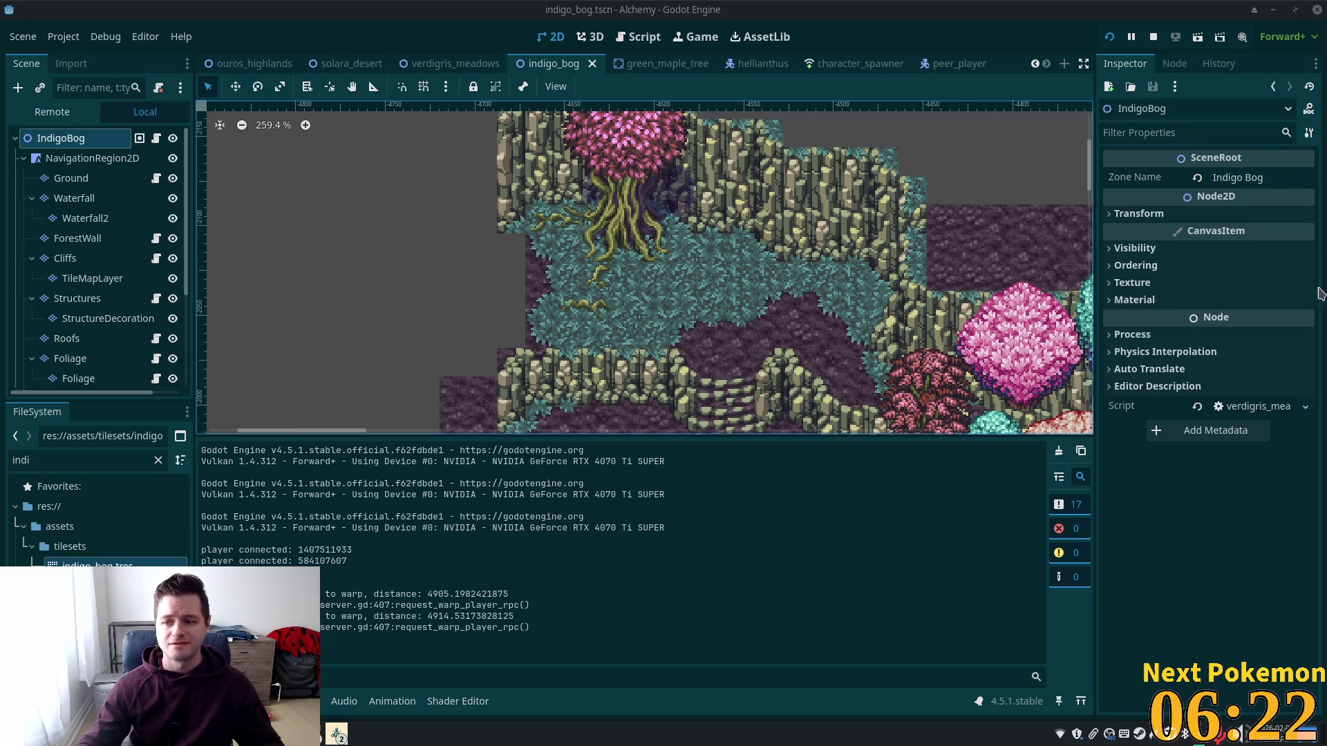
pyautogui.scroll(-2, 643, 359)
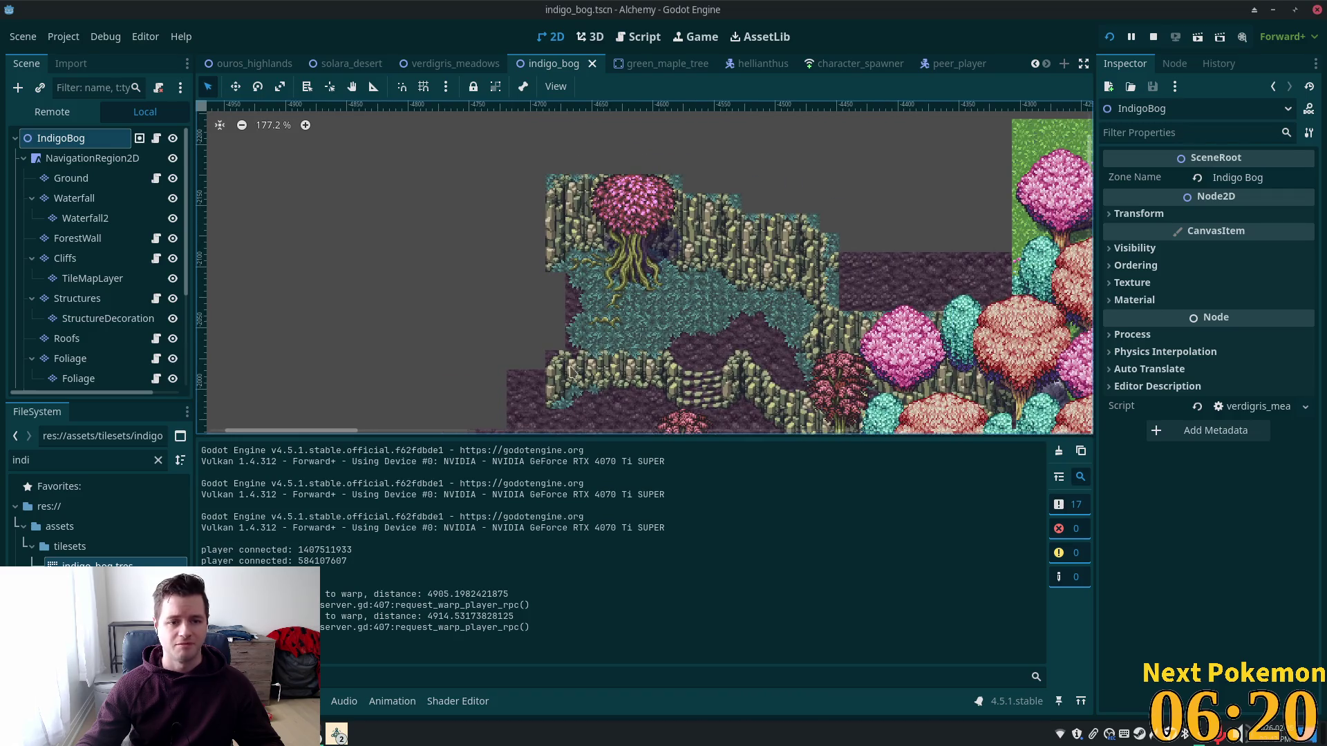
pyautogui.moveTo(526, 355); pyautogui.dragTo(633, 324)
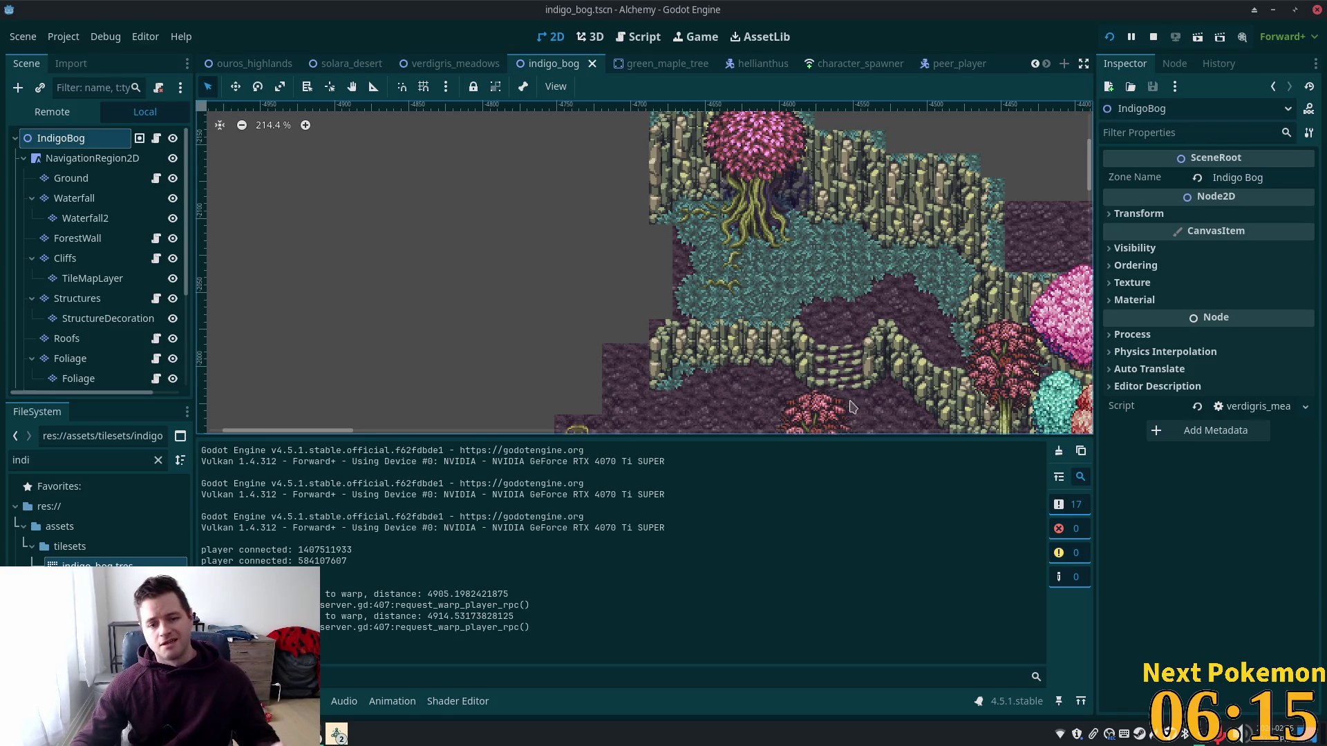
pyautogui.scroll(1, 693, 335)
pyautogui.moveTo(694, 336); pyautogui.dragTo(673, 245)
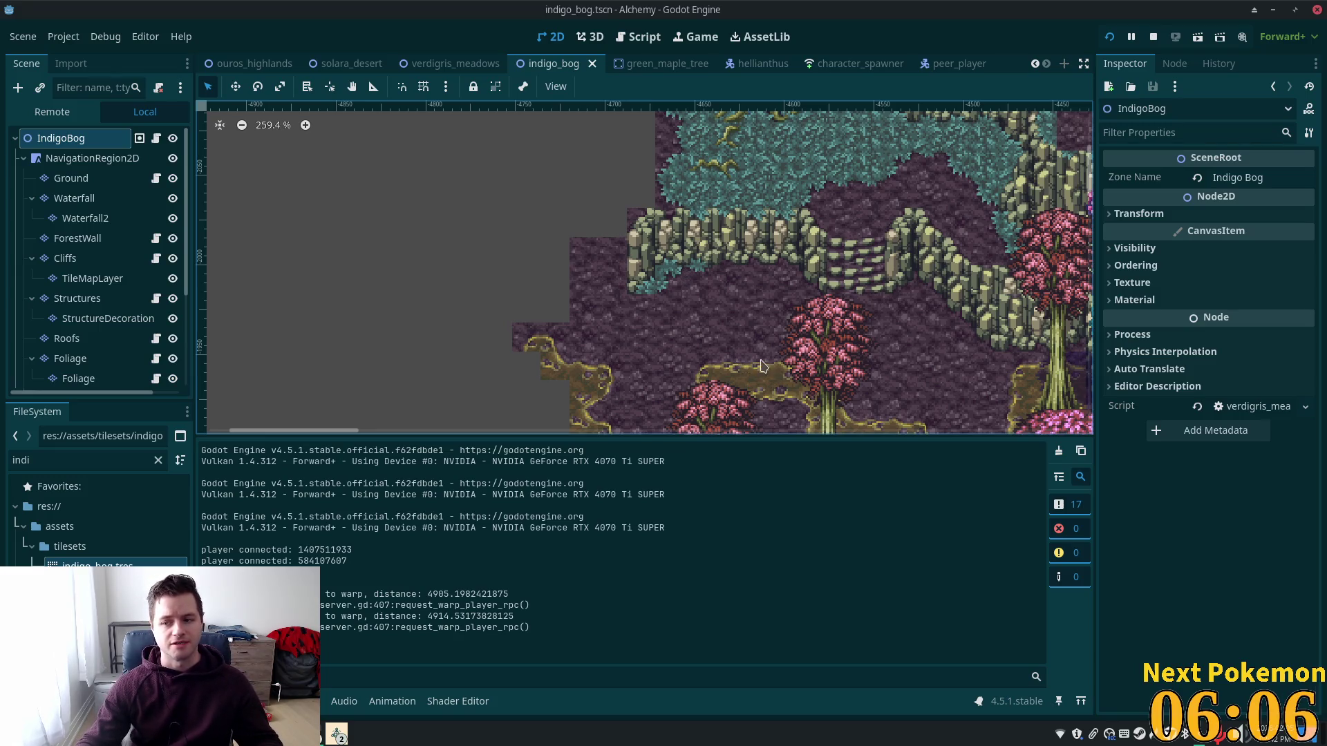
pyautogui.scroll(1, 691, 373)
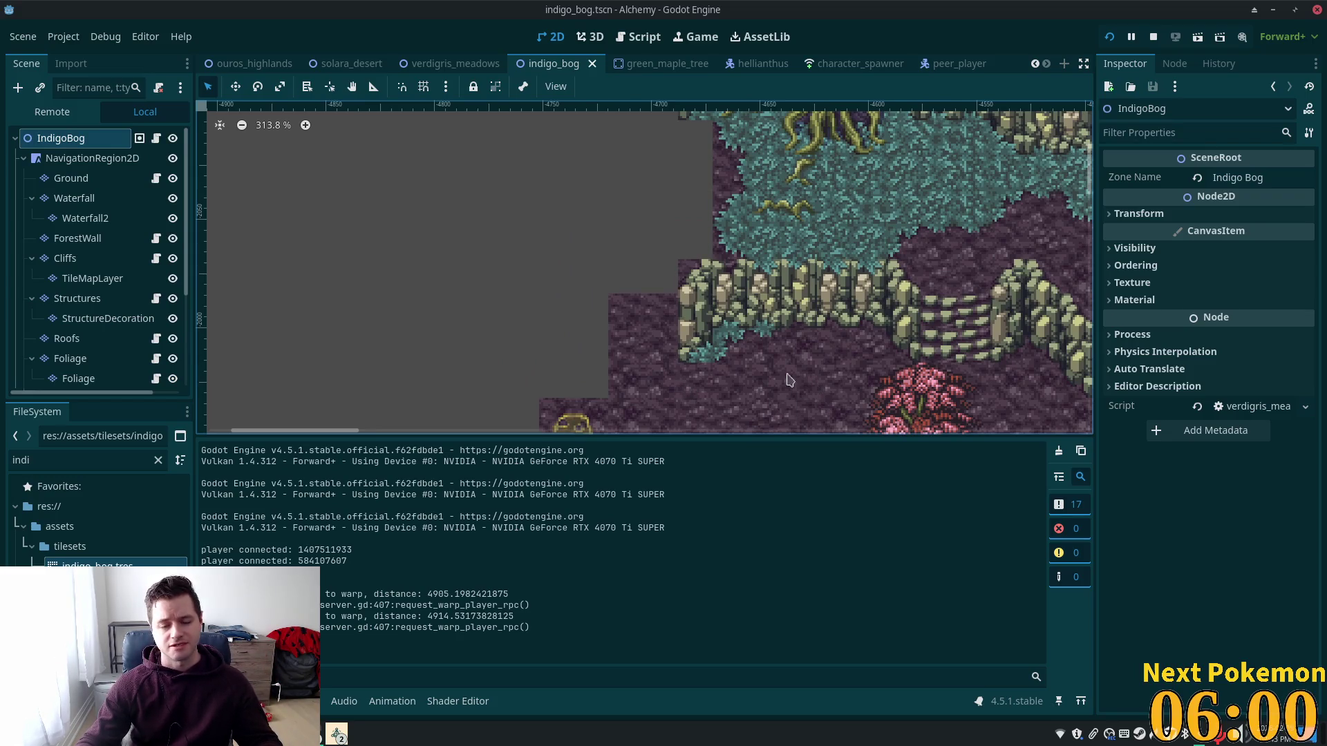
pyautogui.scroll(-3, 791, 384)
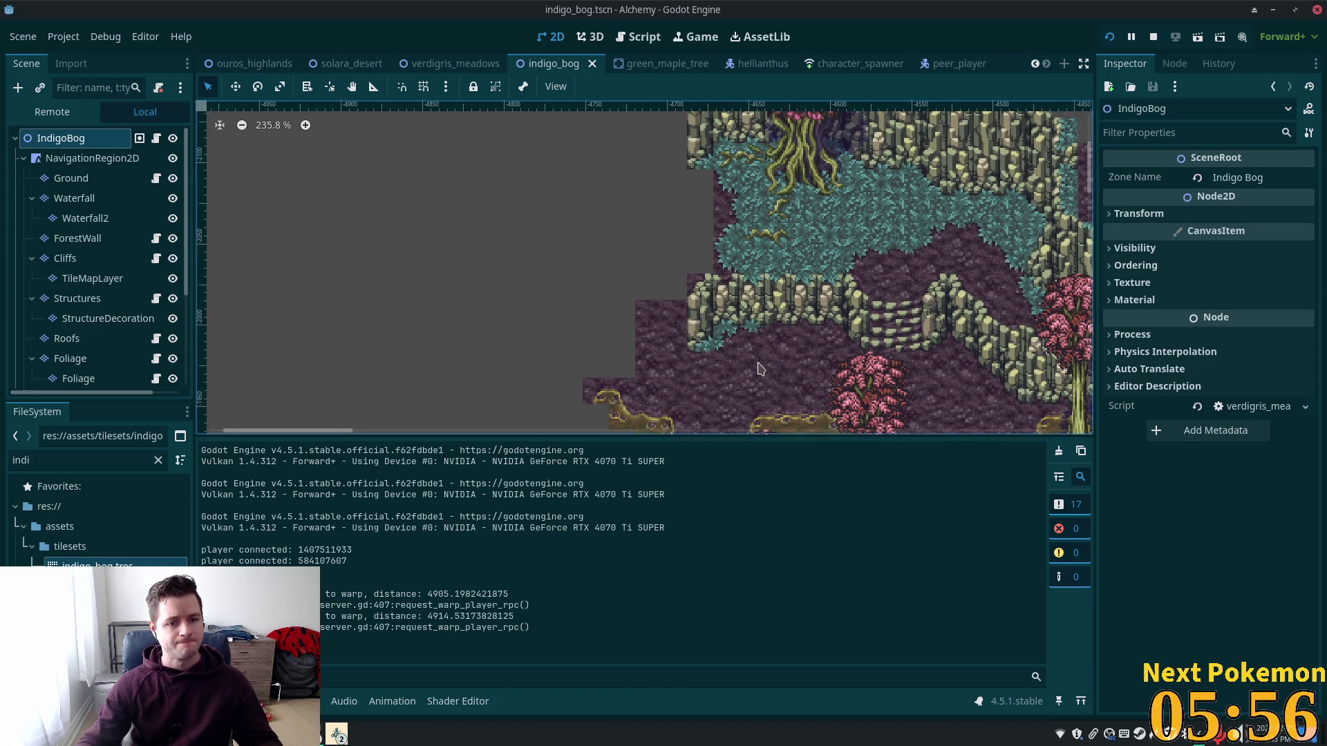
pyautogui.scroll(1, 750, 366)
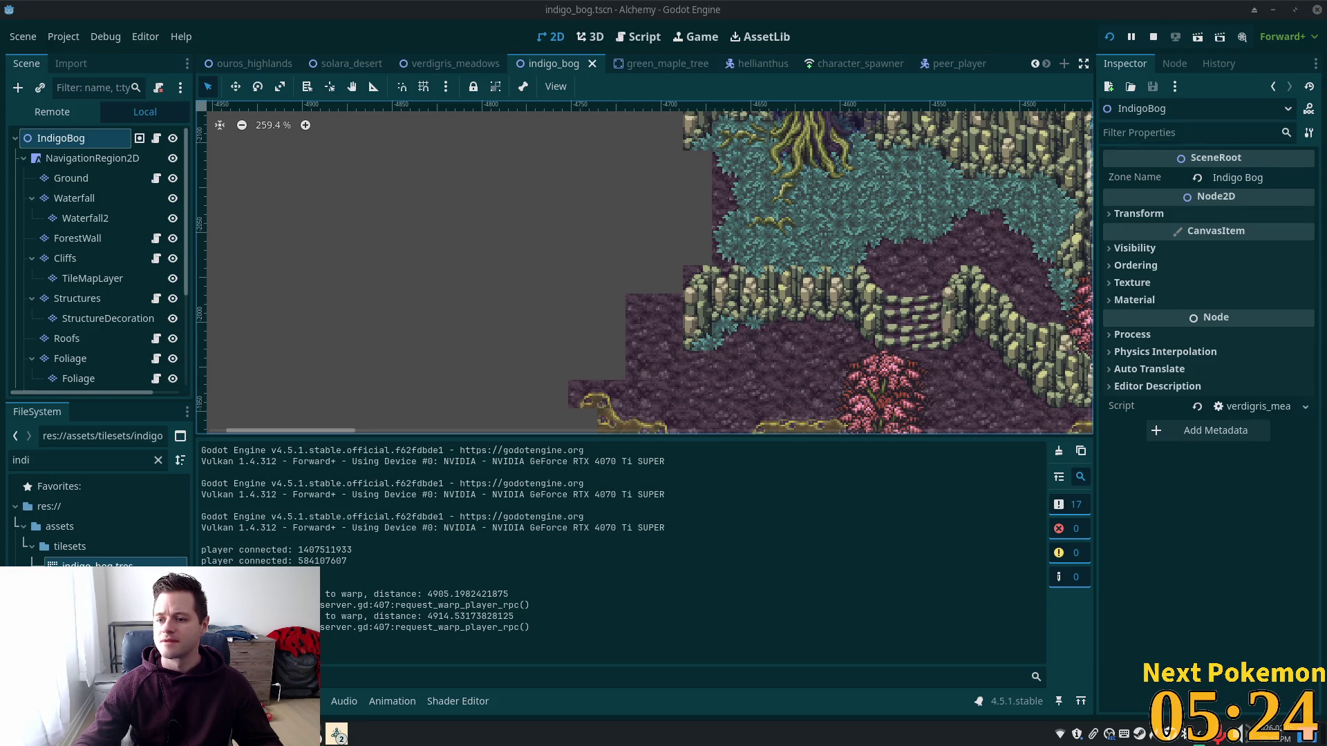
# Step: Zoom and pan over the bog's left cliff edge, then select the Ground tile layer
pyautogui.scroll(2, 848, 345)
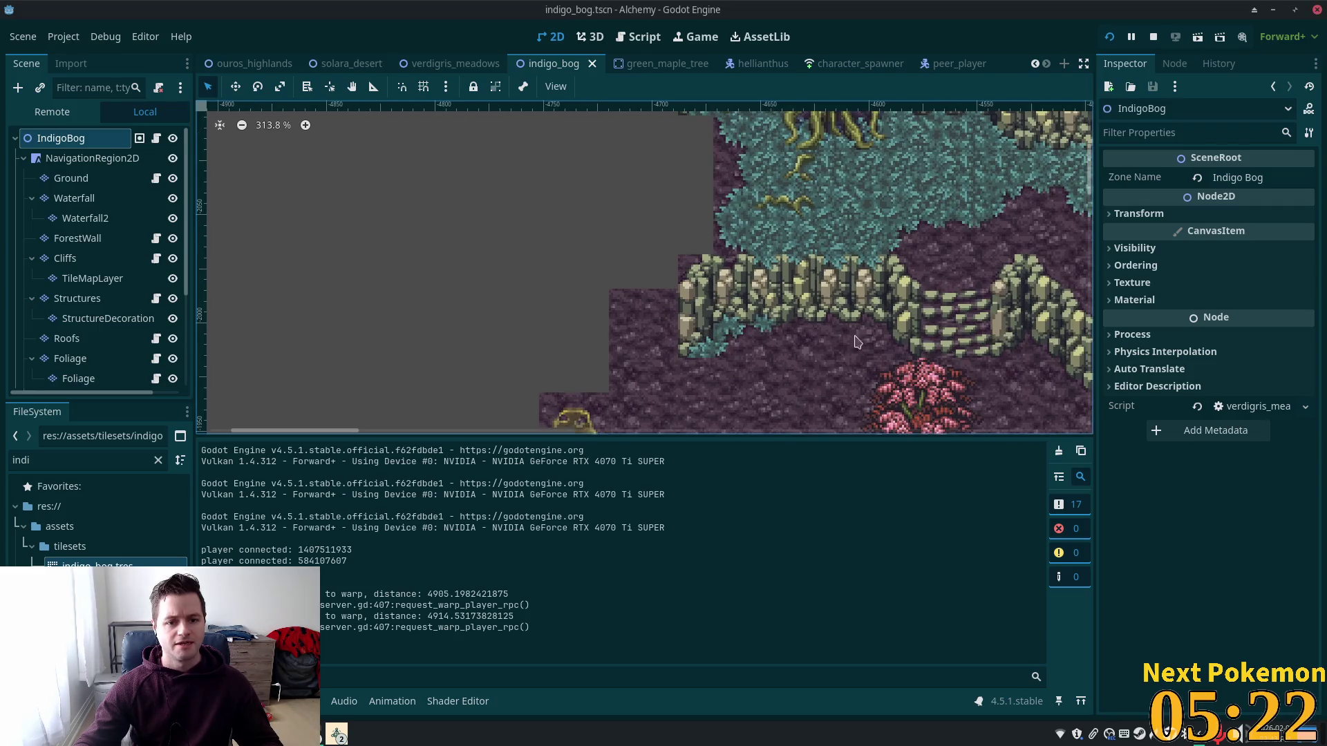
pyautogui.moveTo(774, 264)
pyautogui.mouseDown()
pyautogui.moveTo(592, 419)
pyautogui.moveTo(727, 275)
pyautogui.mouseUp()
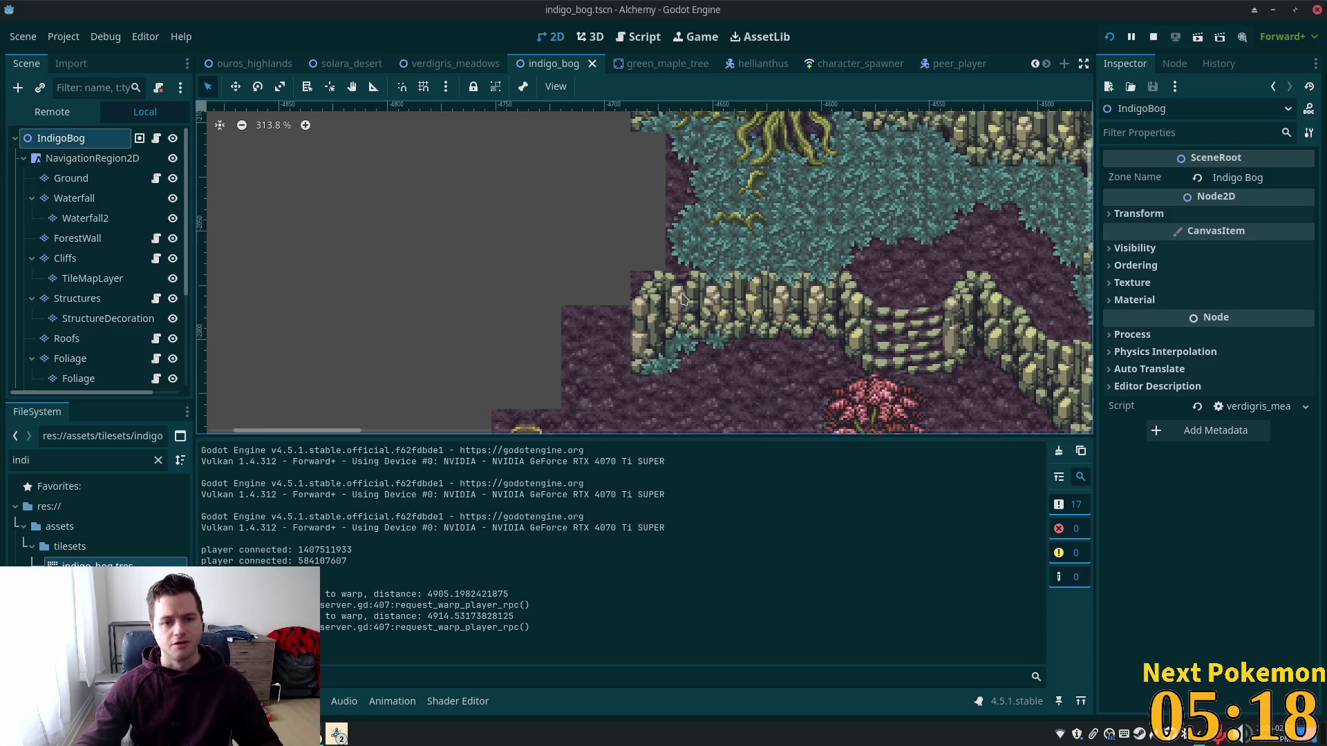
pyautogui.scroll(-3, 601, 258)
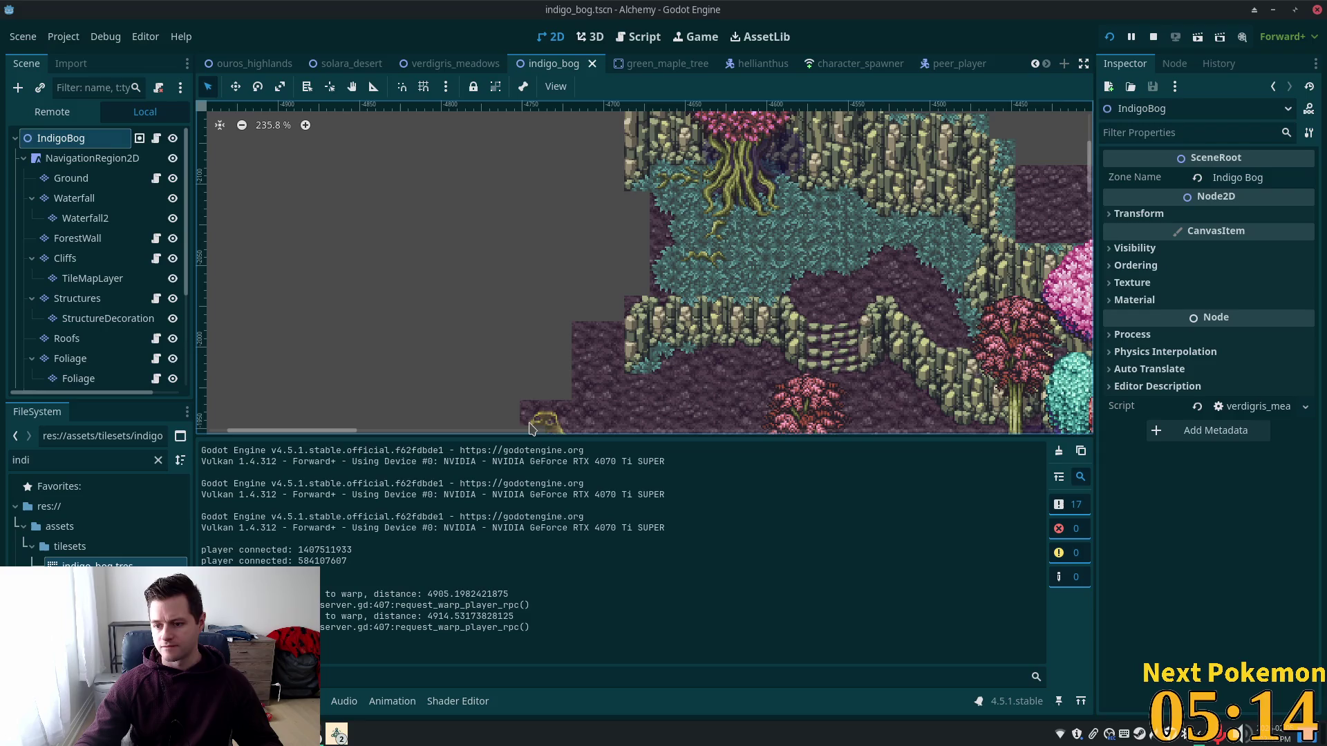
pyautogui.scroll(-2, 807, 326)
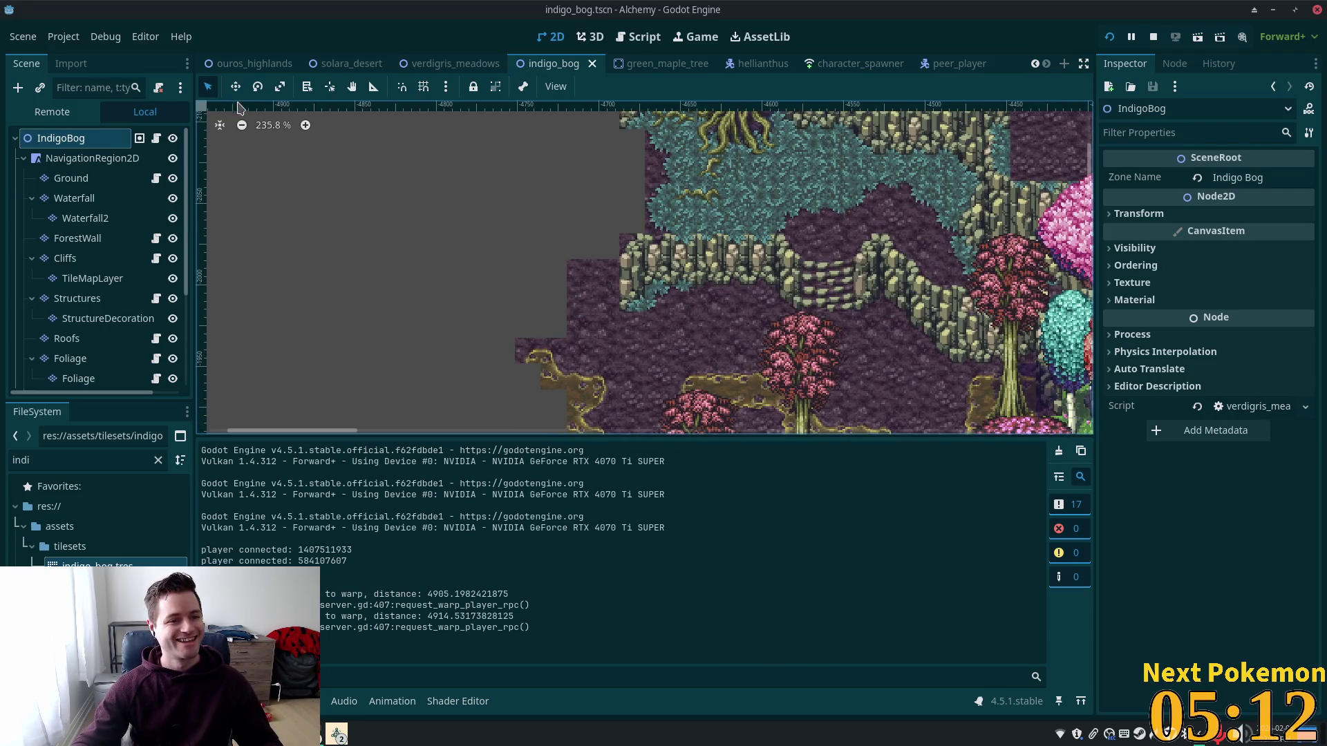
pyautogui.click(78, 182)
# Step: On the Cliffs layer, paint a 2x2 block of cliff tiles left of the cliffs
pyautogui.click(93, 259)
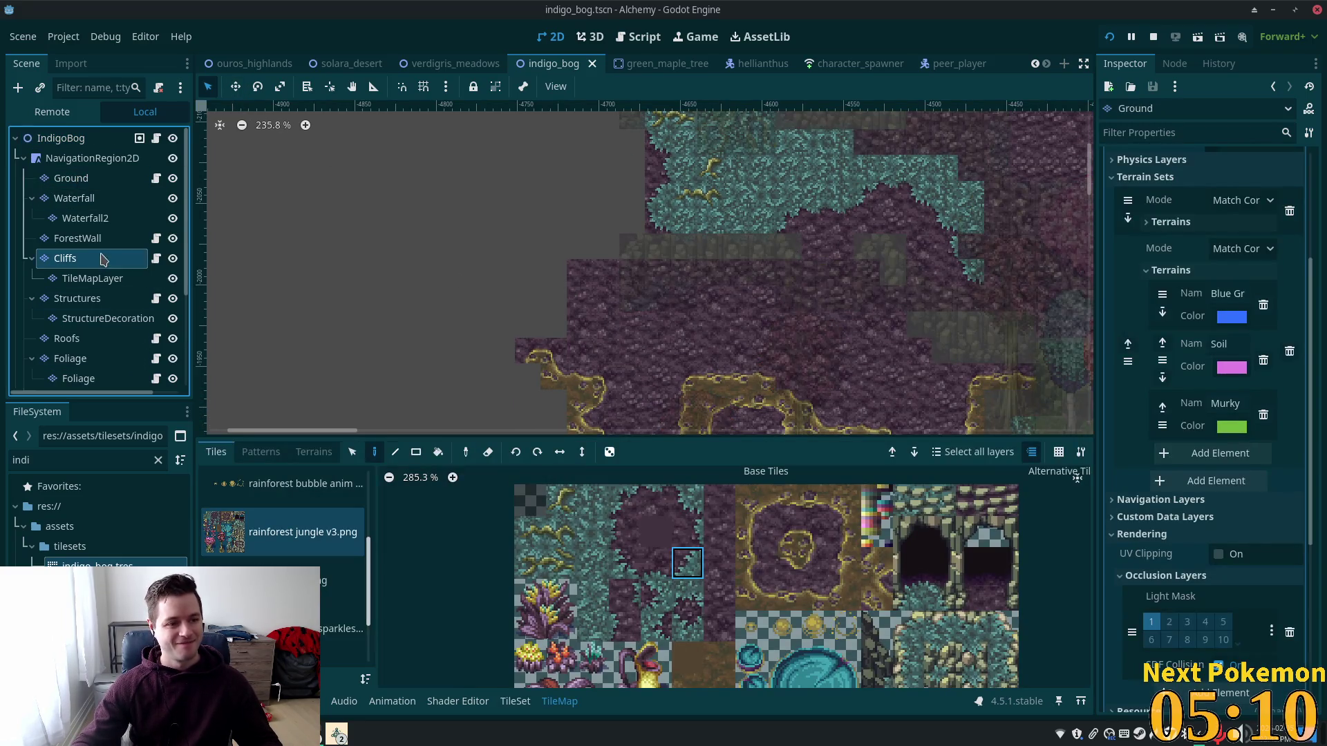
pyautogui.moveTo(956, 620); pyautogui.dragTo(825, 561)
pyautogui.scroll(1, 825, 558)
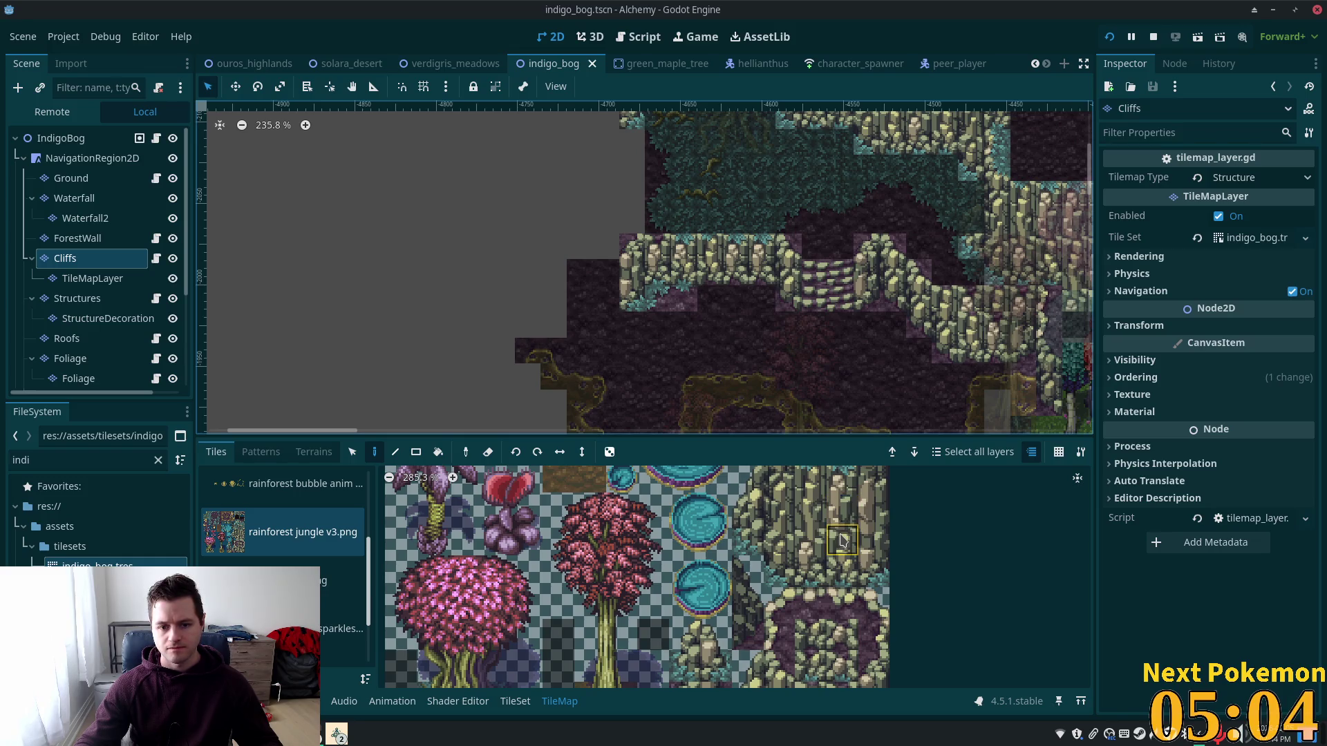
pyautogui.moveTo(845, 540)
pyautogui.mouseDown()
pyautogui.moveTo(874, 602)
pyautogui.moveTo(875, 572)
pyautogui.mouseUp()
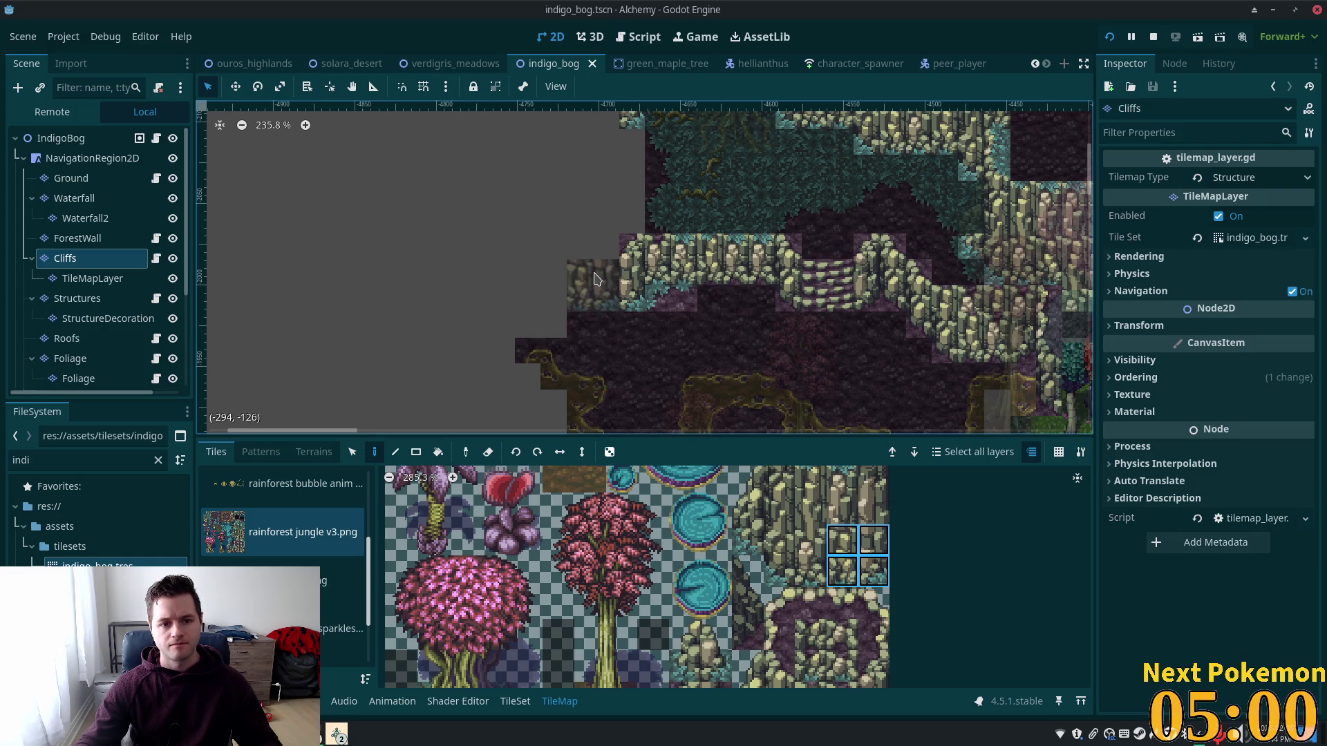
pyautogui.moveTo(780, 541); pyautogui.dragTo(844, 573)
pyautogui.click(611, 285)
# Step: Paint a two-tile cliff column and two side-by-side cliff-pillar base tiles at the left edge
pyautogui.scroll(2, 763, 373)
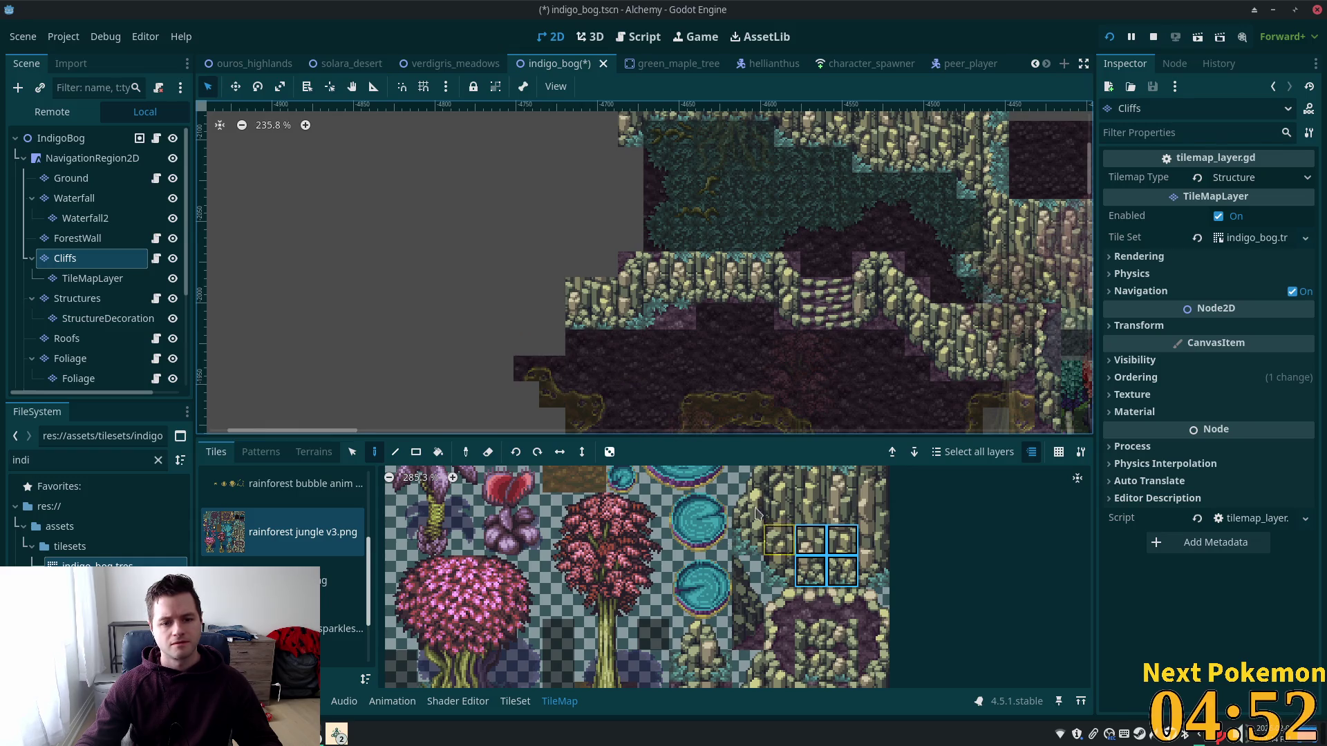
pyautogui.click(776, 538)
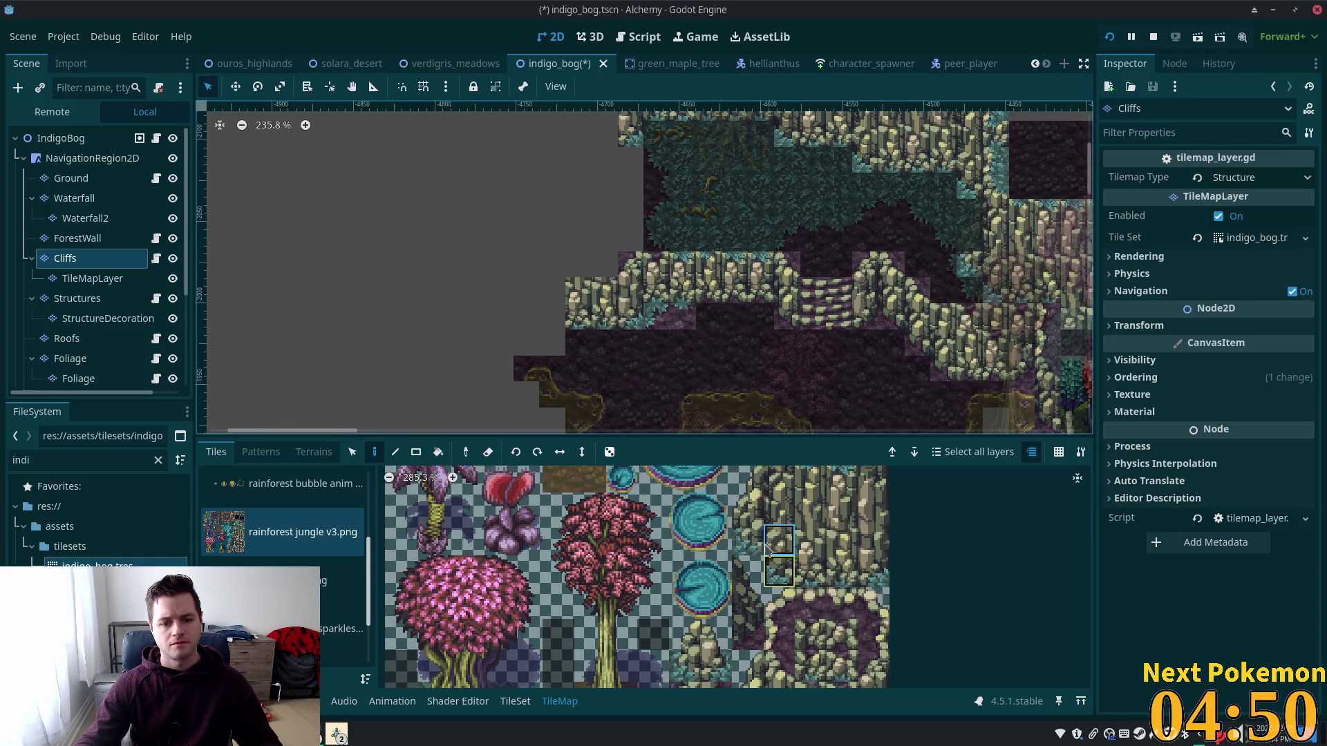
pyautogui.click(553, 309)
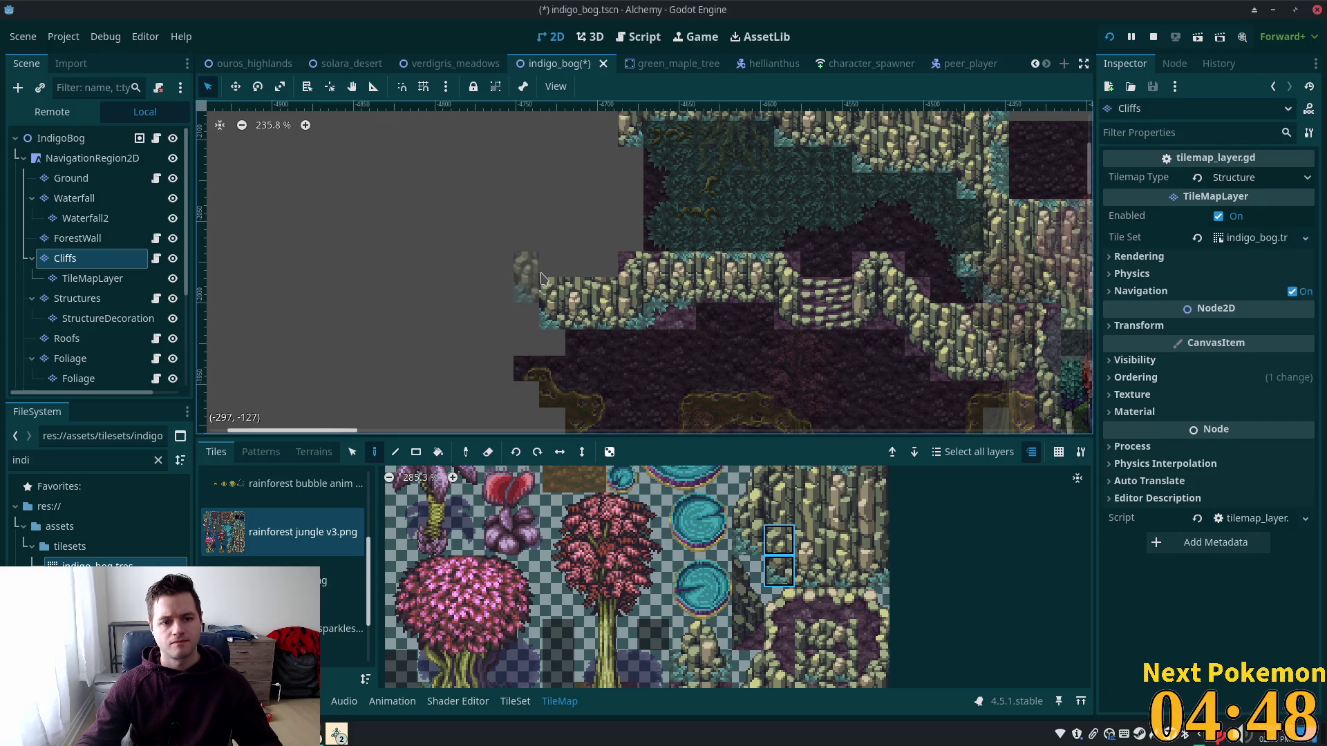
pyautogui.scroll(2, 786, 568)
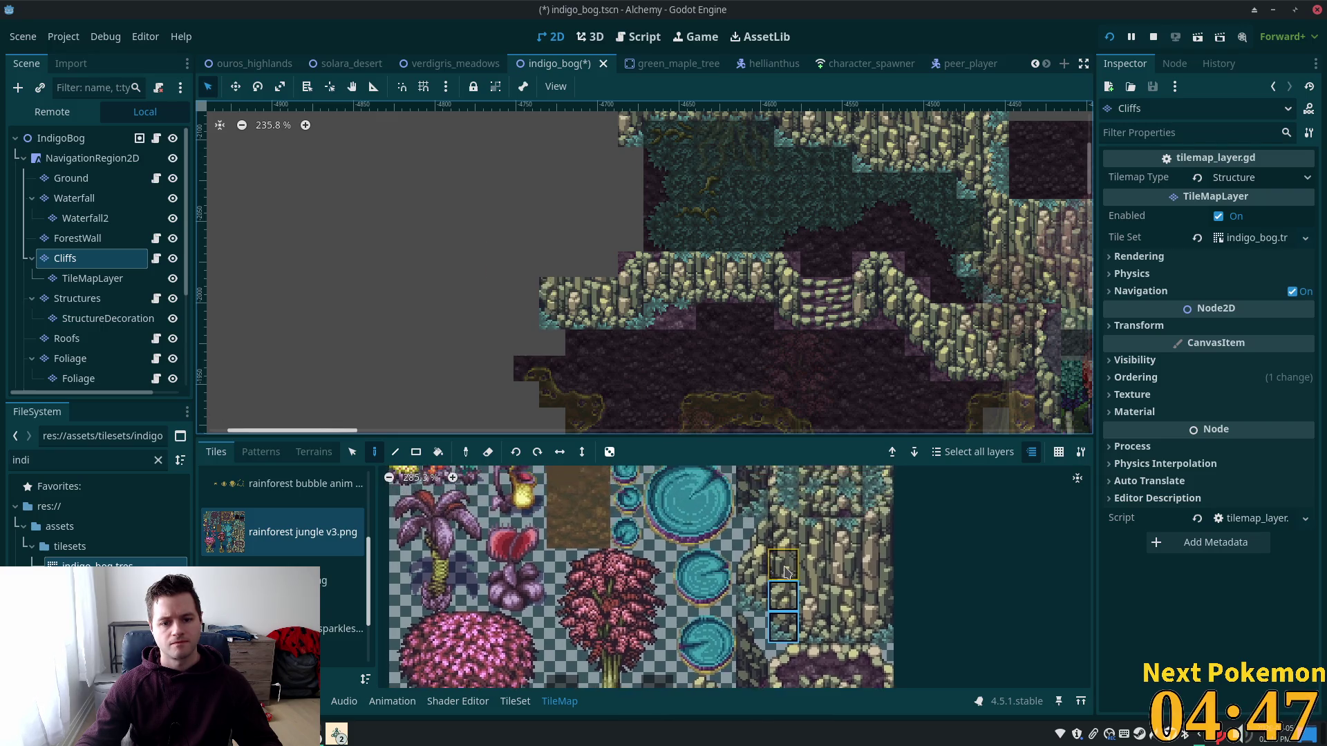
pyautogui.scroll(-3, 784, 567)
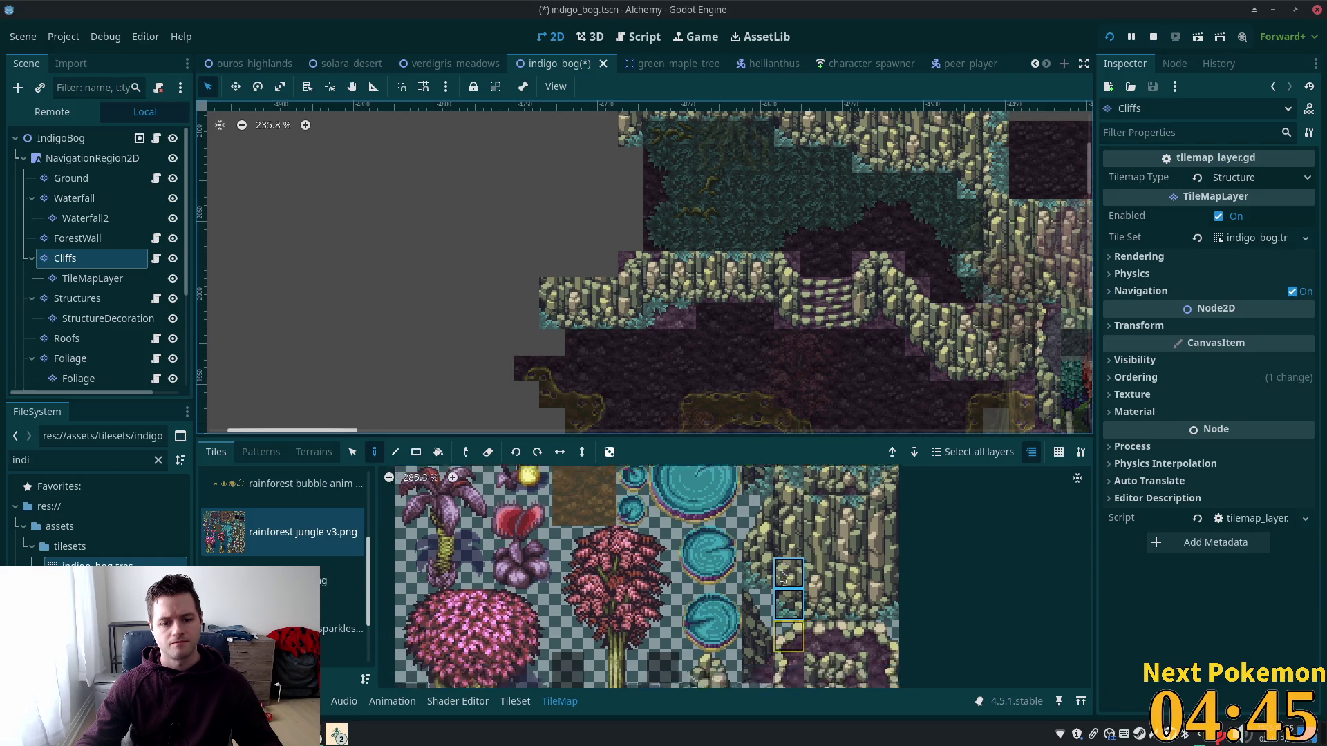
pyautogui.moveTo(784, 601); pyautogui.dragTo(784, 630)
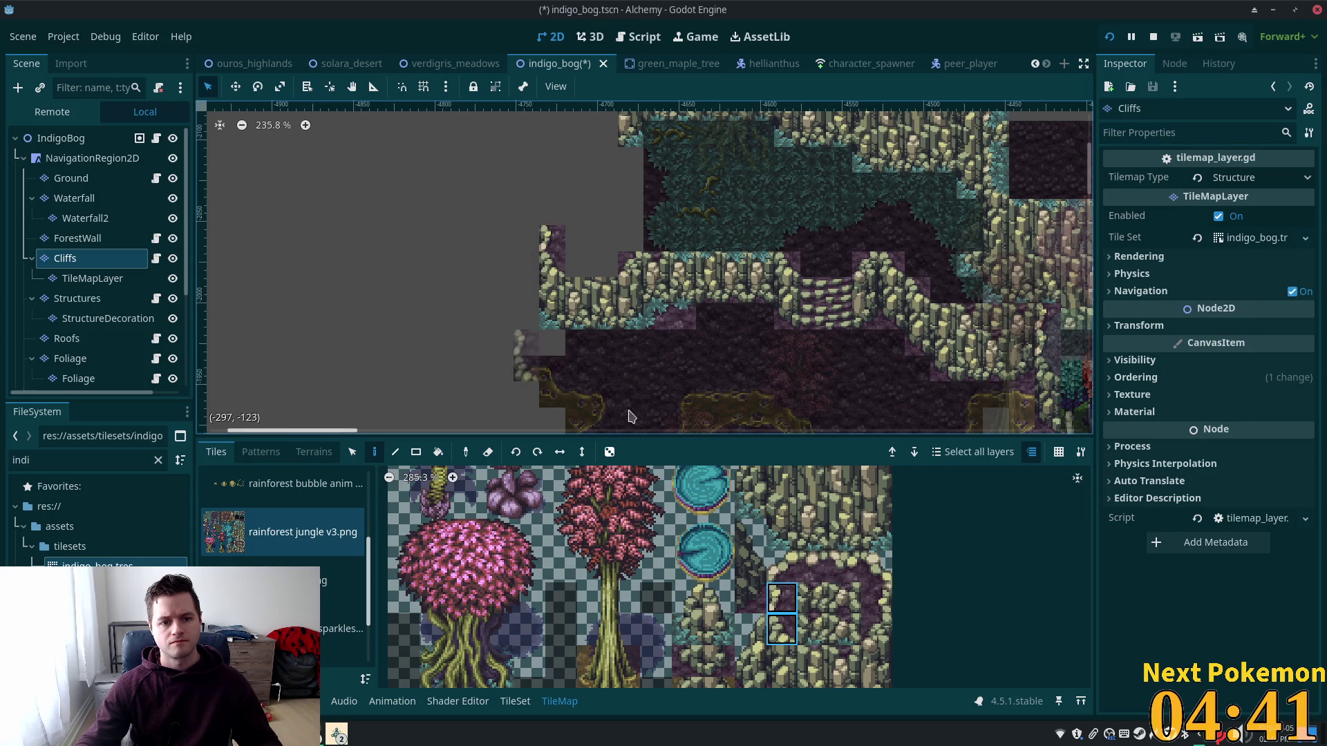
pyautogui.moveTo(711, 376); pyautogui.dragTo(785, 418)
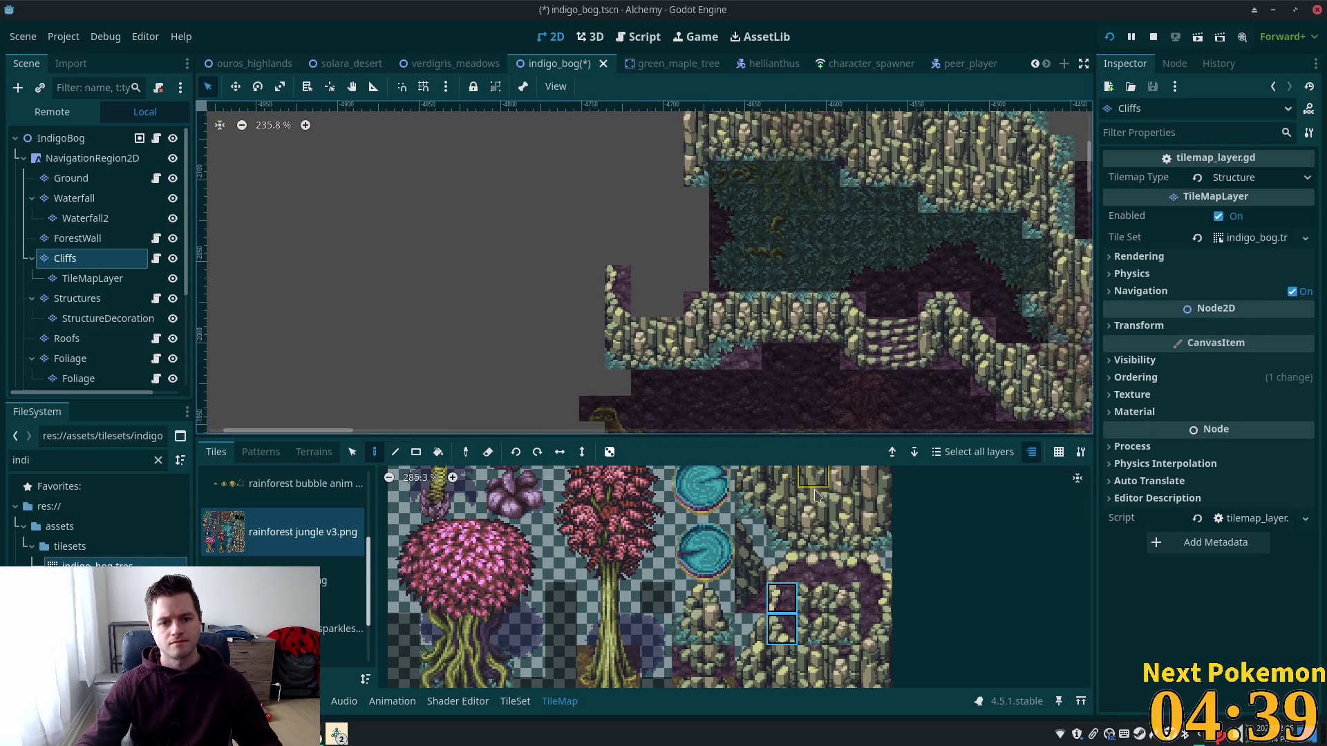
pyautogui.moveTo(812, 661); pyautogui.dragTo(844, 661)
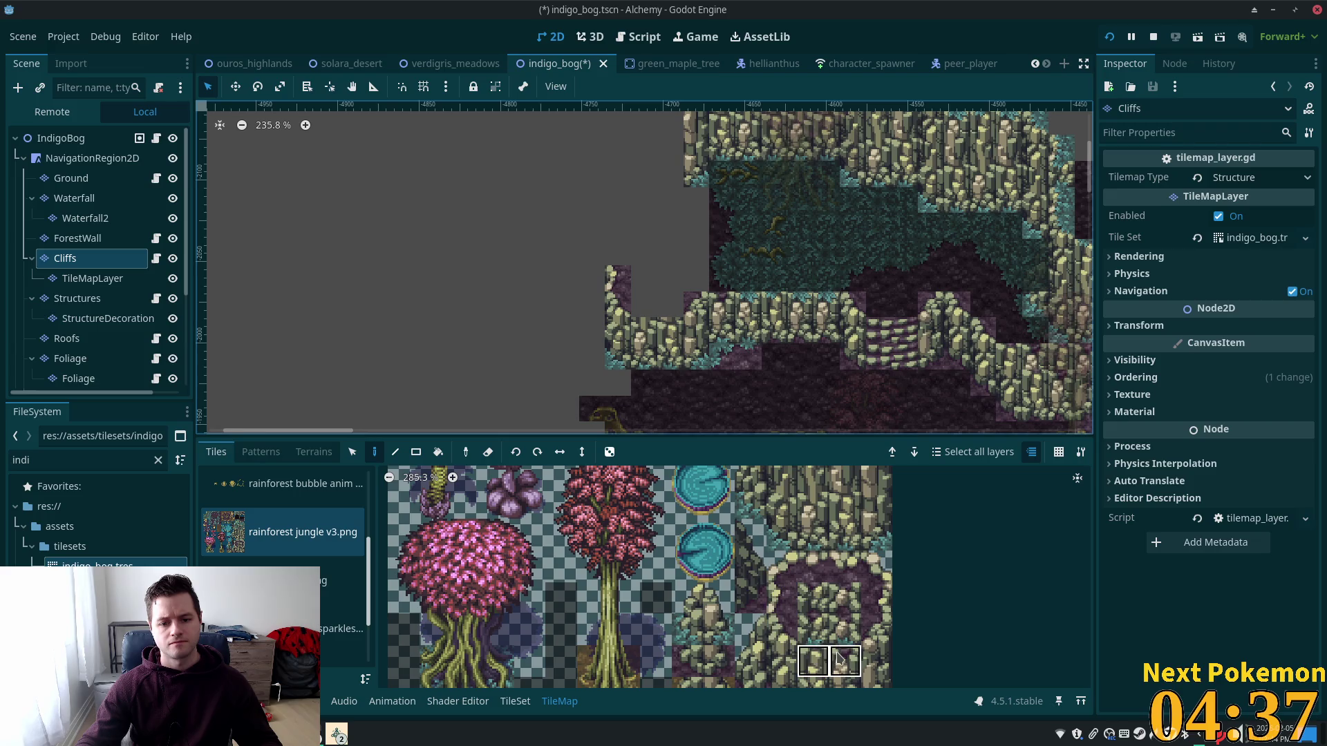
pyautogui.click(656, 315)
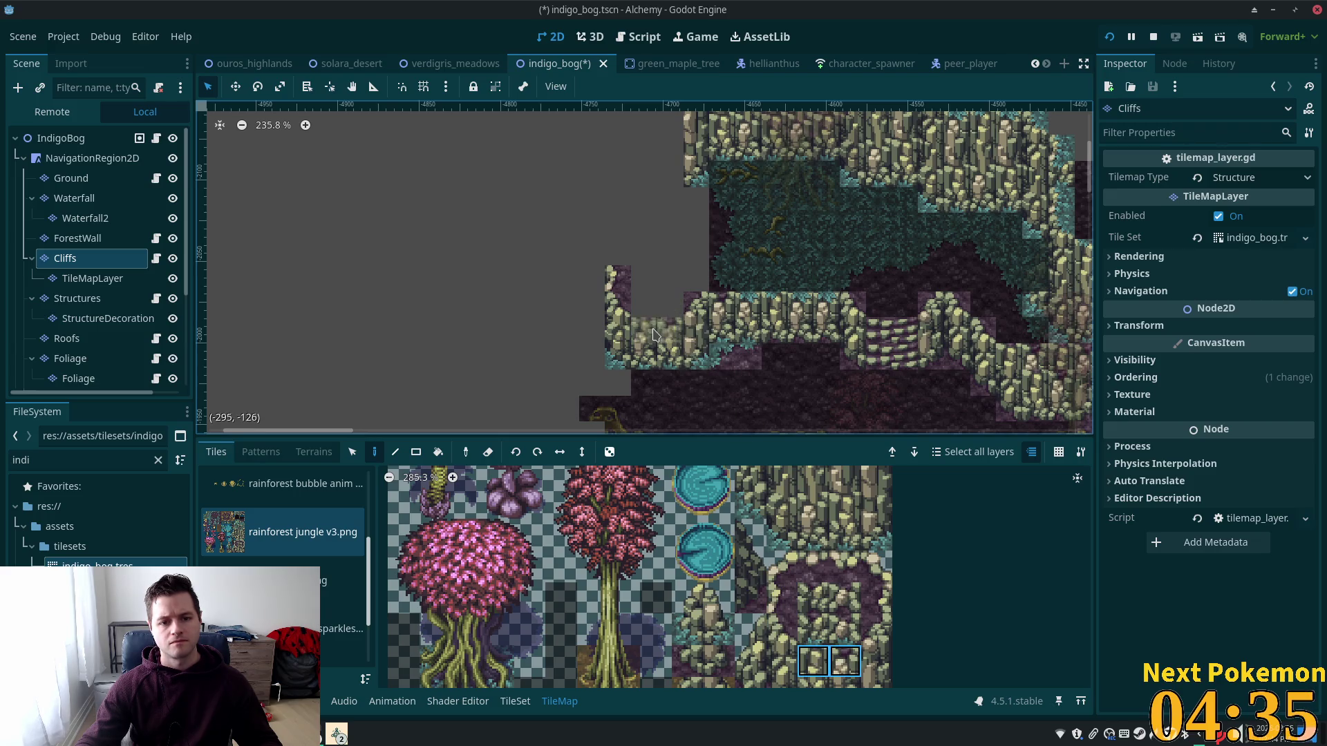
# Step: Pick a different cliff tile and switch the Cliffs layer to terrain painting
pyautogui.hscroll(-3, 733, 345)
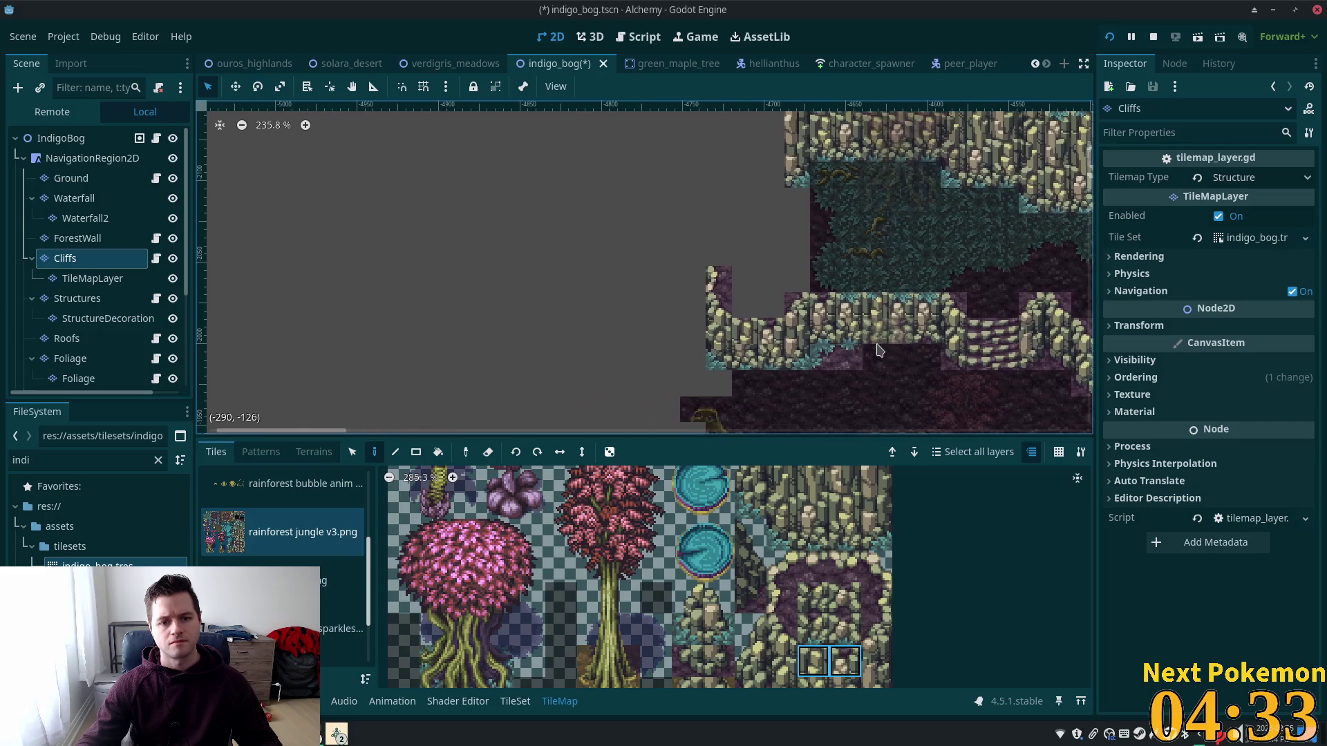
pyautogui.scroll(-3, 817, 591)
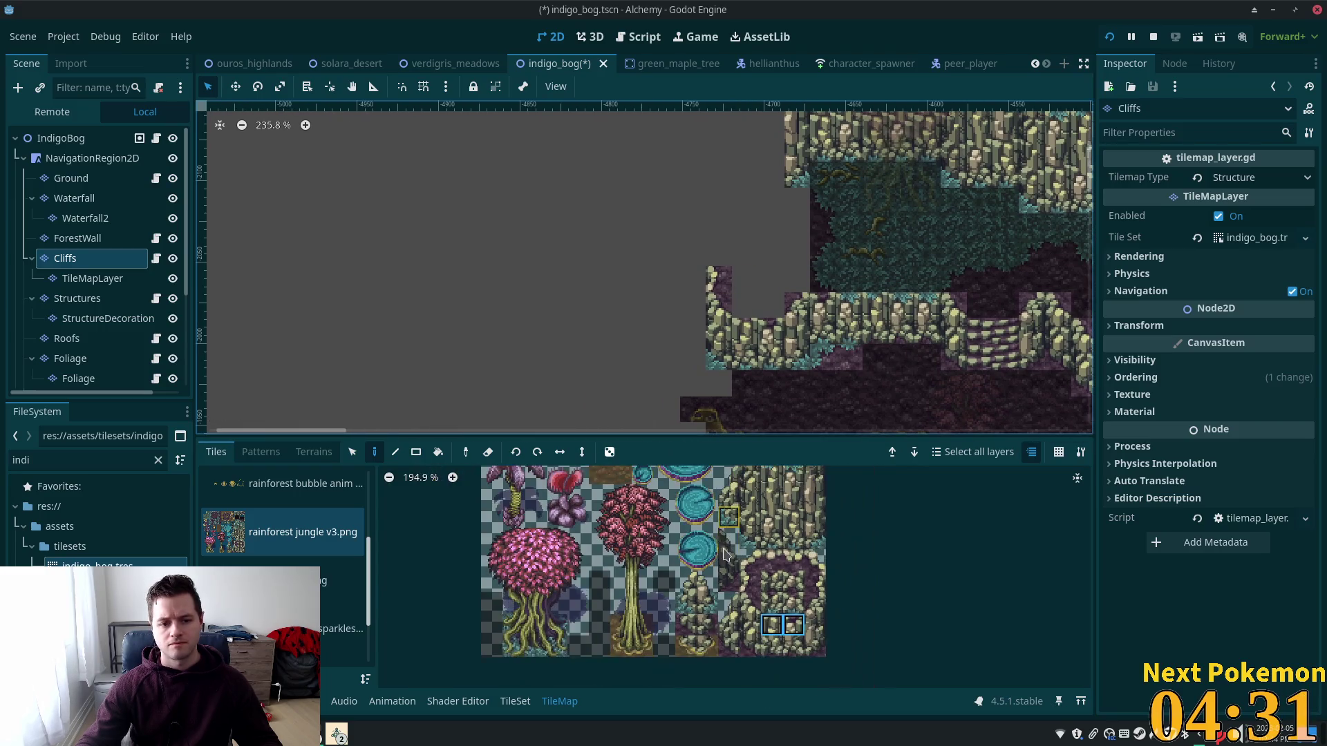
pyautogui.scroll(2, 788, 526)
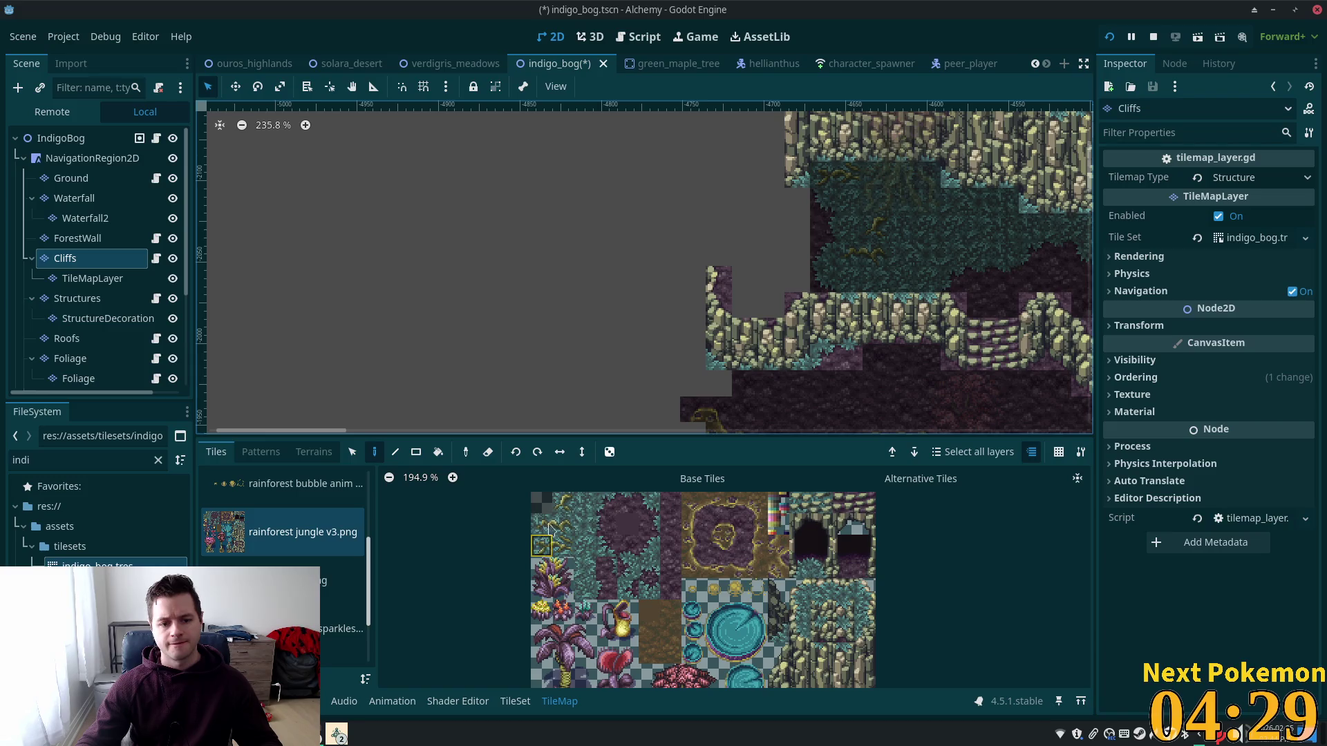
pyautogui.click(607, 524)
pyautogui.click(314, 452)
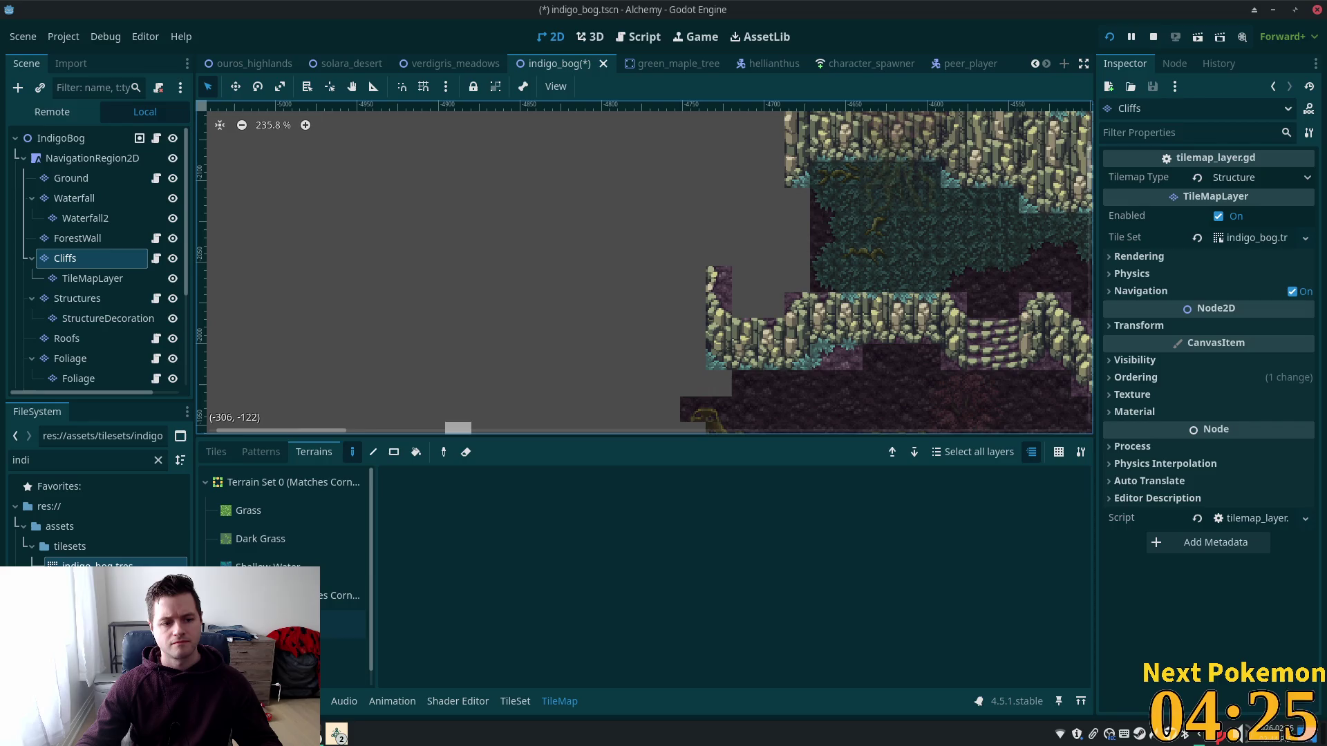
# Step: Paint purple ground terrain into the grey gaps above and left of the cliff, then return to individual tiles
pyautogui.click(277, 653)
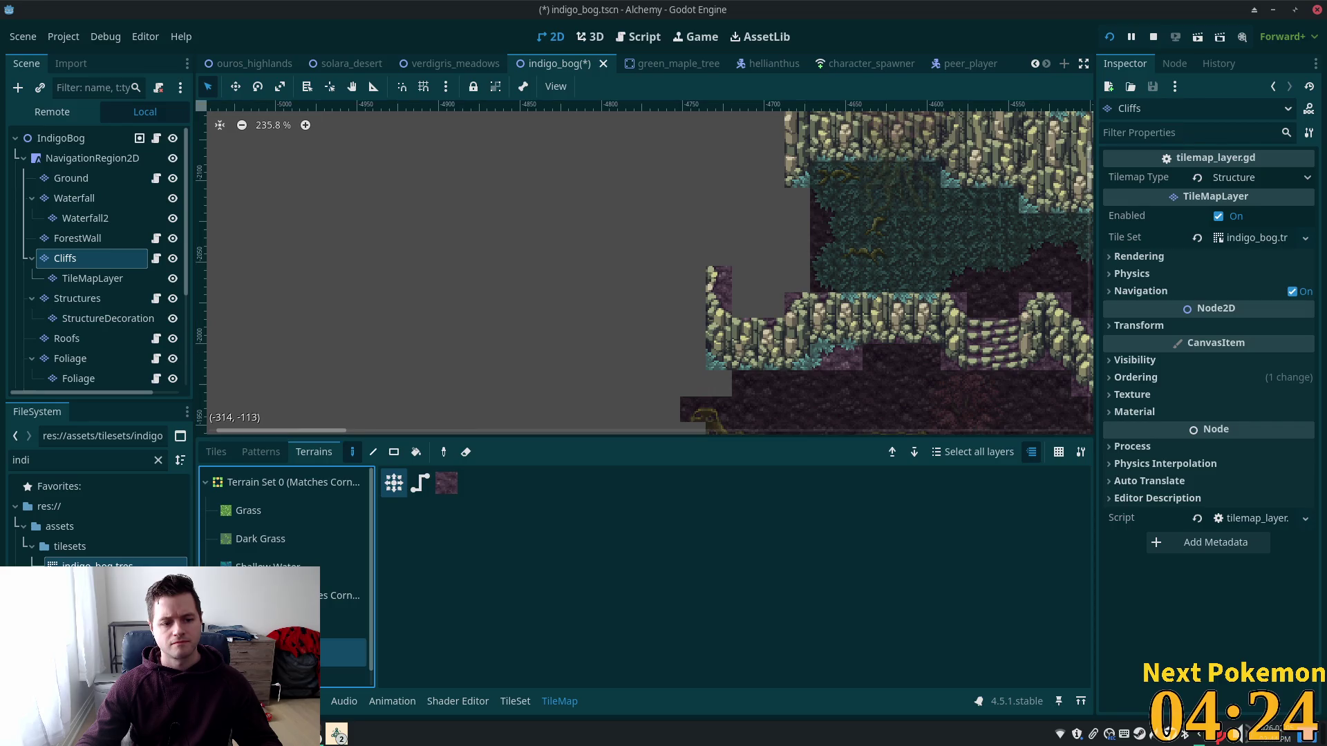
pyautogui.click(769, 280)
pyautogui.moveTo(771, 283)
pyautogui.mouseDown()
pyautogui.moveTo(769, 253)
pyautogui.moveTo(796, 275)
pyautogui.moveTo(797, 226)
pyautogui.moveTo(746, 252)
pyautogui.moveTo(787, 193)
pyautogui.moveTo(760, 275)
pyautogui.mouseUp()
pyautogui.click(720, 253)
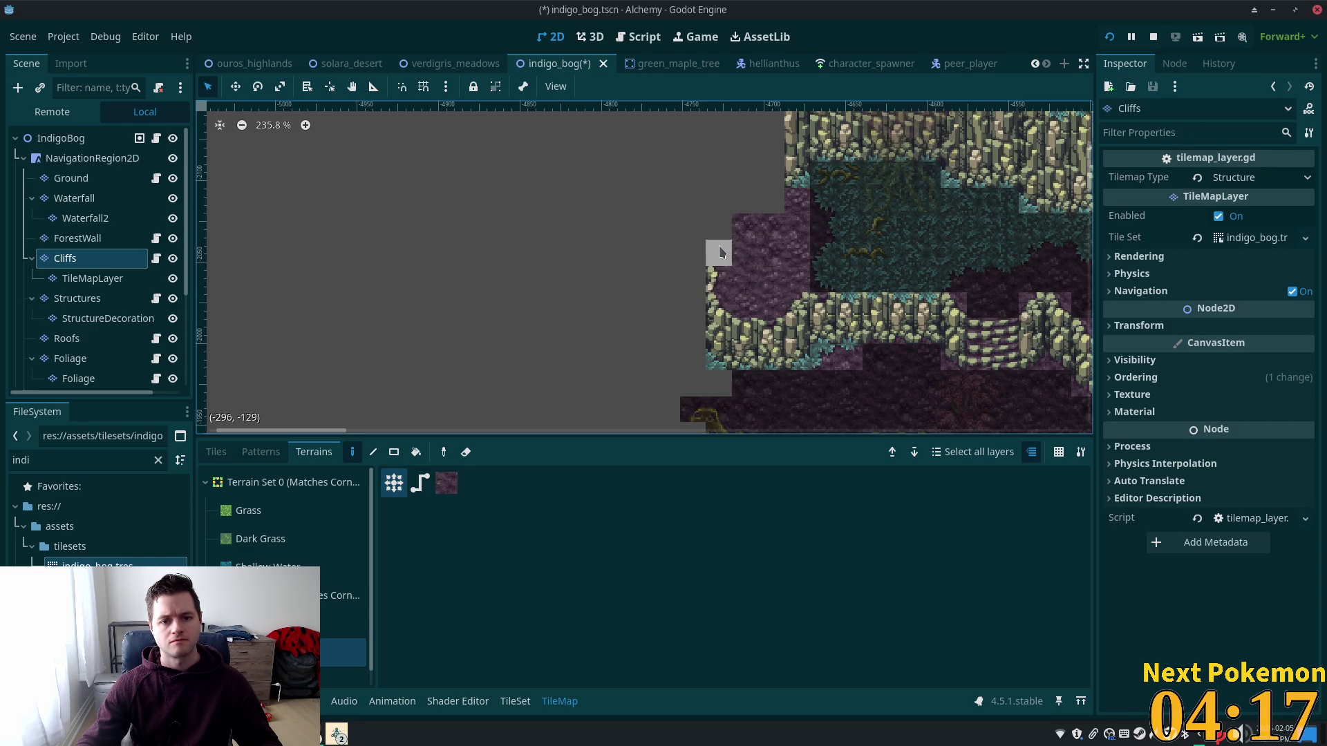
pyautogui.hscroll(5, 735, 250)
pyautogui.scroll(-2, 735, 251)
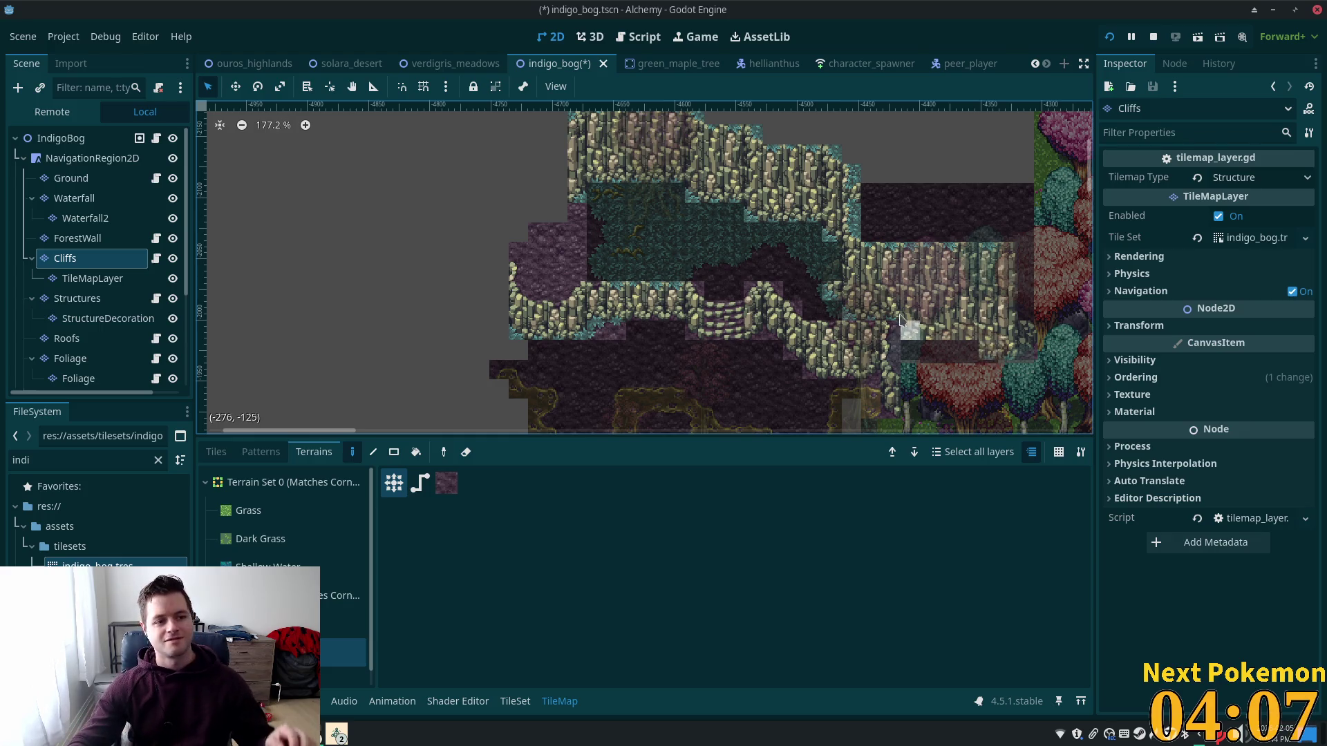
pyautogui.scroll(3, 641, 270)
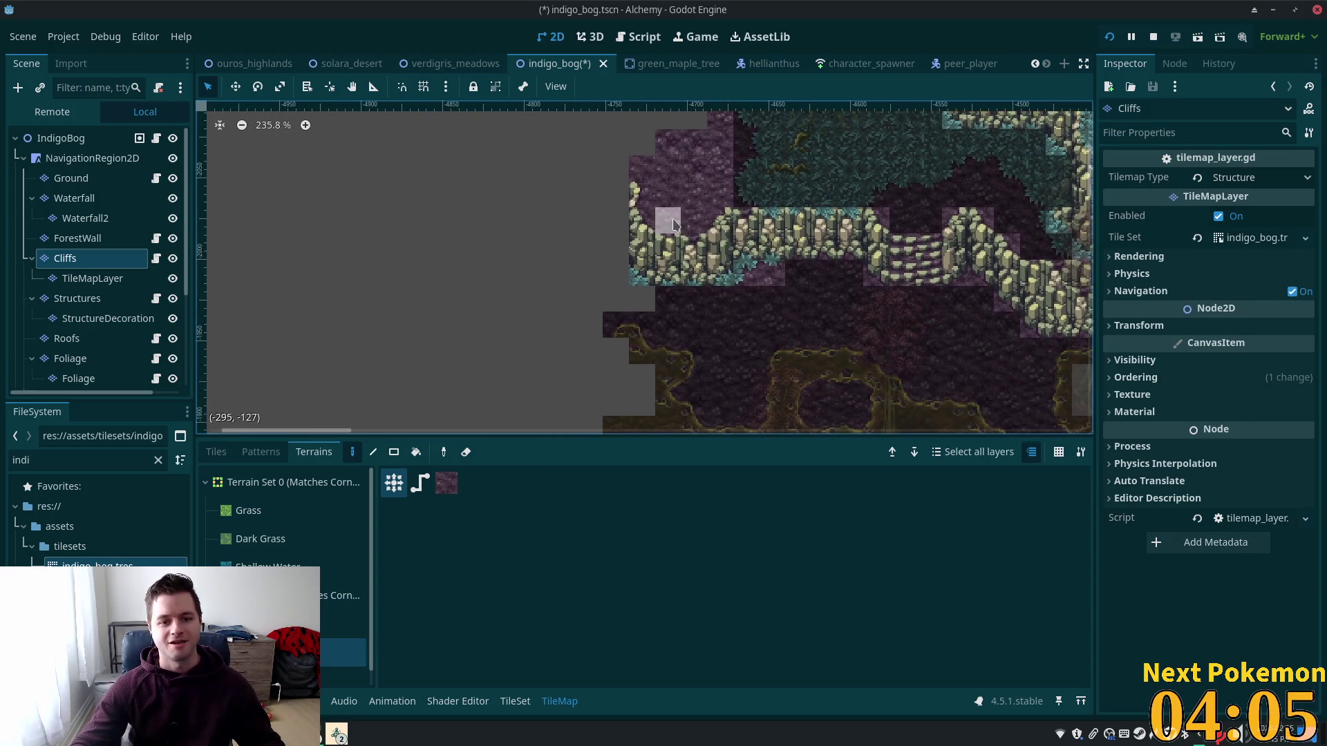
pyautogui.scroll(3, 732, 369)
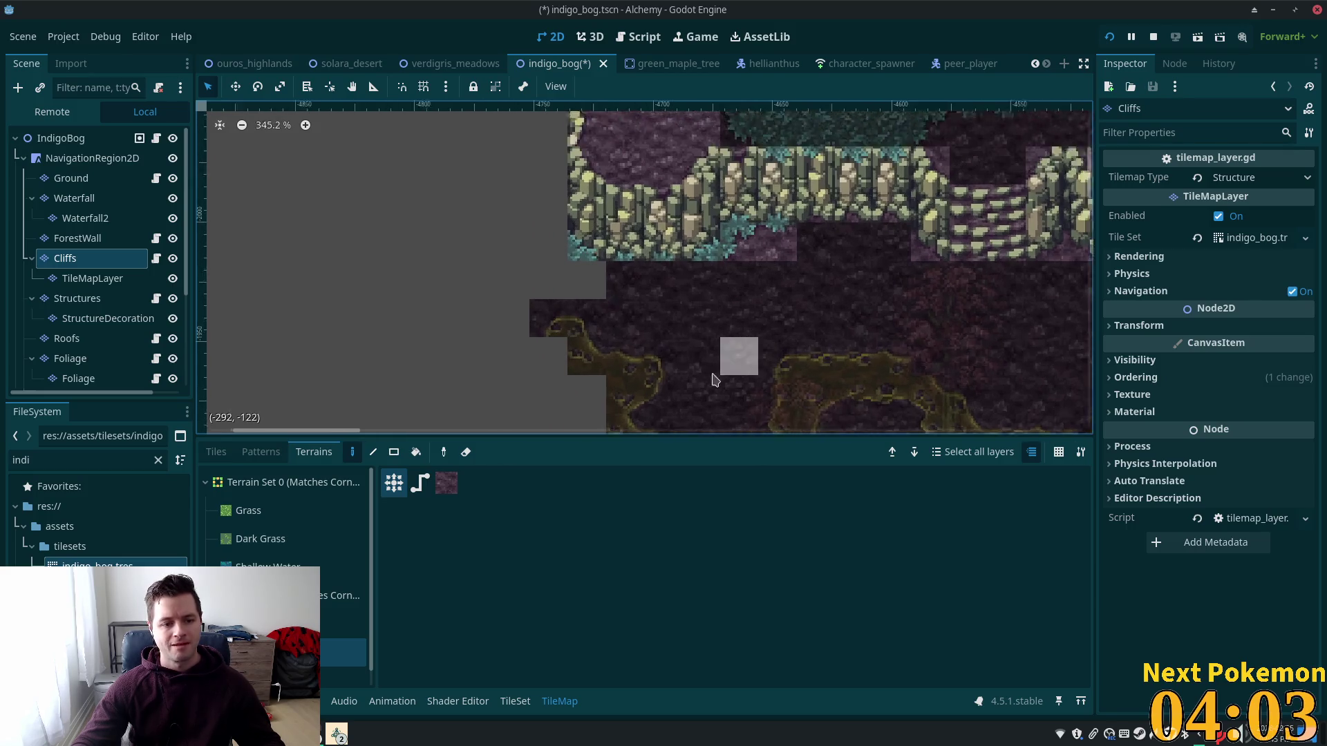
pyautogui.click(216, 452)
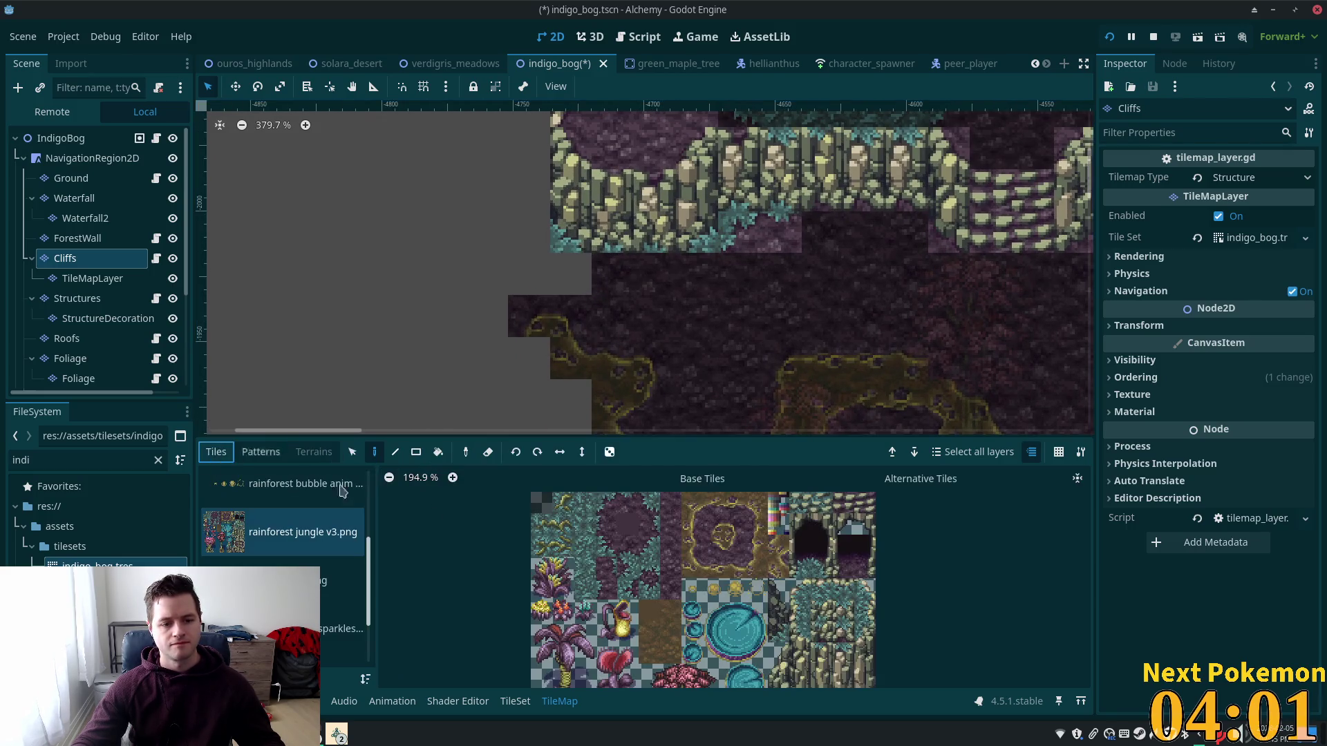
# Step: Paint teal foliage tiles under the cliff ledge with a purple ground tile beneath them
pyautogui.scroll(-3, 834, 608)
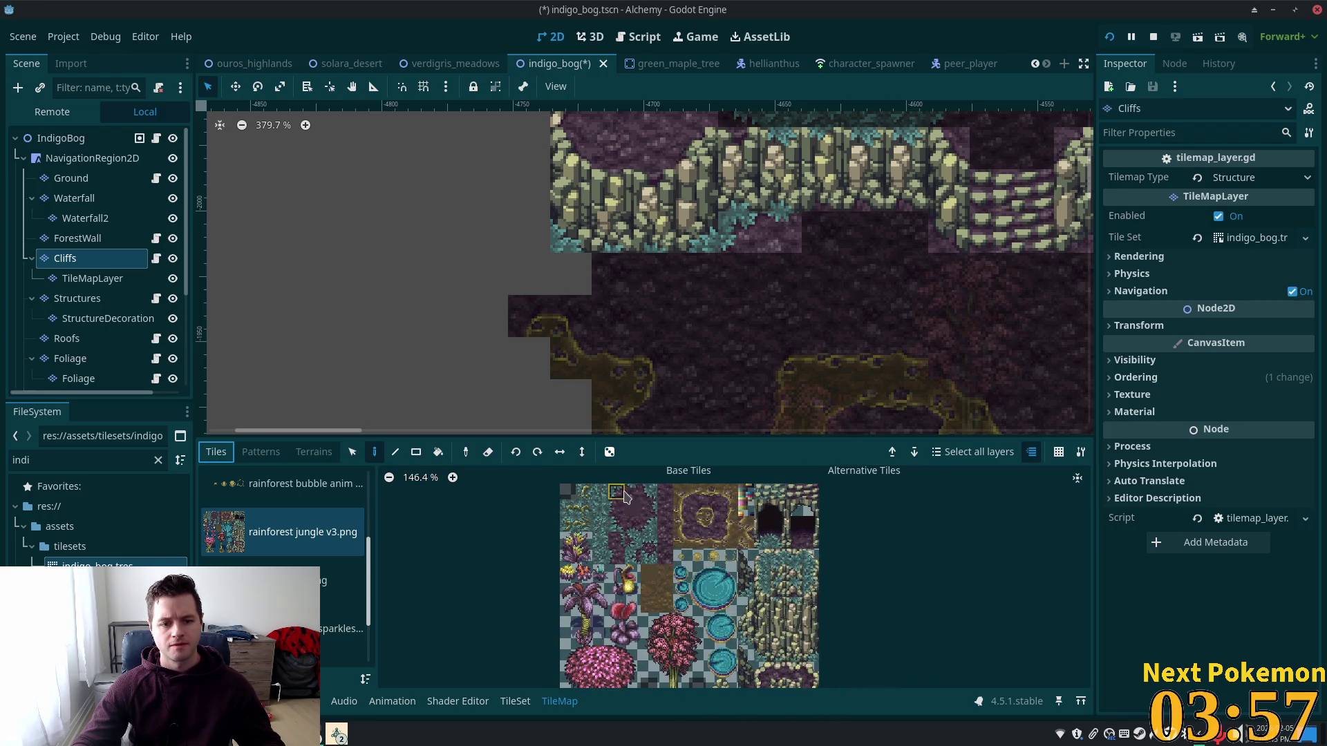
pyautogui.click(630, 492)
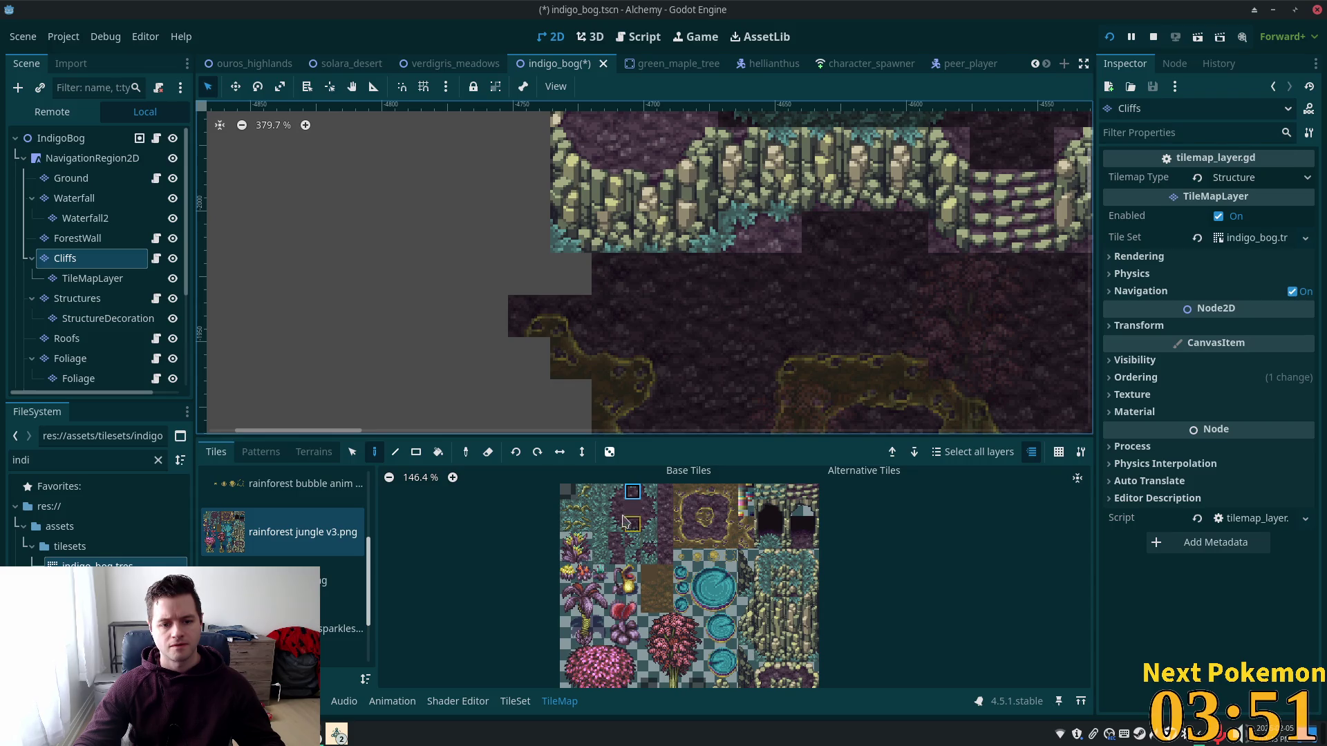
pyautogui.click(616, 491)
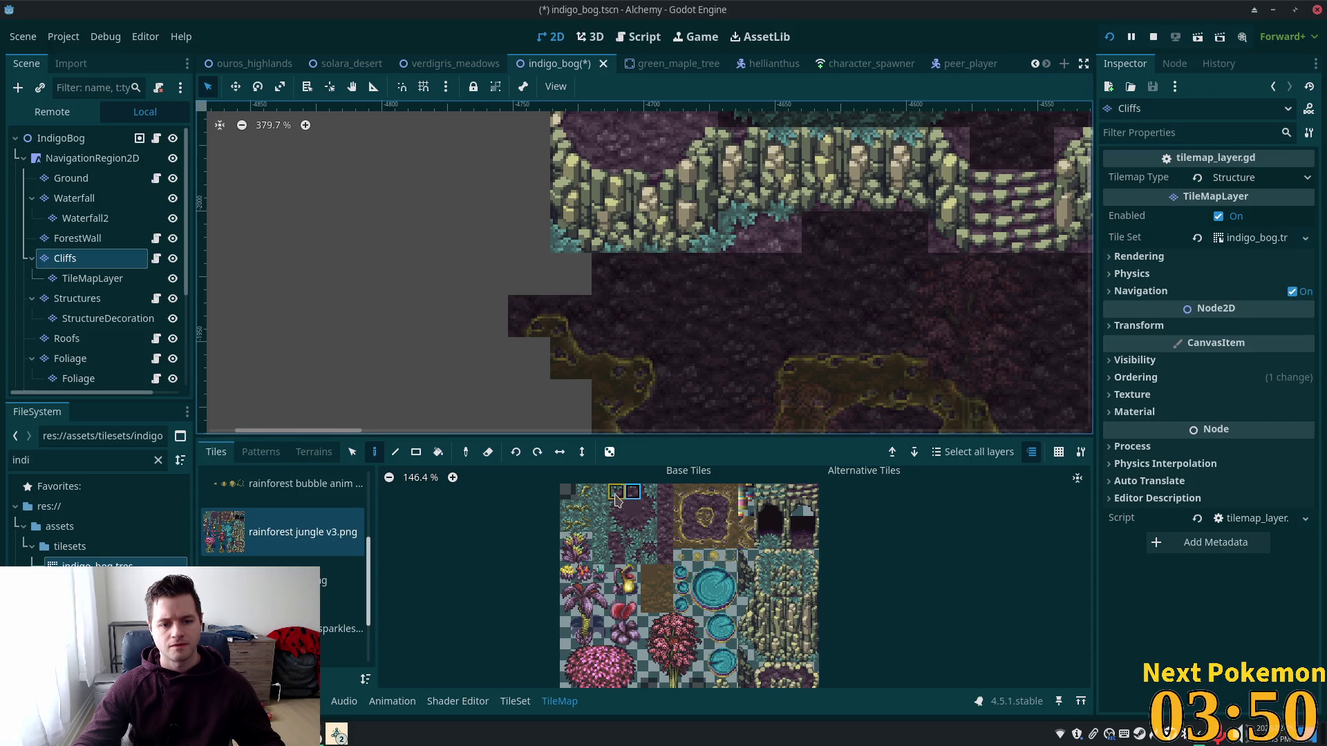
pyautogui.click(694, 261)
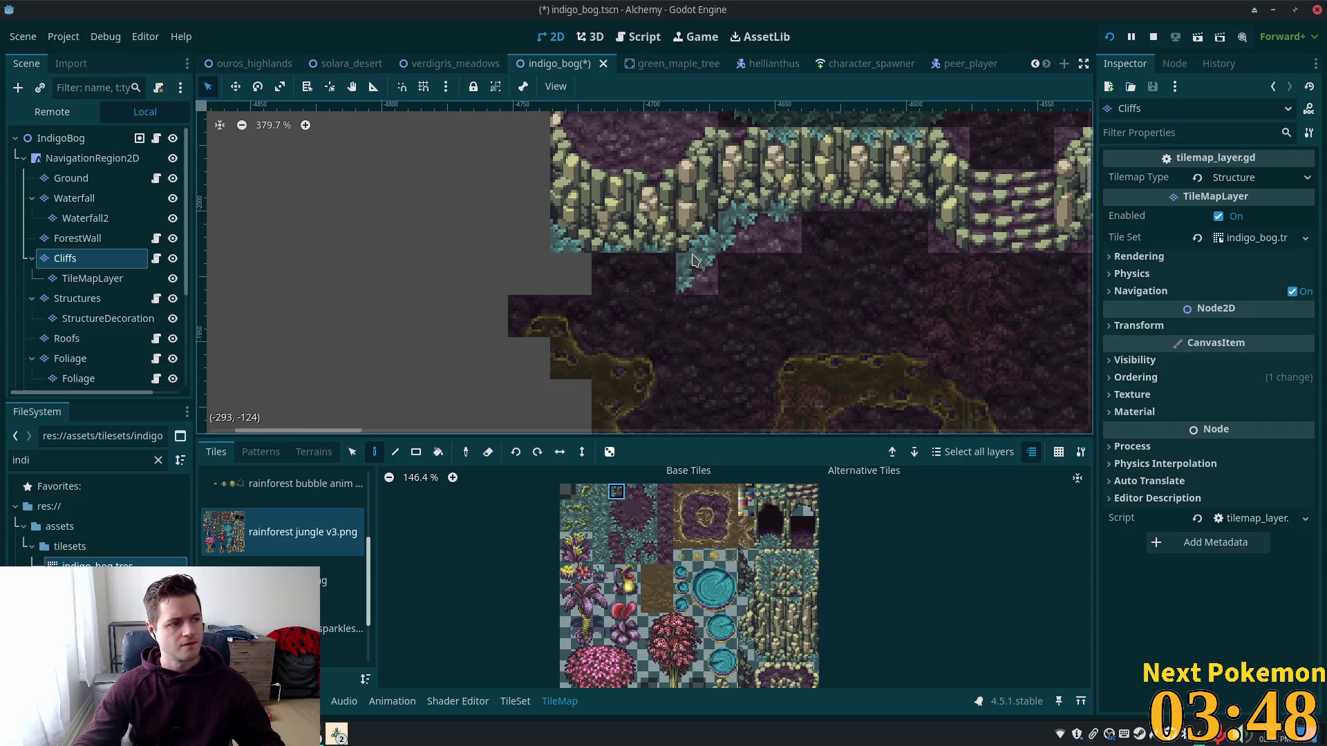
pyautogui.click(599, 508)
pyautogui.click(653, 275)
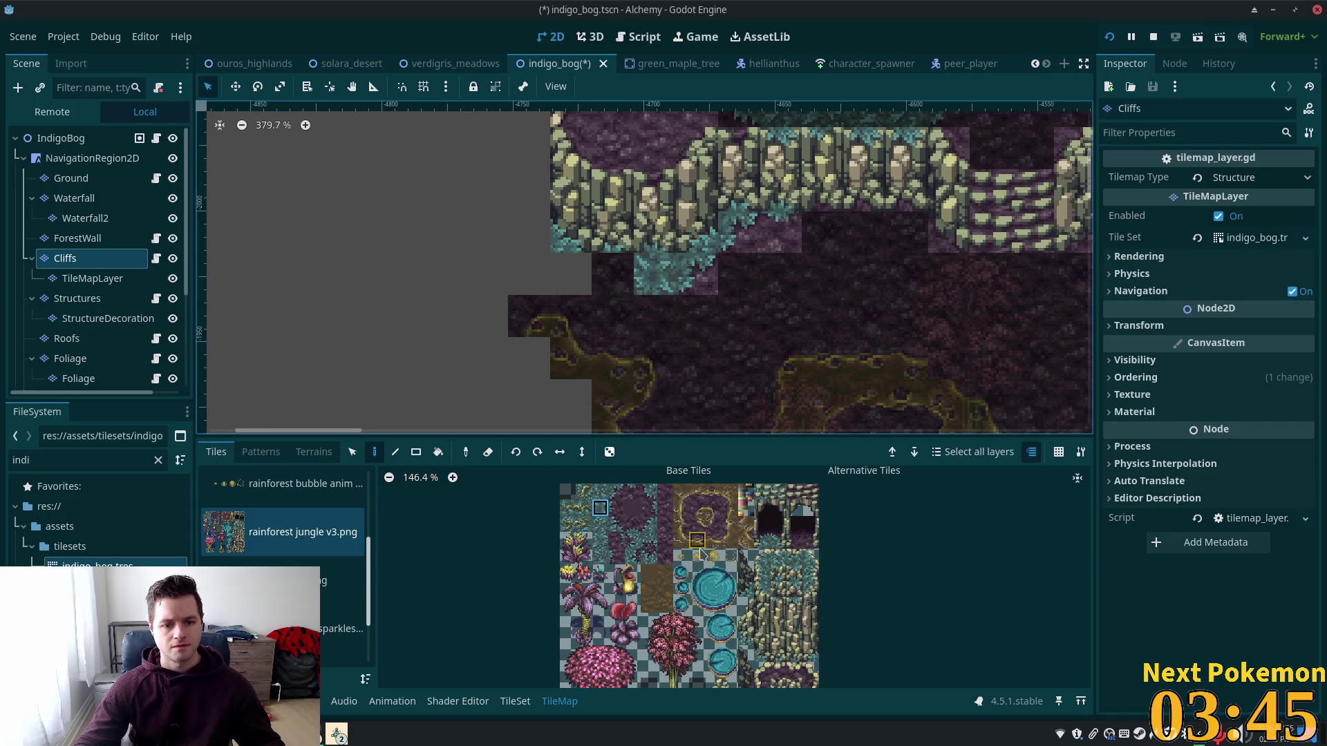
pyautogui.click(632, 490)
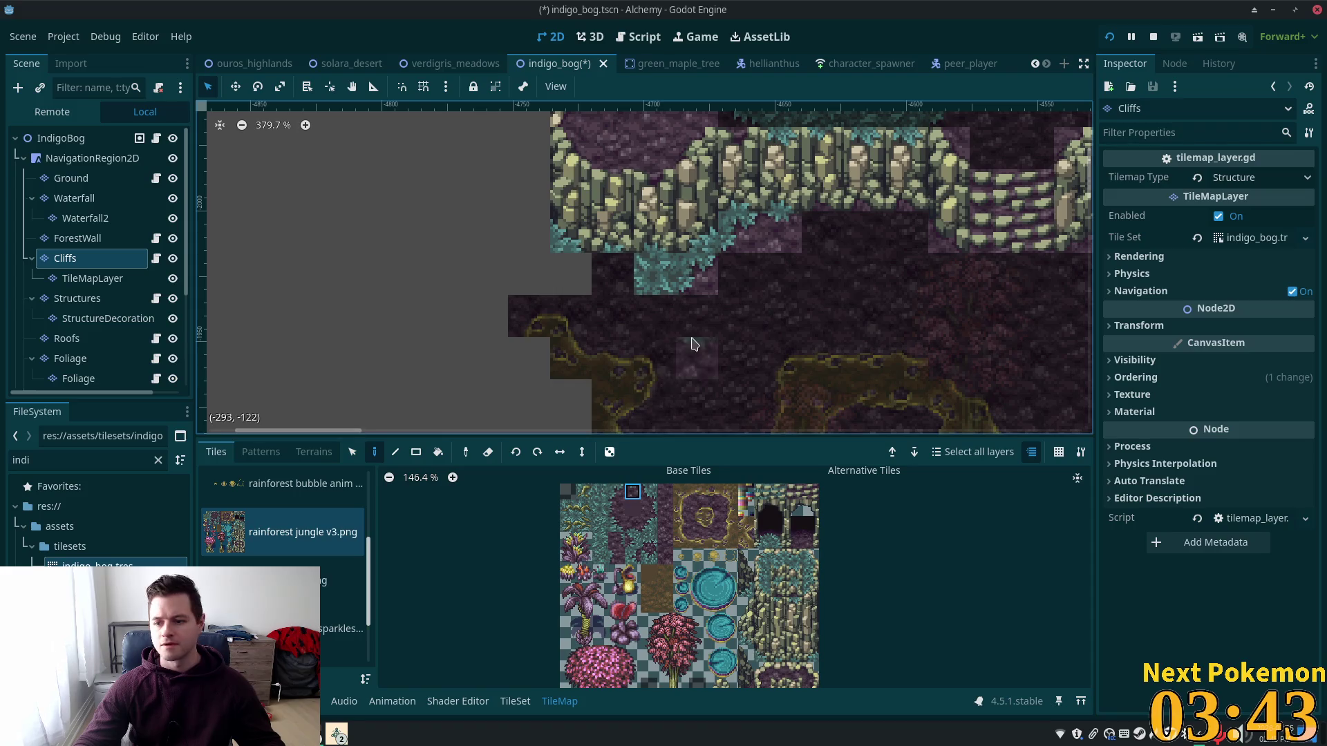
pyautogui.click(650, 332)
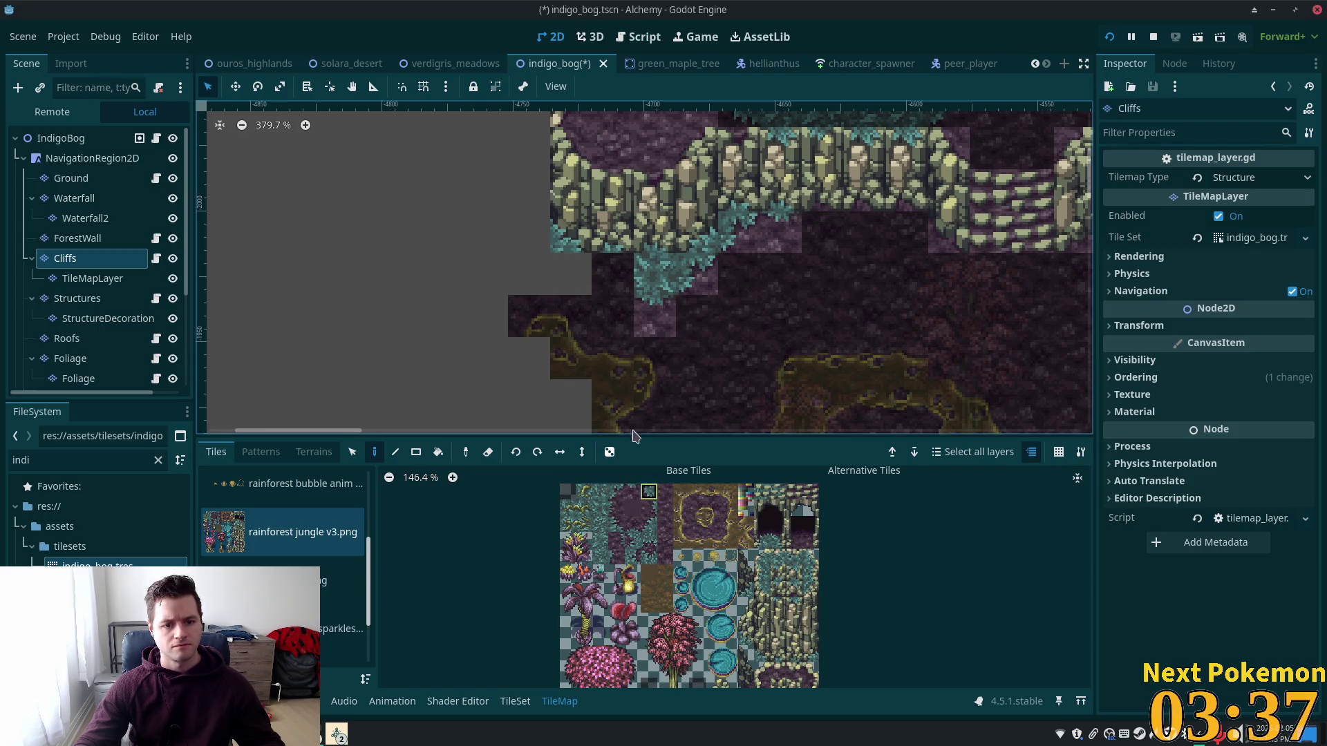
pyautogui.click(603, 284)
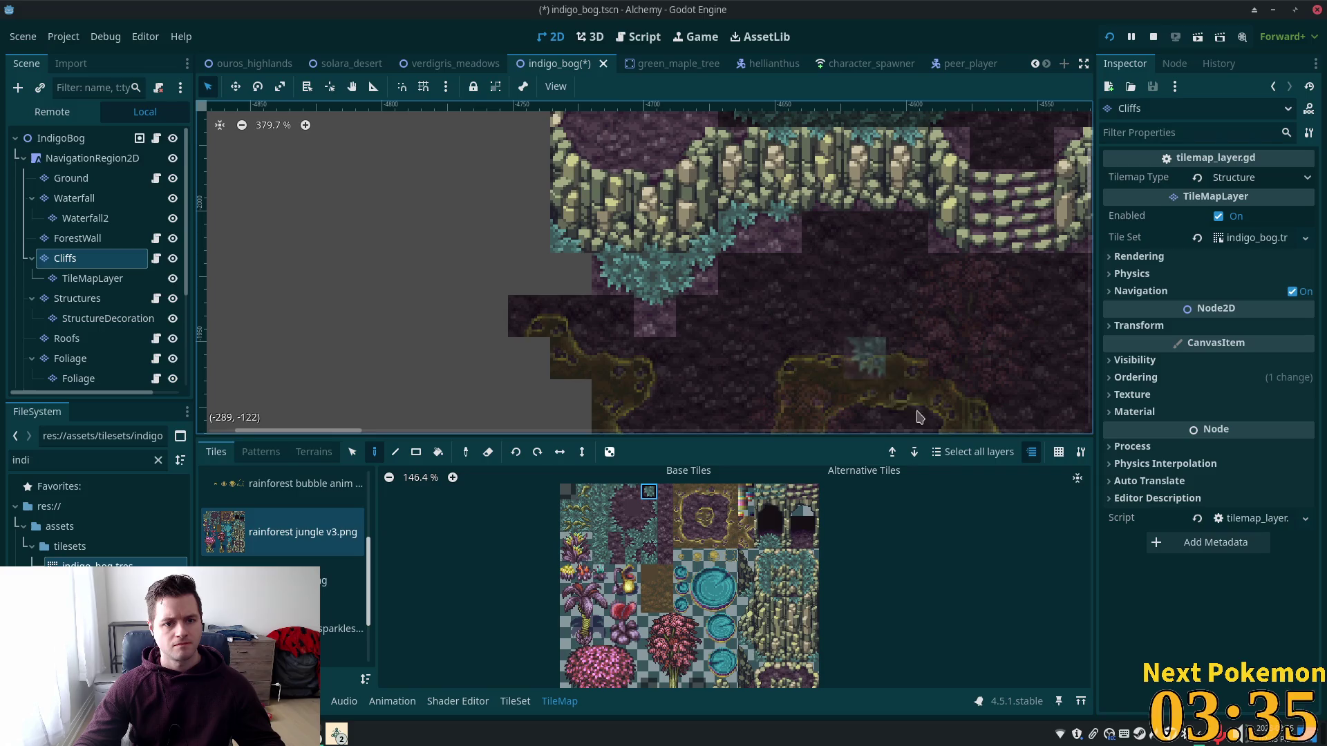
# Step: Extend the teal foliage further left under the cliff and past its left edge
pyautogui.click(617, 492)
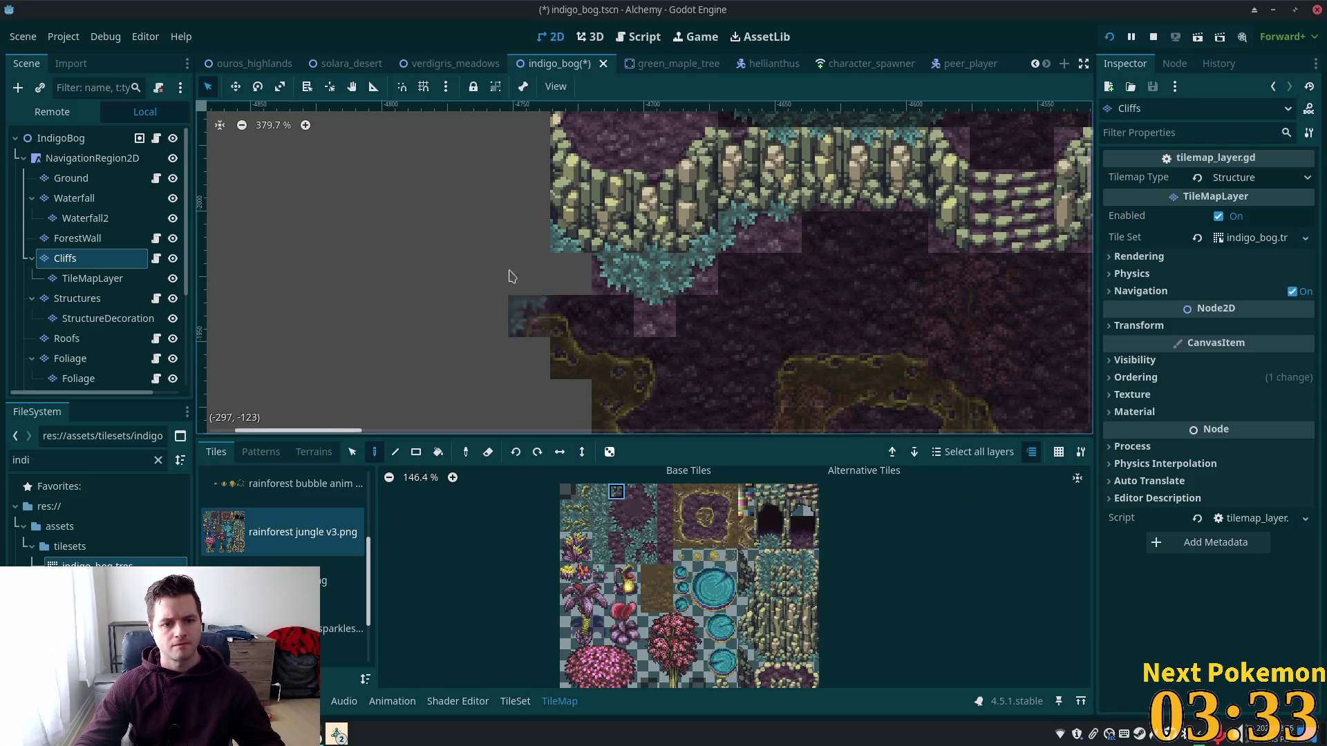
pyautogui.click(649, 492)
pyautogui.click(529, 273)
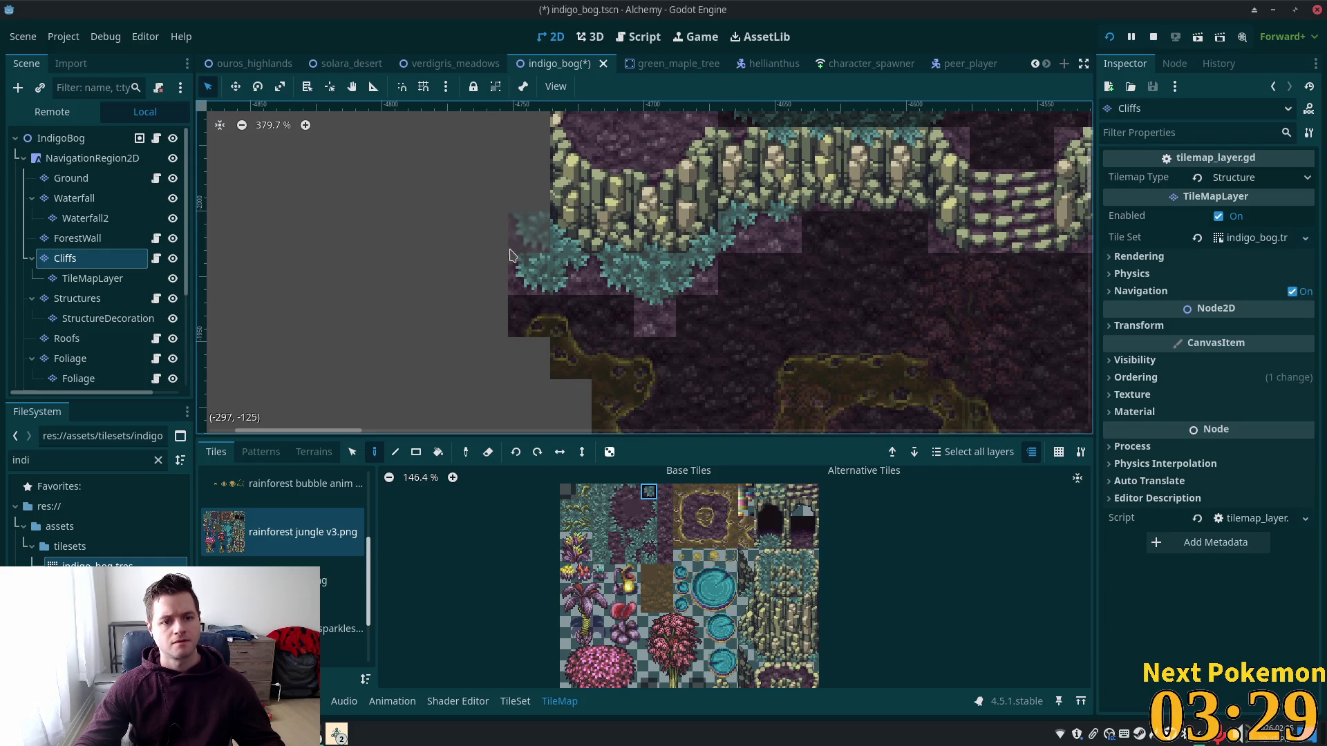
pyautogui.click(487, 232)
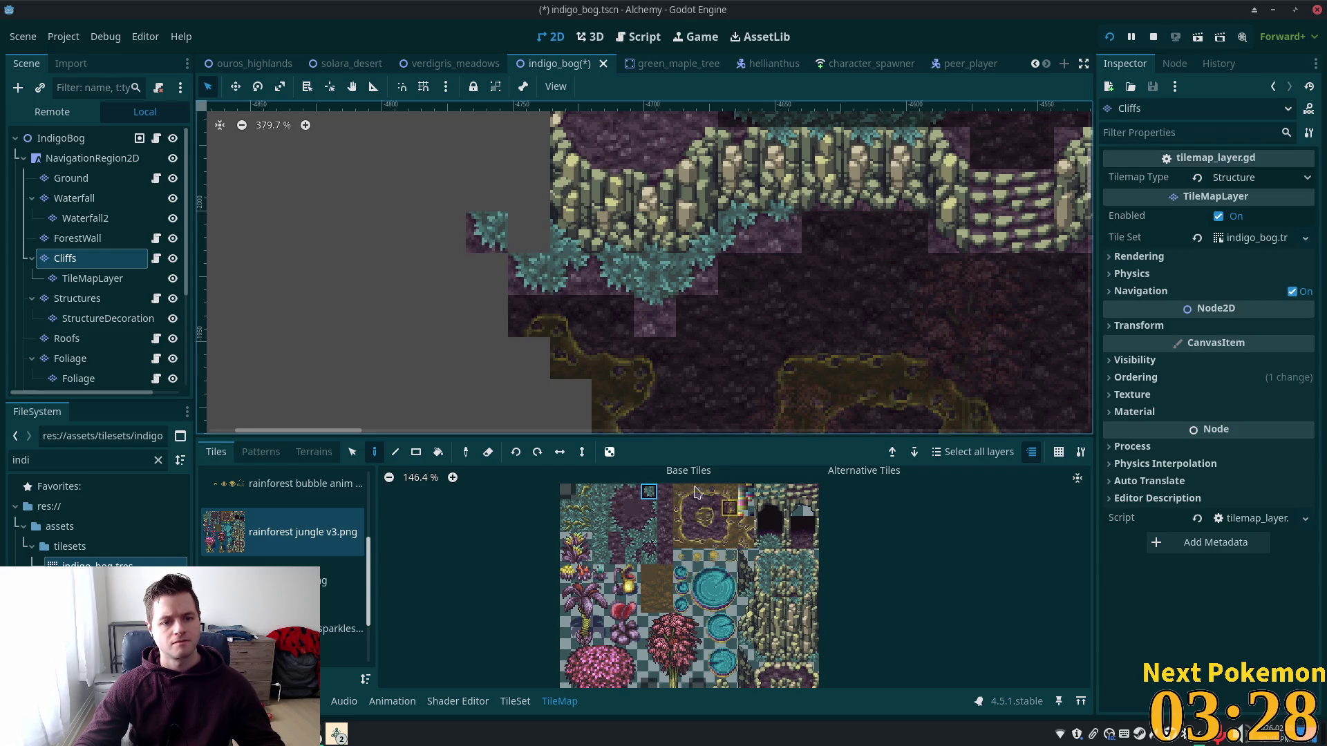
pyautogui.click(600, 508)
pyautogui.scroll(2, 827, 305)
pyautogui.hscroll(-2, 827, 304)
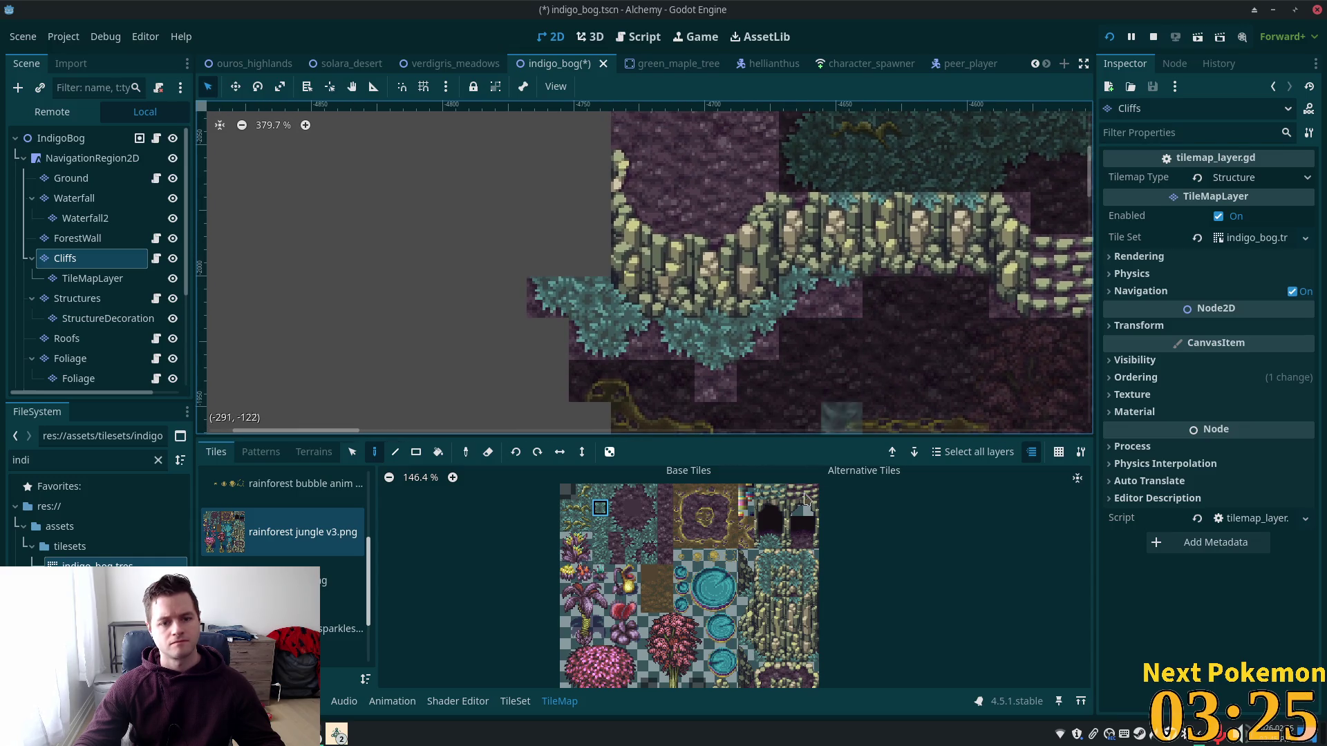
# Step: Select cliff-pillar tiles and pan the map to inspect the upper-left cliff edge
pyautogui.click(748, 623)
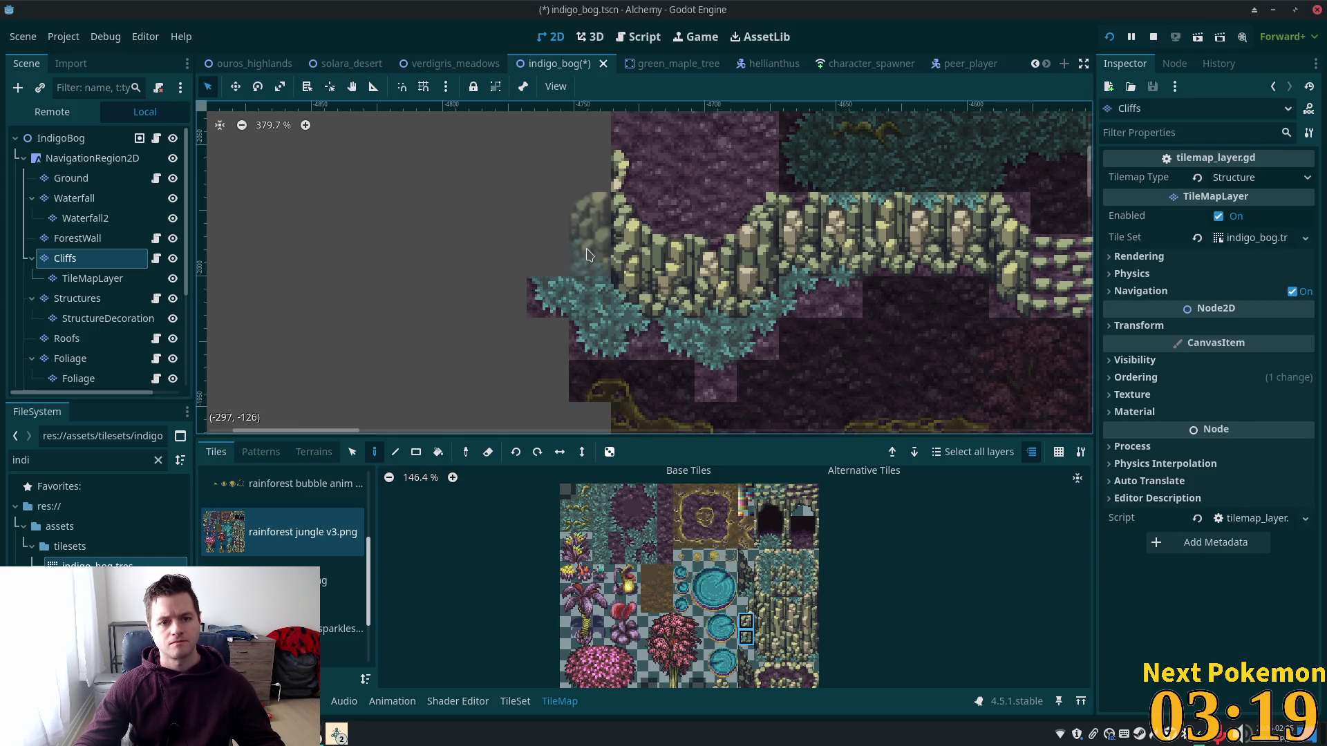
pyautogui.moveTo(884, 200); pyautogui.dragTo(909, 325)
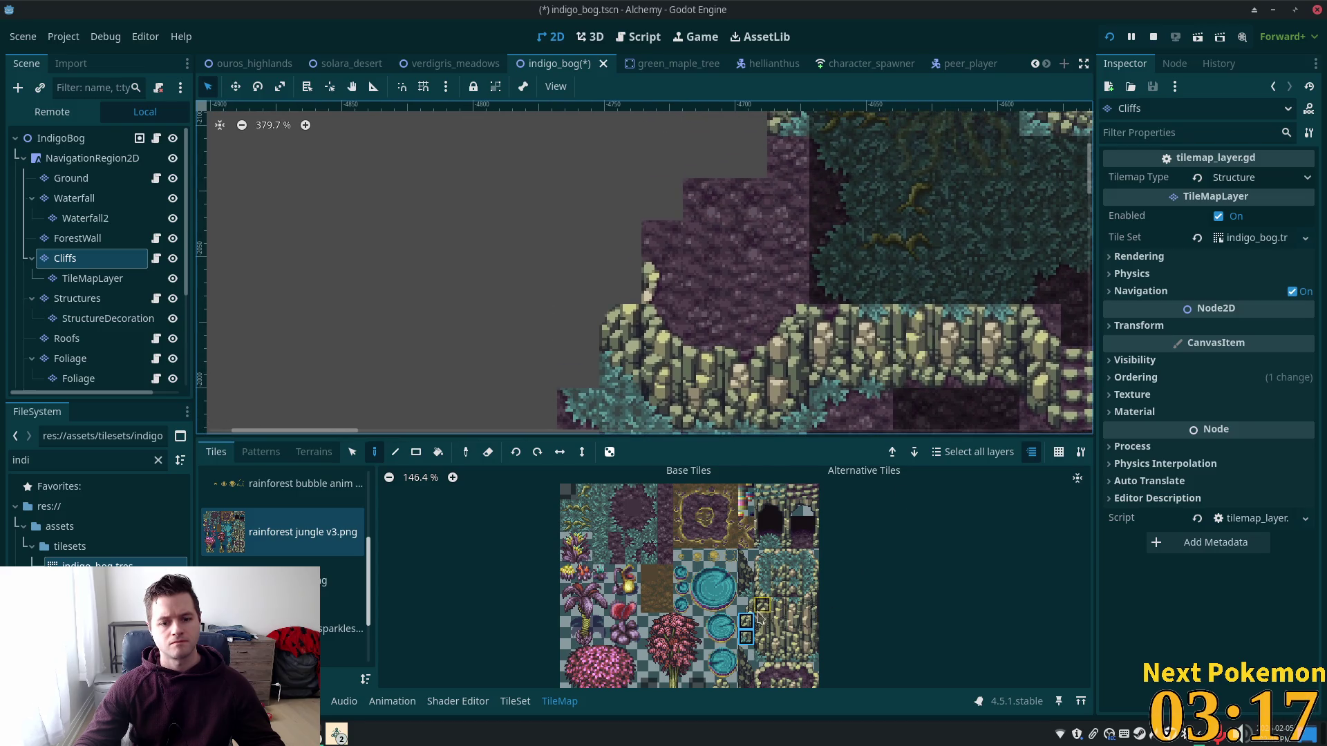
pyautogui.click(746, 606)
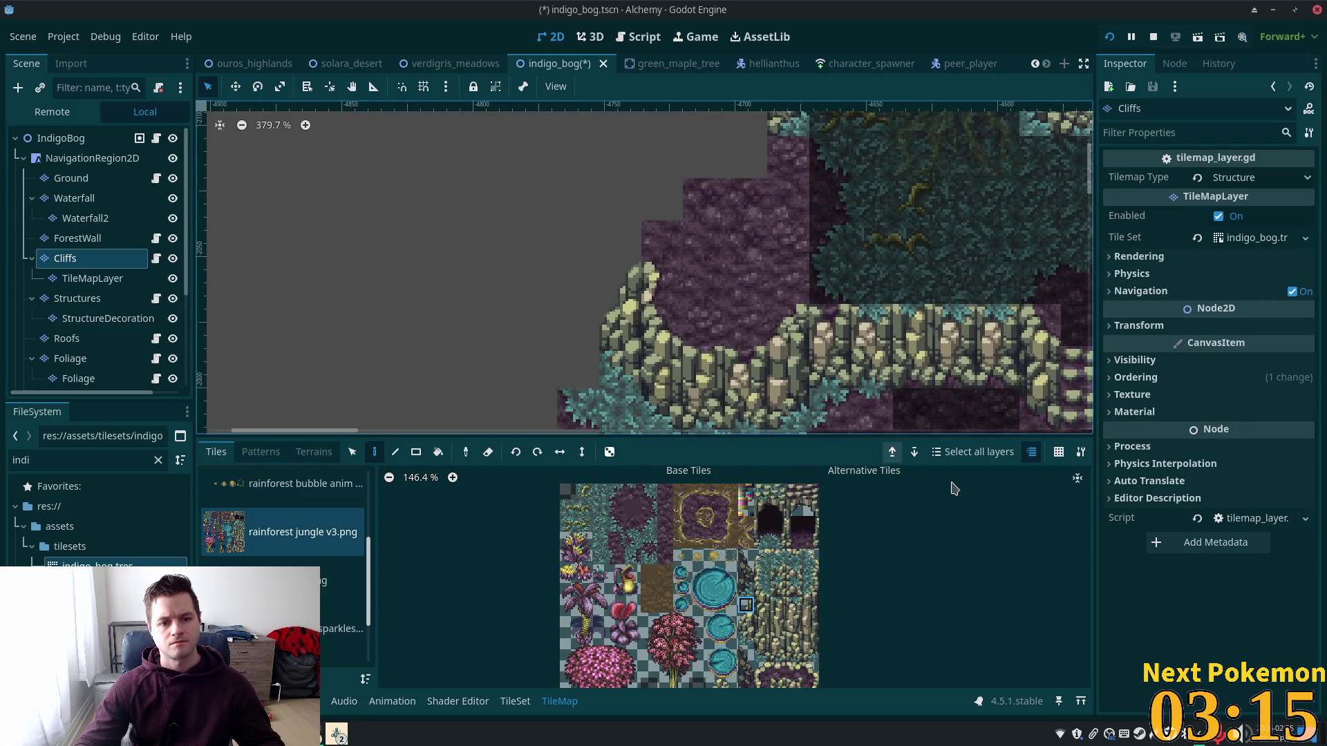
pyautogui.scroll(-1, 715, 318)
pyautogui.moveTo(766, 302)
pyautogui.mouseDown()
pyautogui.moveTo(761, 178)
pyautogui.moveTo(783, 223)
pyautogui.mouseUp()
pyautogui.moveTo(971, 312)
pyautogui.mouseDown()
pyautogui.moveTo(892, 338)
pyautogui.moveTo(898, 362)
pyautogui.mouseUp()
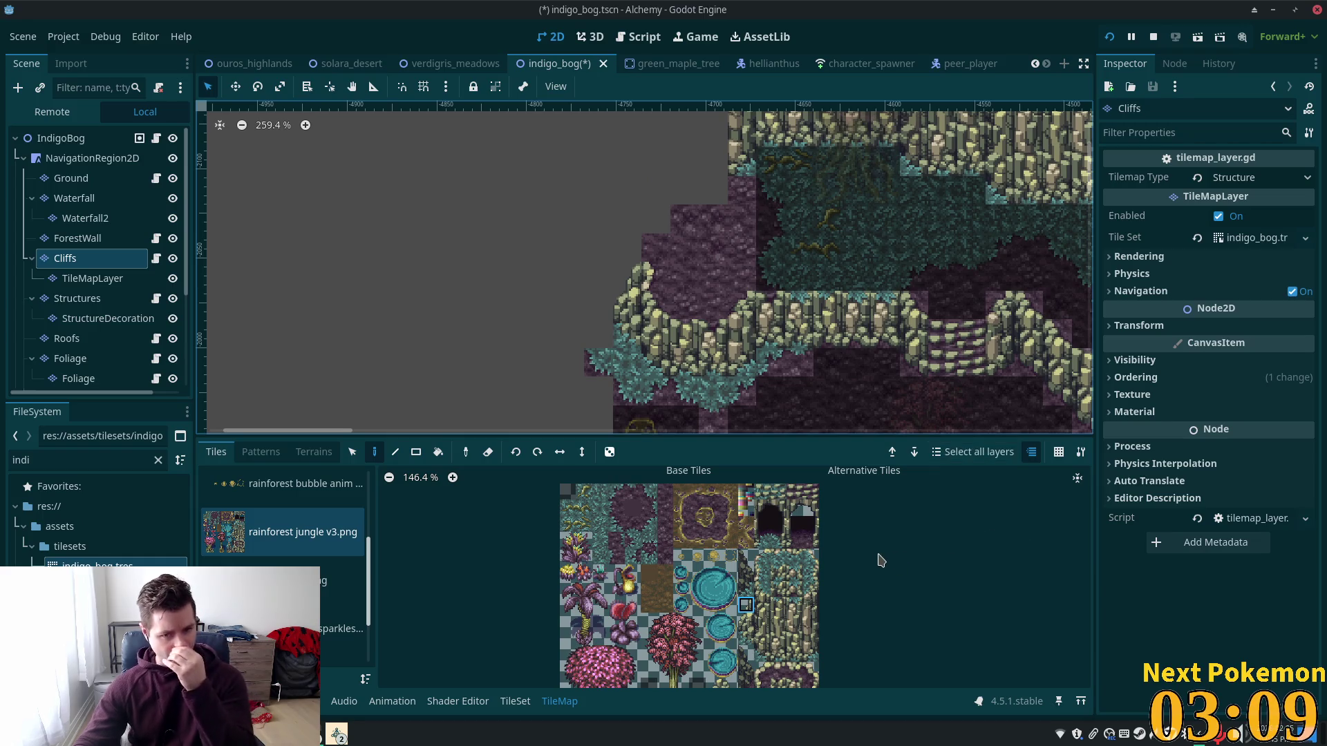
# Step: Zoom the view to check the left cliff edge, then show the open Brave windows
pyautogui.scroll(-2, 778, 617)
pyautogui.scroll(1, 778, 617)
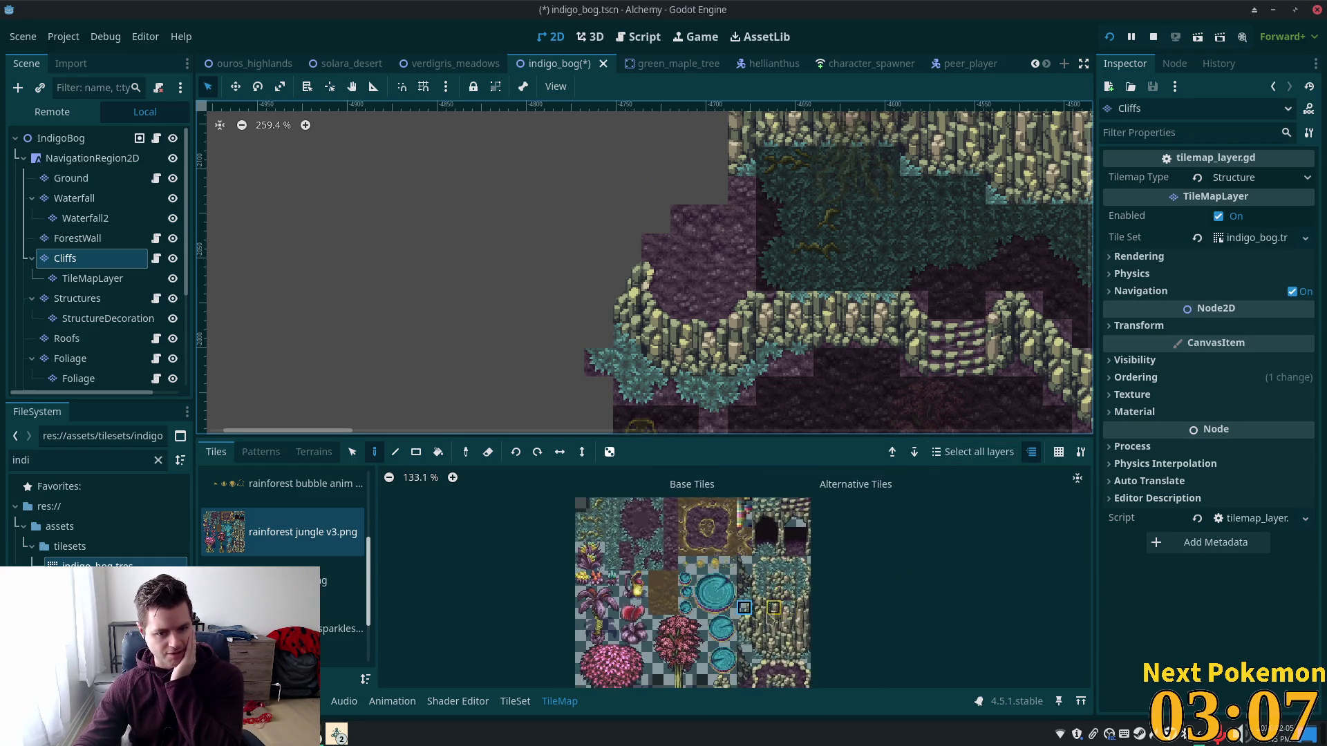
pyautogui.scroll(-2, 785, 546)
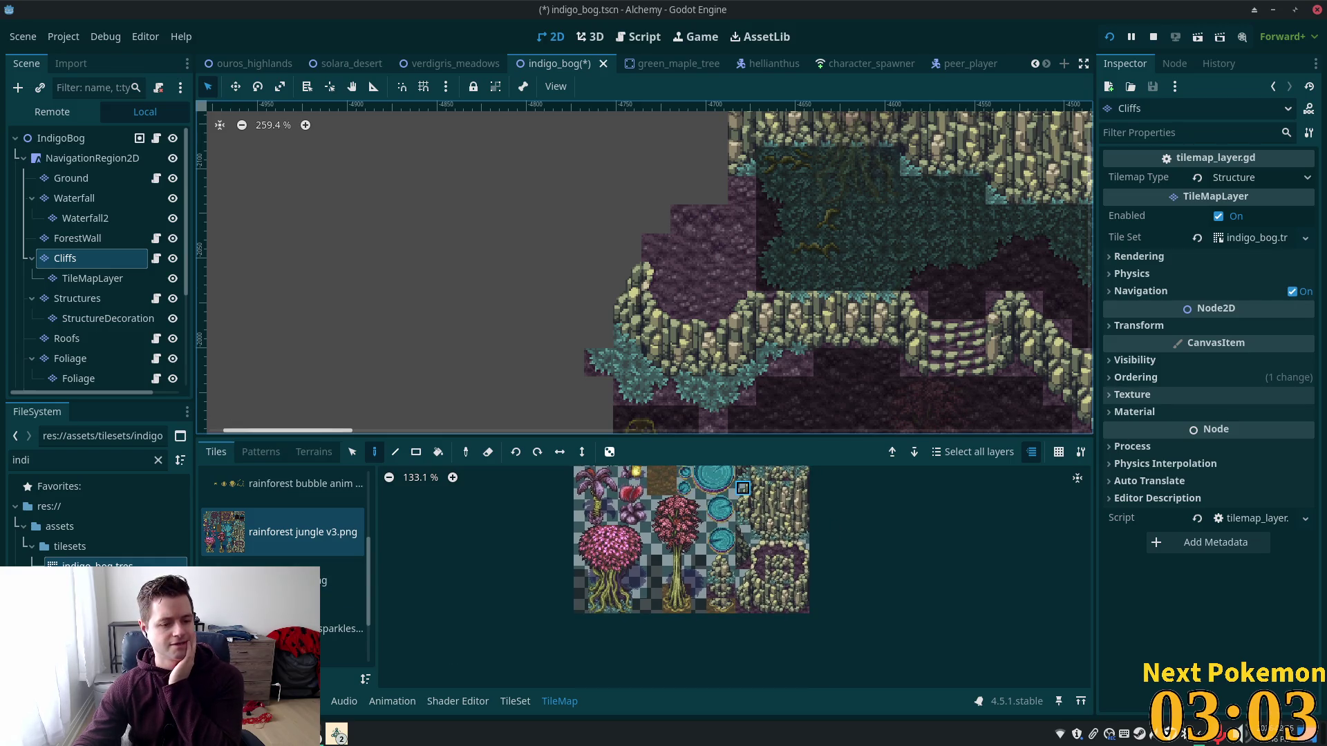
pyautogui.click(309, 734)
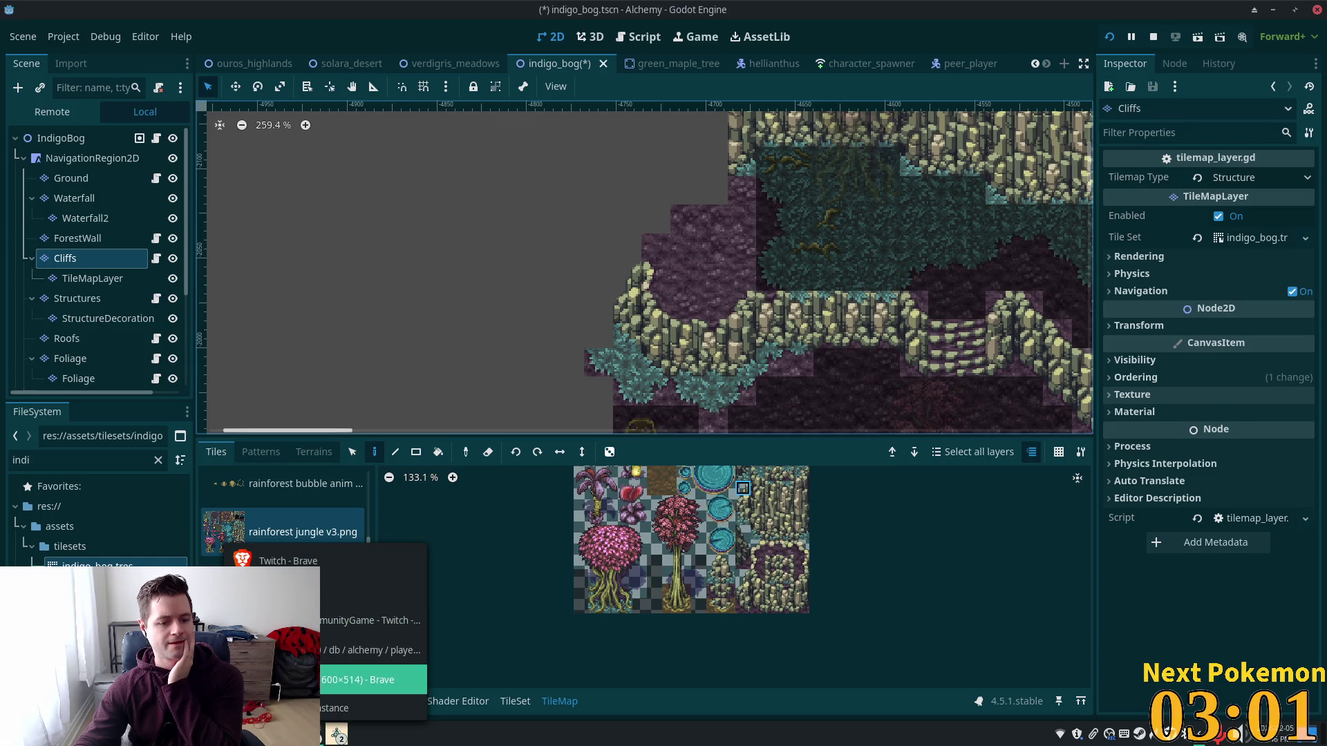
# Step: View the Rainforest Jungle itch.io page's 'Comes in 3 color swaps' image, then return to Godot
pyautogui.press('Escape')
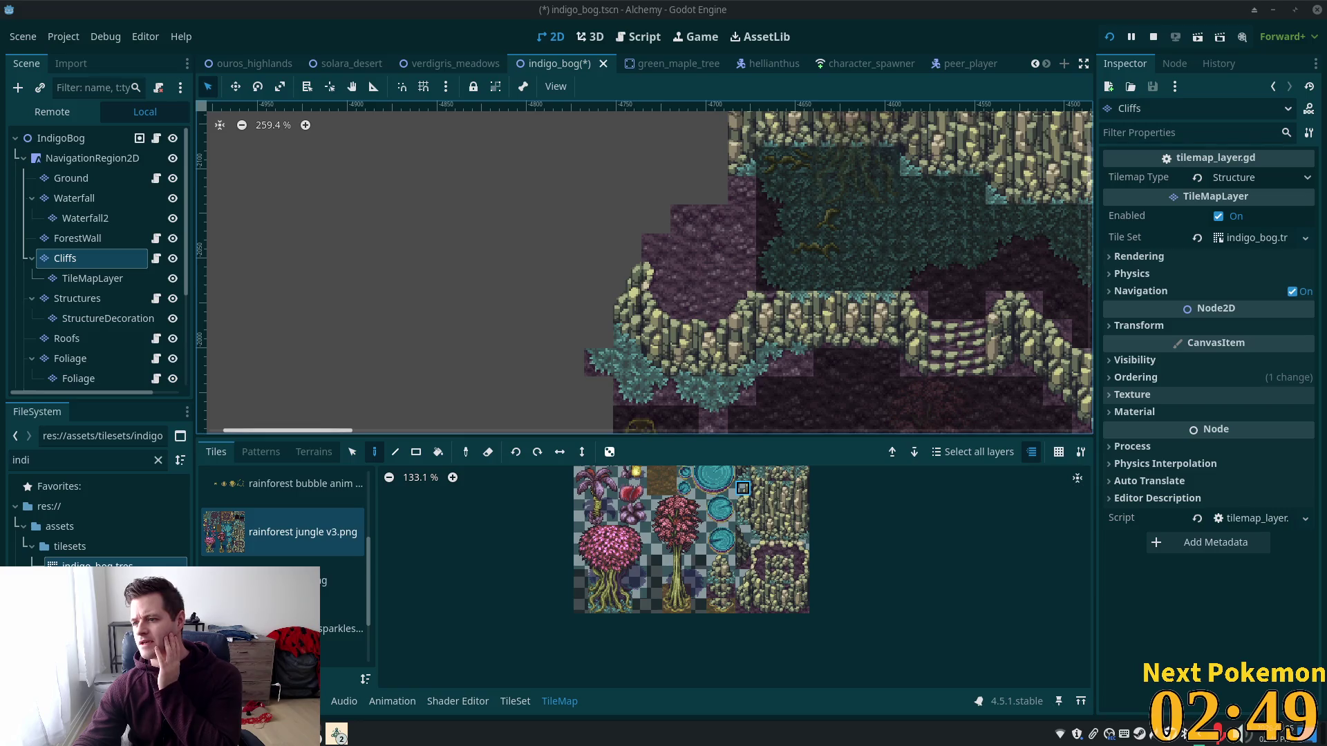
pyautogui.hotkey('alt', 'Tab')
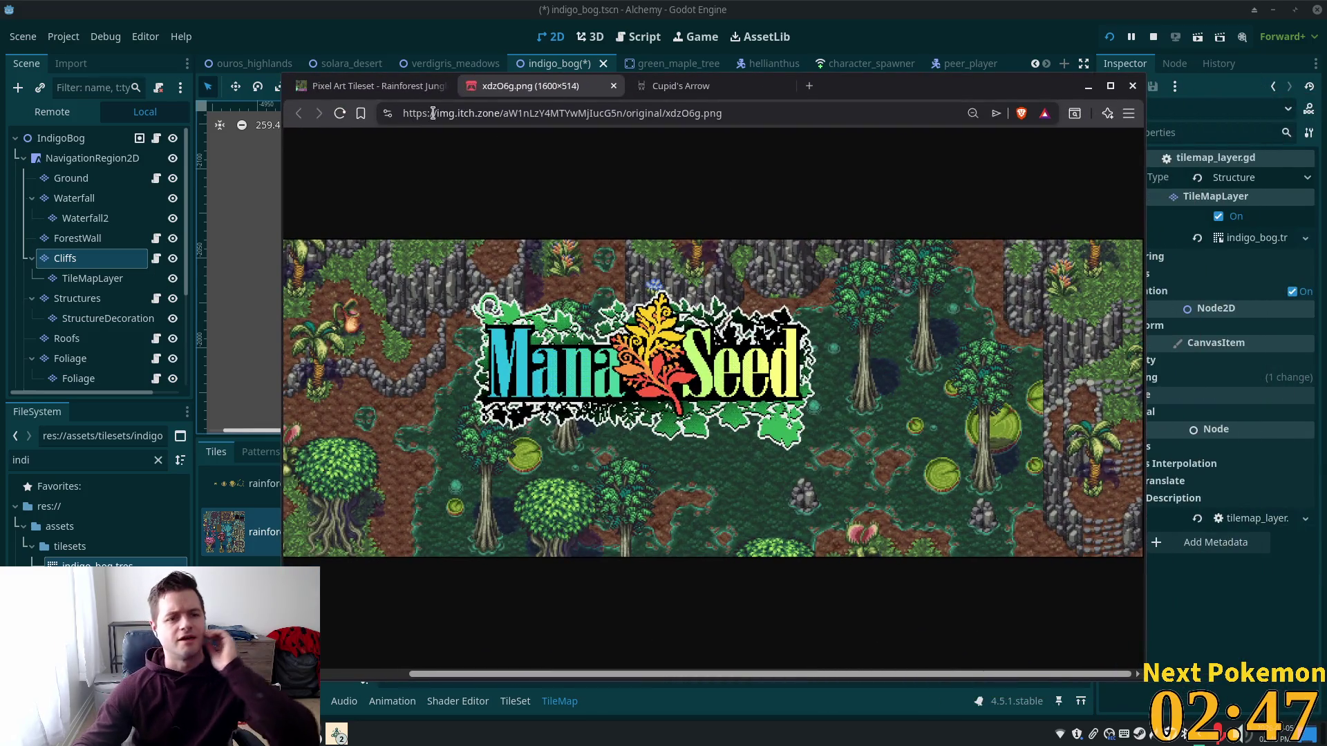
pyautogui.click(373, 86)
pyautogui.scroll(-5, 889, 508)
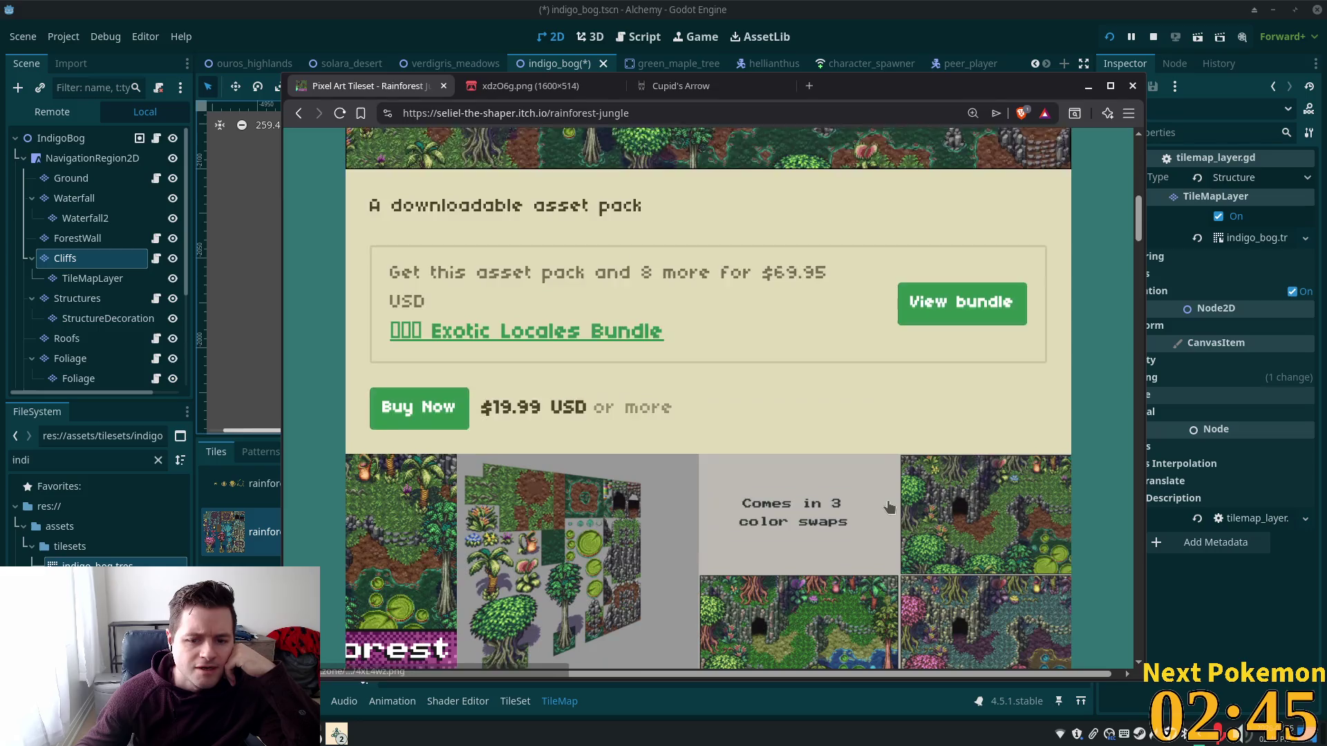
pyautogui.scroll(-3, 888, 508)
pyautogui.click(919, 278)
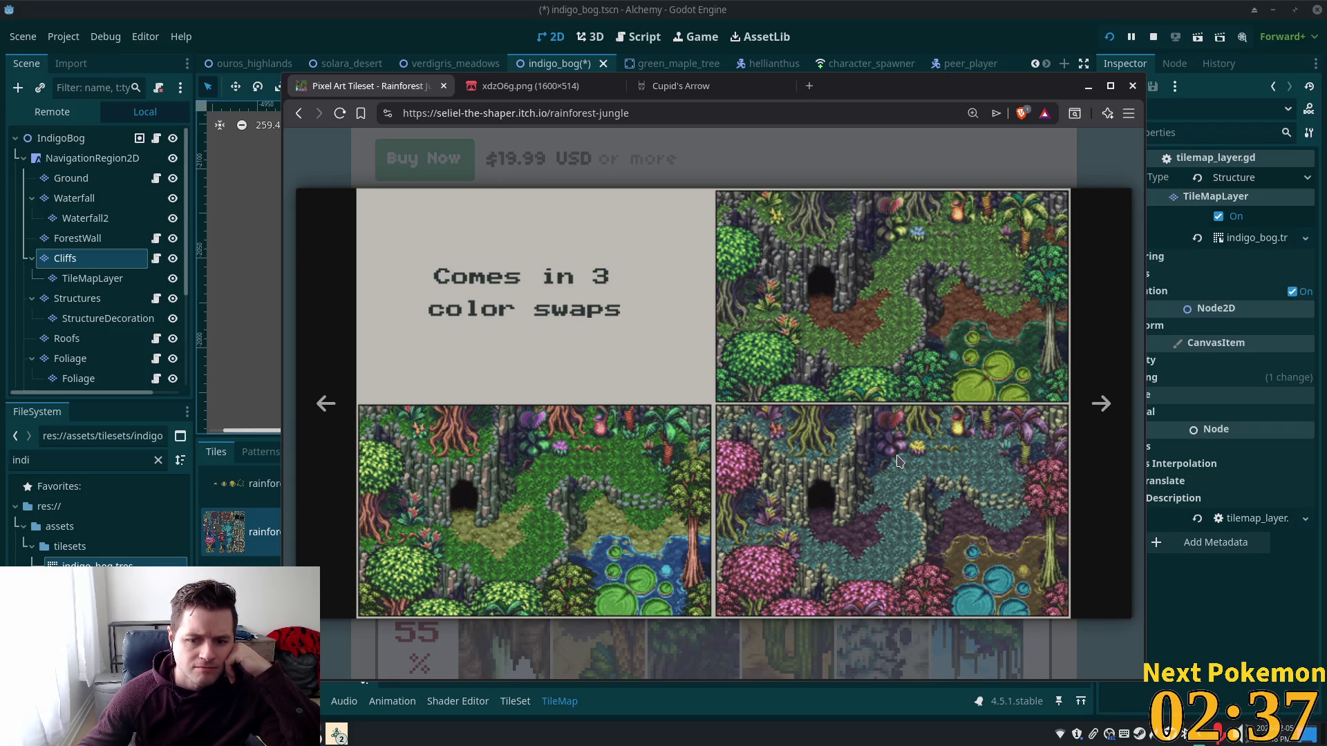
pyautogui.hotkey('alt', 'Tab')
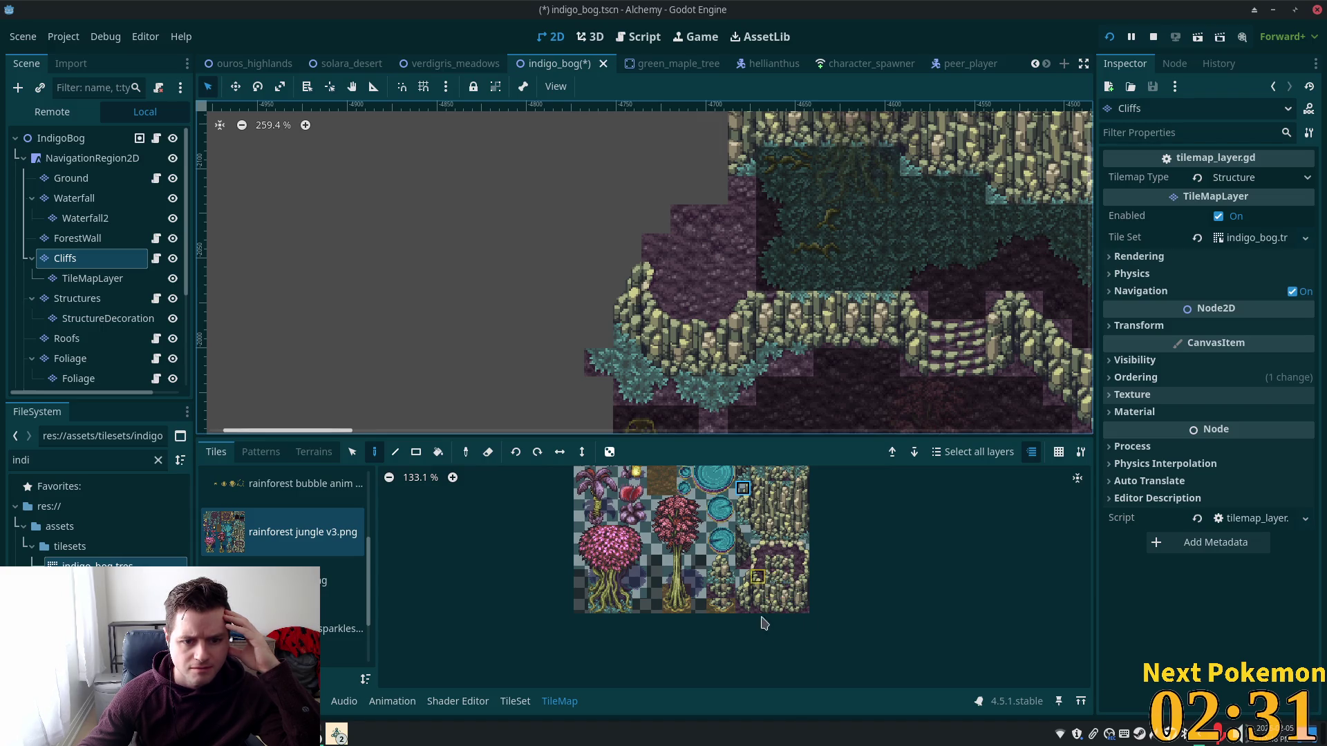
# Step: Paint a cliff-edge tile at the cliff's top-left corner and pick further cliff tiles
pyautogui.scroll(3, 760, 613)
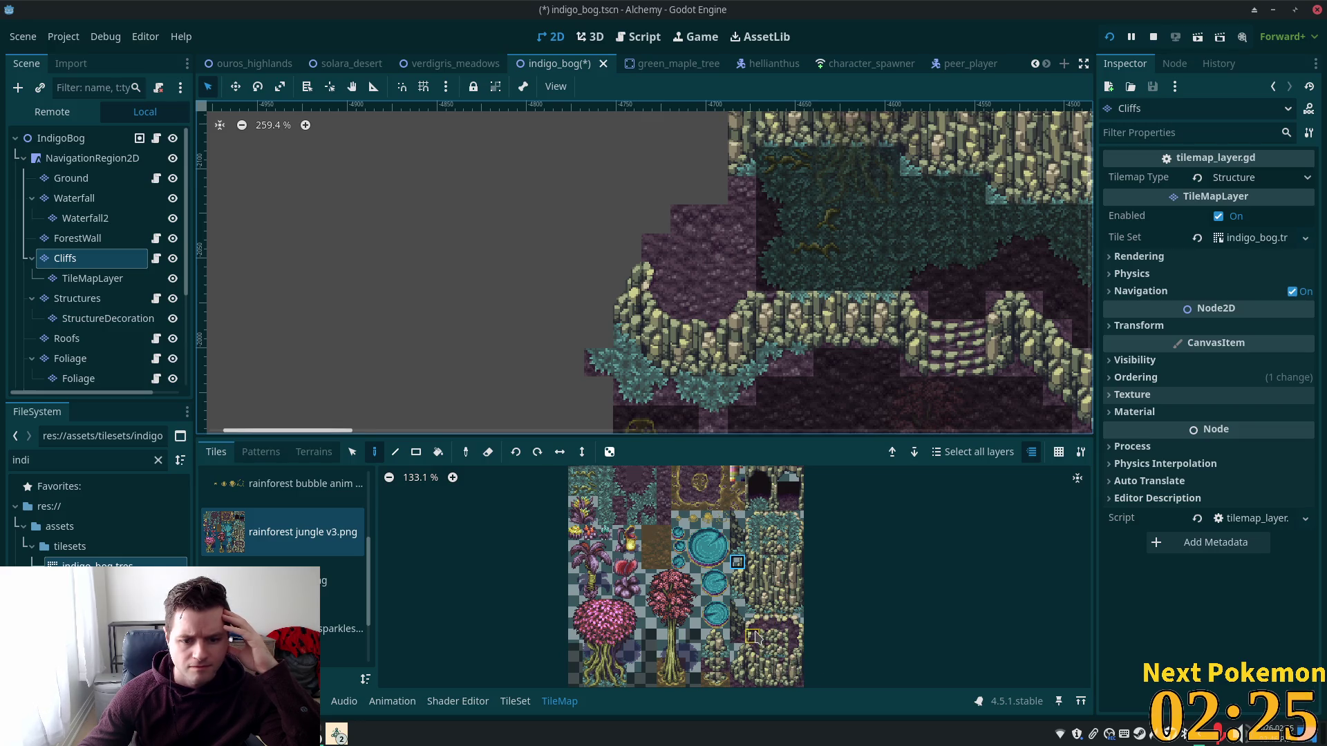
pyautogui.click(782, 652)
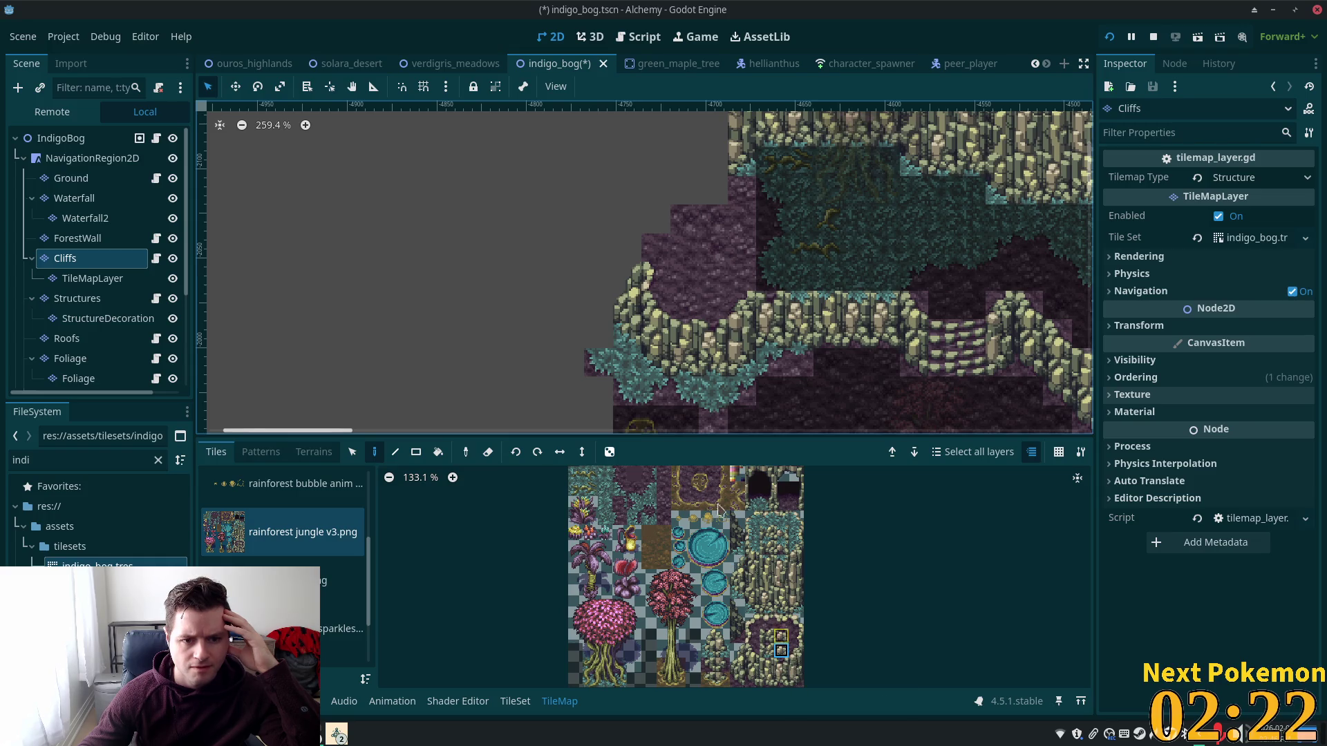
pyautogui.click(619, 259)
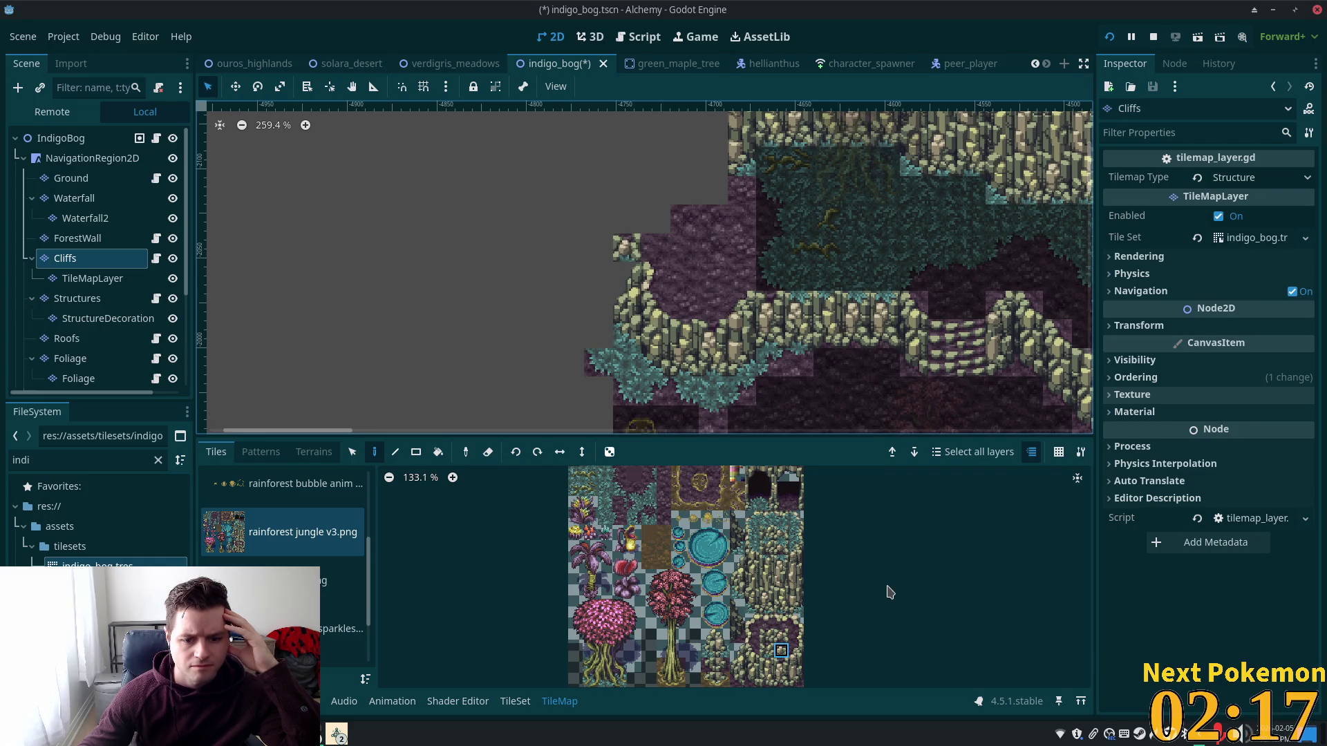
pyautogui.click(766, 651)
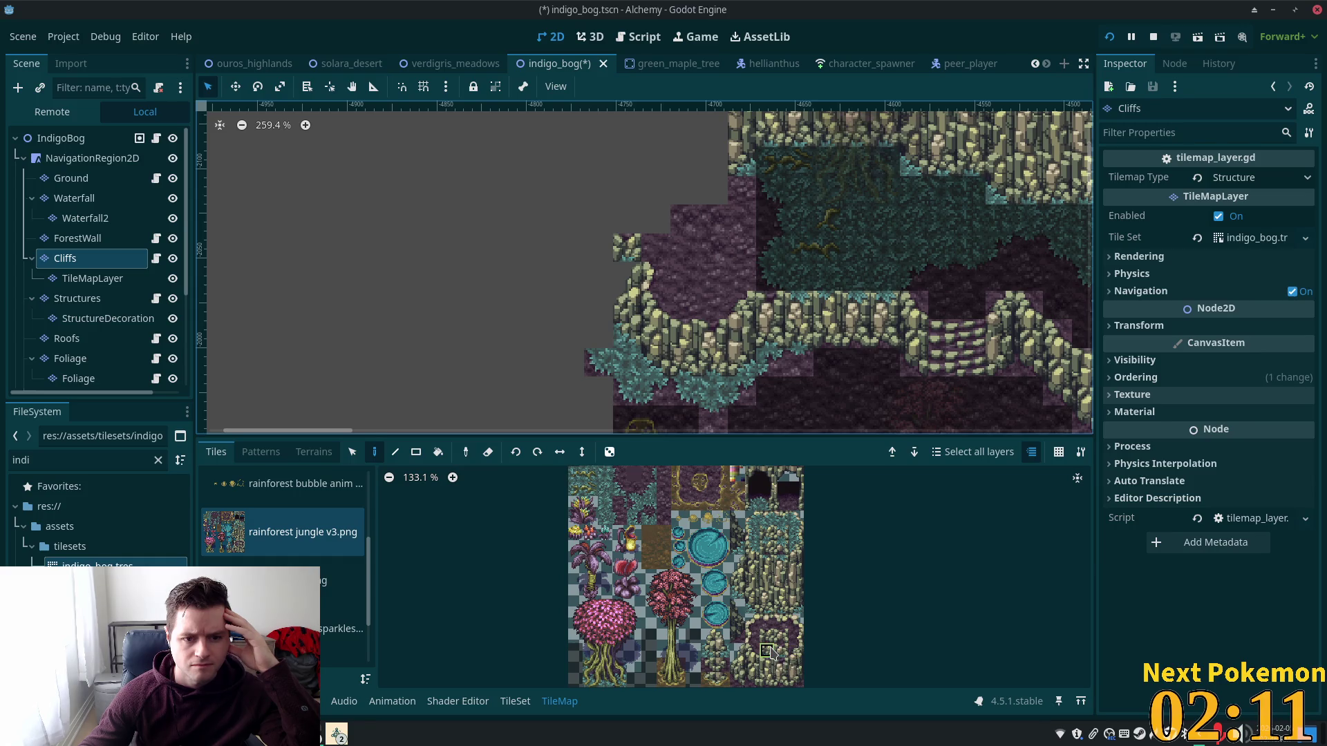
pyautogui.click(768, 651)
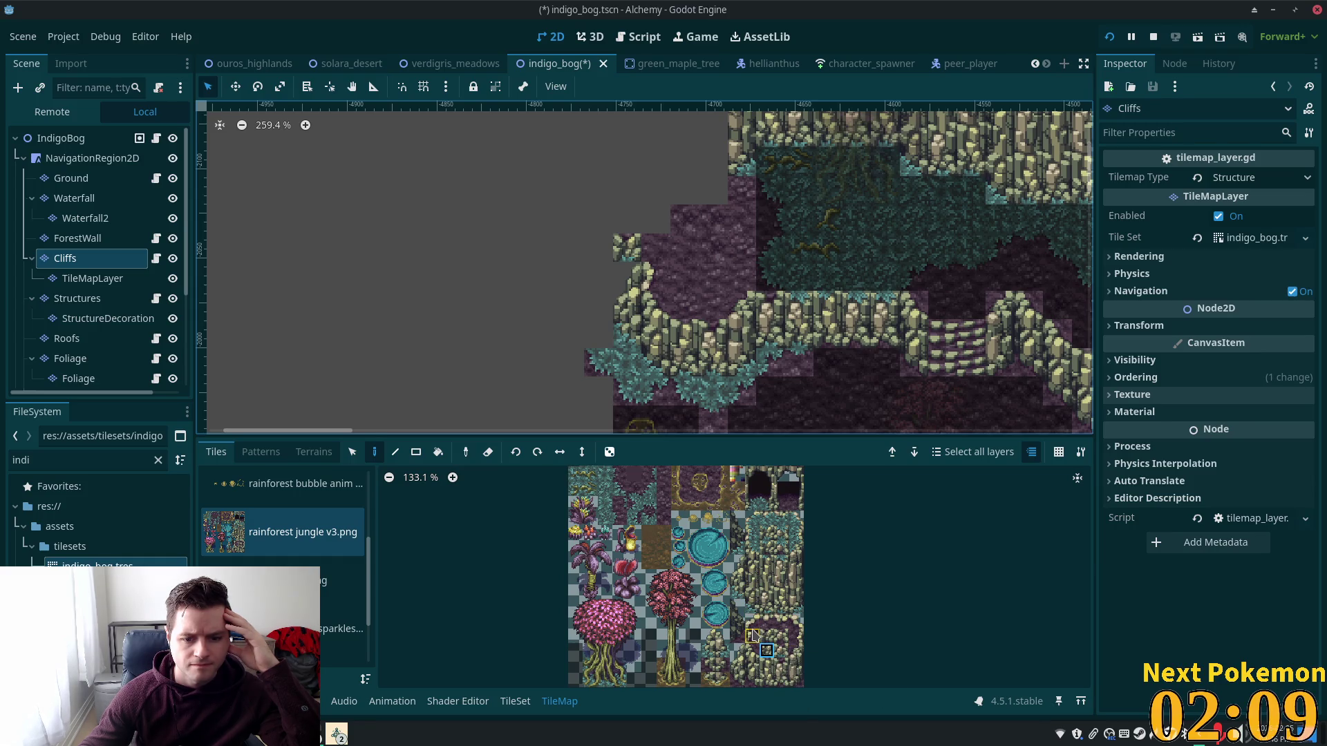
pyautogui.moveTo(753, 634); pyautogui.dragTo(737, 592)
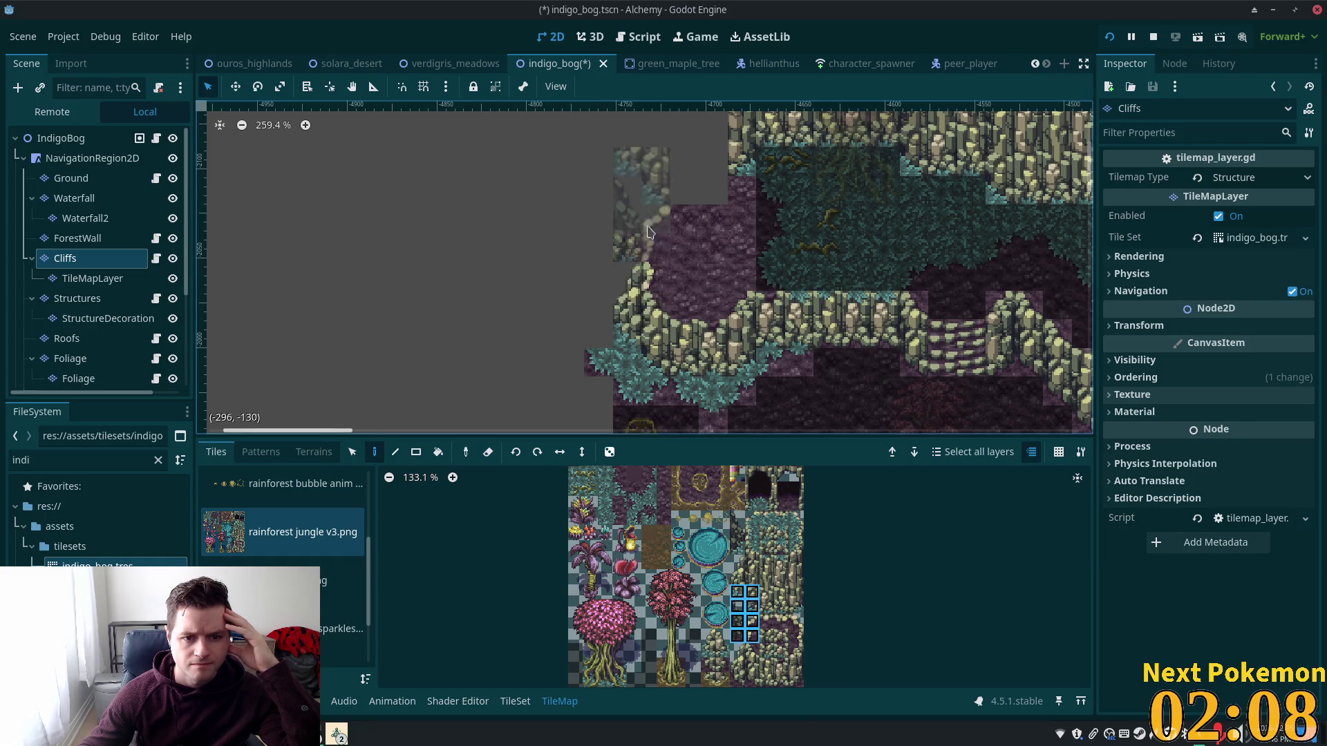
pyautogui.click(753, 641)
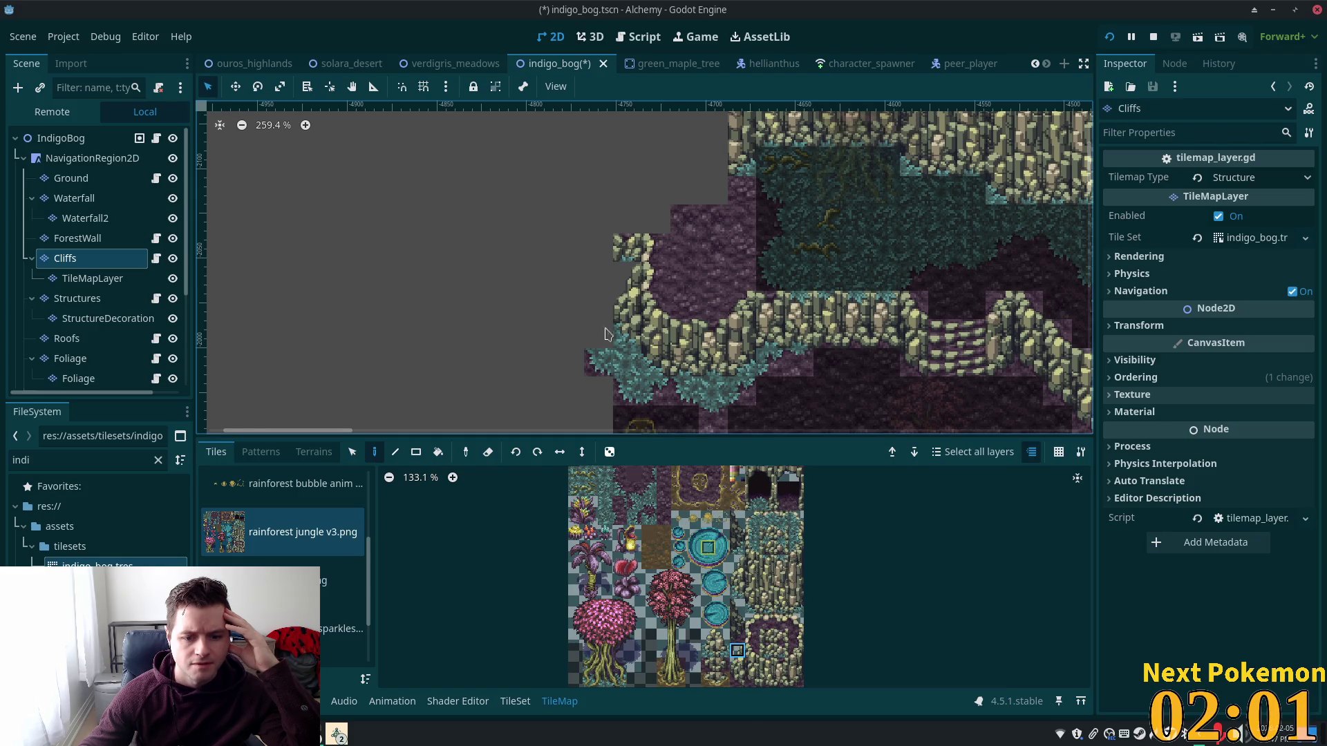
# Step: Paint a teal foliage ledge extending left of the cliff
pyautogui.scroll(3, 591, 402)
pyautogui.hscroll(-2, 592, 401)
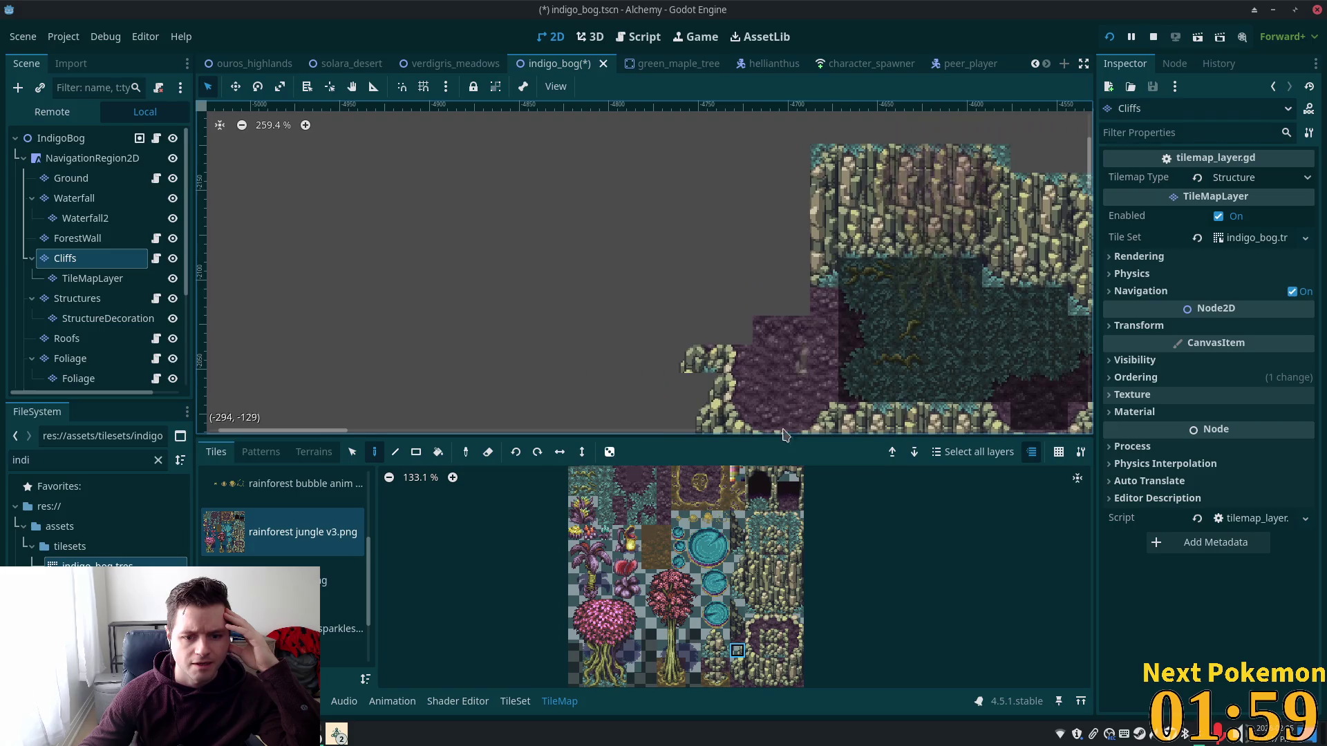
pyautogui.scroll(-2, 783, 502)
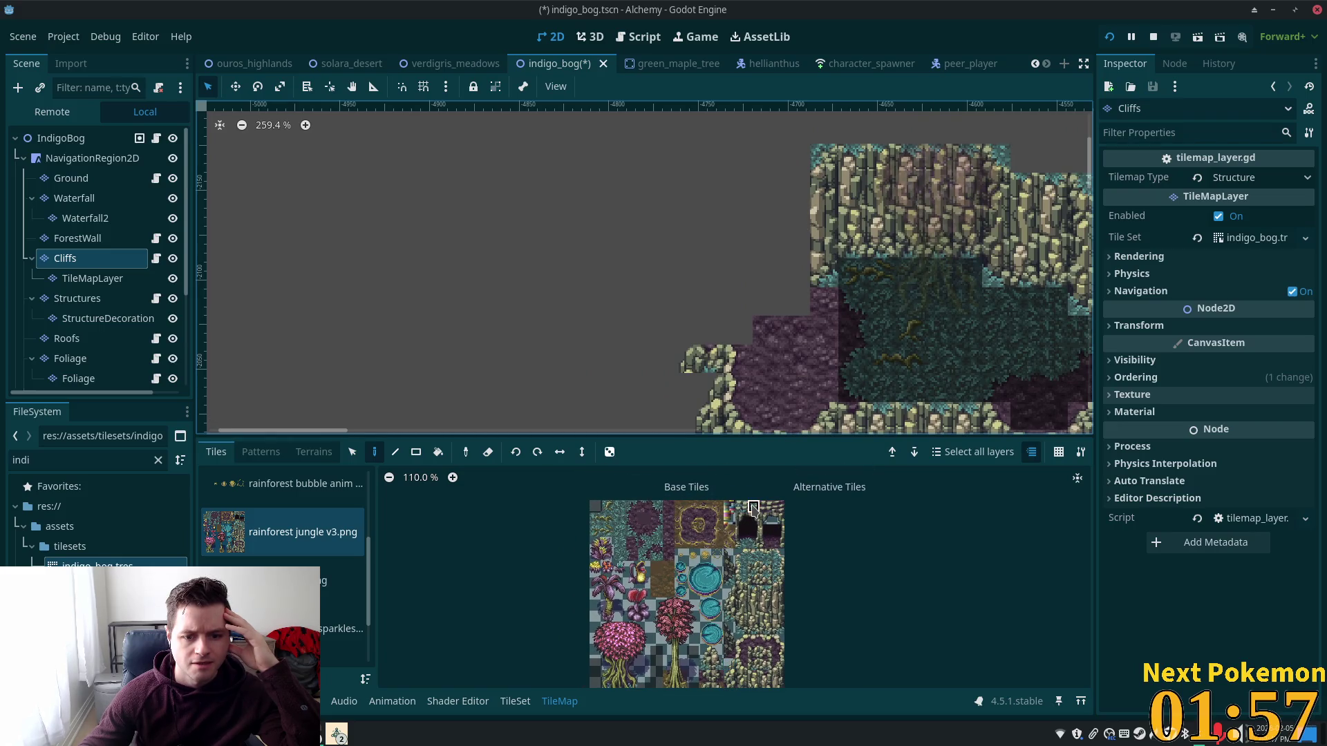
pyautogui.moveTo(753, 508); pyautogui.dragTo(740, 508)
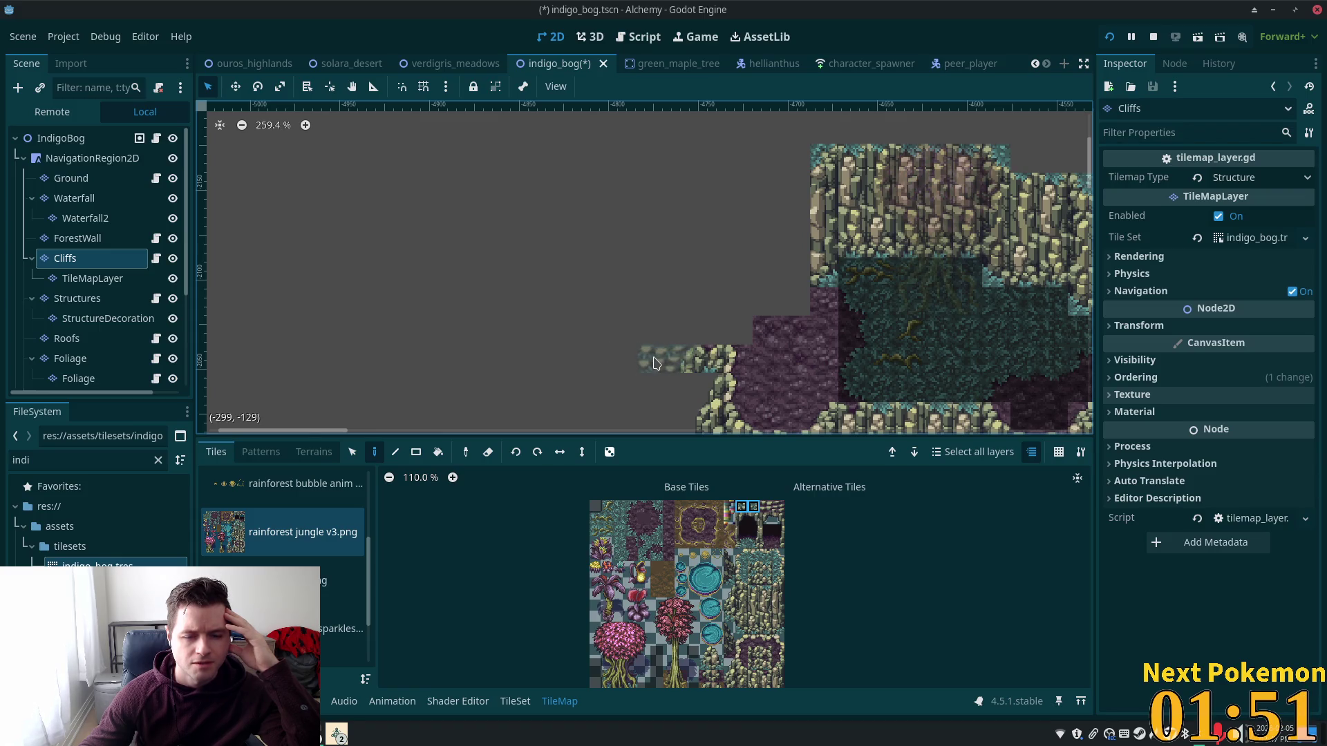
pyautogui.click(655, 362)
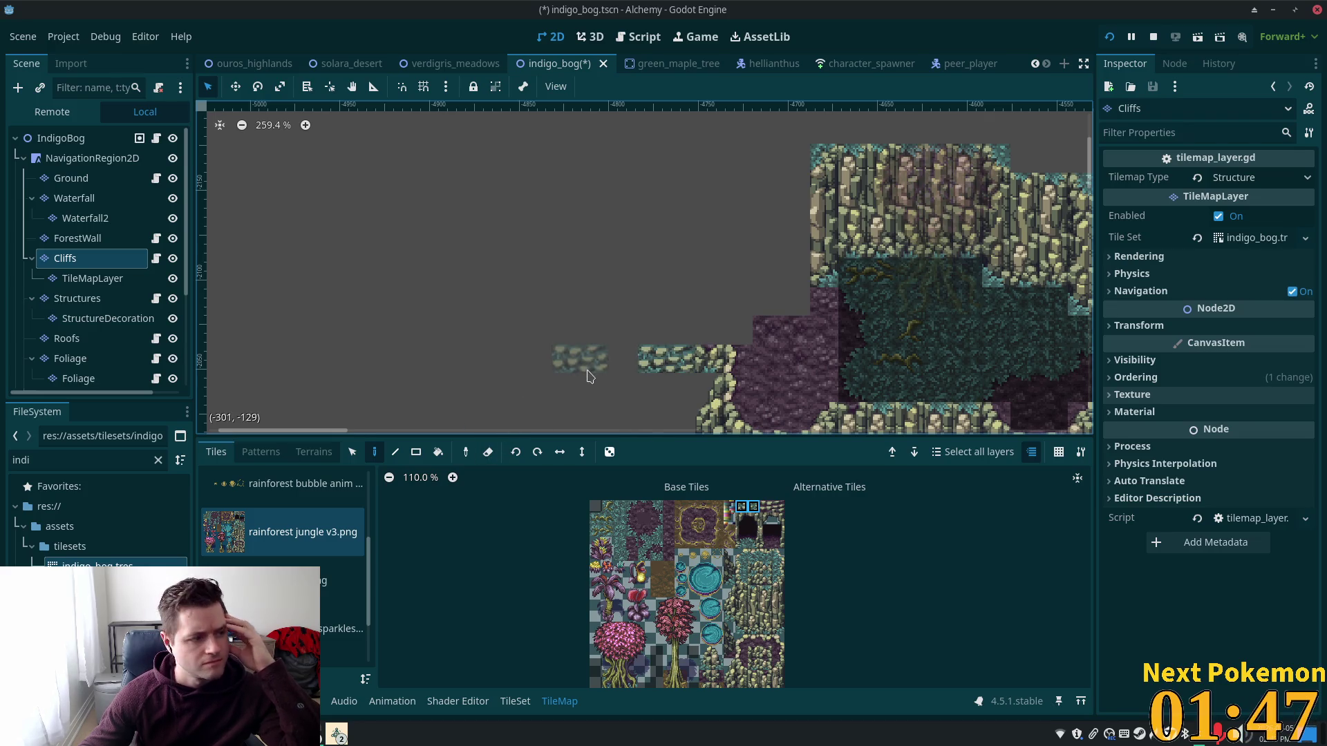
pyautogui.click(753, 508)
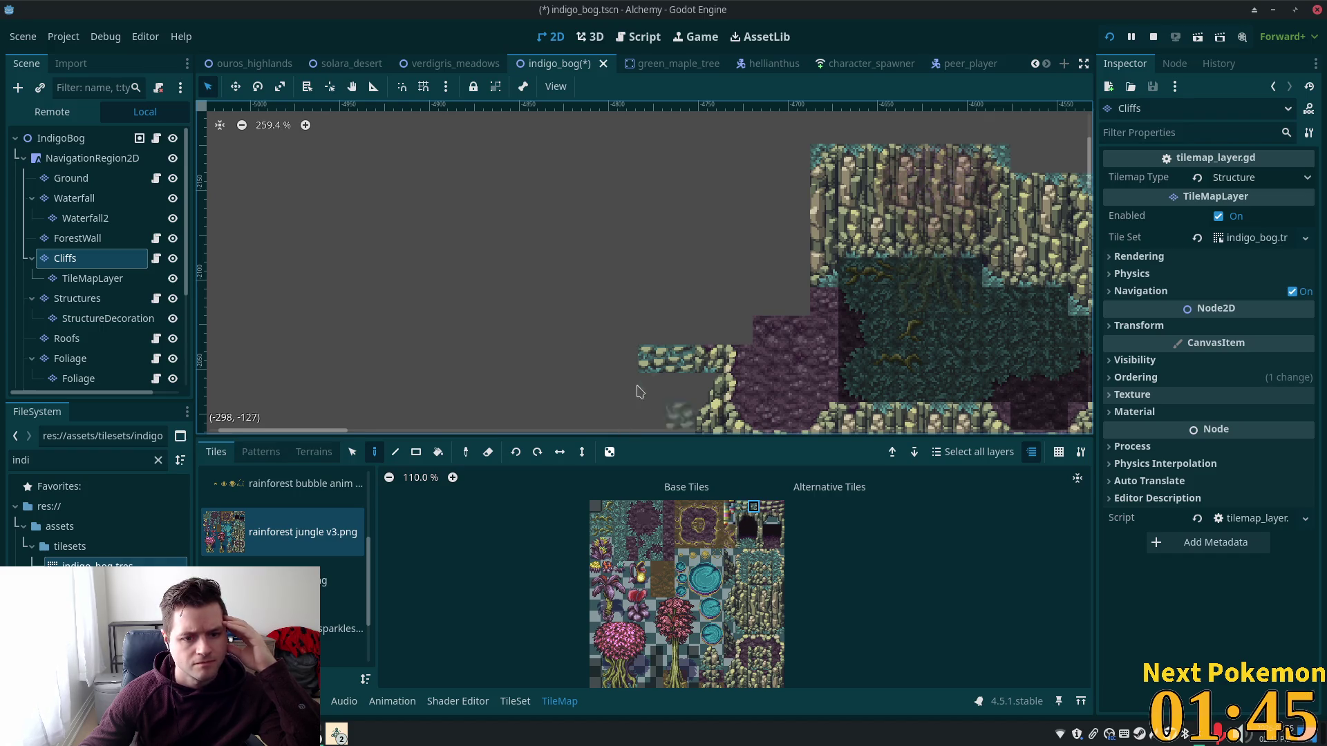
pyautogui.click(633, 370)
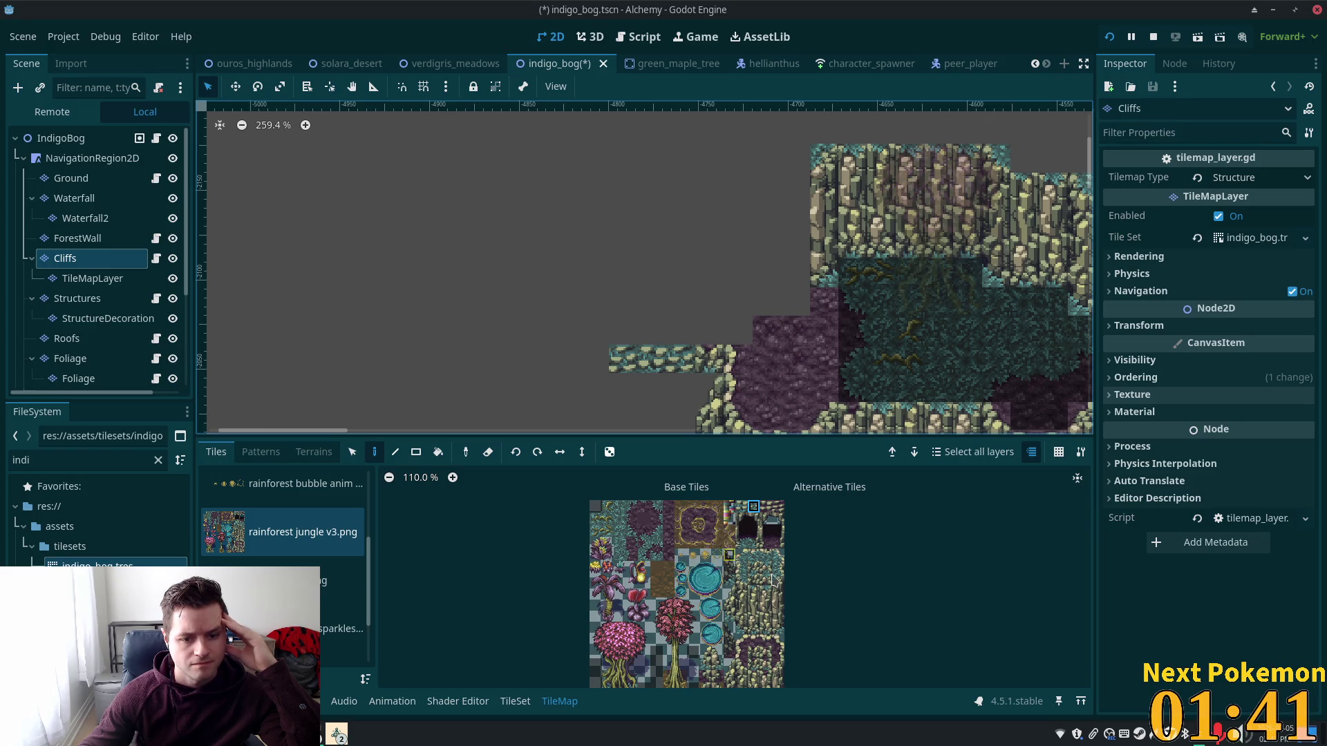
# Step: Build a small purple rock pillar above the foliage ledge, topped with a teal edge tile
pyautogui.click(657, 507)
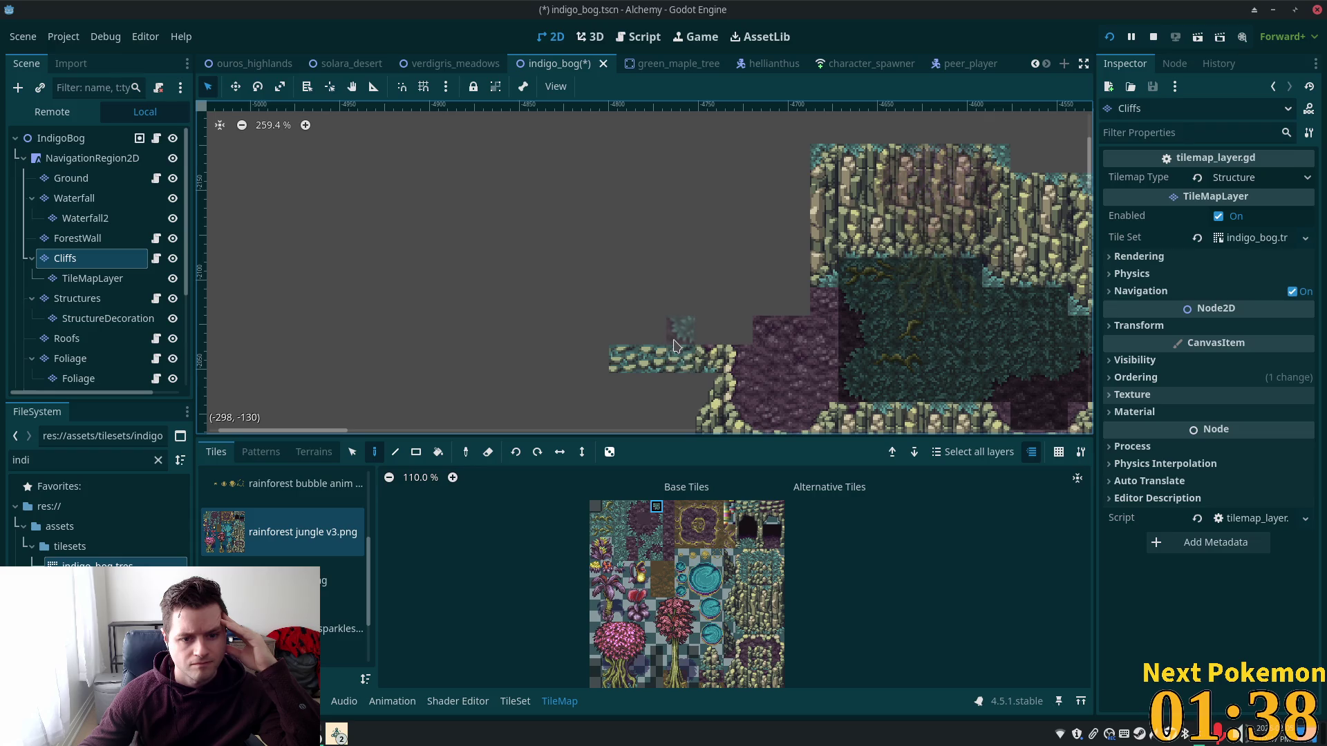
pyautogui.click(642, 534)
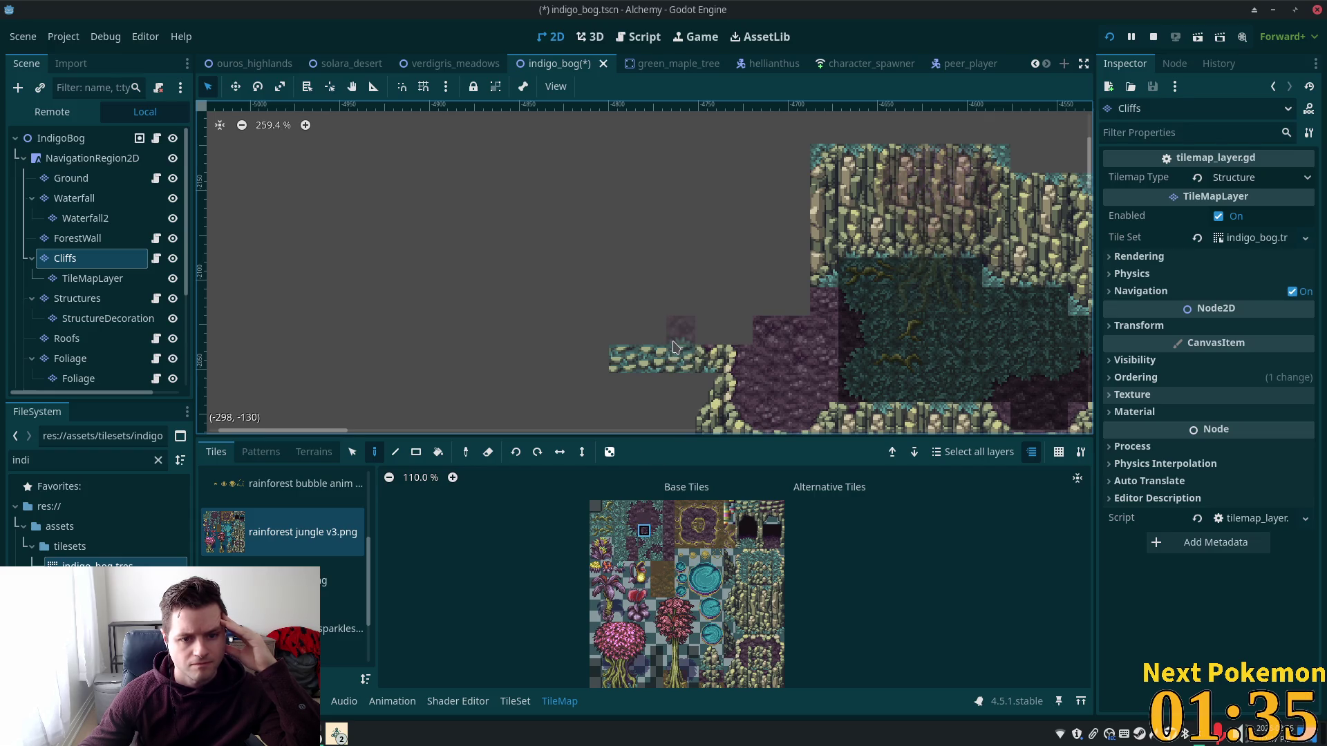
pyautogui.click(675, 347)
pyautogui.click(633, 531)
pyautogui.click(650, 337)
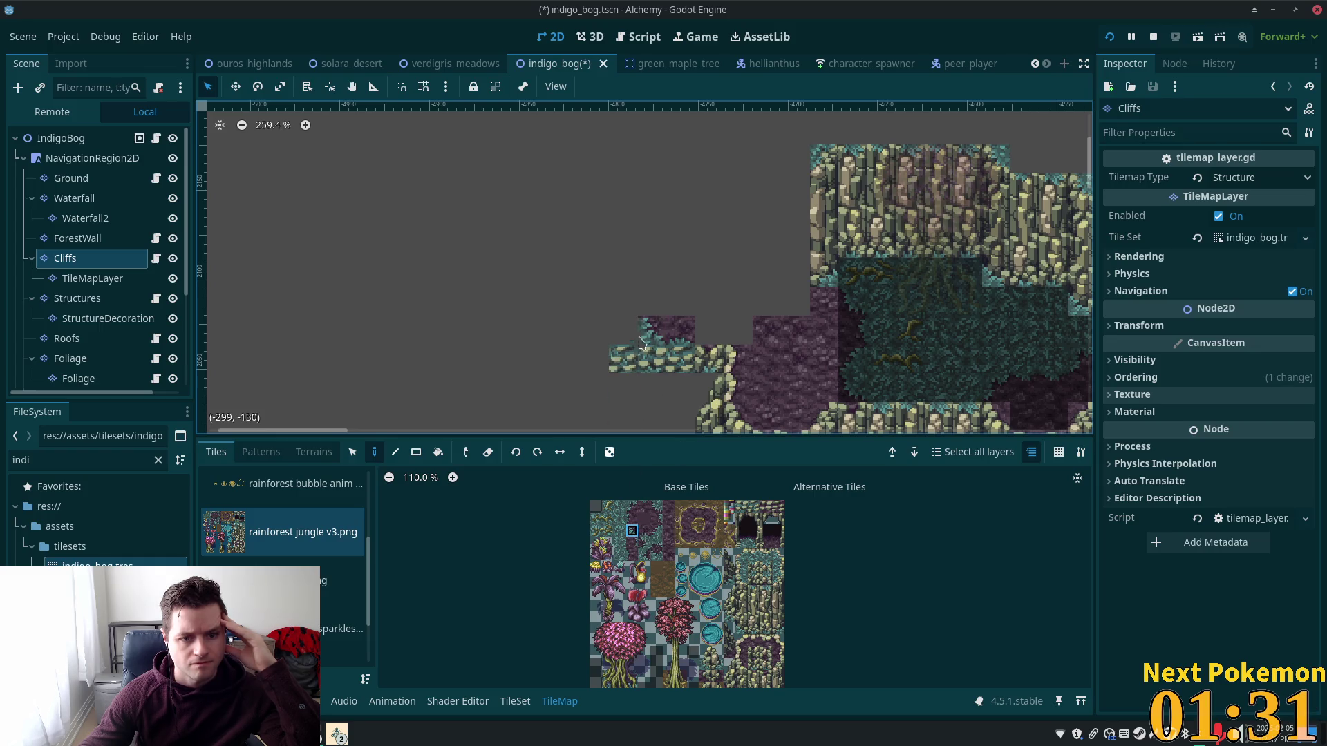
pyautogui.click(631, 523)
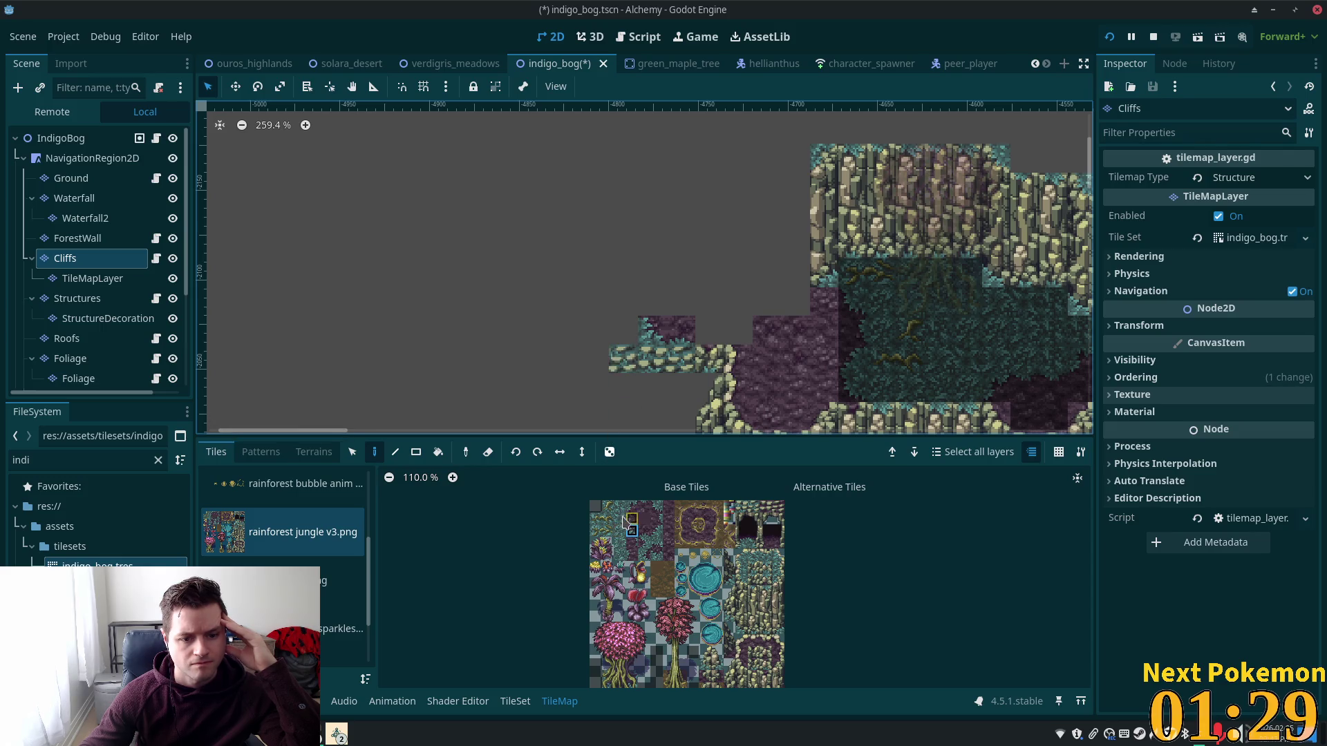
pyautogui.click(622, 312)
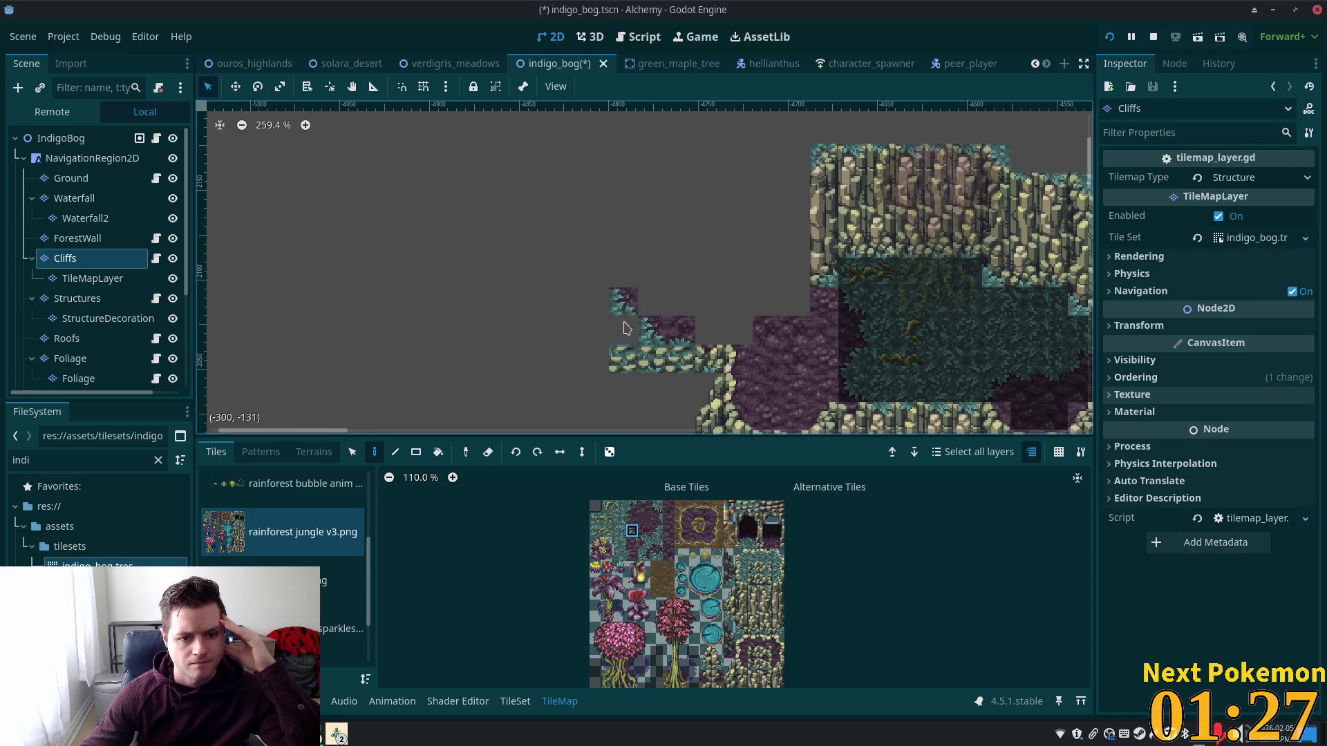
pyautogui.click(620, 519)
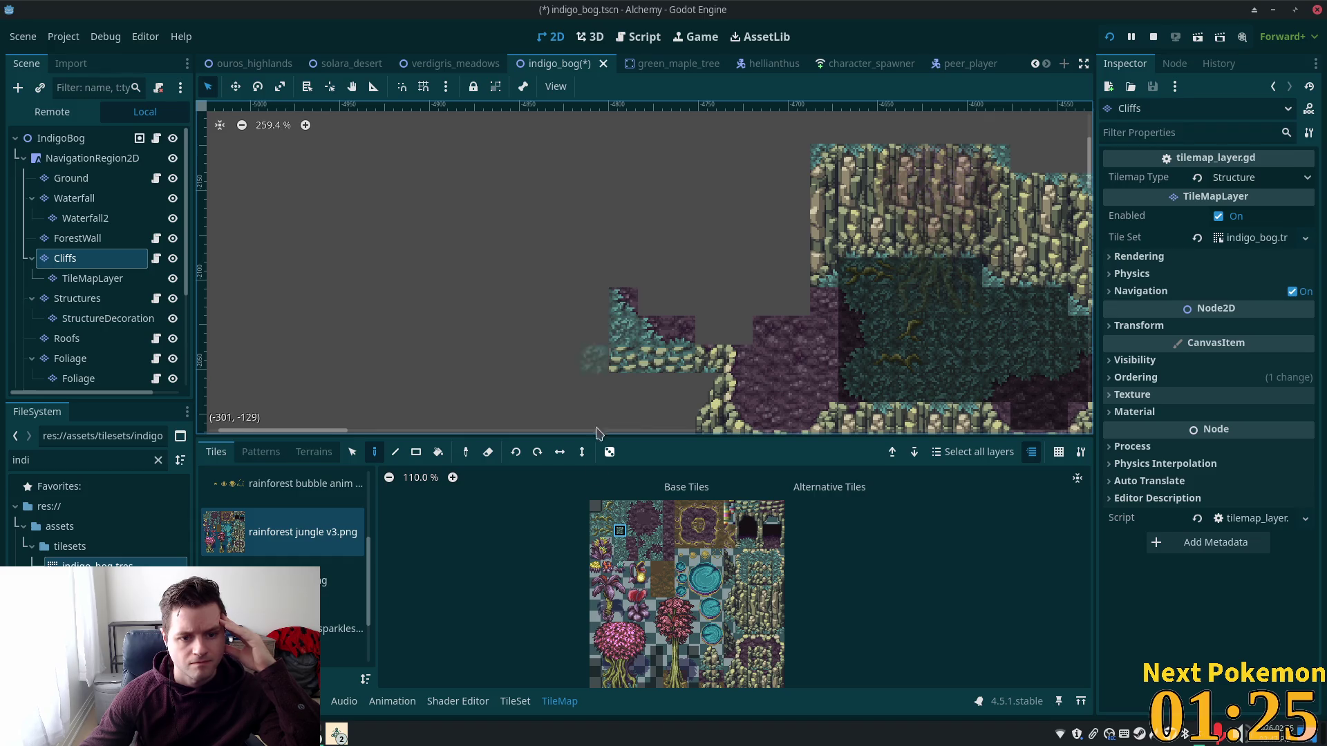
# Step: Zoom the rainforest jungle v3.png atlas from 90.9% to 121%
pyautogui.hscroll(2, 746, 297)
pyautogui.scroll(-1, 746, 297)
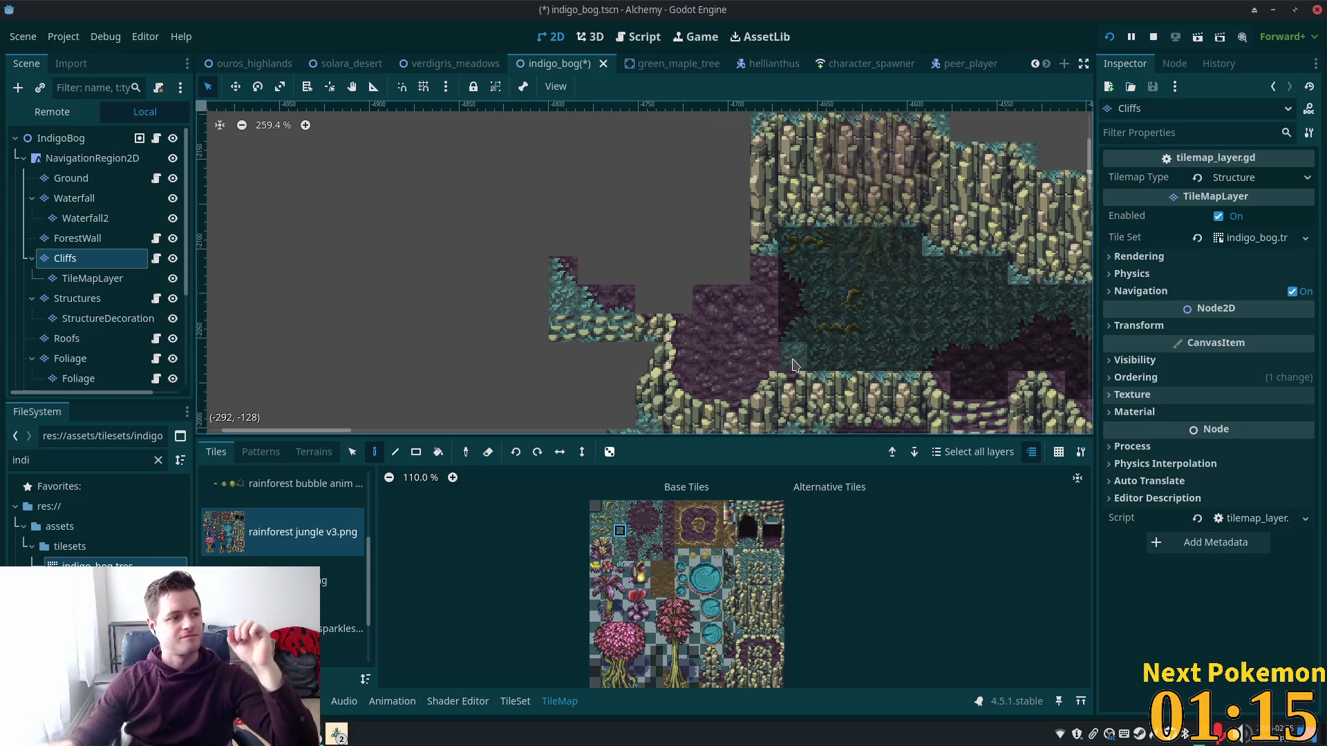
pyautogui.scroll(-4, 794, 365)
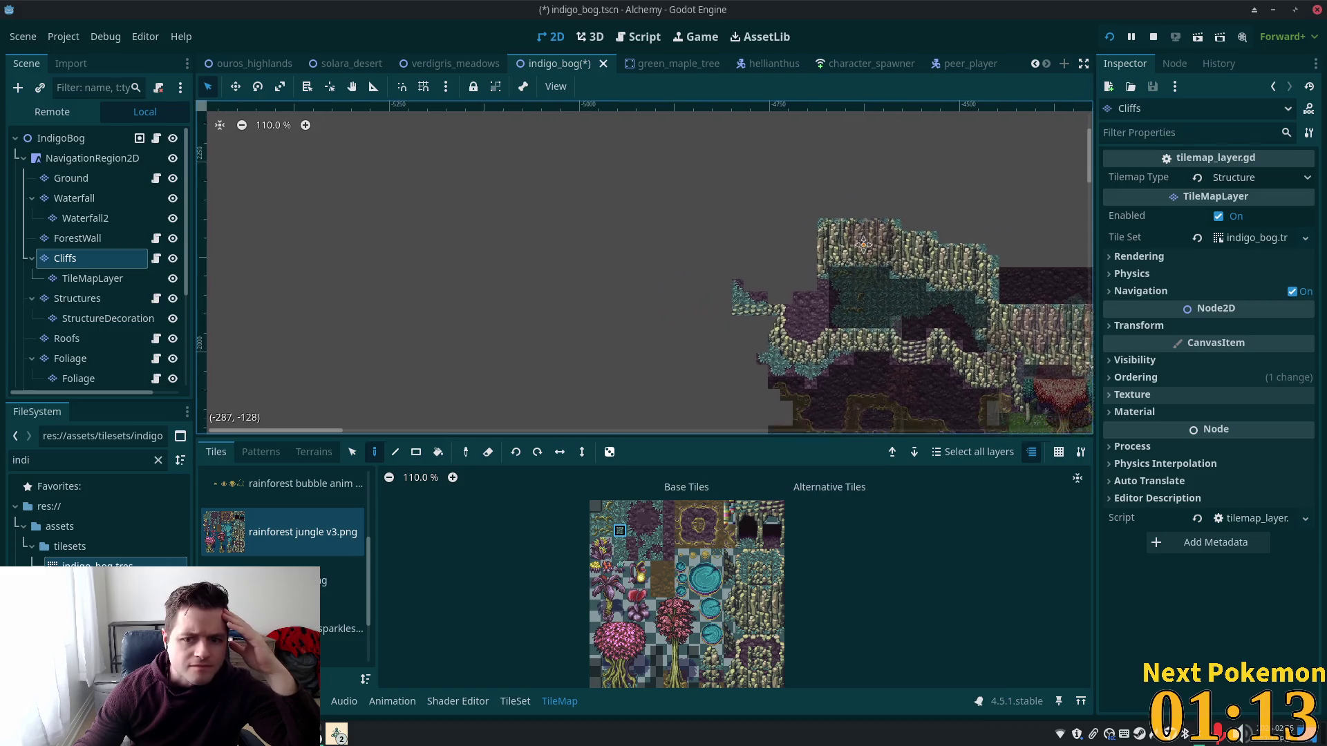
pyautogui.scroll(-4, 691, 242)
pyautogui.hscroll(5, 691, 242)
pyautogui.scroll(-1, 607, 230)
pyautogui.hscroll(-3, 760, 230)
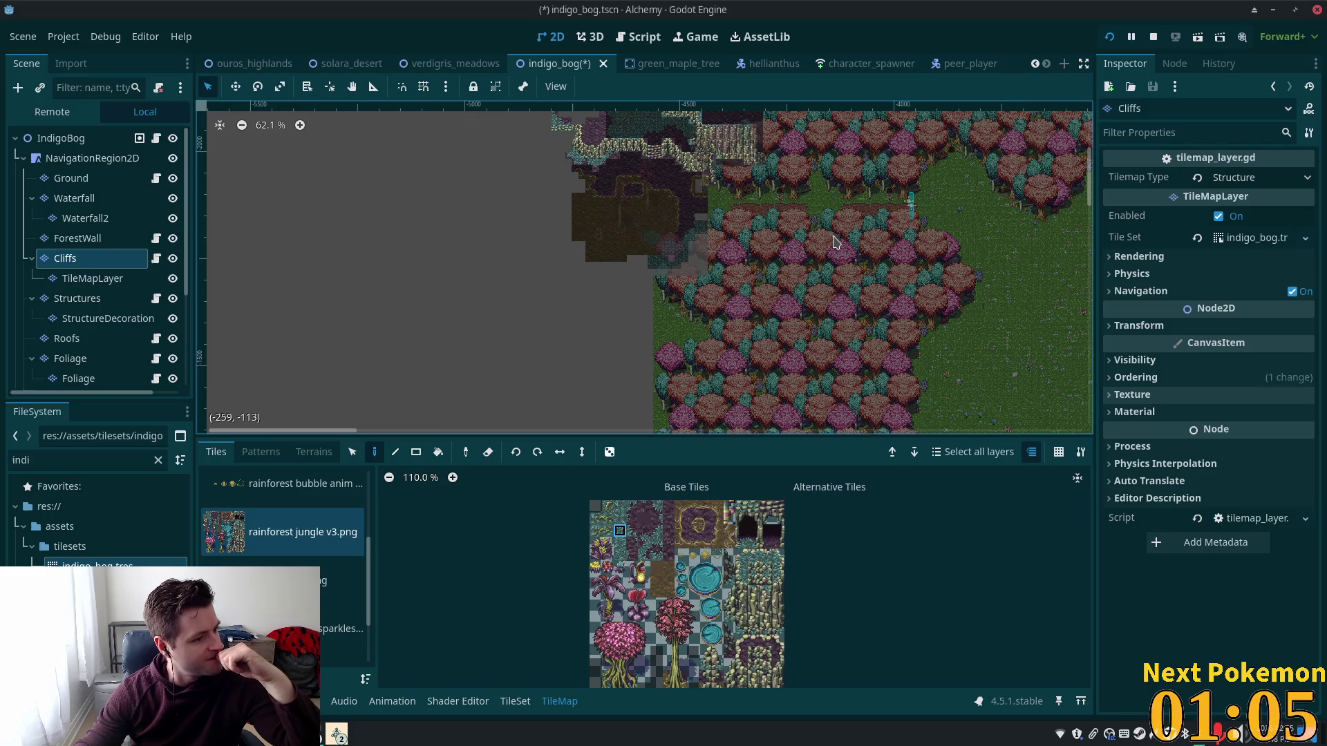
pyautogui.scroll(-5, 829, 247)
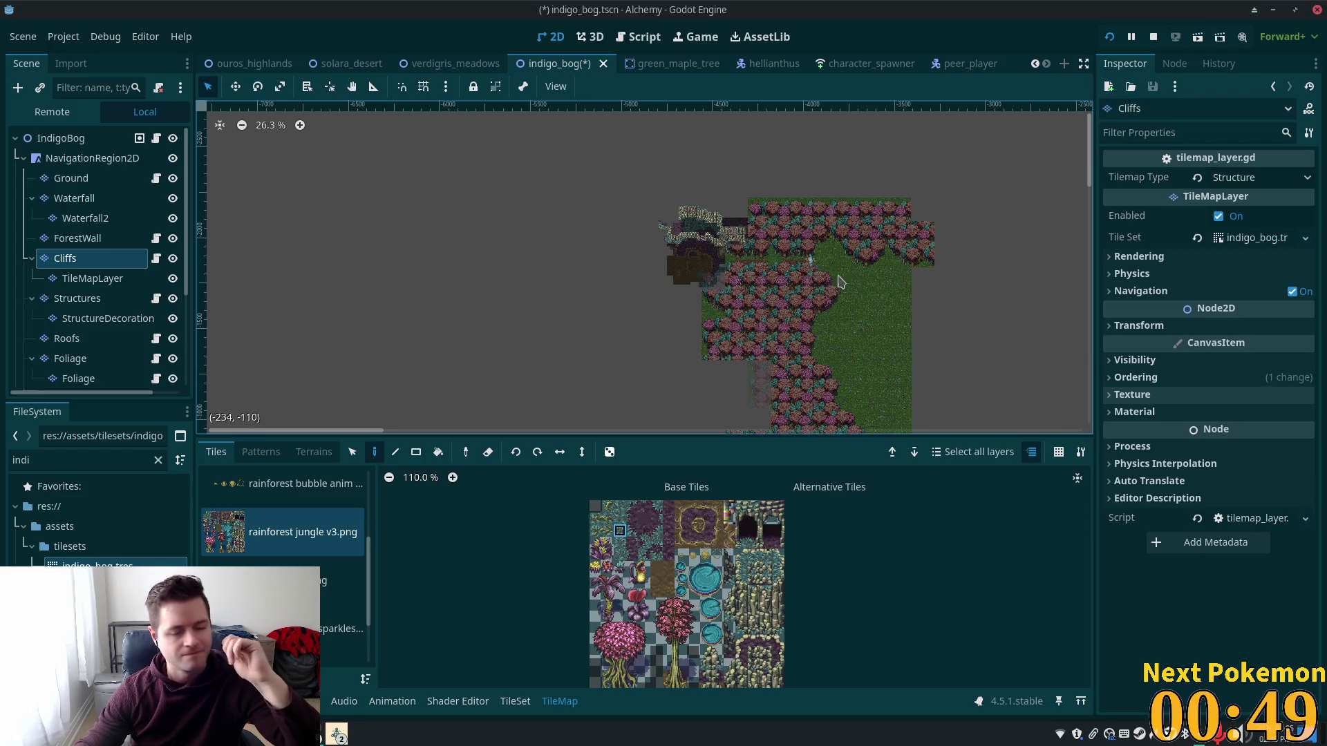
pyautogui.scroll(5, 672, 219)
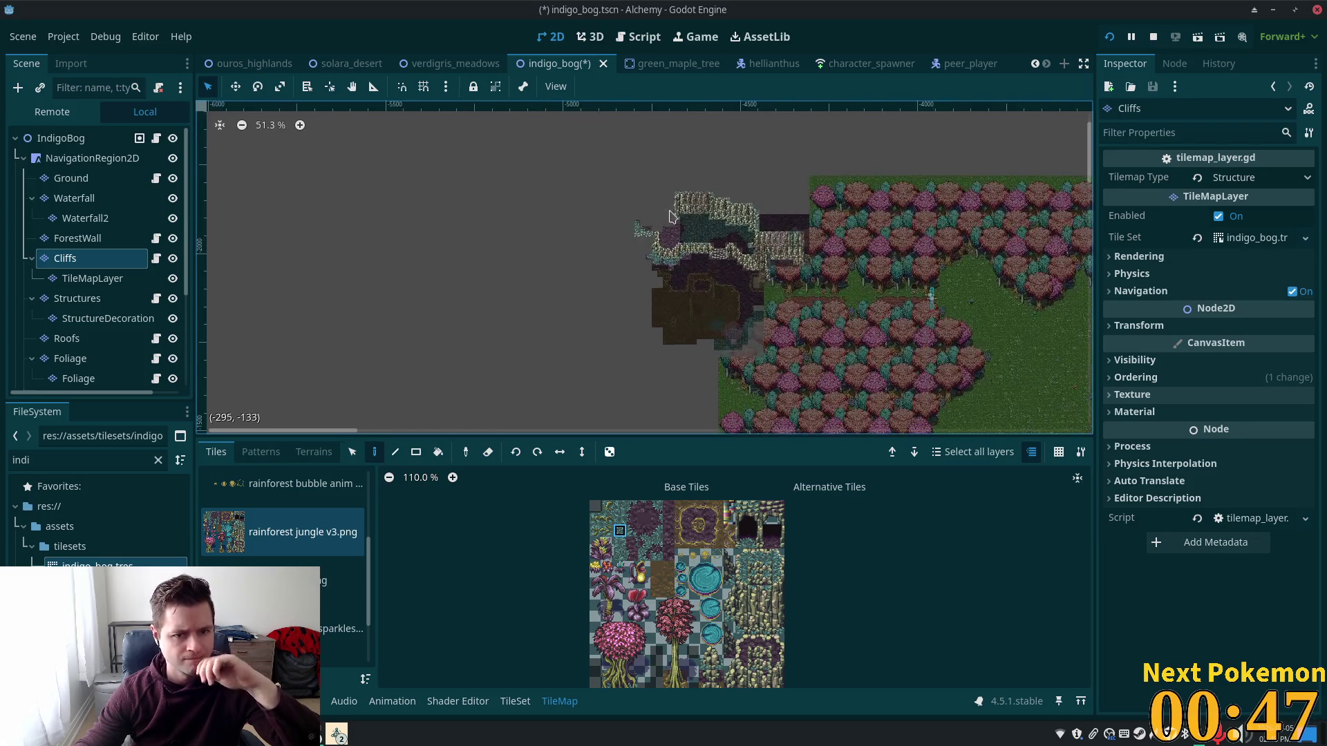
pyautogui.scroll(7, 672, 218)
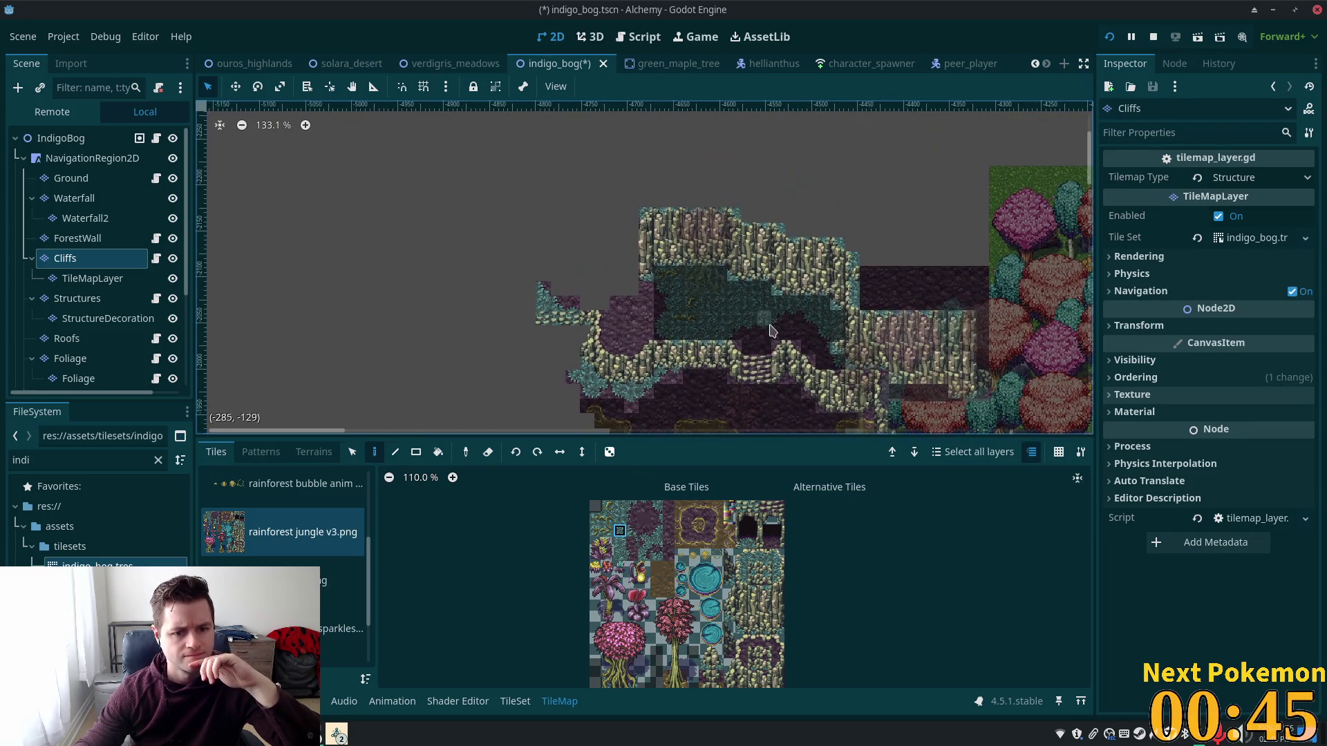
pyautogui.scroll(-2, 684, 593)
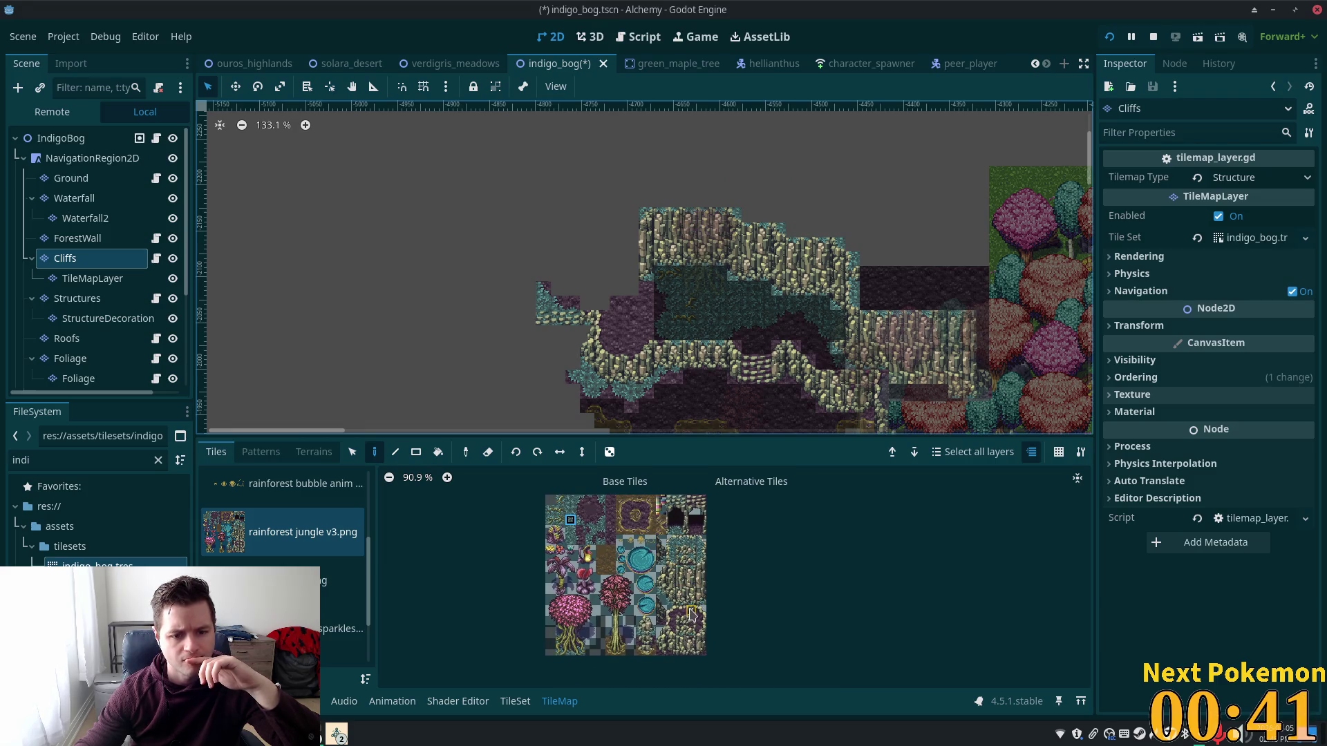
pyautogui.scroll(3, 691, 614)
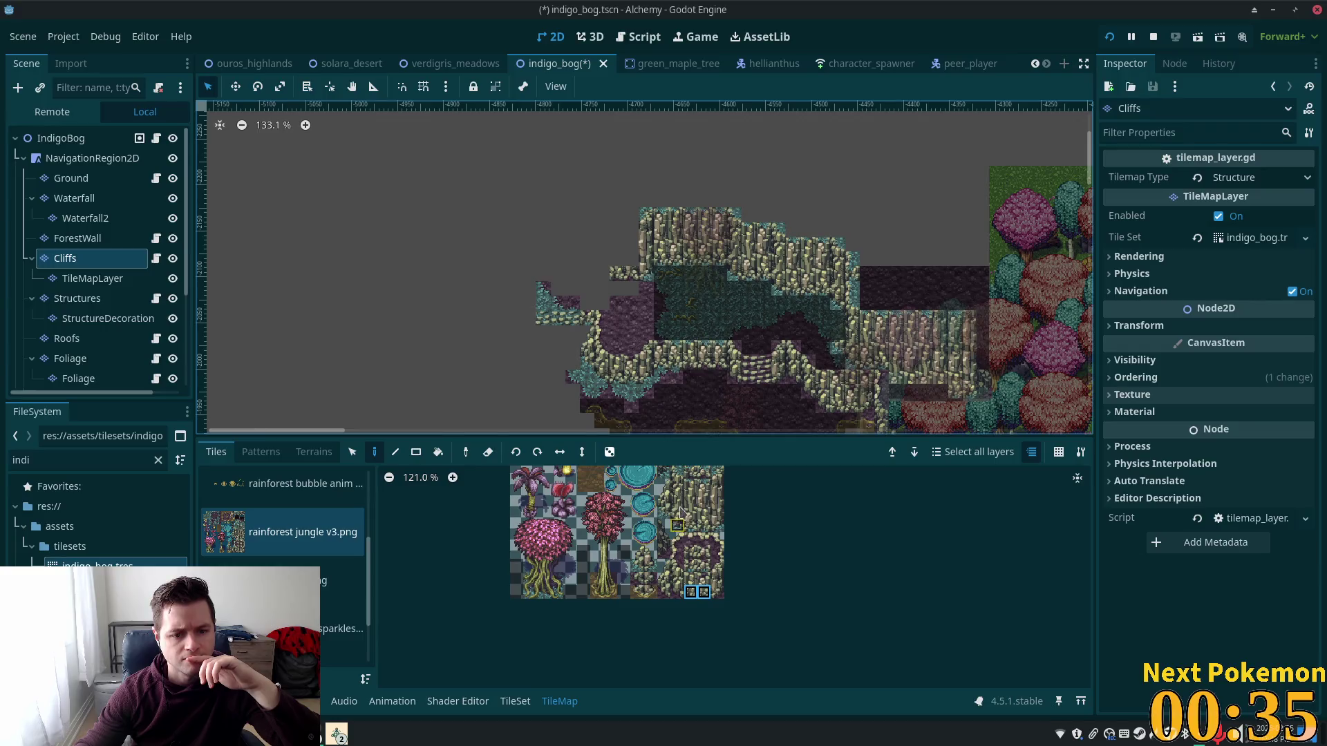
# Step: Paint a 2x3 block of cliff tiles onto the cliffs' upper-left end
pyautogui.click(678, 593)
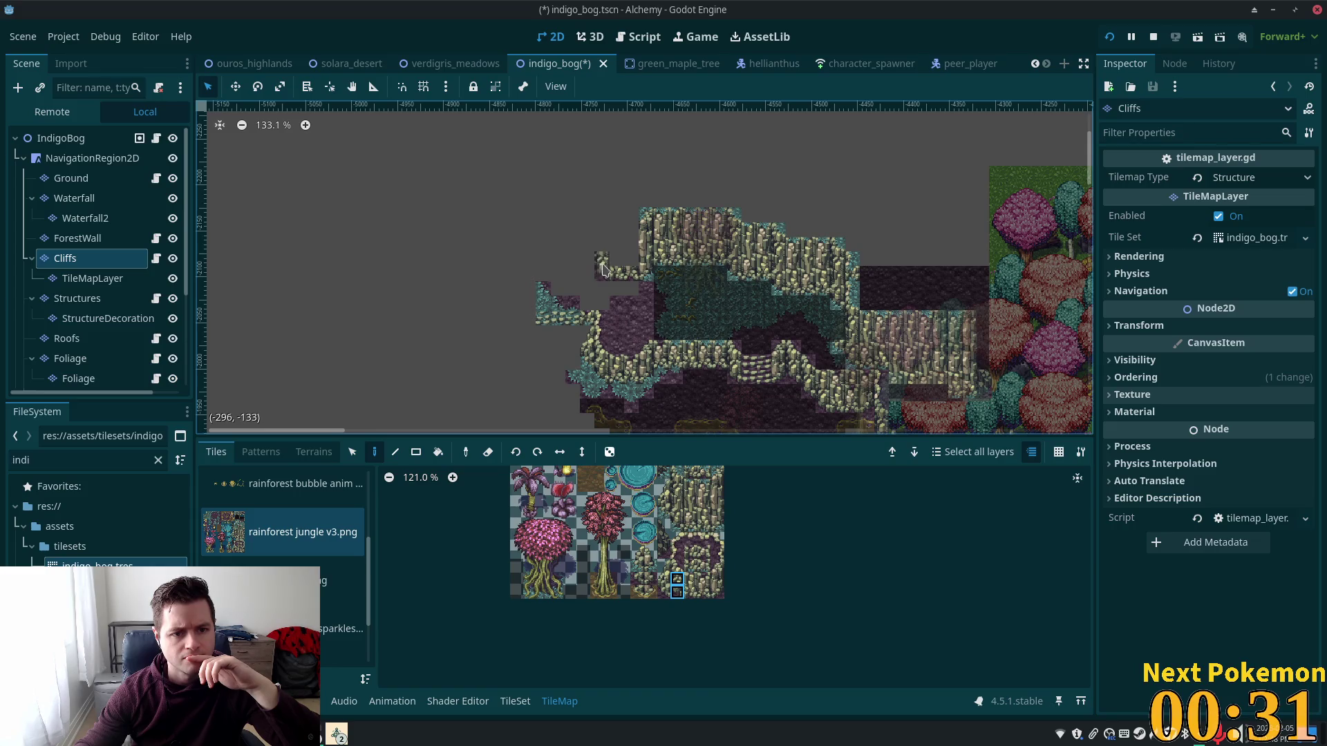
pyautogui.scroll(2, 760, 311)
pyautogui.hscroll(-3, 829, 345)
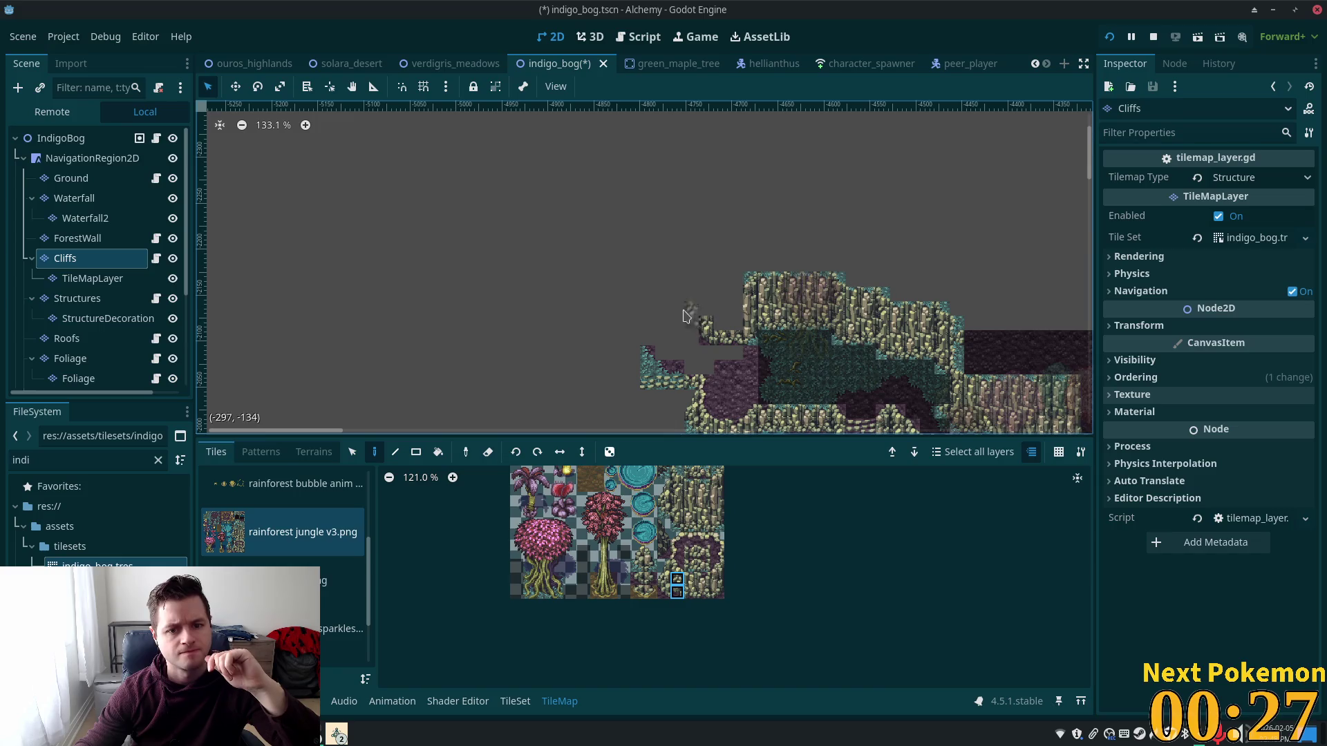
pyautogui.moveTo(688, 492); pyautogui.dragTo(709, 515)
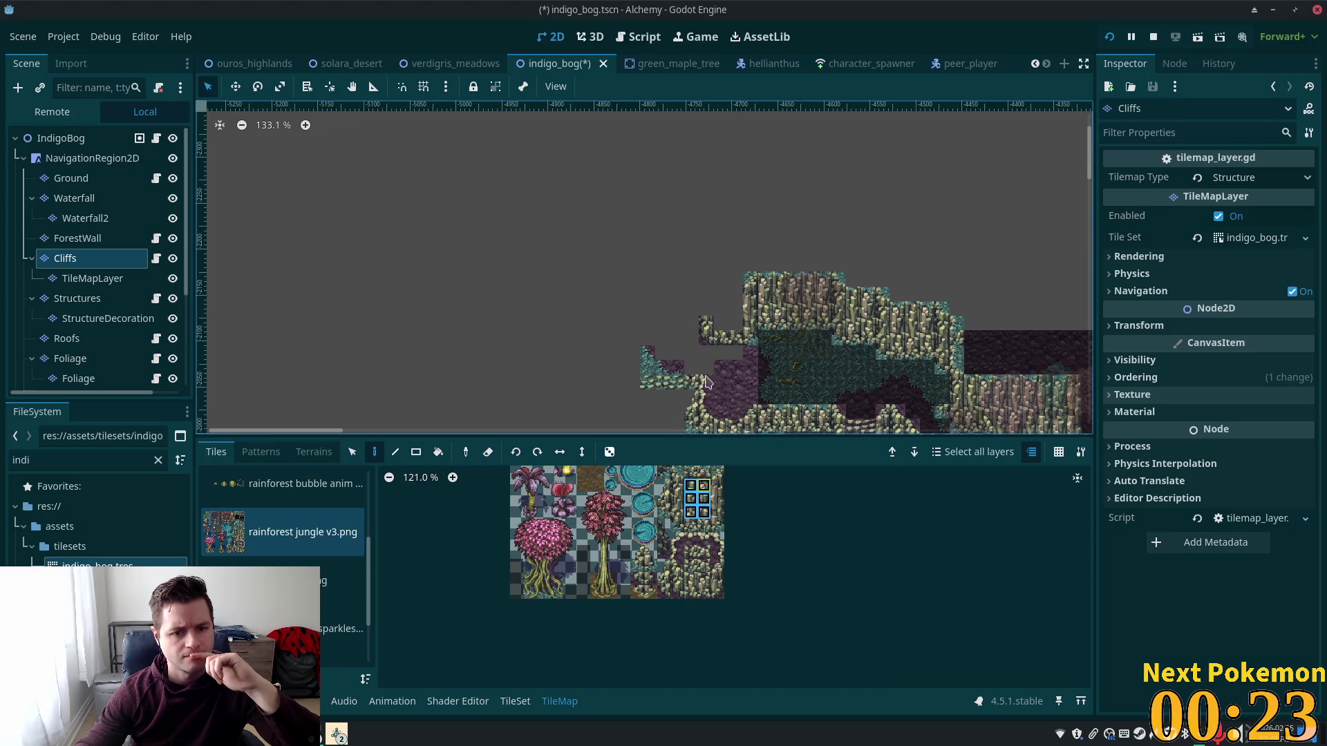
pyautogui.click(734, 316)
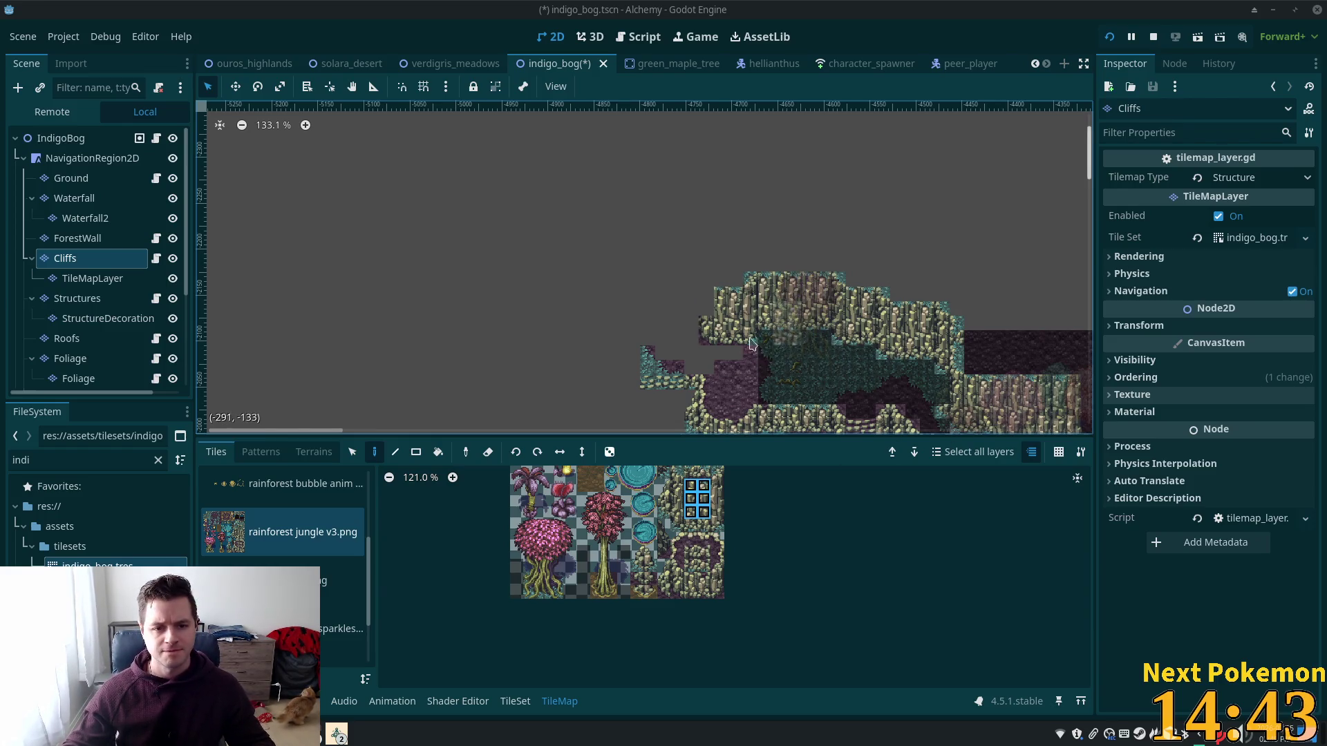
# Step: Paint a four-tile column of cliff-face tiles on the cliff's left edge, then zoom out
pyautogui.scroll(6, 767, 325)
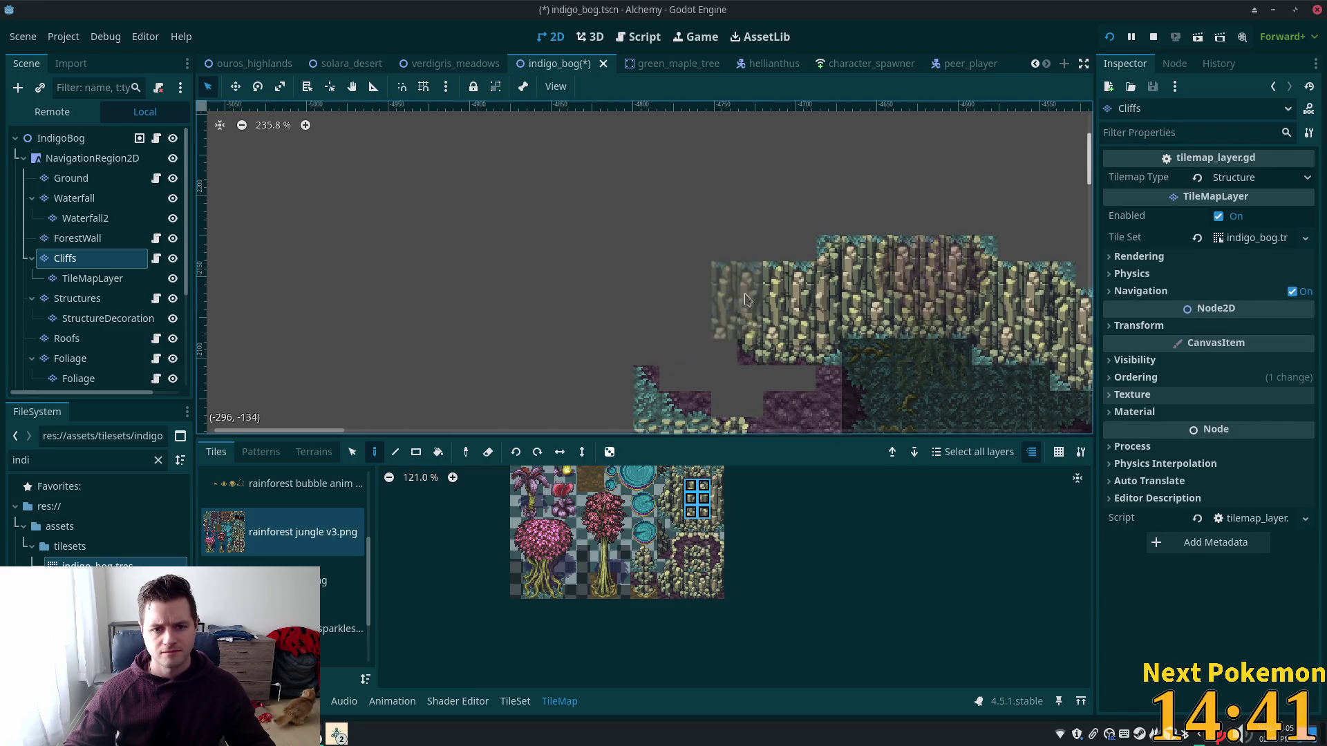
pyautogui.scroll(3, 764, 346)
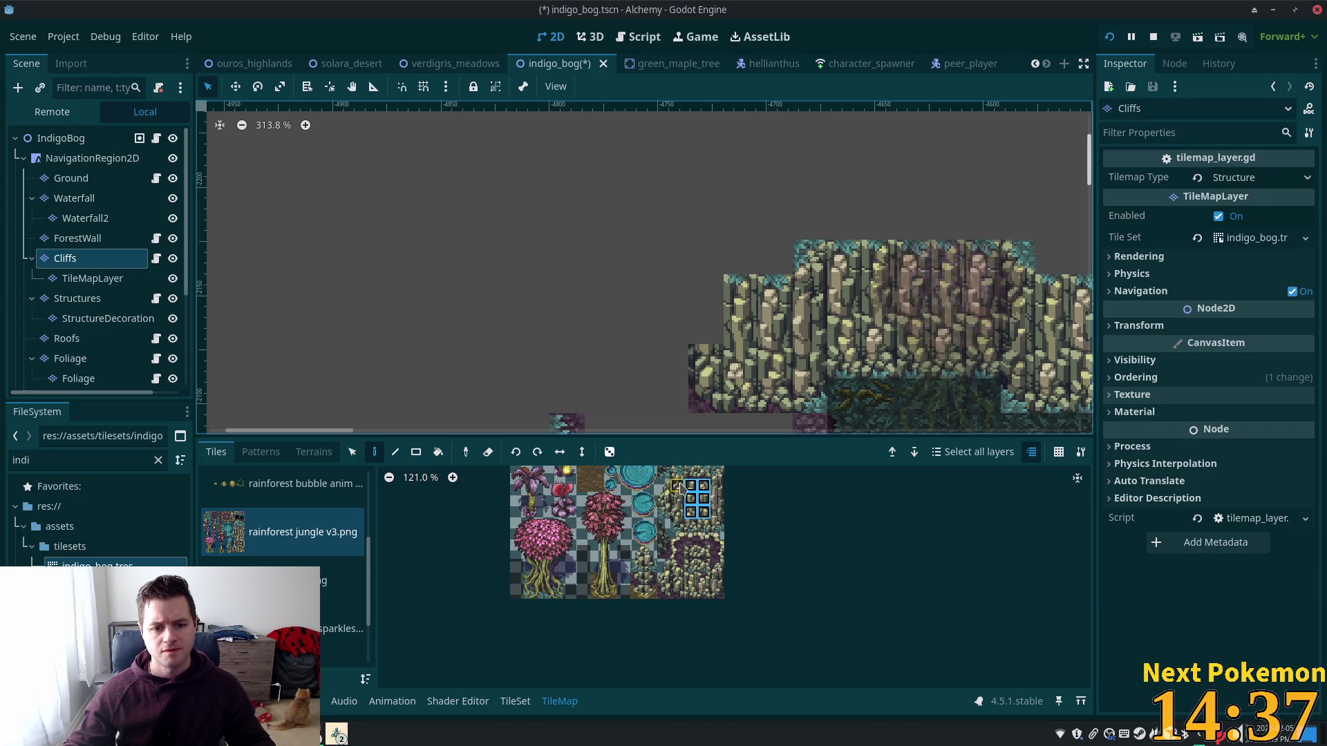
pyautogui.moveTo(678, 475); pyautogui.dragTo(679, 513)
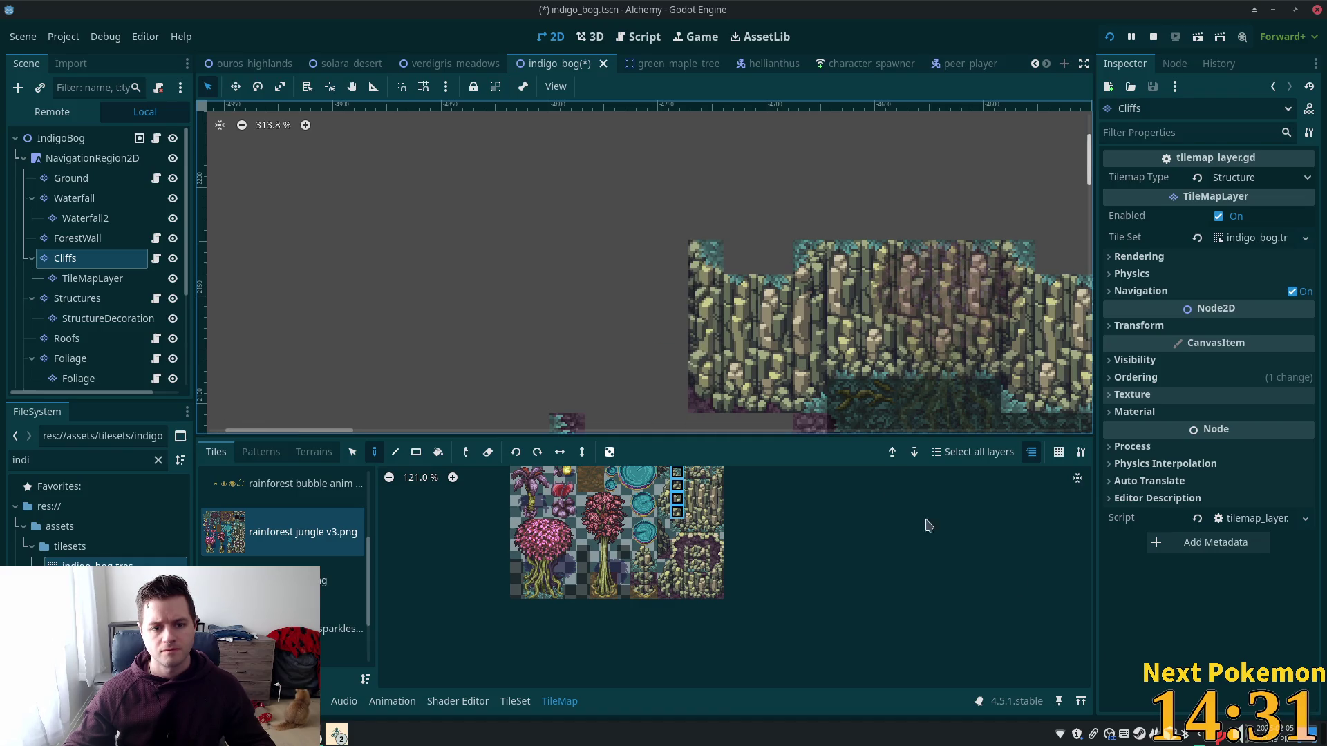
pyautogui.moveTo(797, 304)
pyautogui.mouseDown()
pyautogui.moveTo(905, 227)
pyautogui.moveTo(850, 206)
pyautogui.mouseUp()
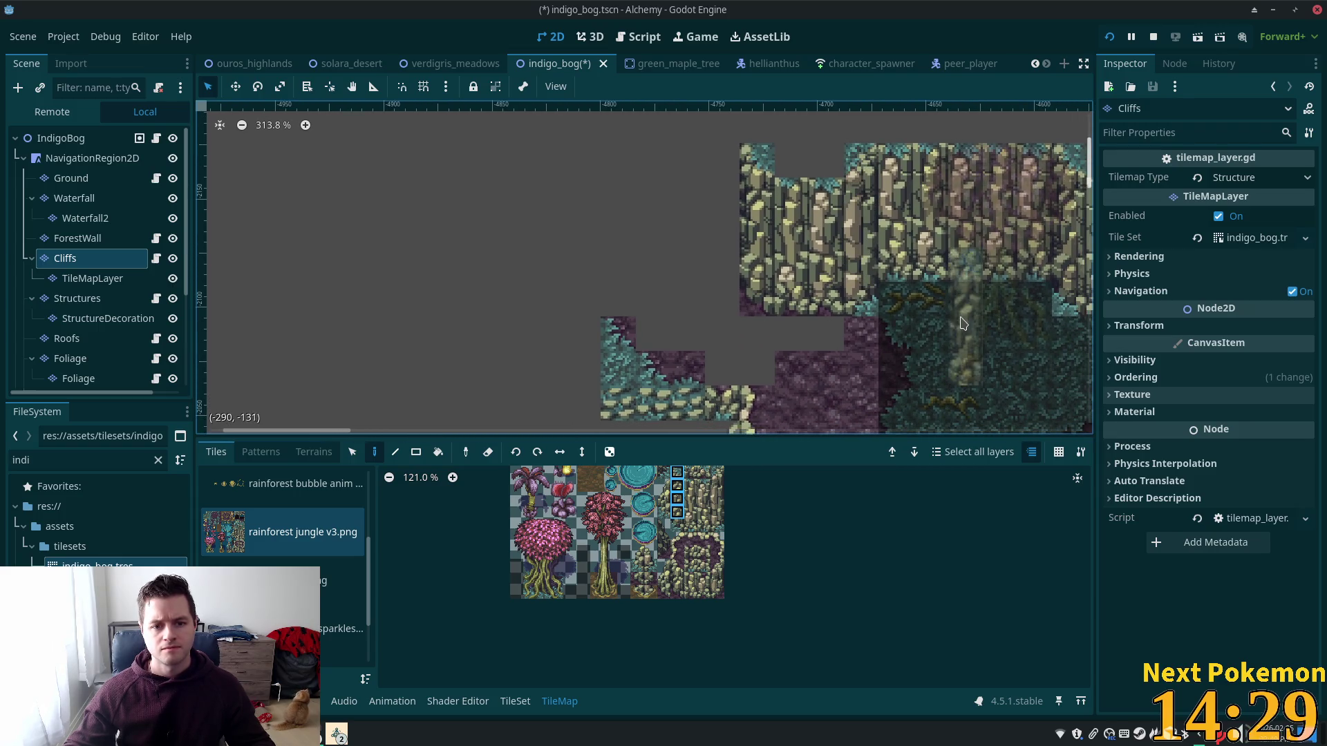
pyautogui.moveTo(864, 320); pyautogui.dragTo(802, 289)
pyautogui.scroll(-4, 615, 245)
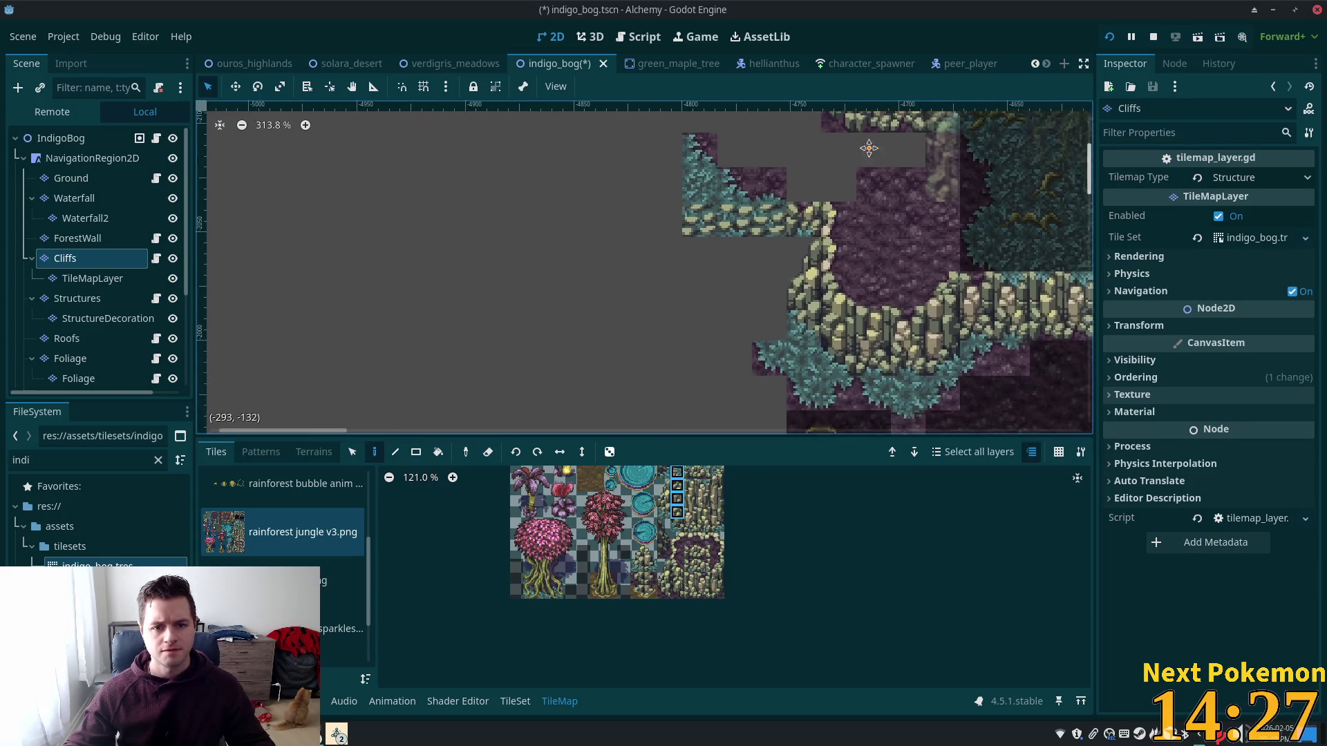
pyautogui.scroll(-1, 615, 246)
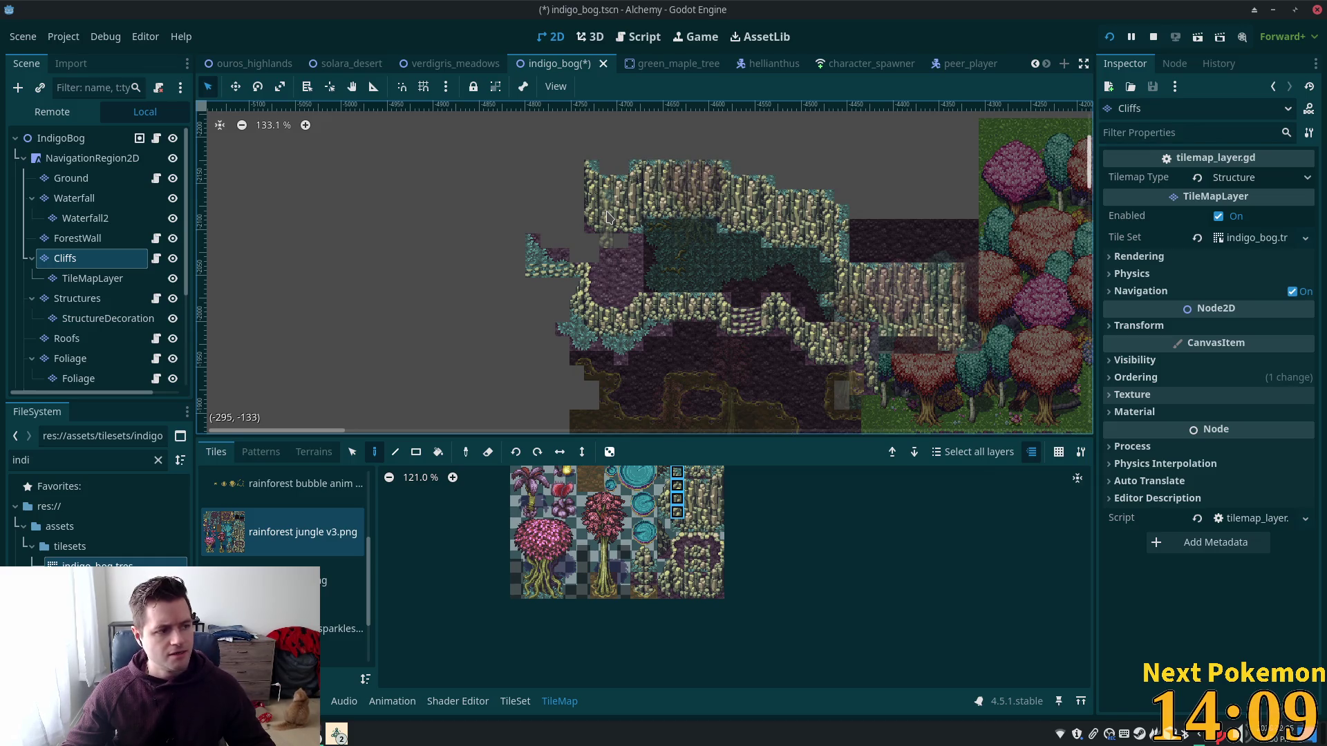
pyautogui.scroll(-4, 818, 351)
pyautogui.scroll(-4, 818, 351)
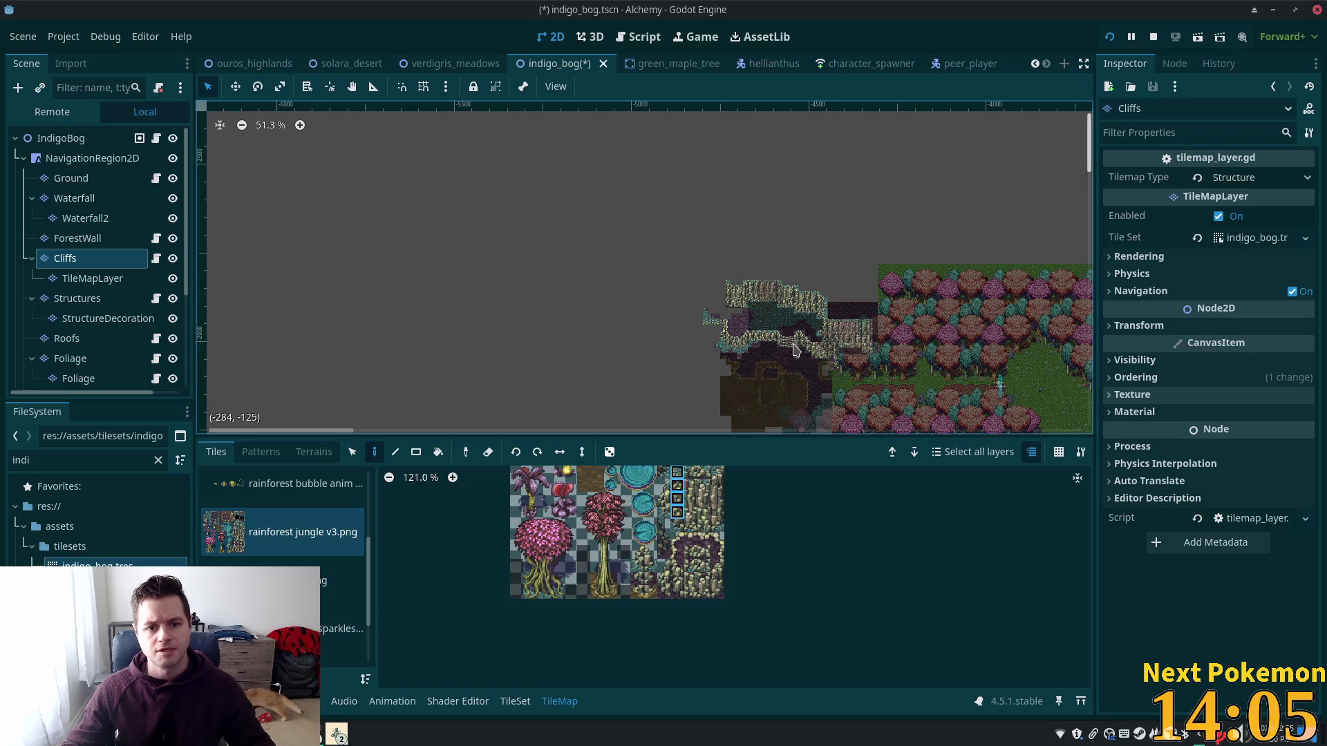
pyautogui.scroll(-2, 786, 348)
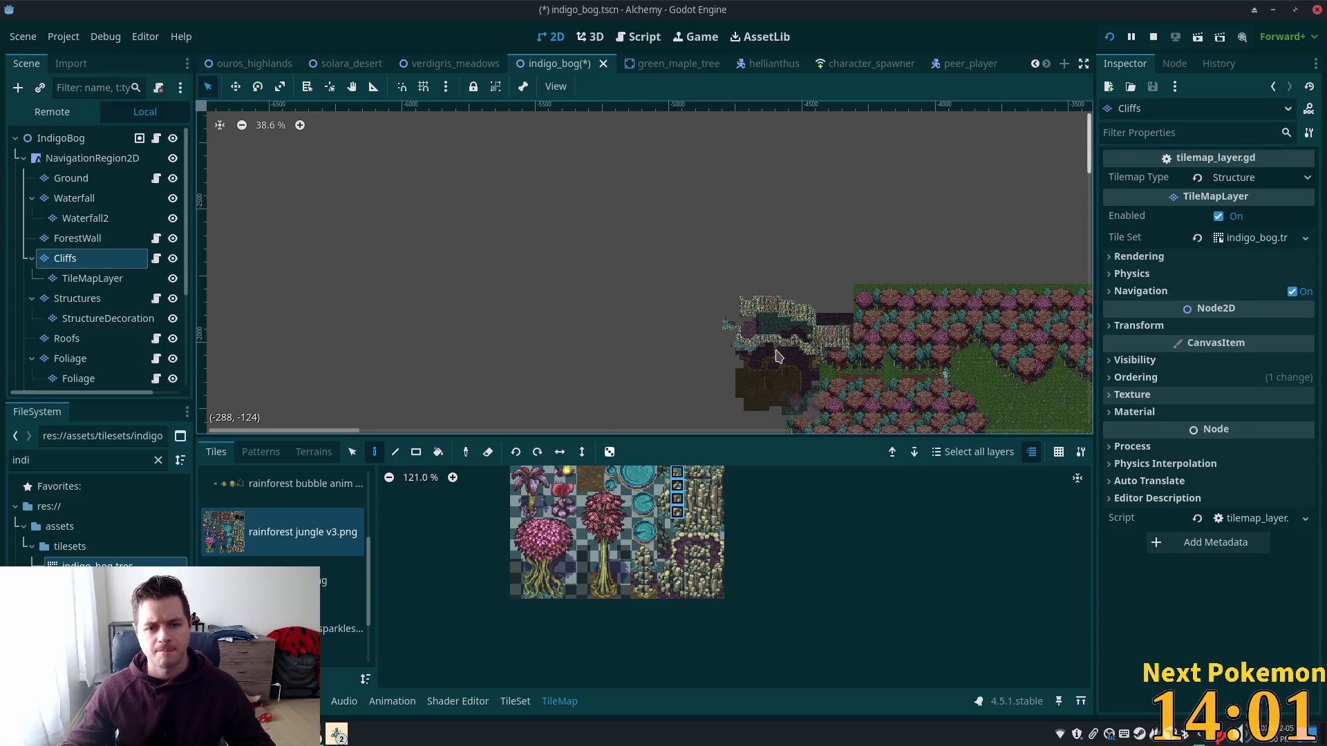
pyautogui.scroll(2, 778, 355)
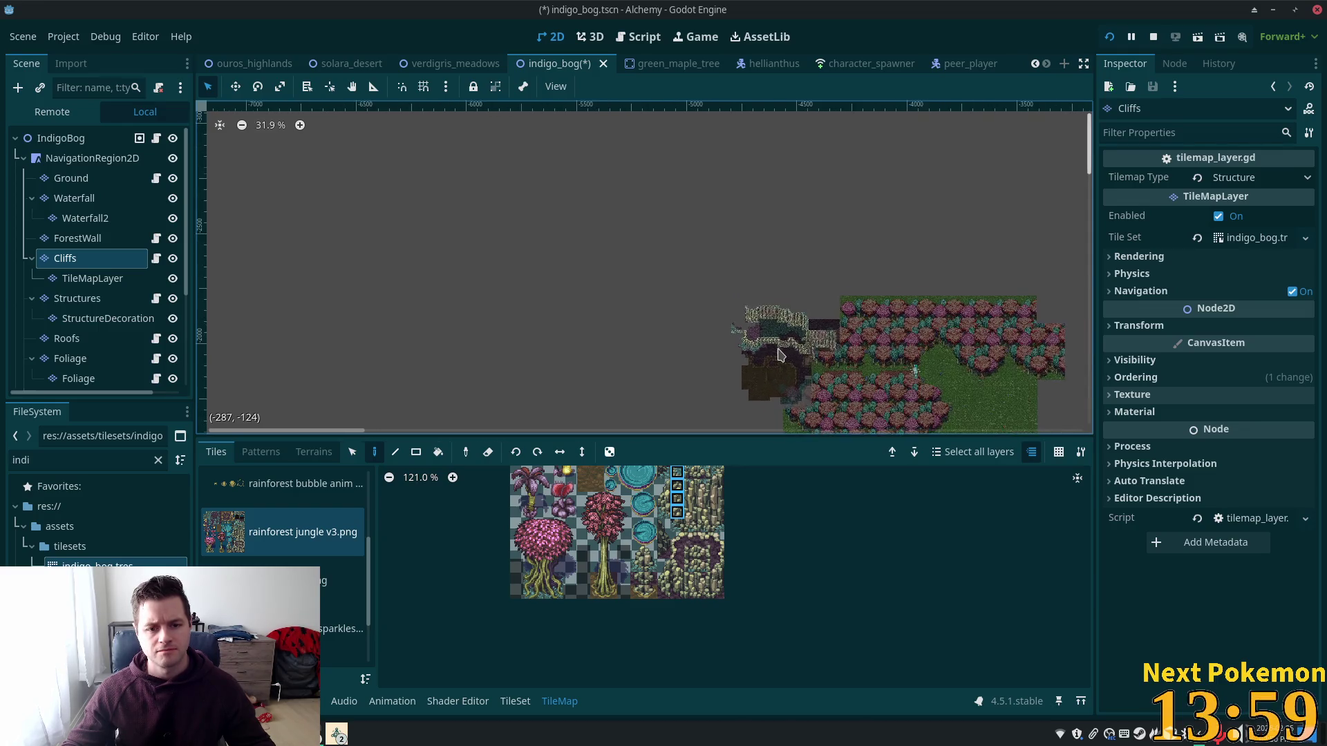
pyautogui.scroll(6, 778, 355)
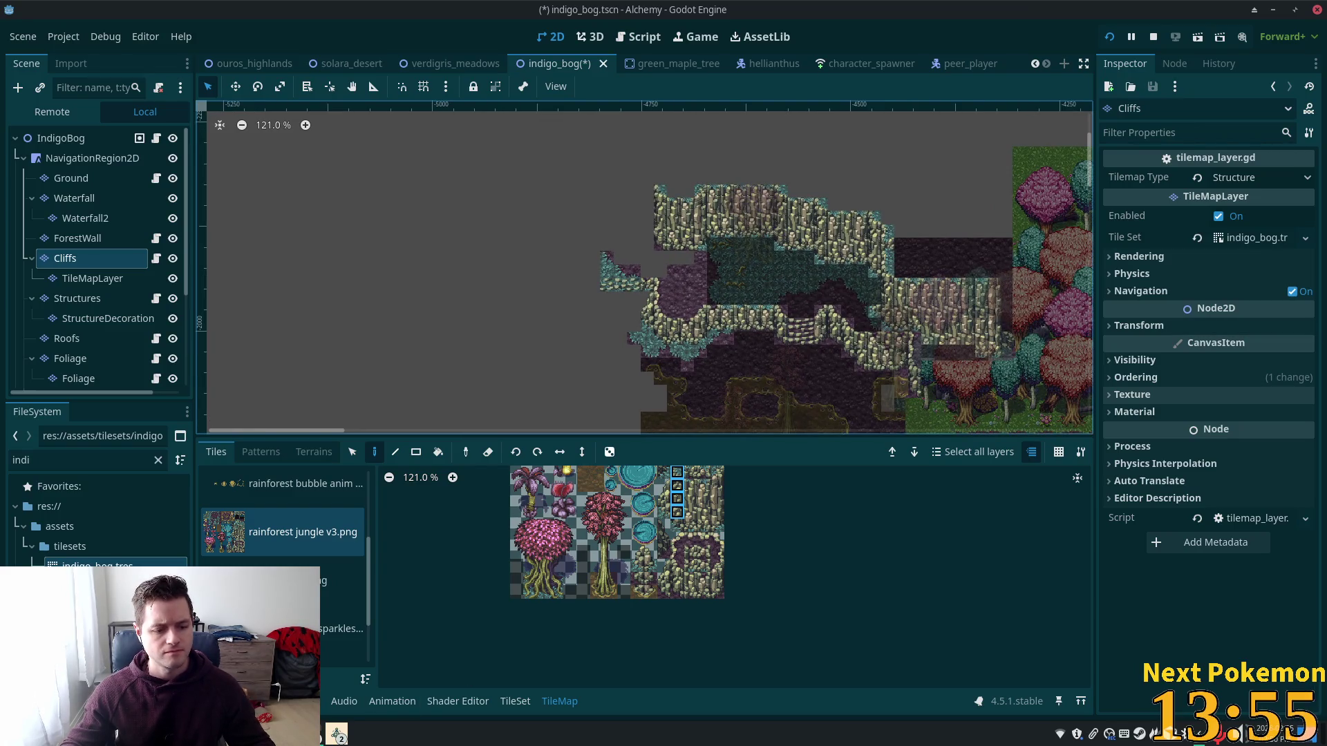
pyautogui.click(337, 734)
pyautogui.click(373, 678)
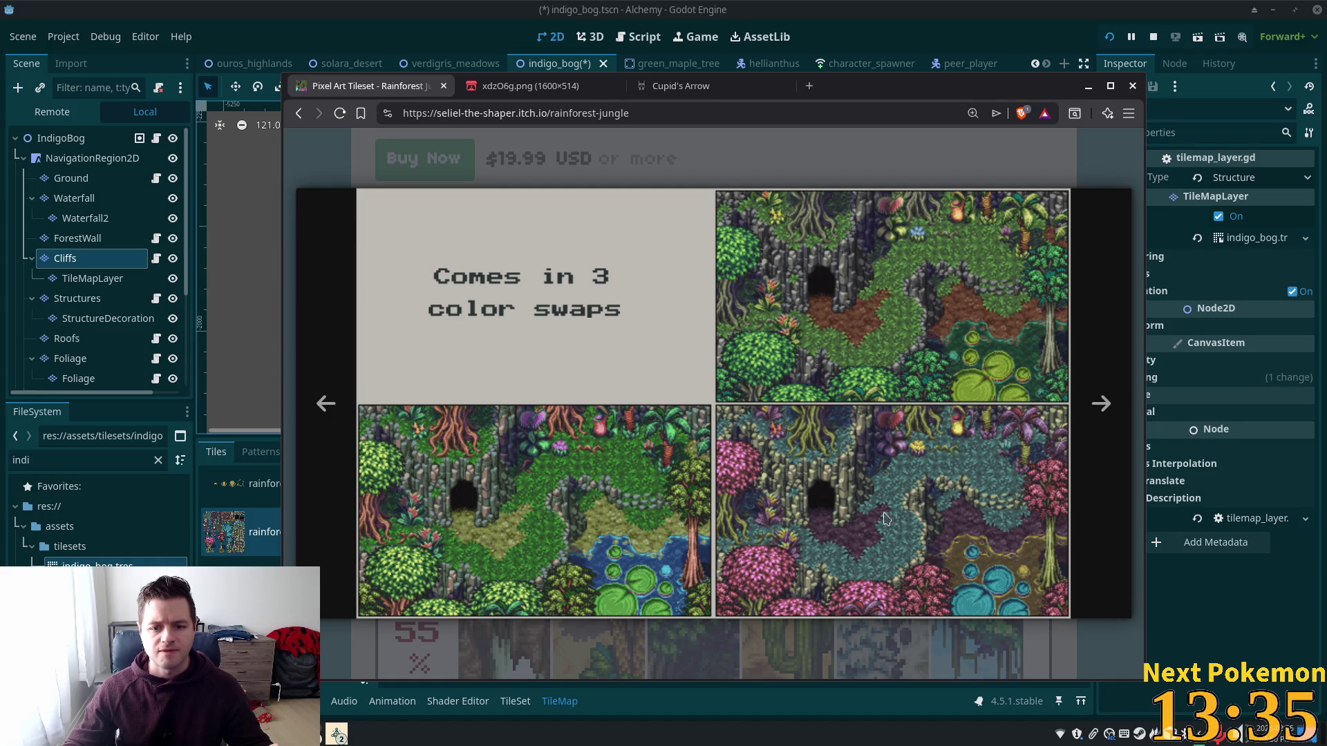
pyautogui.click(973, 7)
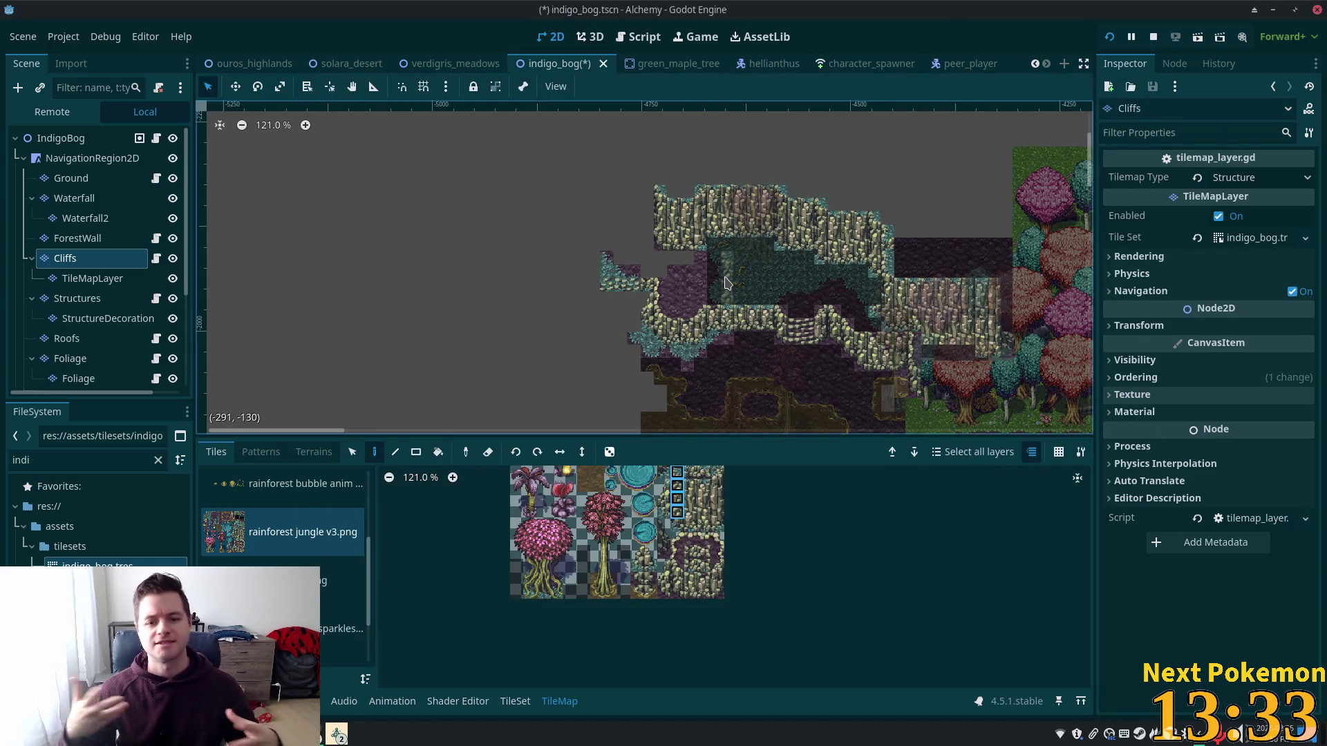
pyautogui.scroll(4, 671, 253)
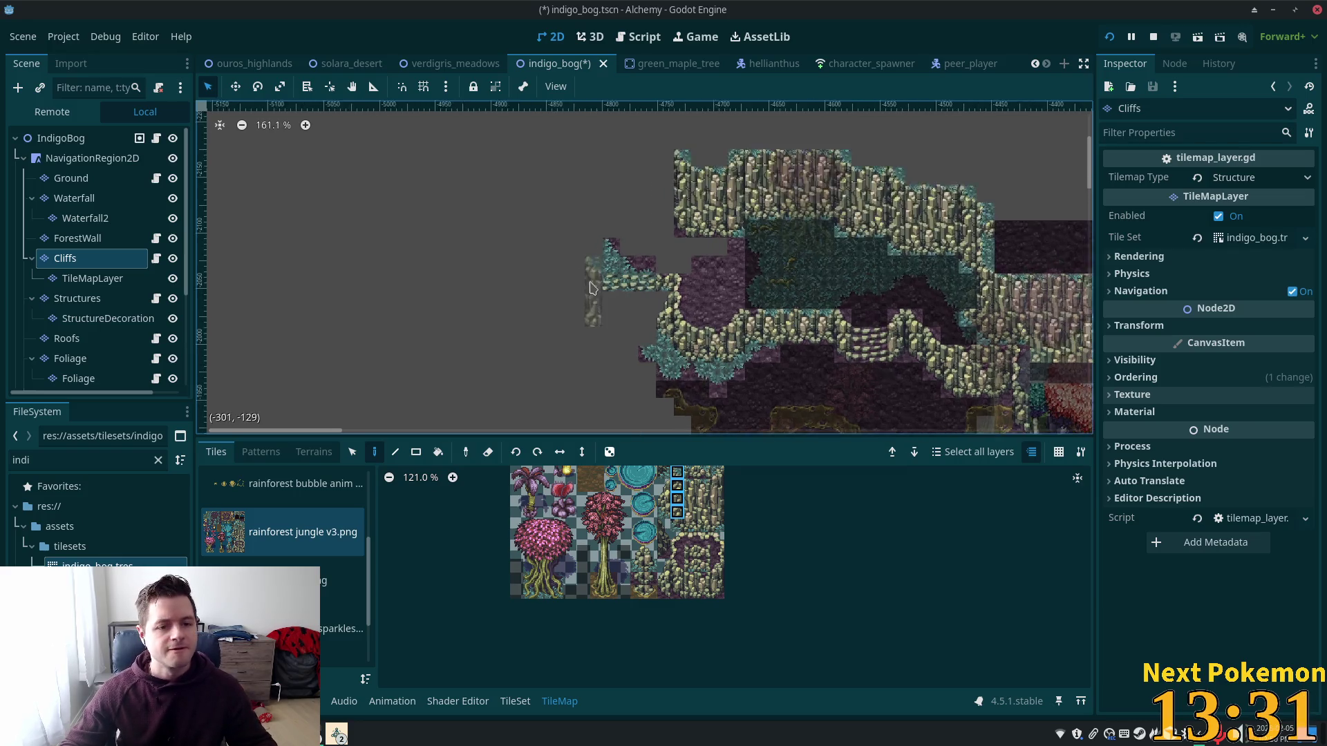
# Step: Select the IndigoBog root to leave tile editing and zoom around the whole scene
pyautogui.scroll(3, 671, 254)
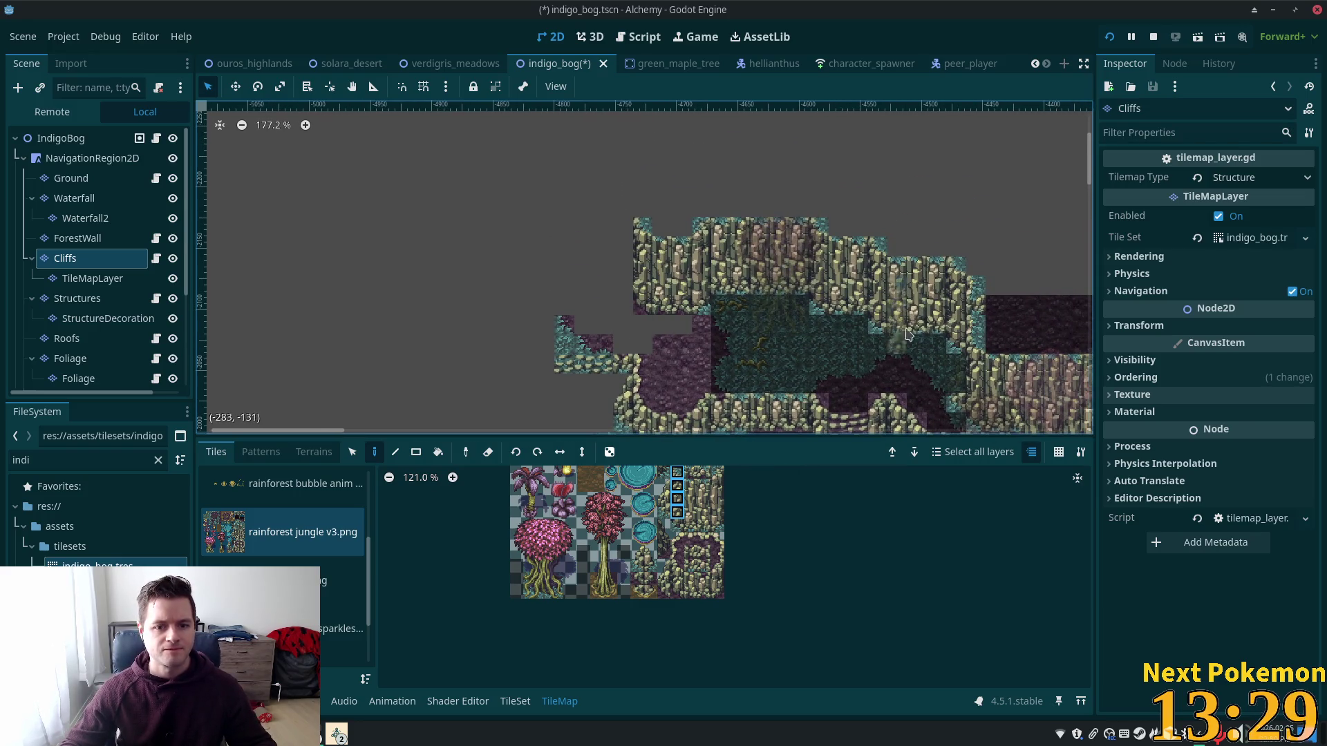
pyautogui.click(60, 138)
pyautogui.scroll(-5, 542, 186)
pyautogui.scroll(1, 508, 188)
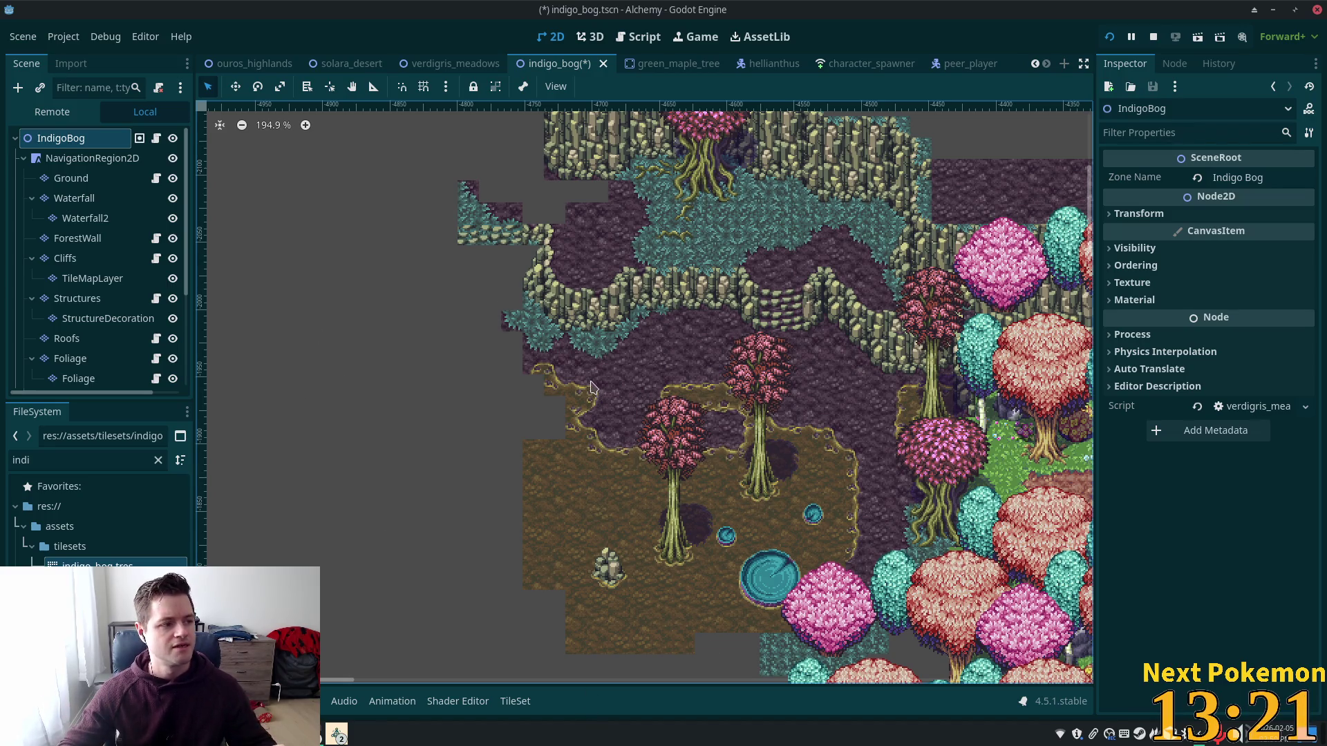
pyautogui.scroll(2, 761, 276)
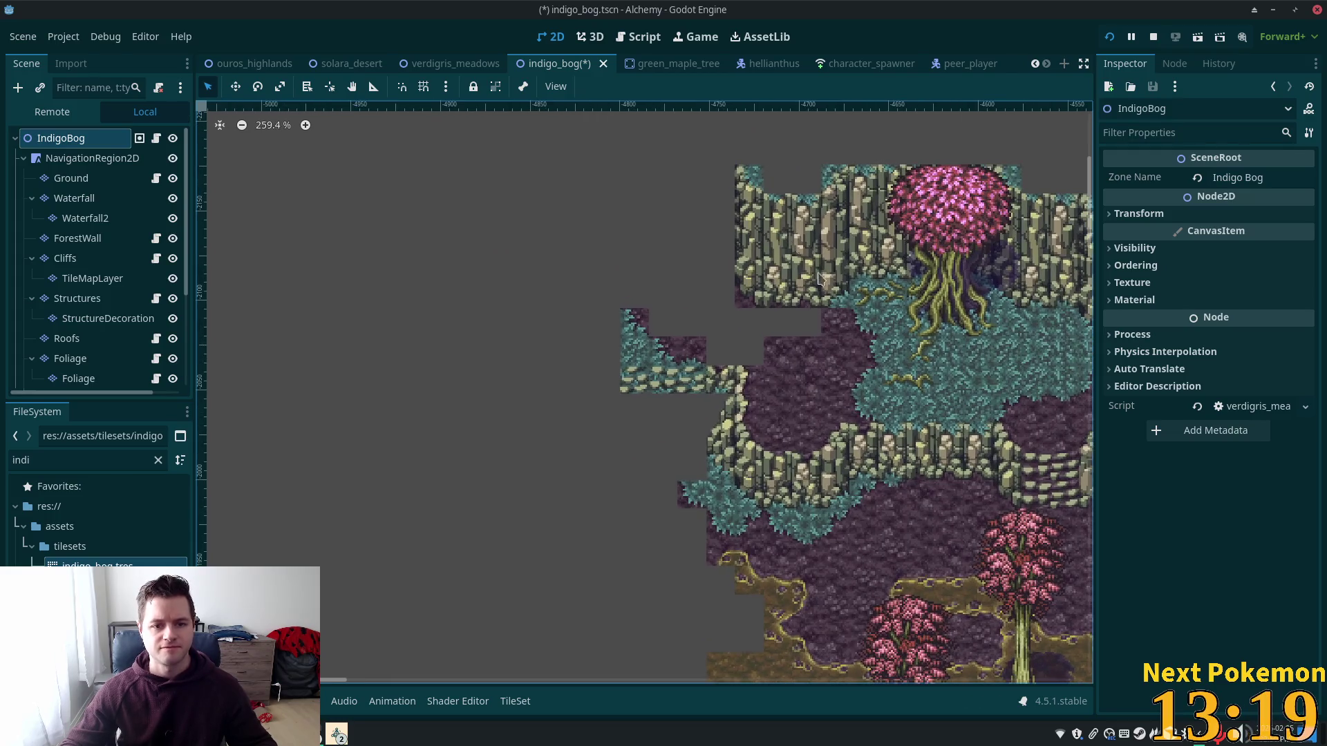
pyautogui.scroll(-3, 795, 387)
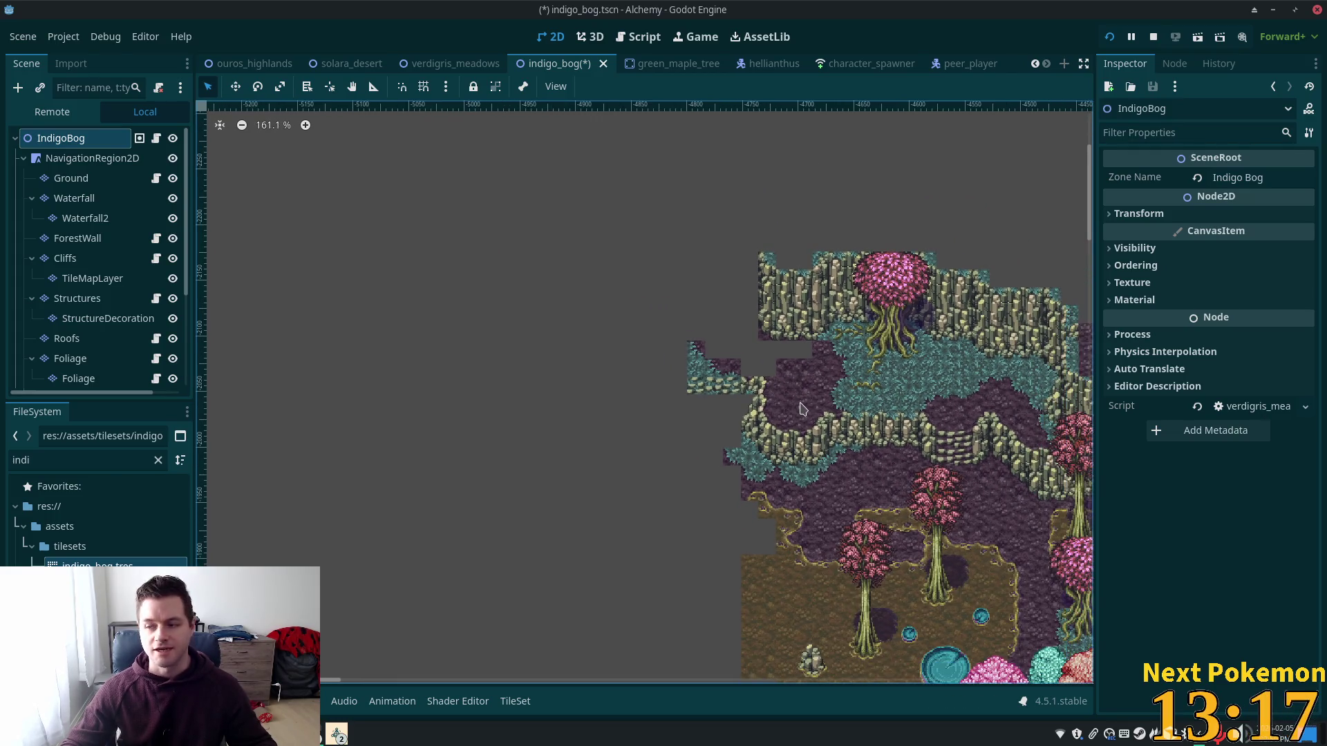
# Step: Pan to the cliffs' left edge and select the Ground layer for tile painting
pyautogui.scroll(2, 684, 346)
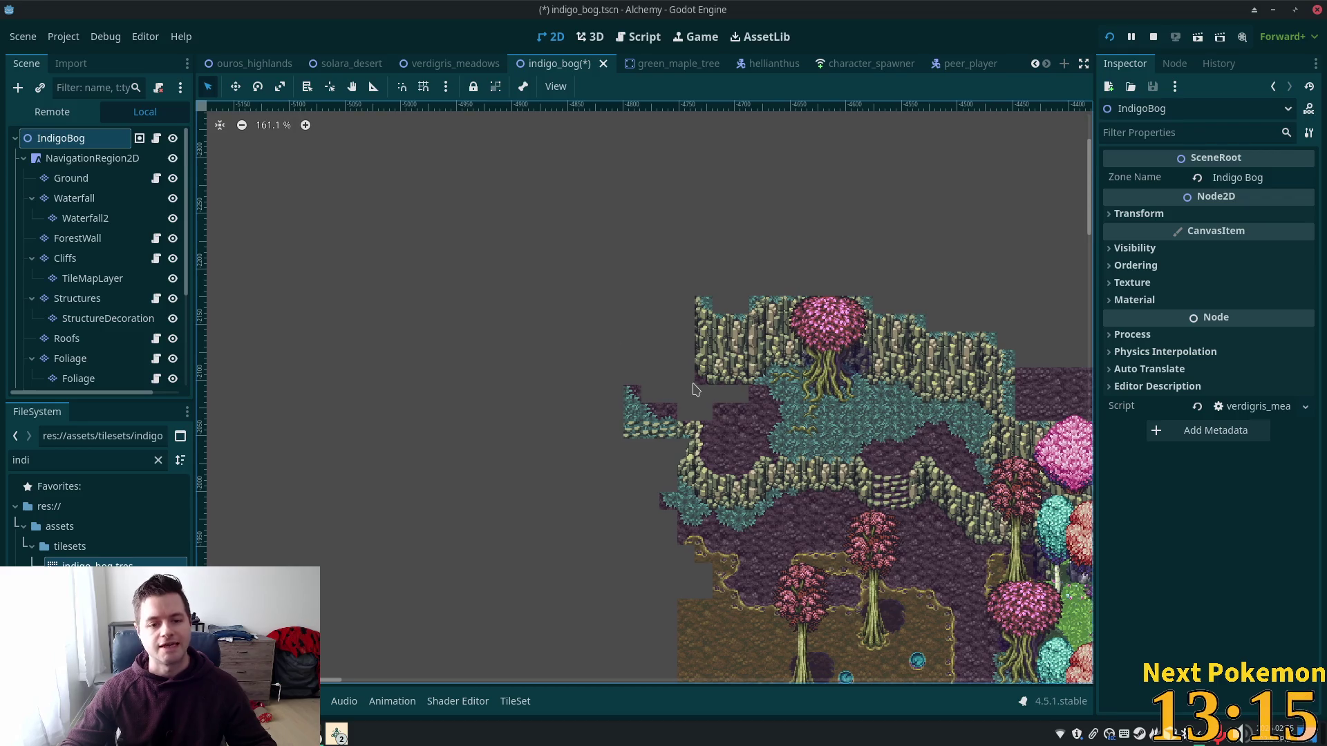
pyautogui.scroll(4, 689, 384)
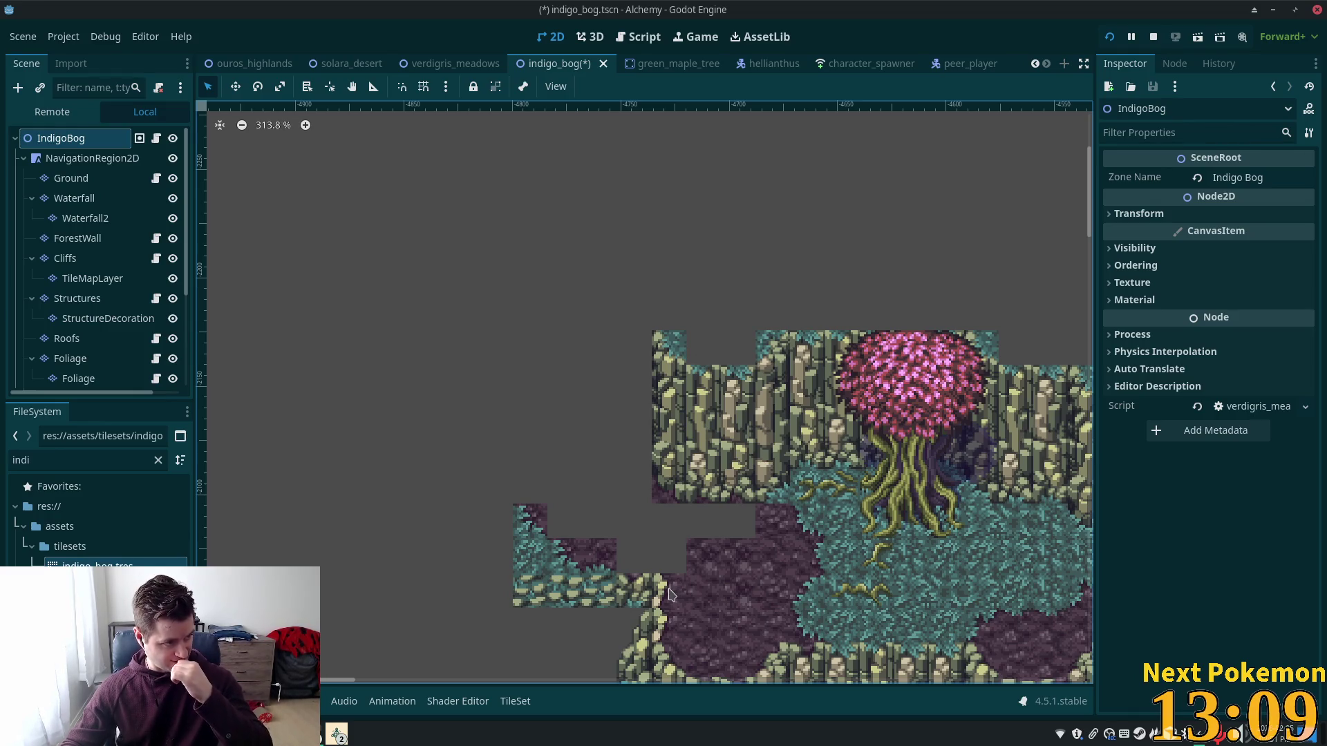
pyautogui.moveTo(758, 601)
pyautogui.mouseDown()
pyautogui.moveTo(801, 550)
pyautogui.moveTo(740, 509)
pyautogui.moveTo(672, 497)
pyautogui.mouseUp()
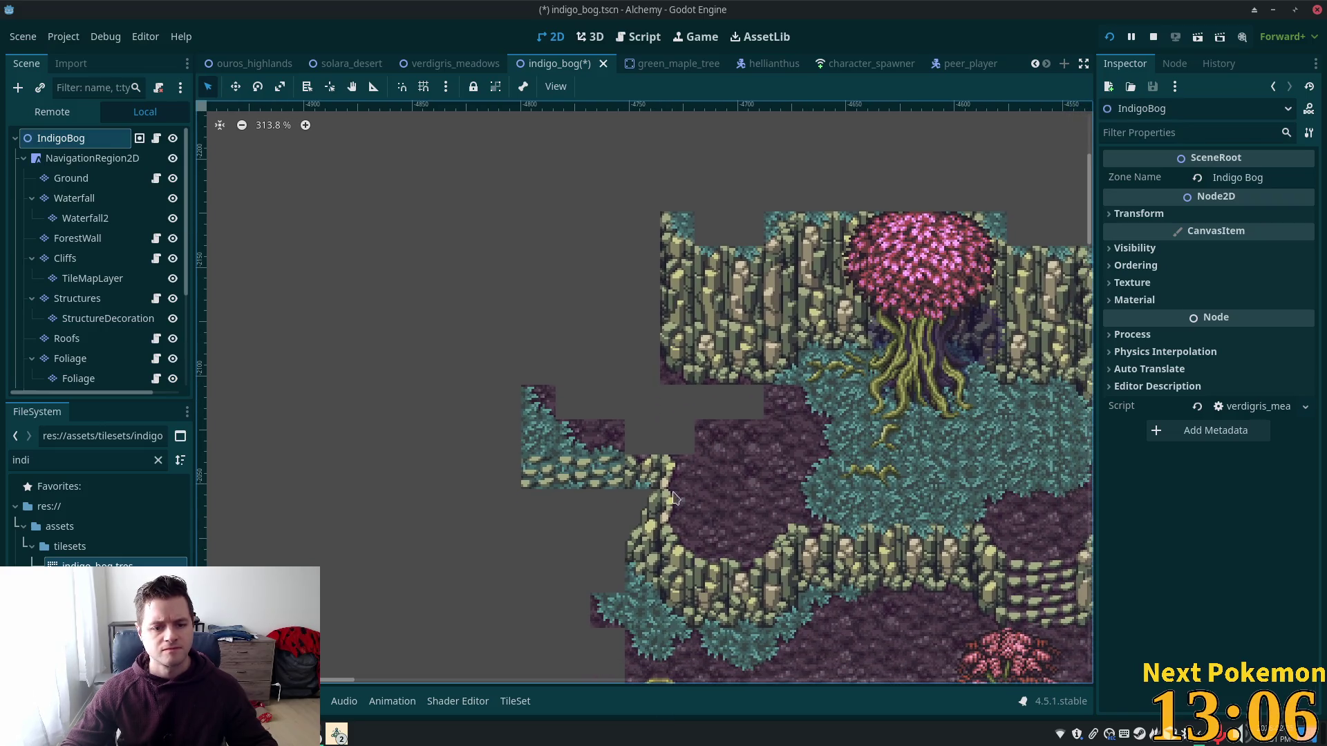
pyautogui.click(67, 181)
# Step: Bring the lone left cliff column into view and select the Cliffs layer's purple rock tile
pyautogui.scroll(-5, 601, 332)
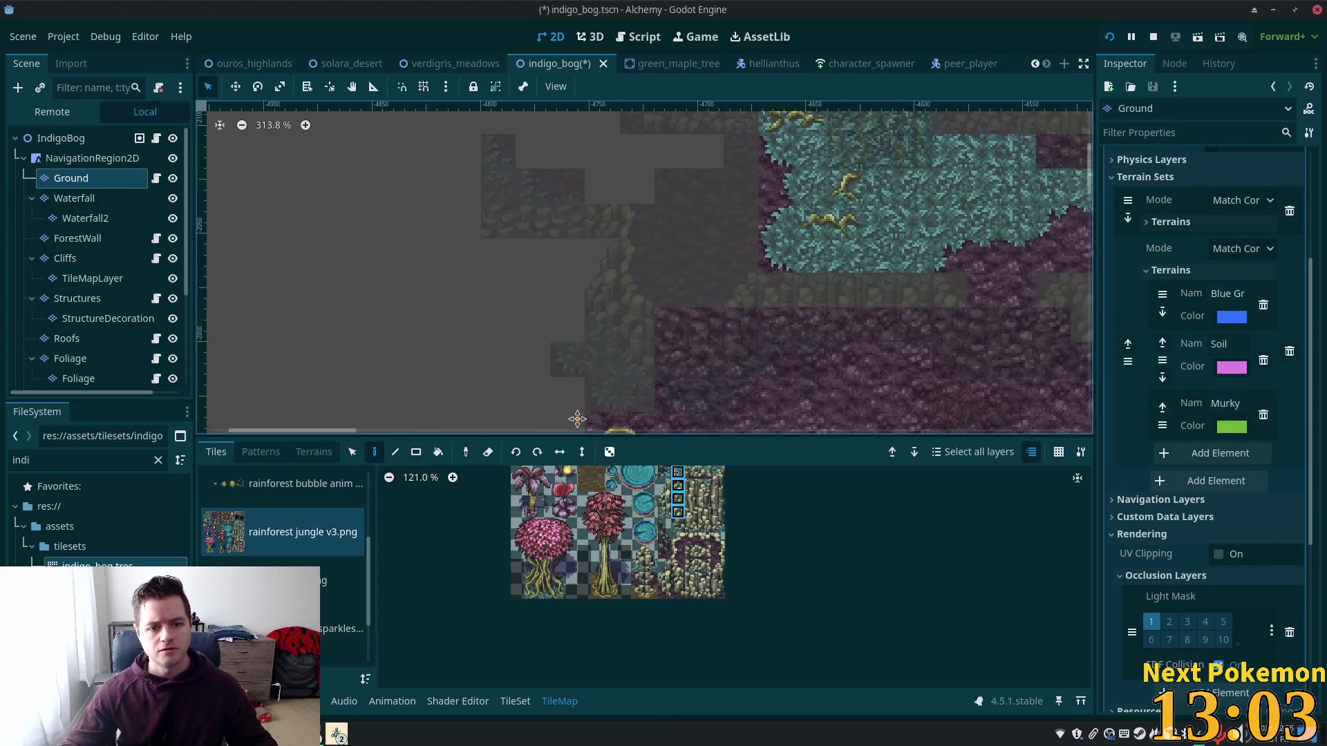
pyautogui.scroll(-3, 600, 249)
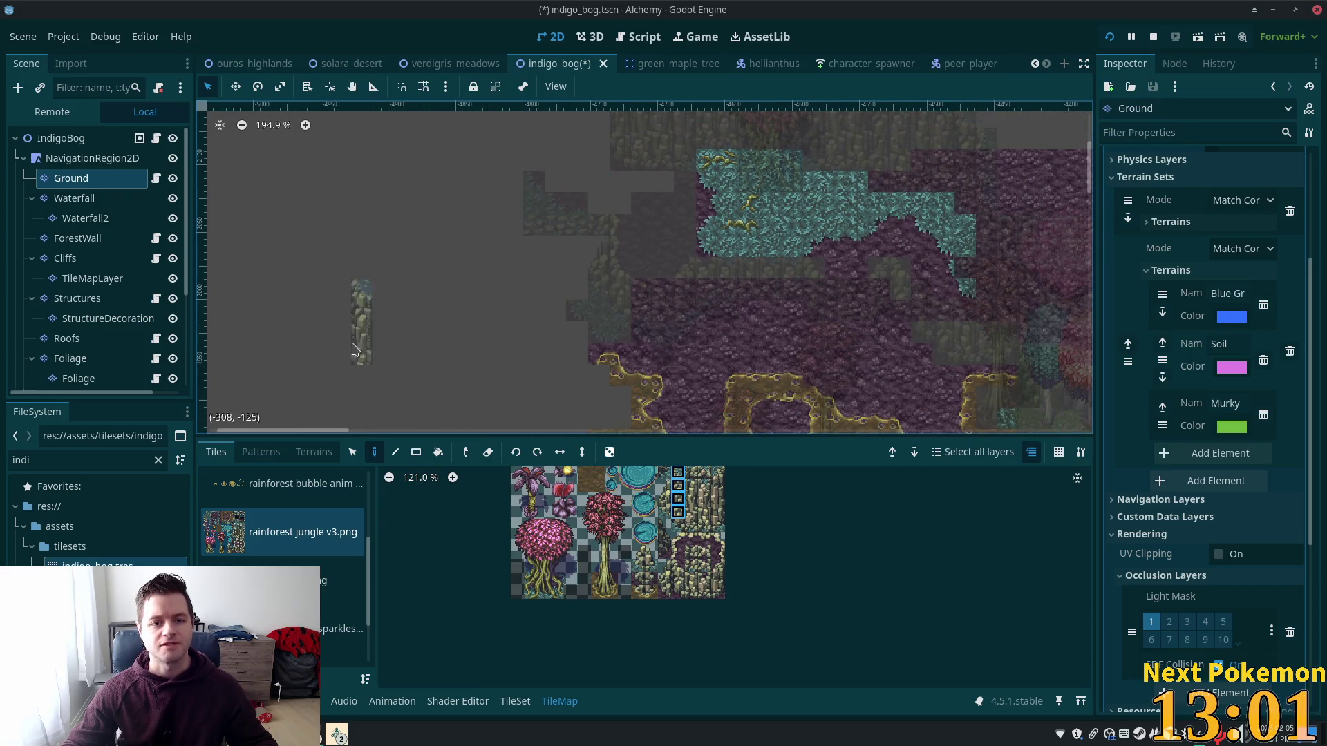
pyautogui.moveTo(443, 233); pyautogui.dragTo(433, 304)
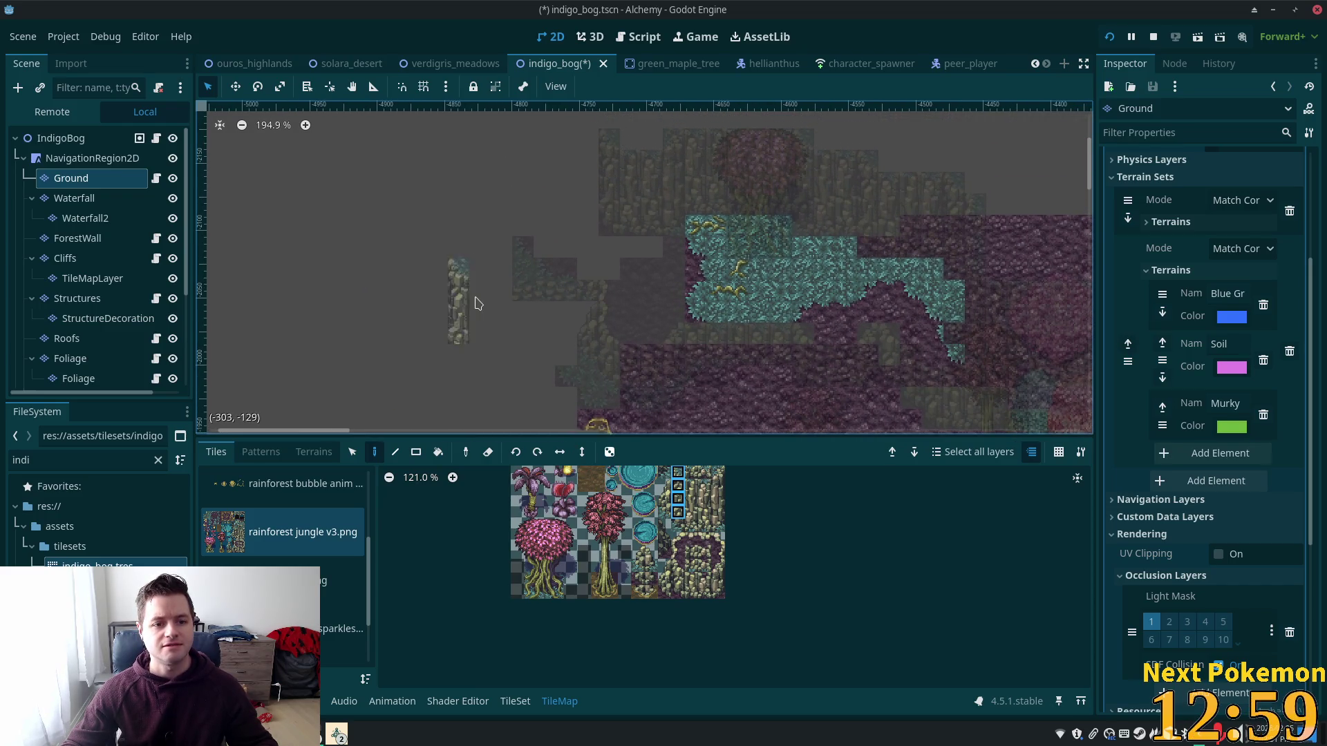
pyautogui.scroll(3, 456, 304)
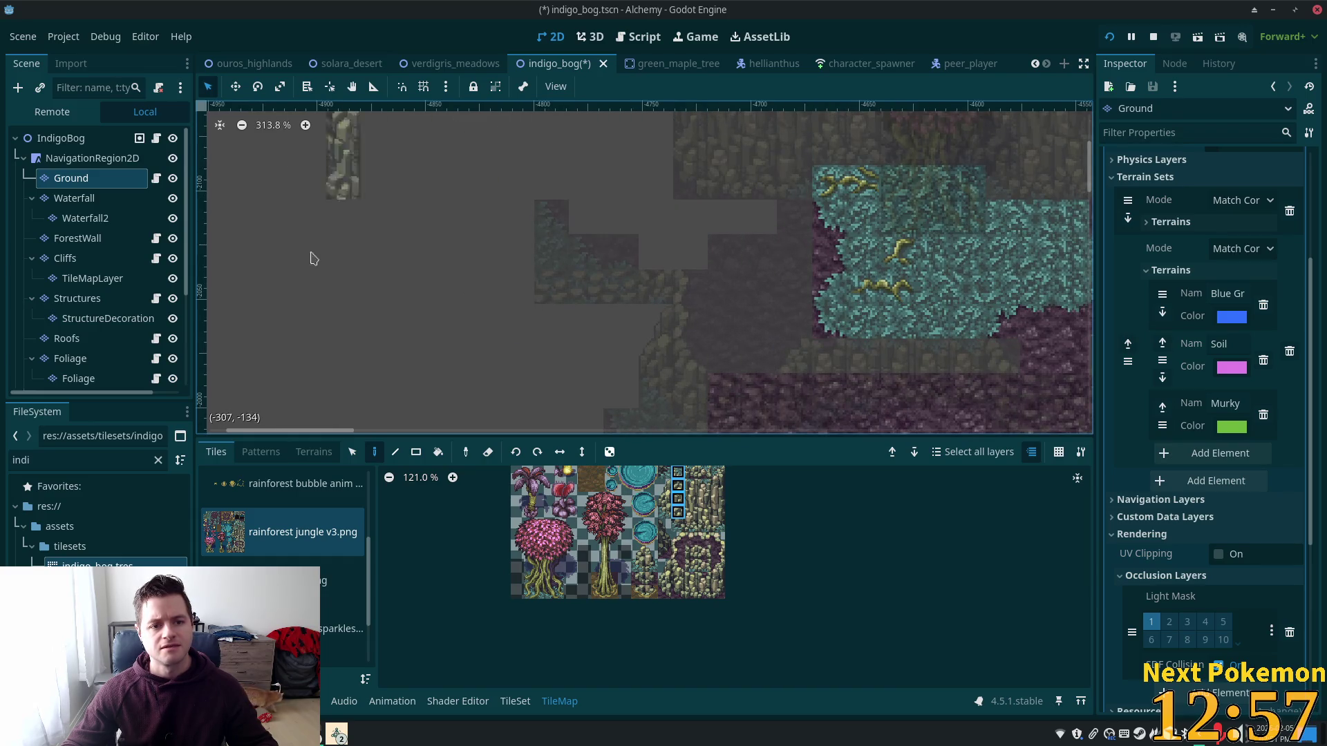
pyautogui.scroll(-3, 795, 608)
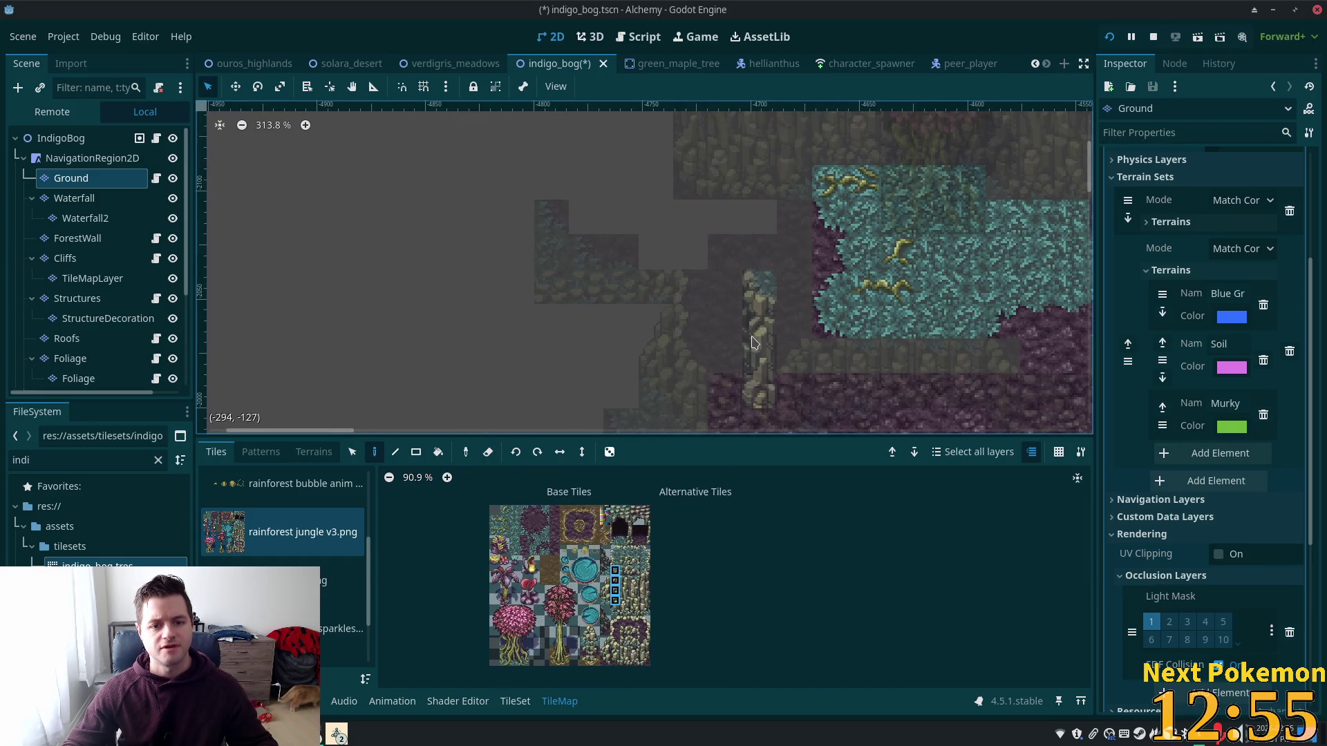
pyautogui.click(83, 260)
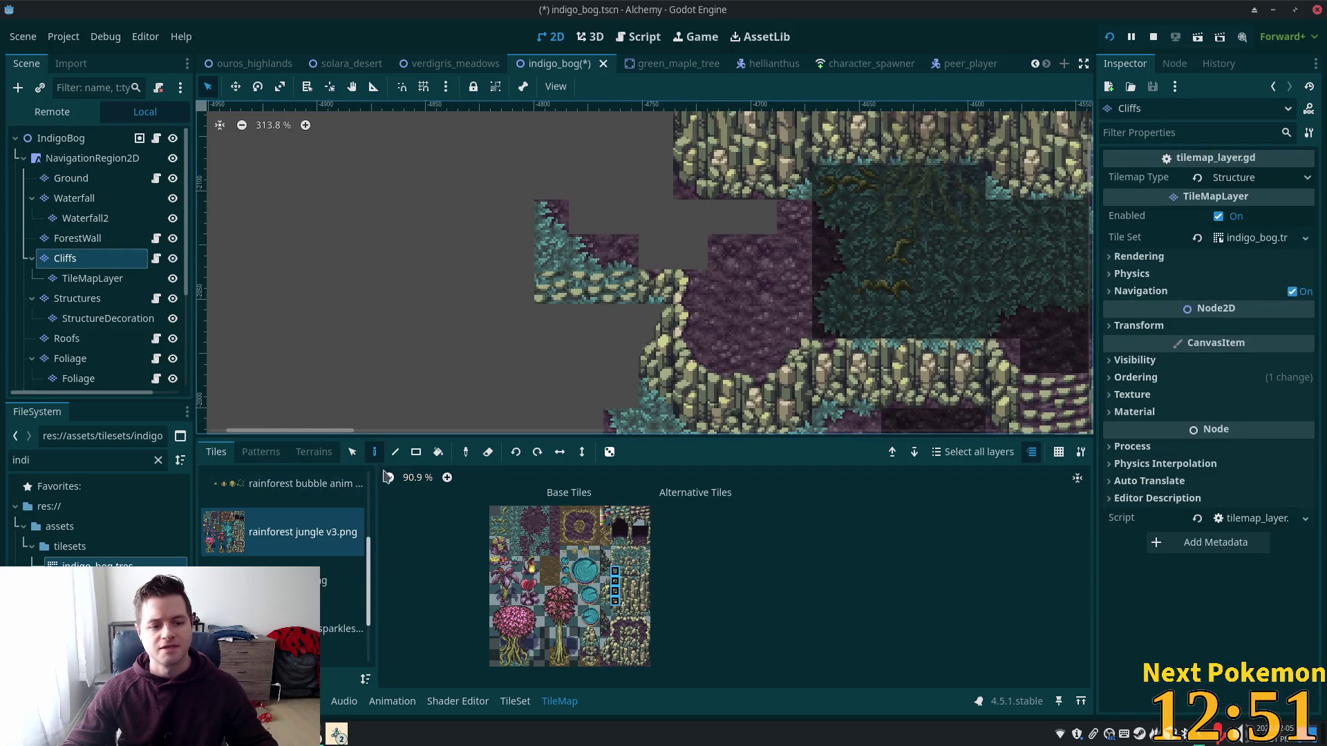
pyautogui.click(374, 452)
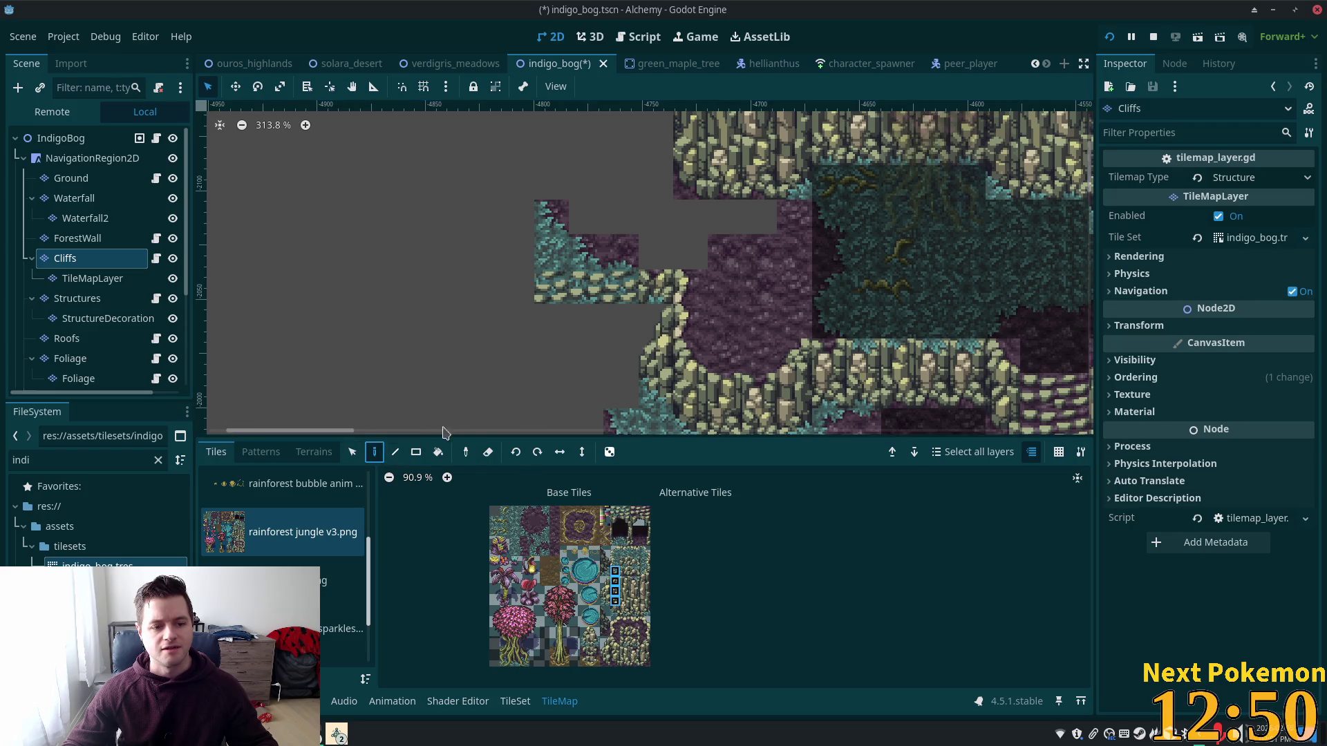
pyautogui.click(534, 531)
# Step: Erase the run of cliff and rock tiles along the left edge
pyautogui.click(769, 351)
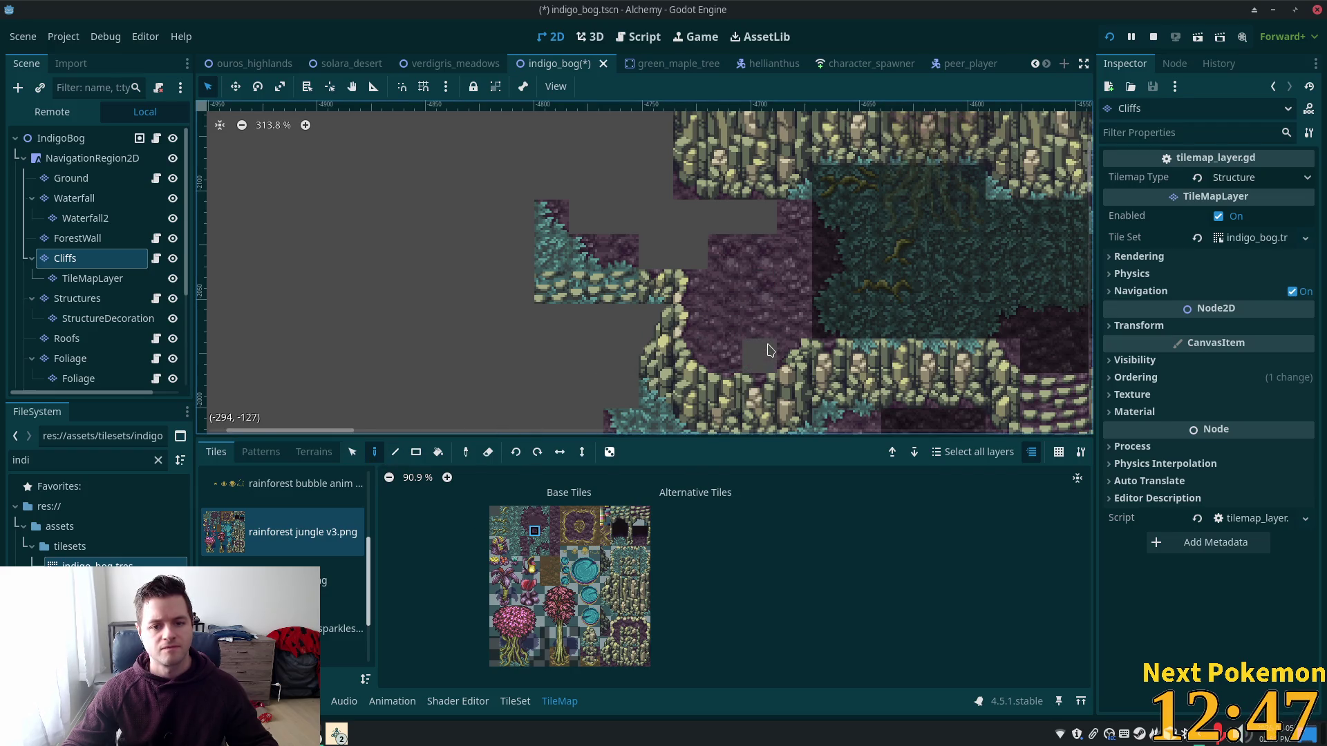
pyautogui.moveTo(732, 328)
pyautogui.mouseDown()
pyautogui.moveTo(726, 252)
pyautogui.moveTo(757, 323)
pyautogui.moveTo(792, 289)
pyautogui.moveTo(796, 230)
pyautogui.mouseUp()
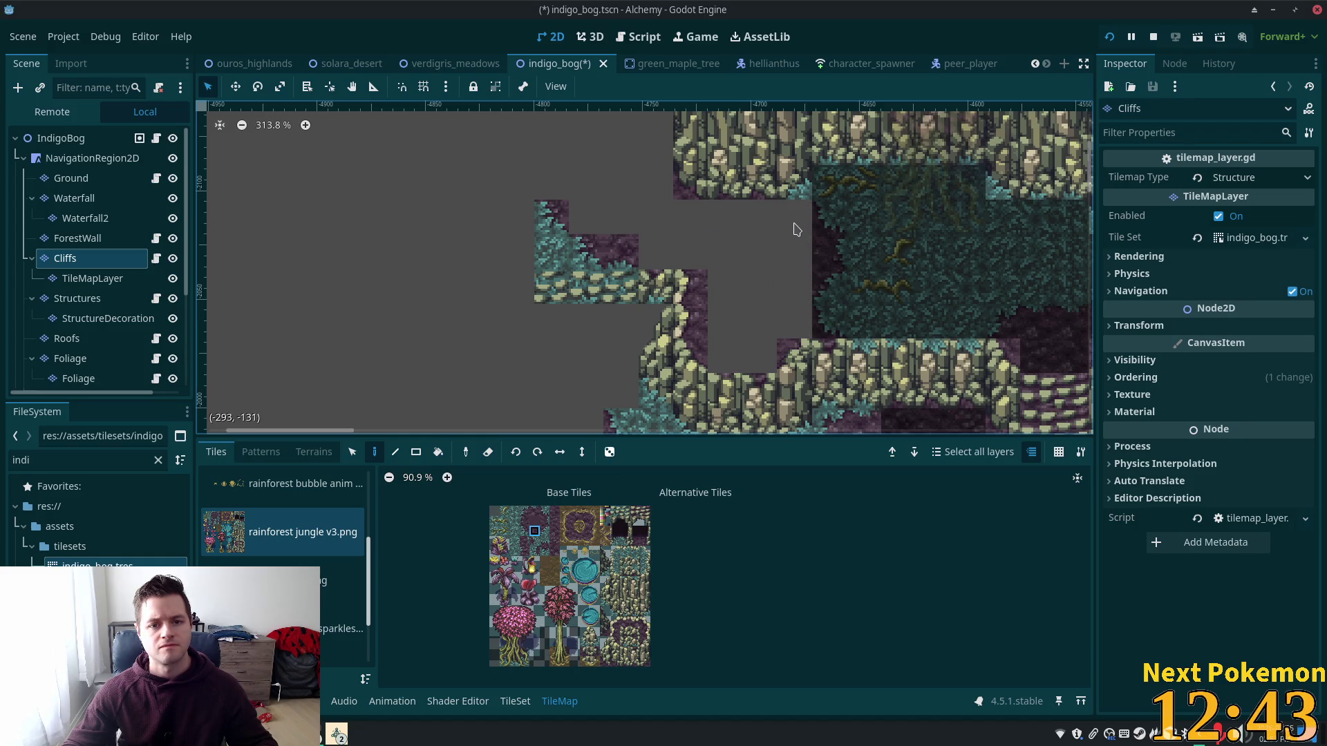
pyautogui.moveTo(793, 293)
pyautogui.mouseDown()
pyautogui.moveTo(622, 232)
pyautogui.moveTo(620, 248)
pyautogui.moveTo(551, 257)
pyautogui.mouseUp()
# Step: Erase the teal foliage tiles and strip beneath the cliff
pyautogui.scroll(-4, 591, 311)
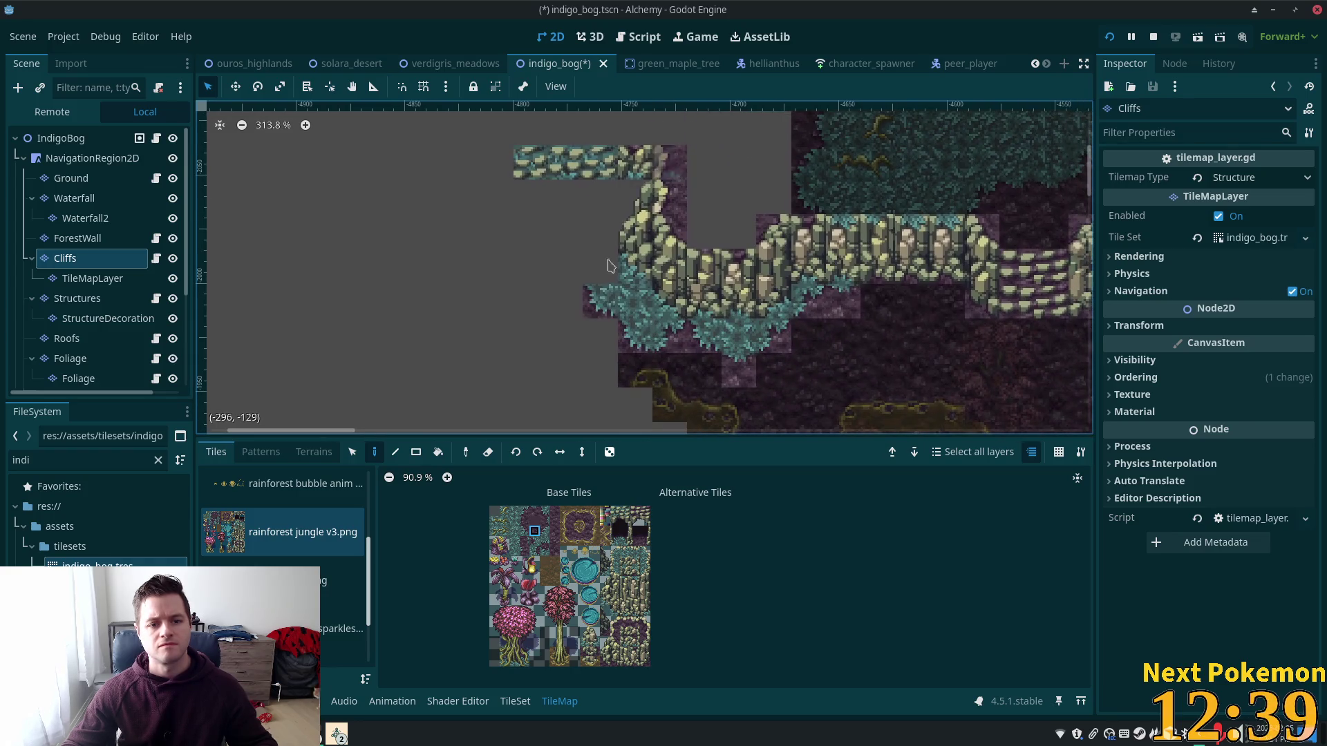
pyautogui.click(632, 332)
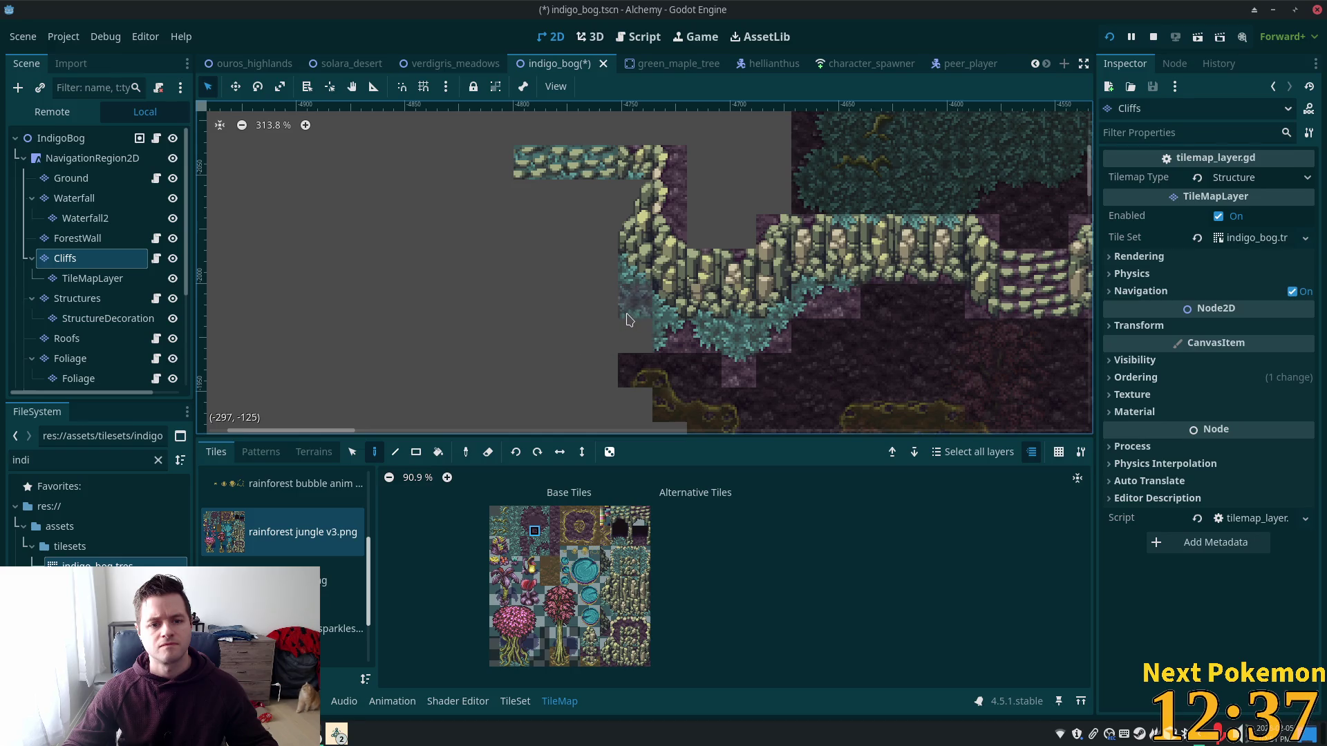
pyautogui.click(628, 314)
pyautogui.click(669, 337)
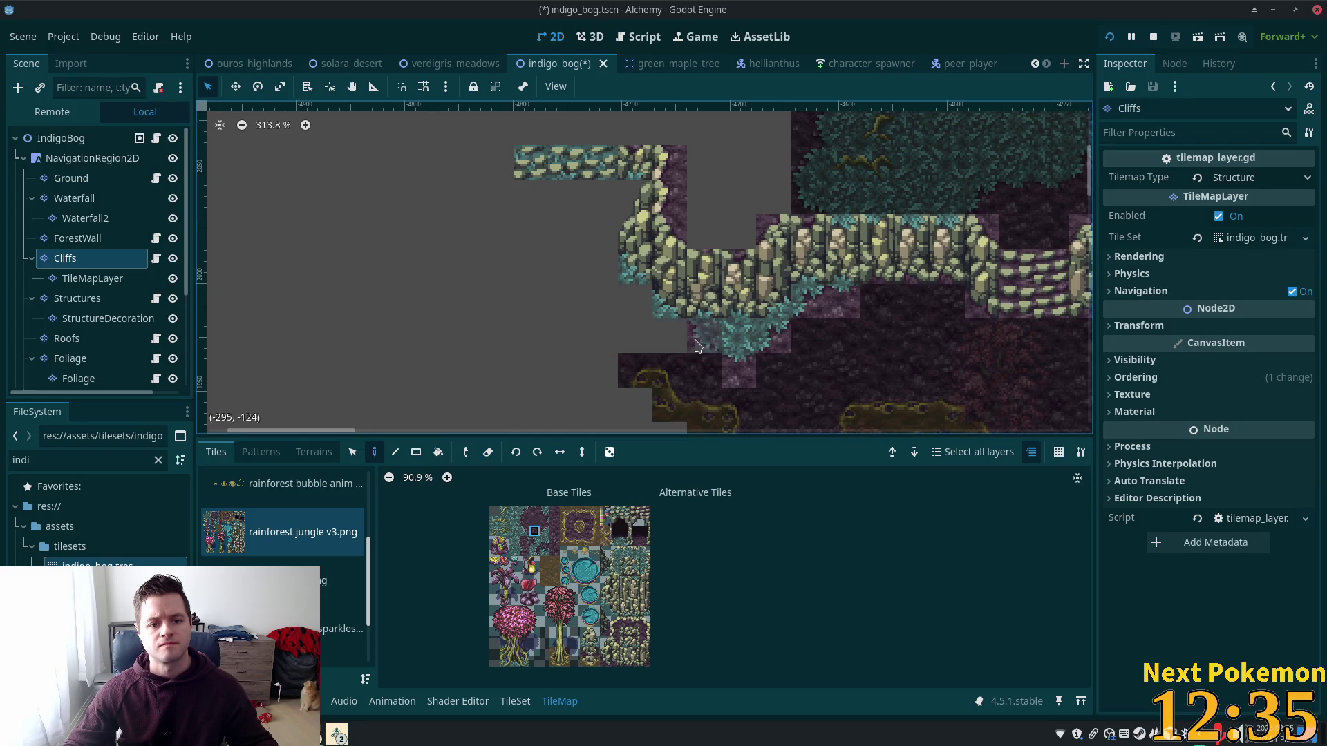
pyautogui.moveTo(702, 345)
pyautogui.mouseDown()
pyautogui.moveTo(736, 370)
pyautogui.moveTo(841, 317)
pyautogui.mouseUp()
pyautogui.scroll(2, 795, 318)
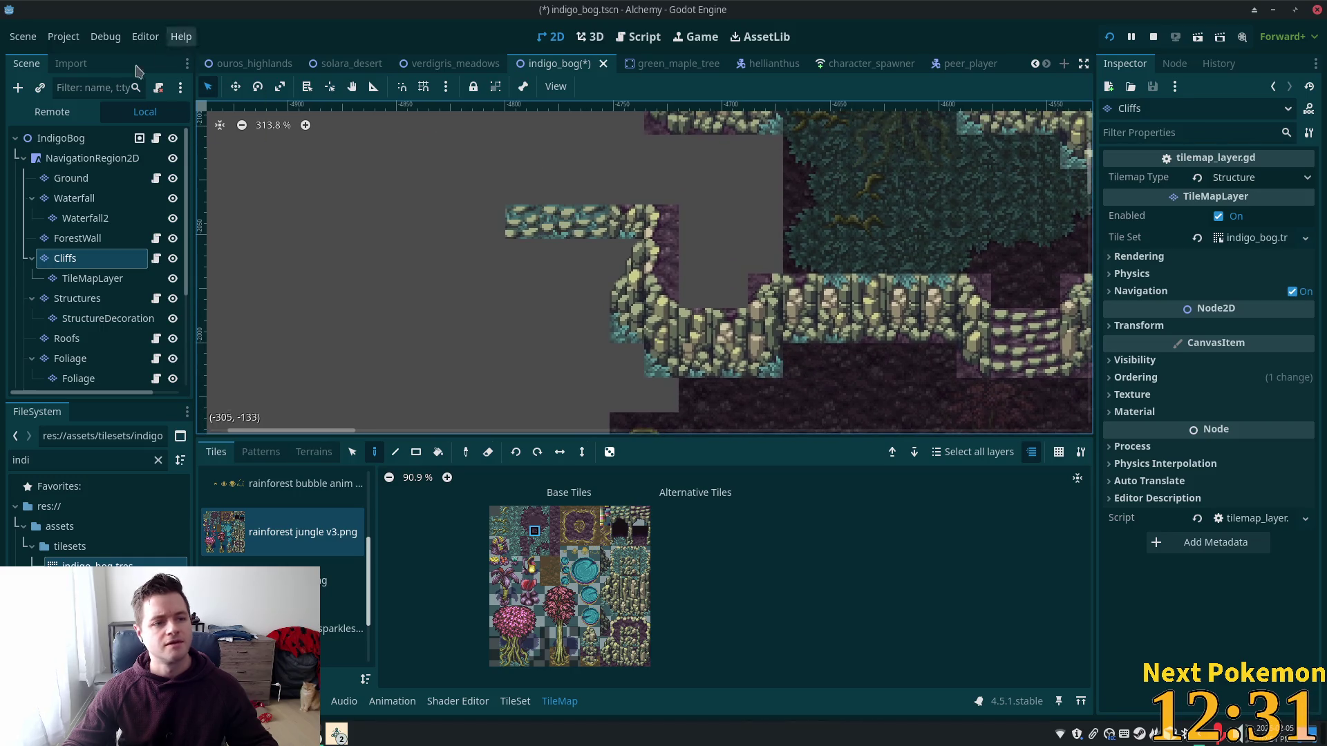
# Step: On the Ground layer, paint Soil terrain down the empty column and fill blocks using rectangles
pyautogui.click(314, 452)
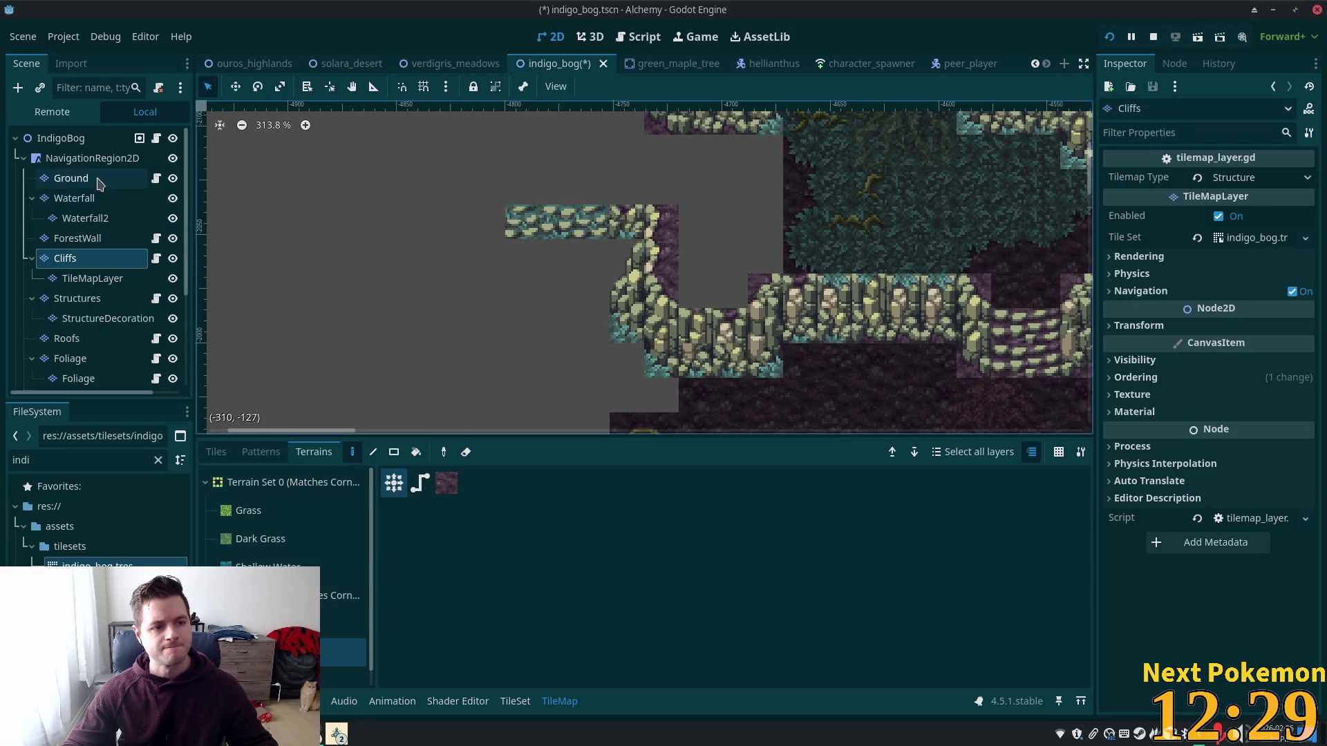
pyautogui.click(72, 178)
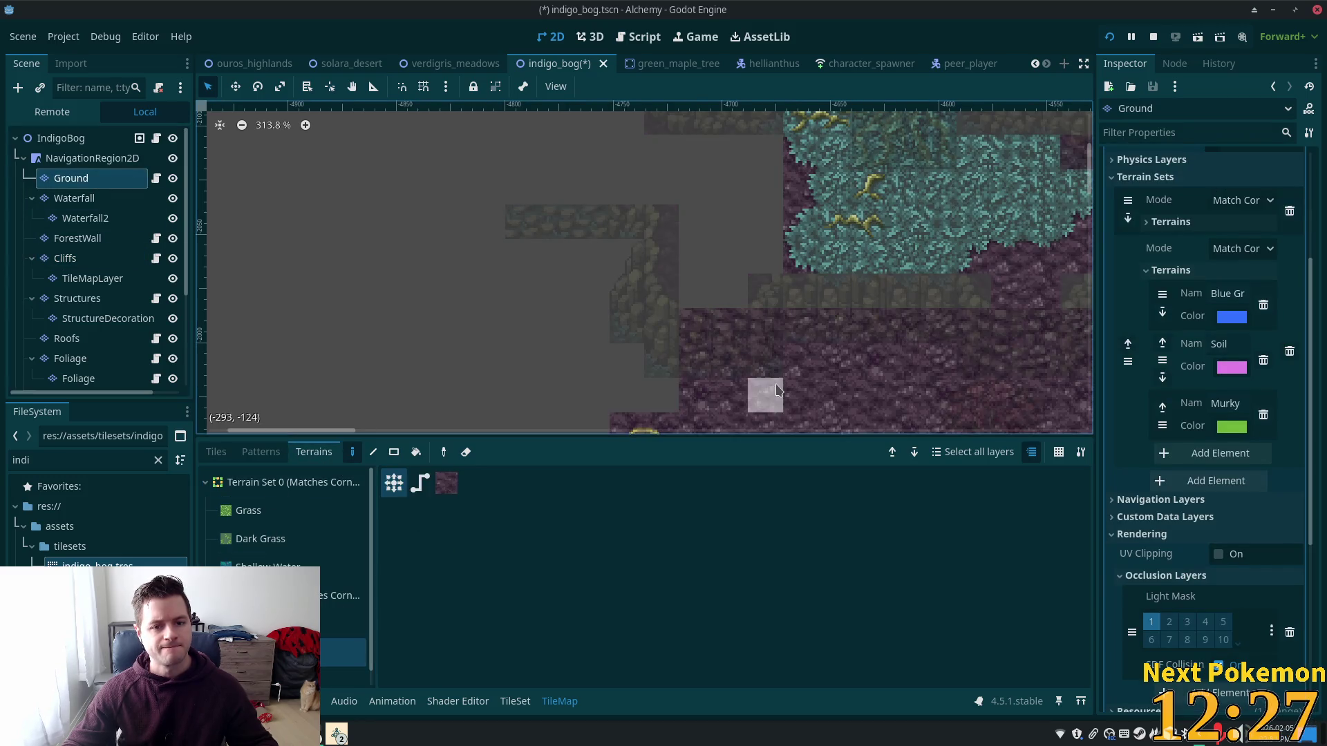
pyautogui.moveTo(722, 280); pyautogui.dragTo(701, 205)
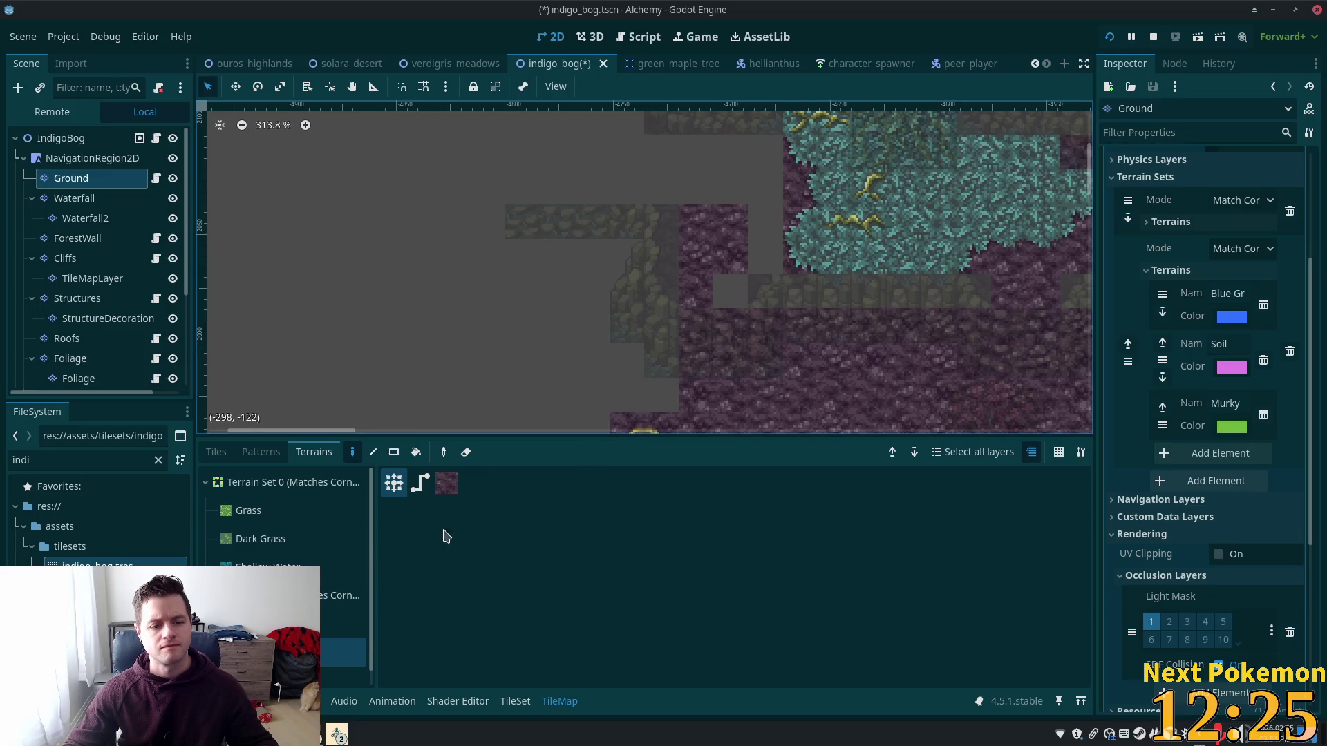
pyautogui.click(394, 452)
pyautogui.moveTo(696, 152); pyautogui.dragTo(766, 186)
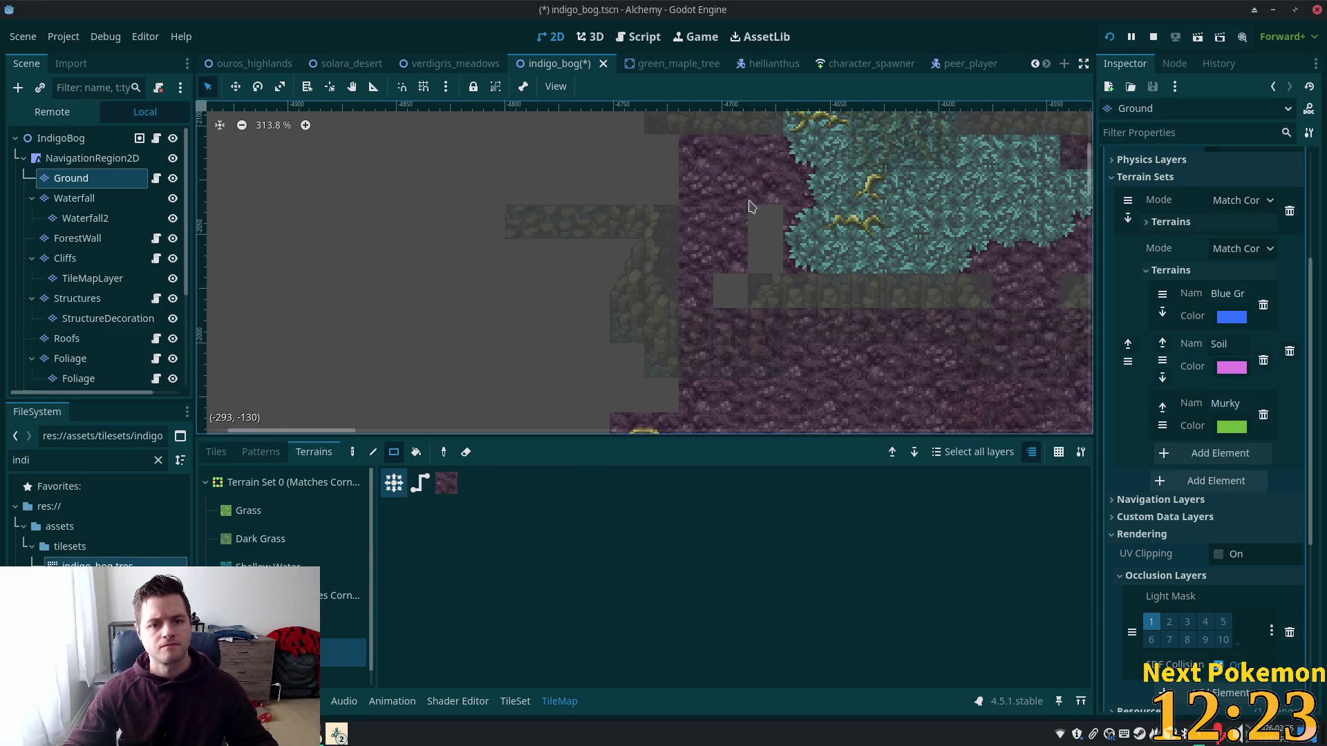
pyautogui.moveTo(763, 244); pyautogui.dragTo(761, 252)
# Step: Check the left edge, then place teal foliage edge tiles along it
pyautogui.scroll(-3, 782, 339)
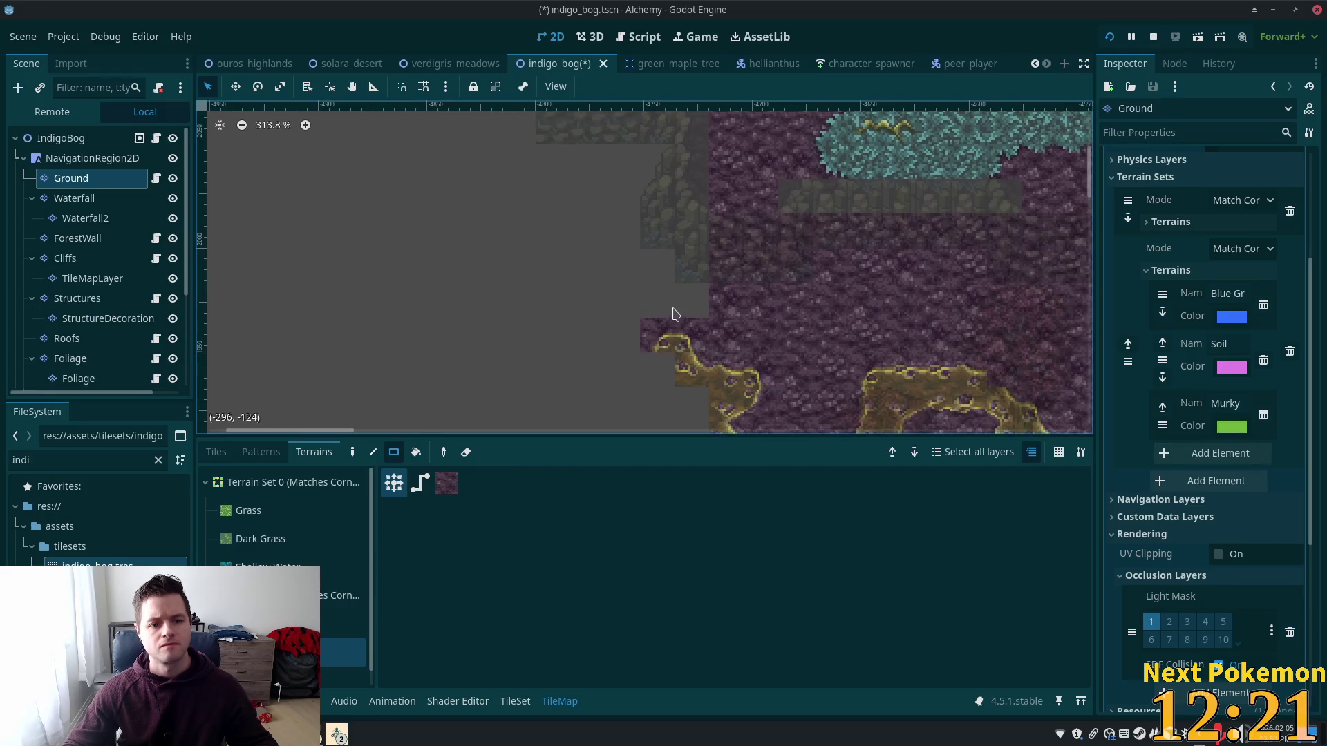
pyautogui.moveTo(685, 257); pyautogui.dragTo(551, 380)
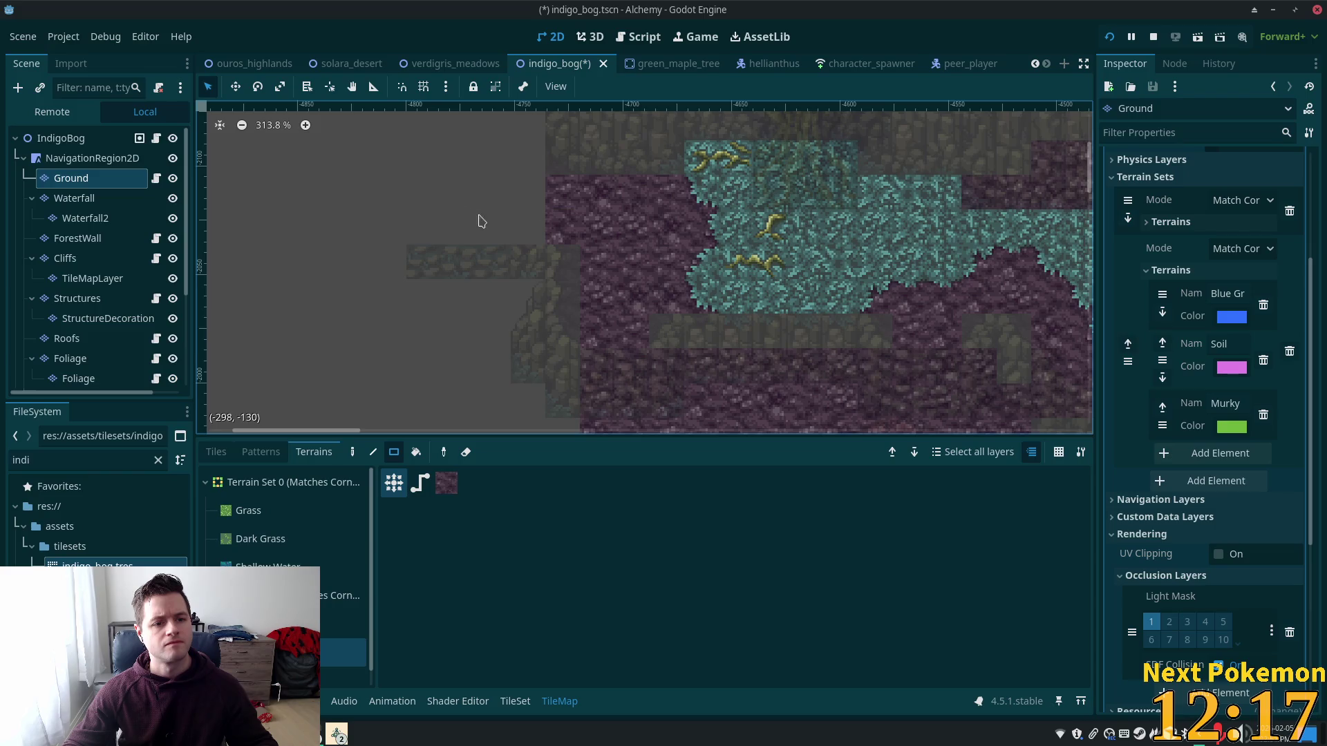
pyautogui.moveTo(482, 222); pyautogui.dragTo(542, 251)
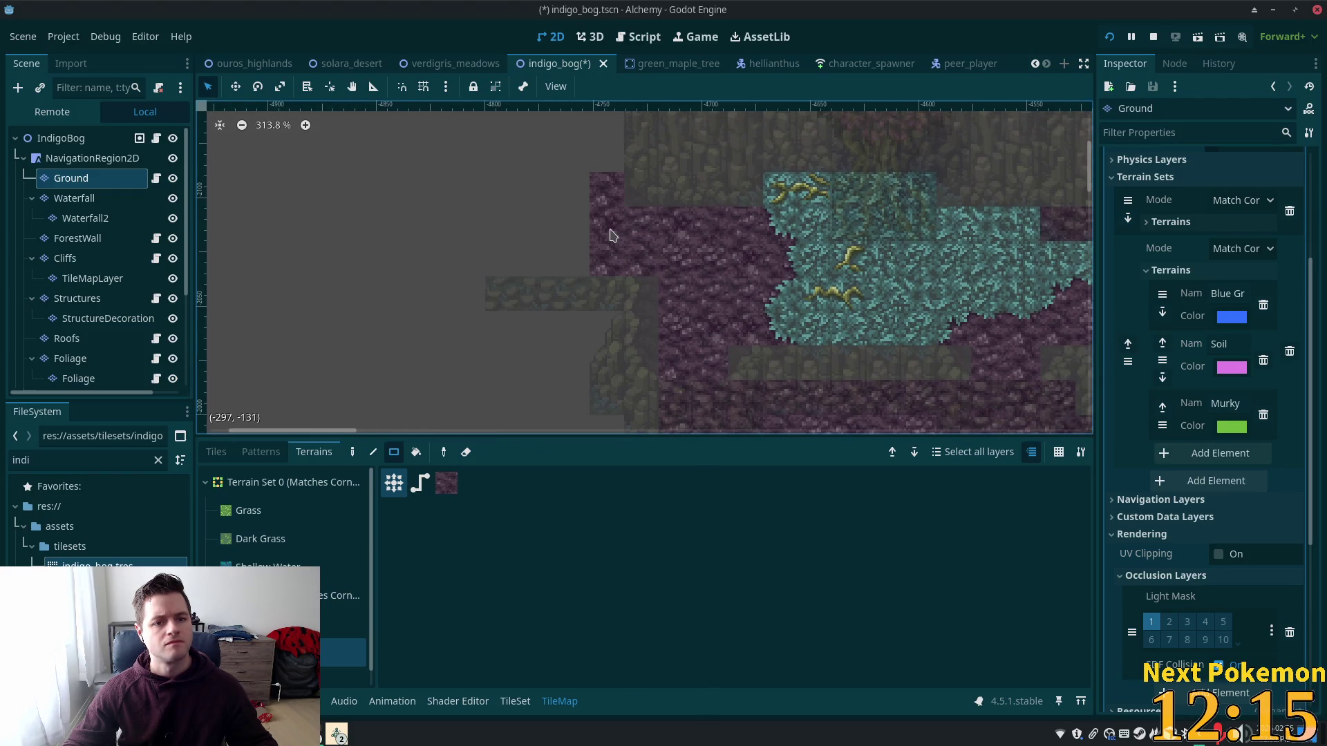
pyautogui.moveTo(611, 237); pyautogui.dragTo(638, 280)
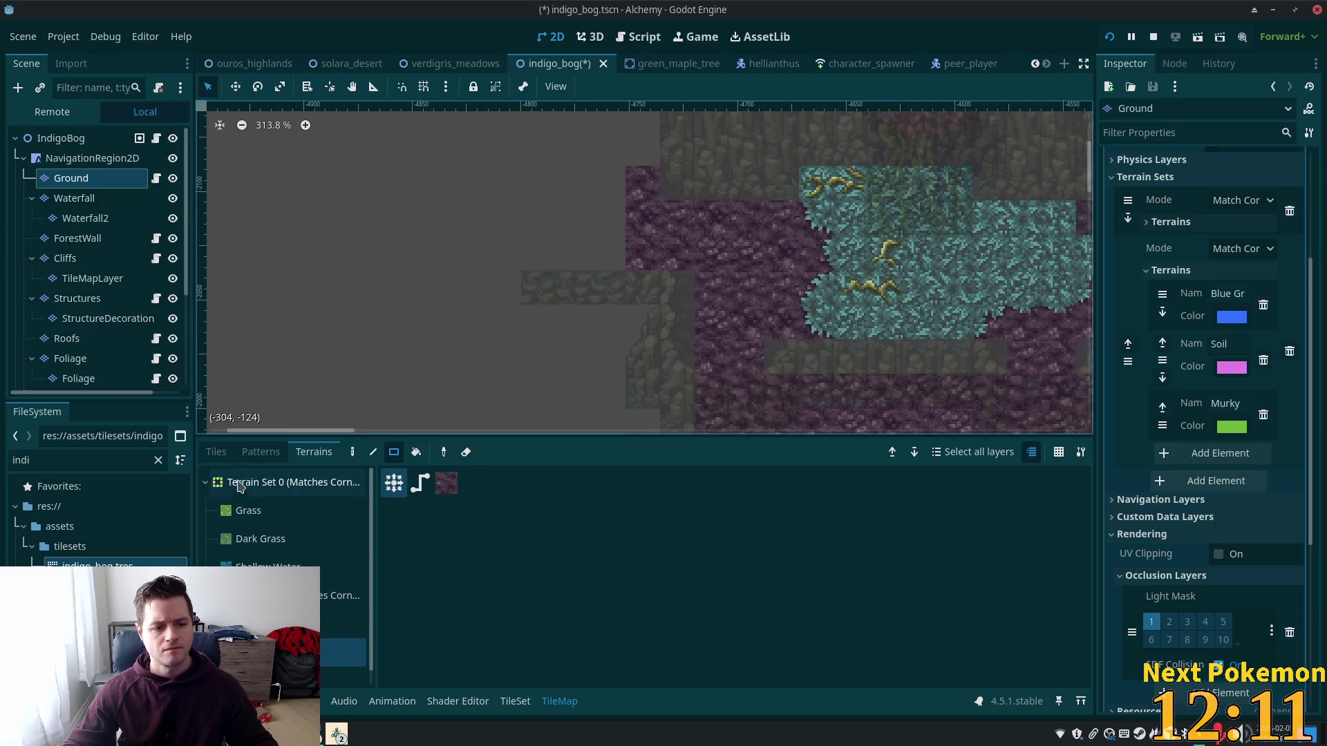
pyautogui.click(217, 452)
pyautogui.scroll(5, 540, 527)
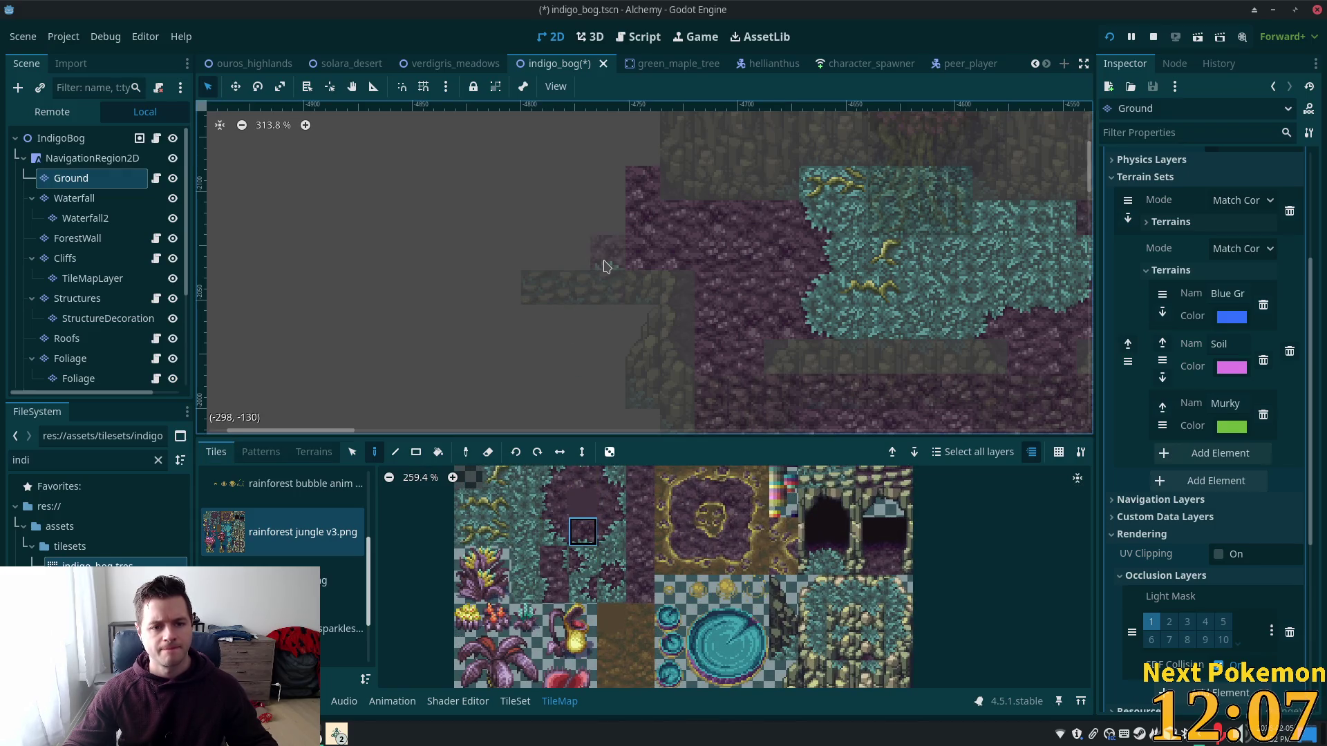
pyautogui.click(562, 541)
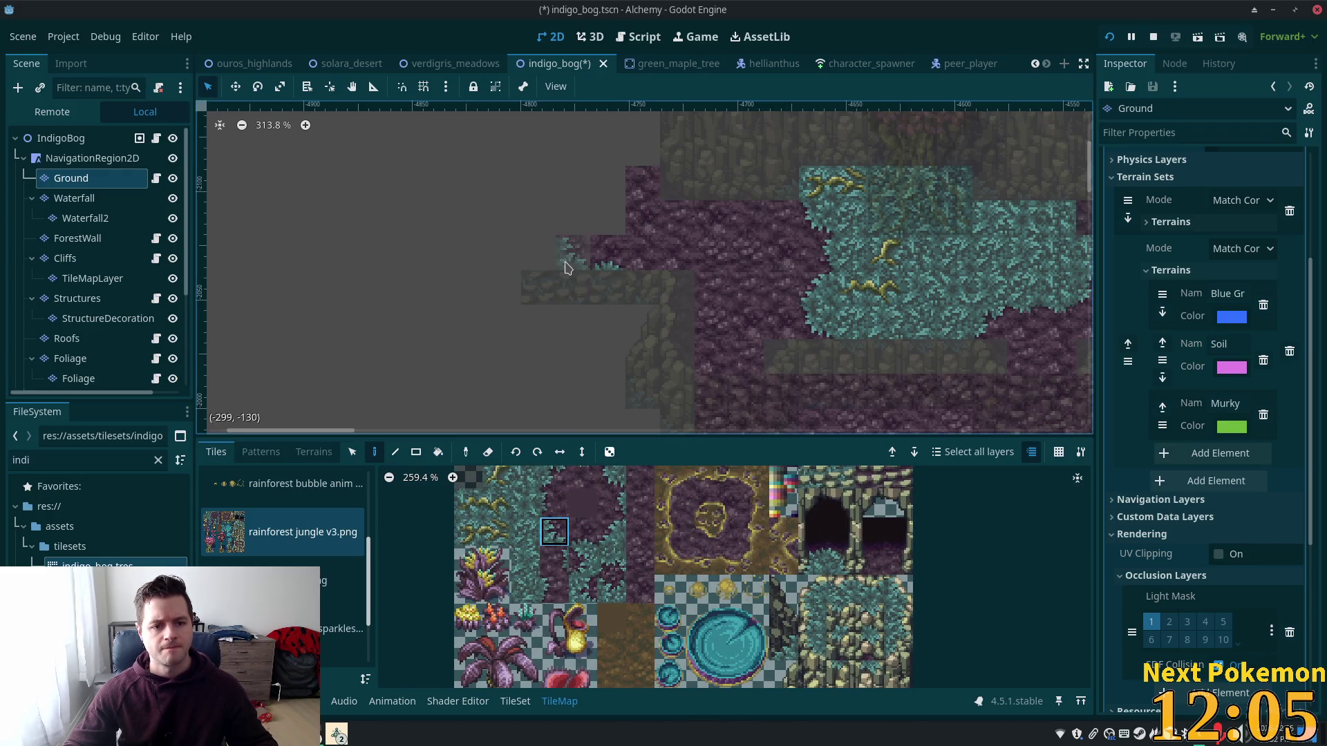
pyautogui.click(538, 218)
pyautogui.click(609, 321)
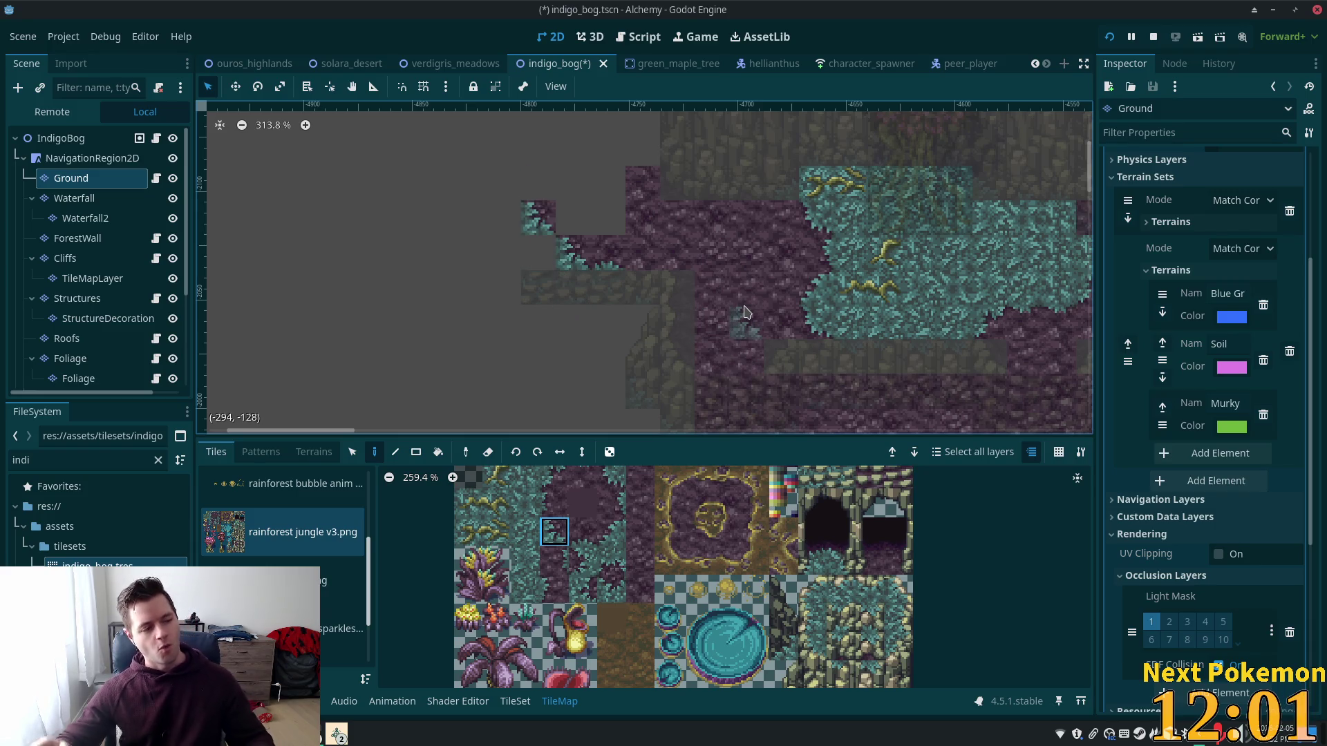
# Step: Select the IndigoBog root to view the whole map
pyautogui.scroll(-4, 866, 296)
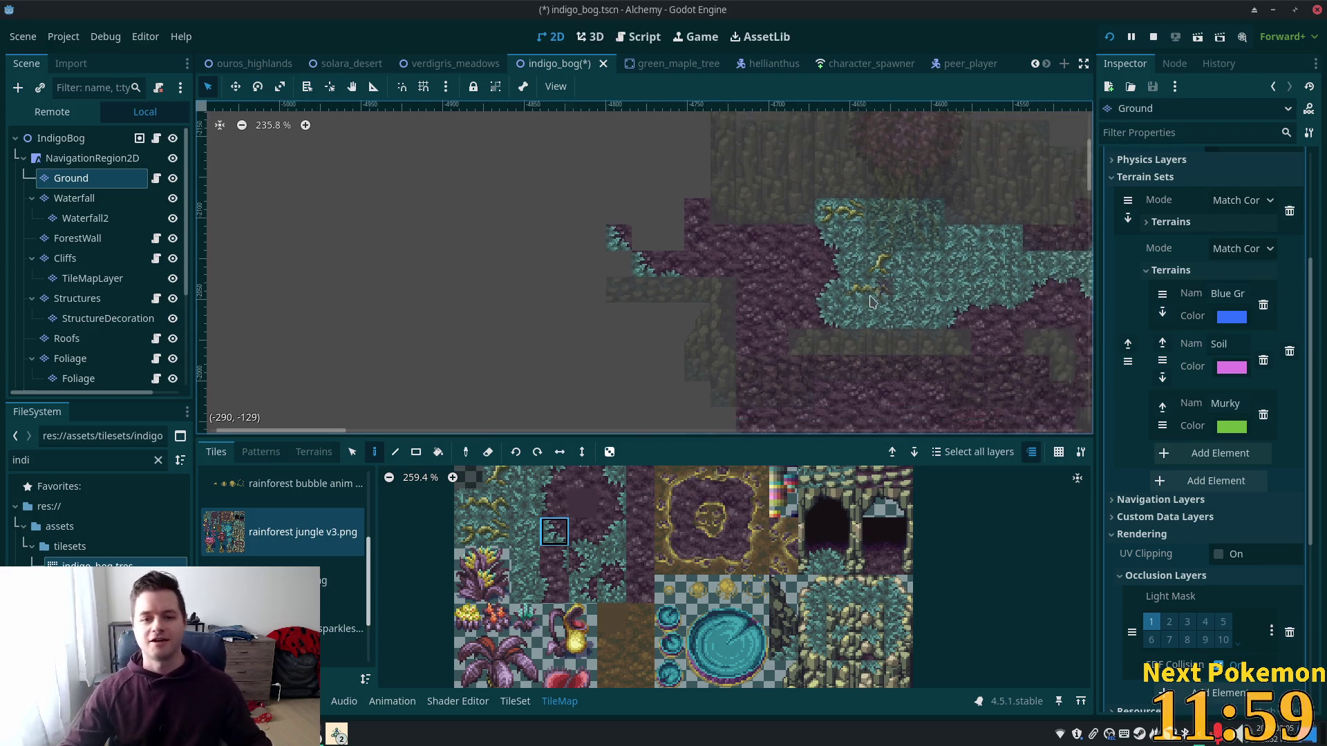
pyautogui.click(61, 139)
pyautogui.hscroll(5, 546, 276)
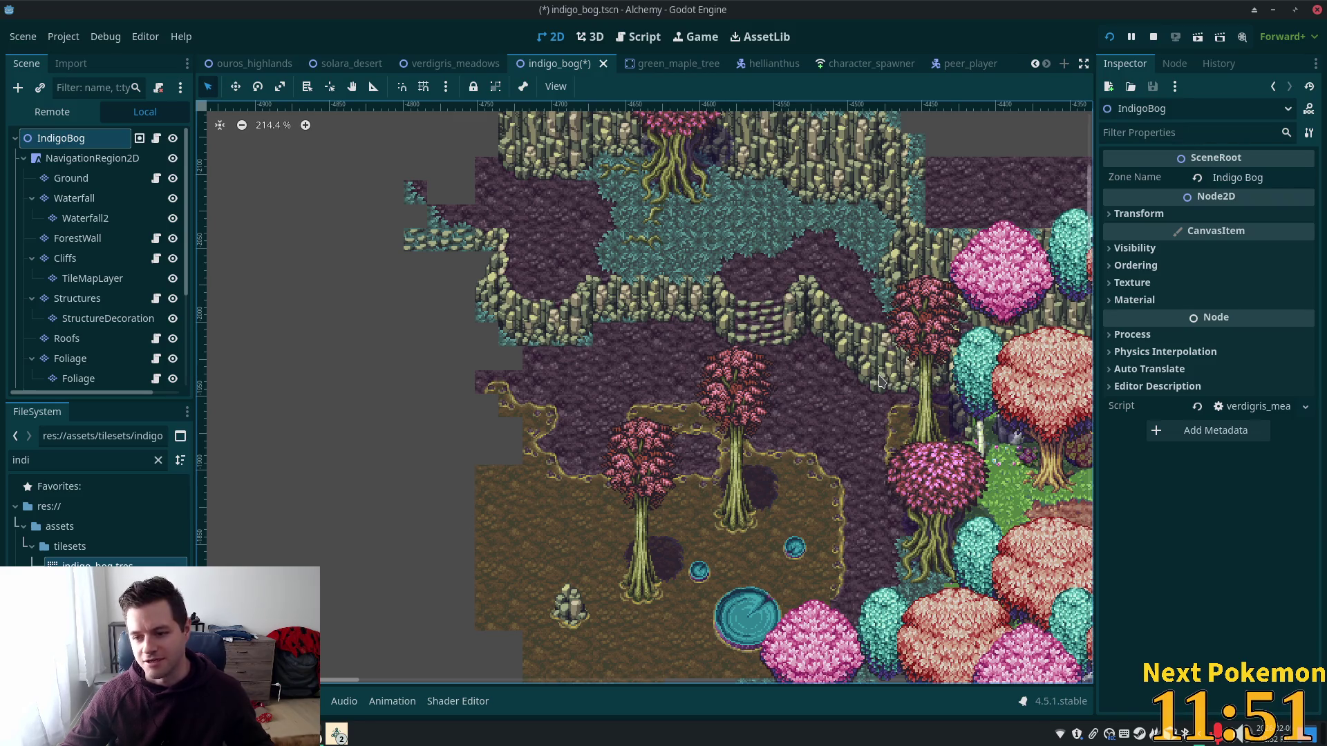
pyautogui.scroll(4, 816, 356)
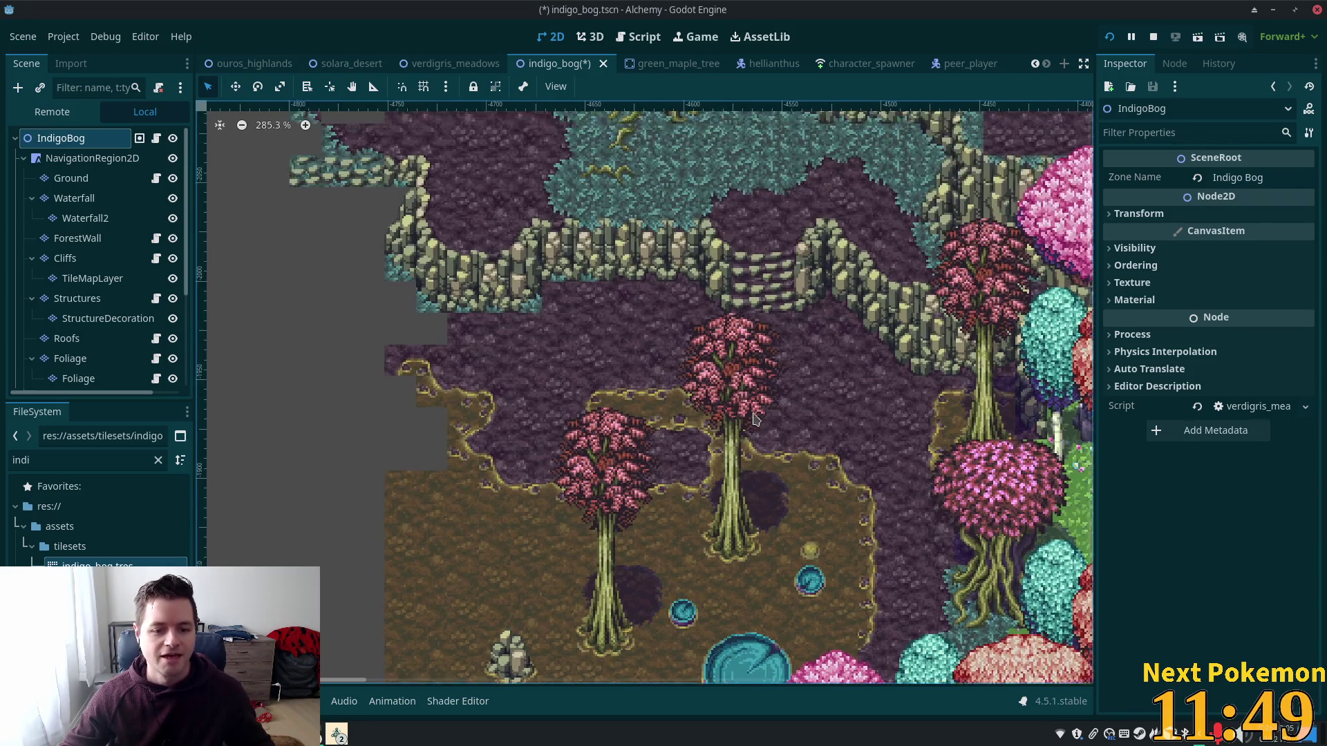
pyautogui.scroll(-5, 650, 171)
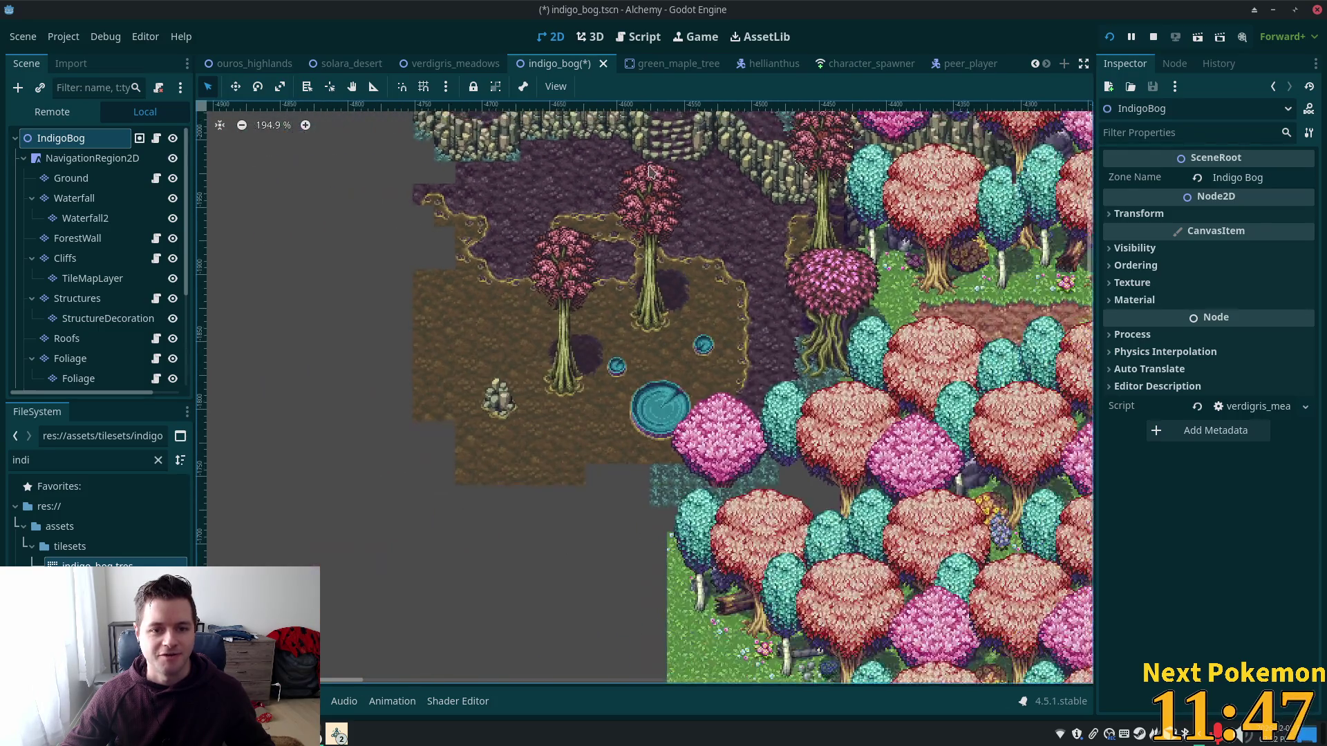
pyautogui.moveTo(661, 160); pyautogui.dragTo(900, 383)
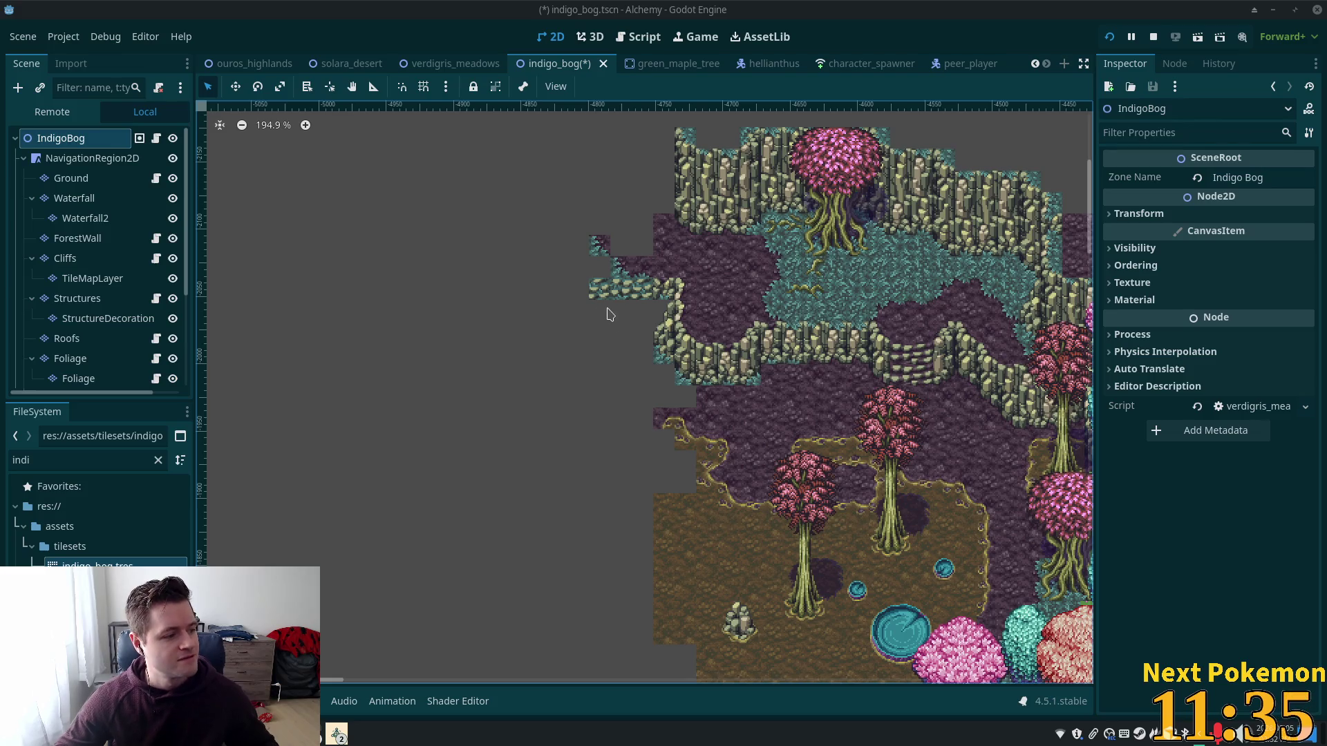
pyautogui.scroll(4, 608, 314)
pyautogui.scroll(3, 734, 350)
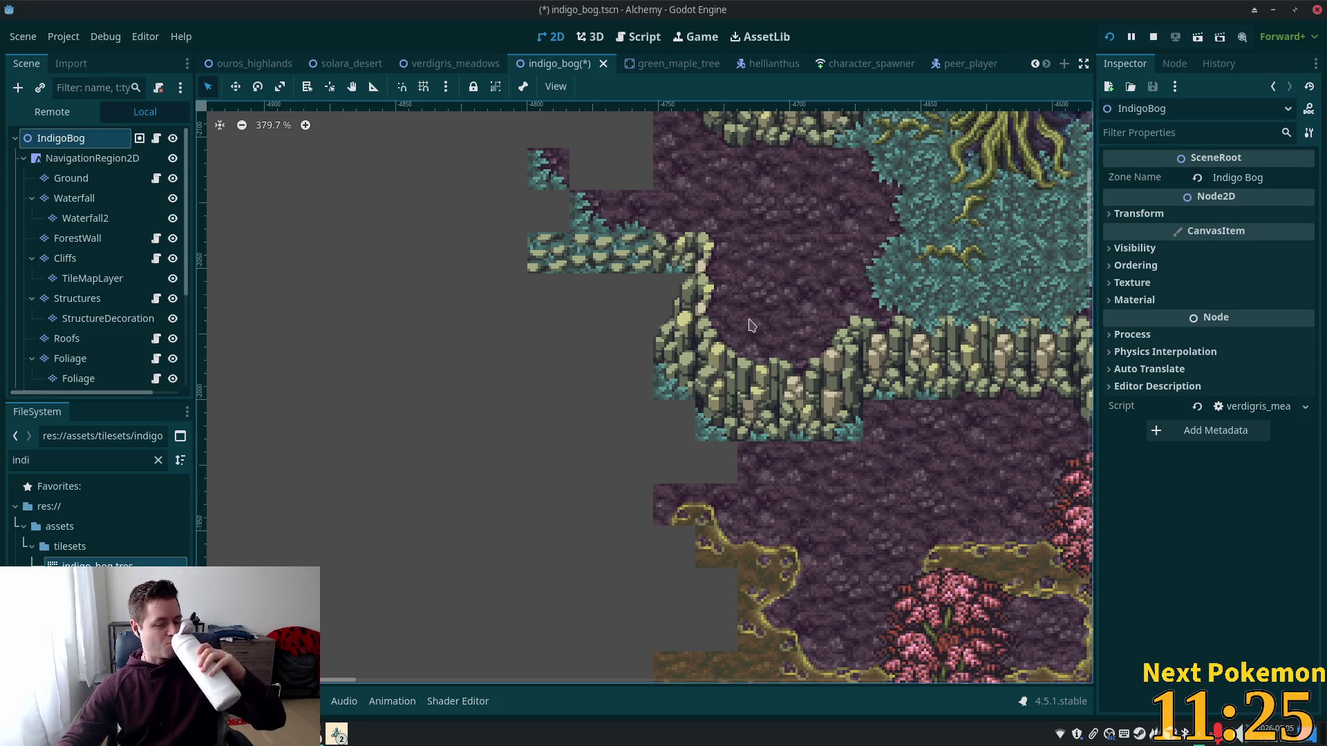
# Step: On the Ground layer, place a couple of teal tiles on the soil
pyautogui.click(97, 178)
pyautogui.scroll(-1, 612, 306)
pyautogui.scroll(-2, 602, 222)
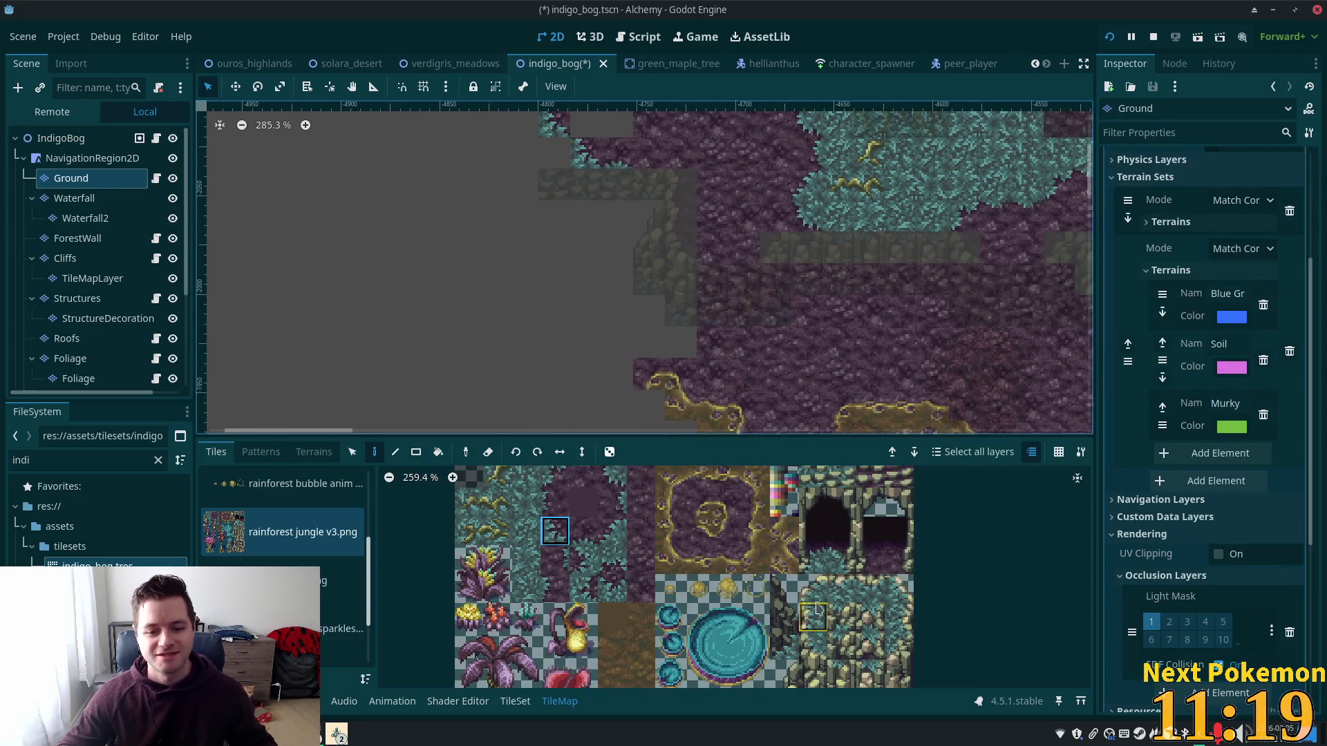
pyautogui.click(584, 479)
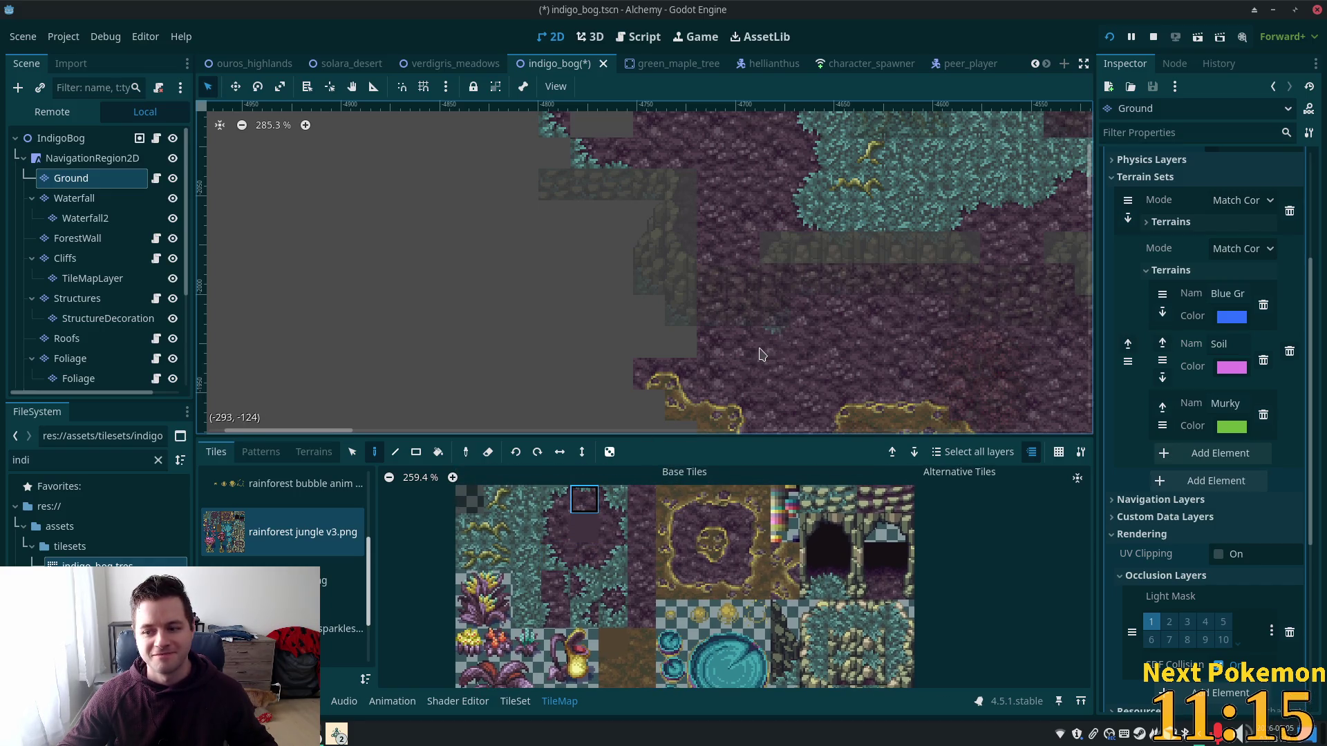
pyautogui.scroll(4, 774, 366)
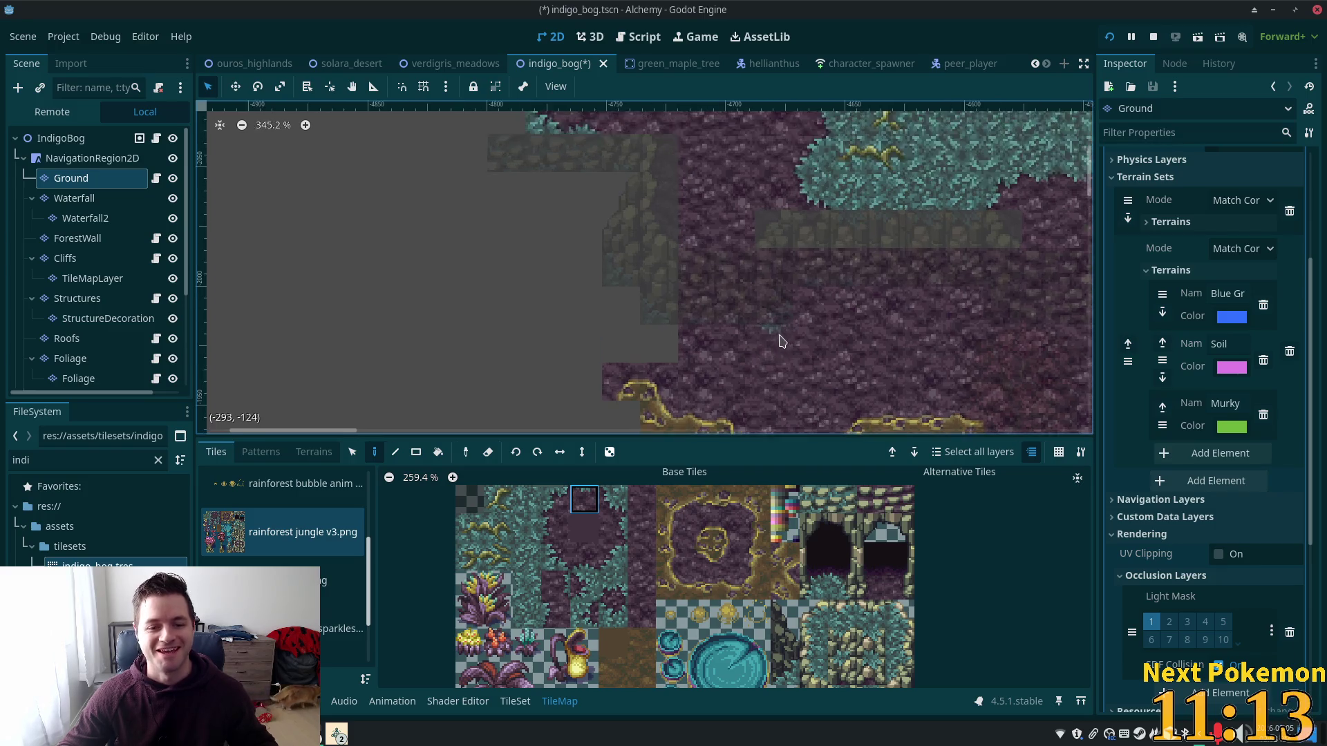
pyautogui.click(556, 498)
pyautogui.click(734, 338)
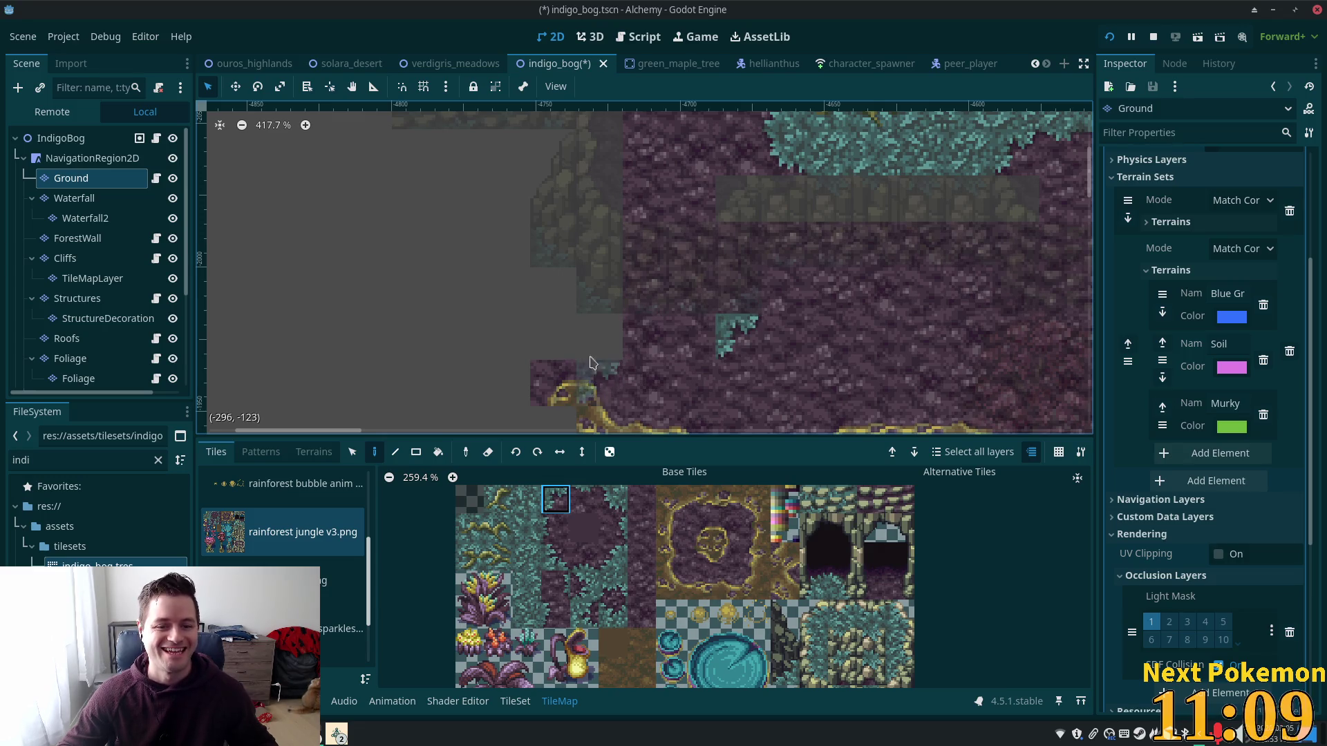
pyautogui.click(83, 138)
pyautogui.click(82, 181)
# Step: Place a row of teal foliage edge tiles and a corner tile along the left edge
pyautogui.click(614, 585)
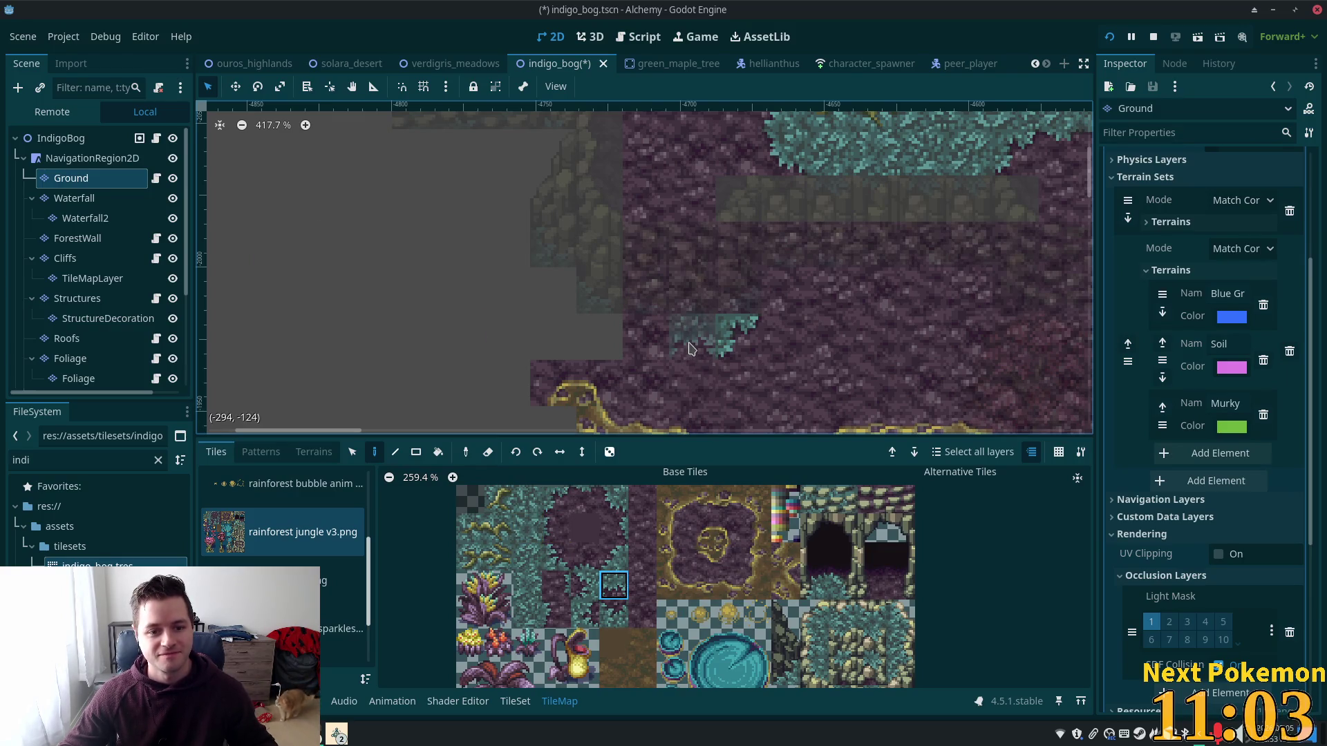
pyautogui.click(691, 357)
pyautogui.click(614, 499)
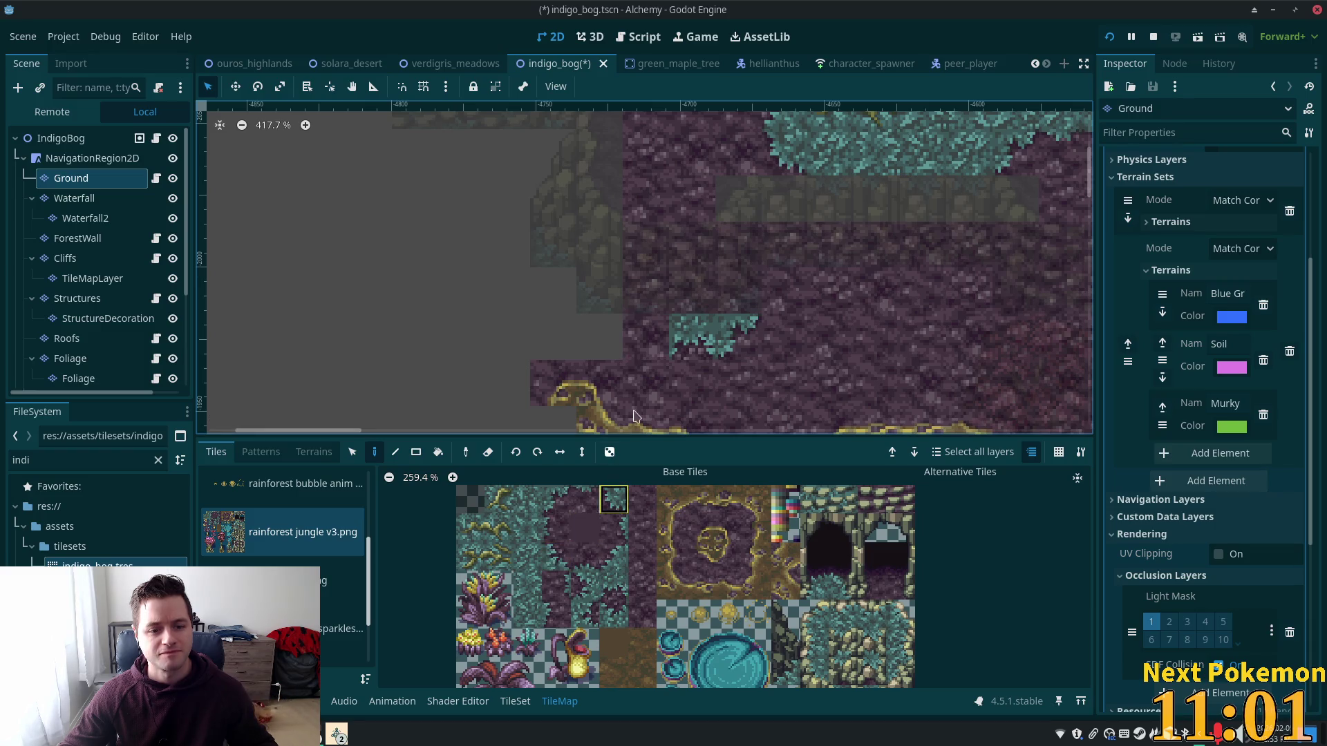
pyautogui.click(646, 338)
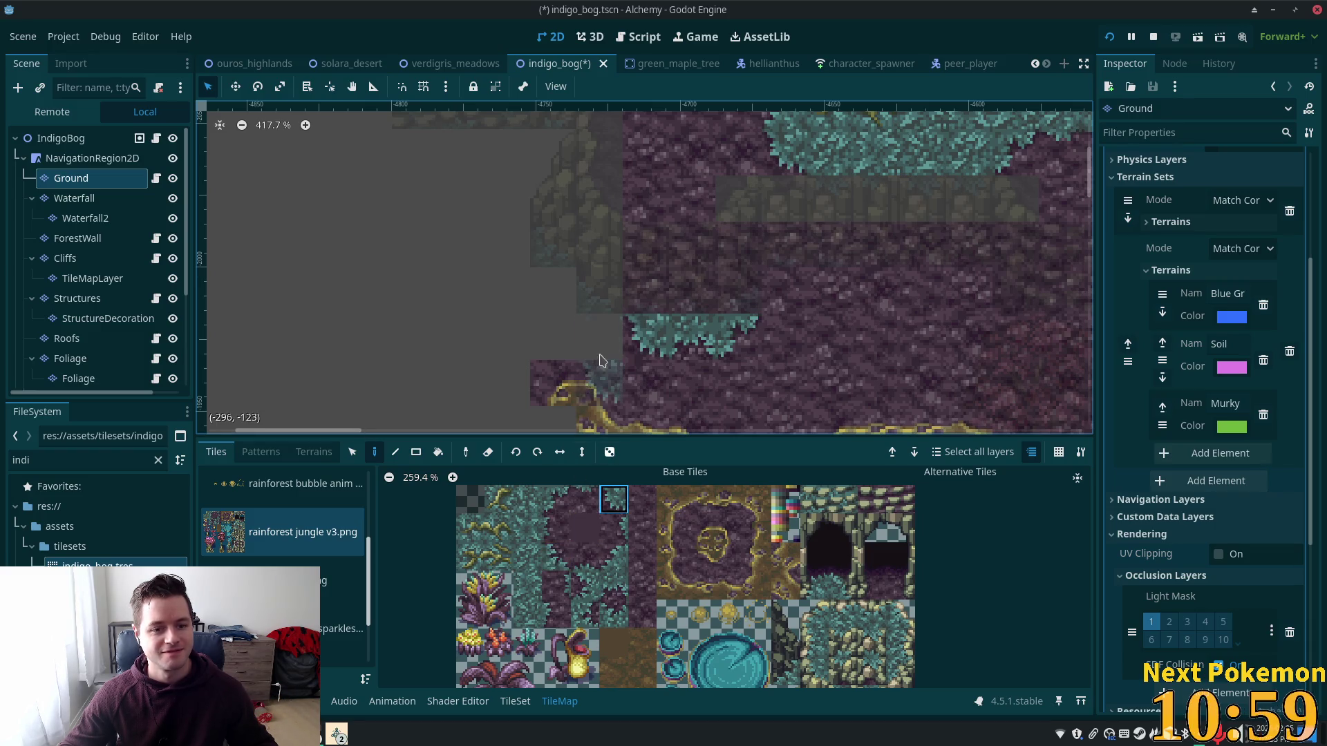
pyautogui.click(556, 499)
pyautogui.click(597, 325)
pyautogui.click(614, 499)
pyautogui.click(552, 337)
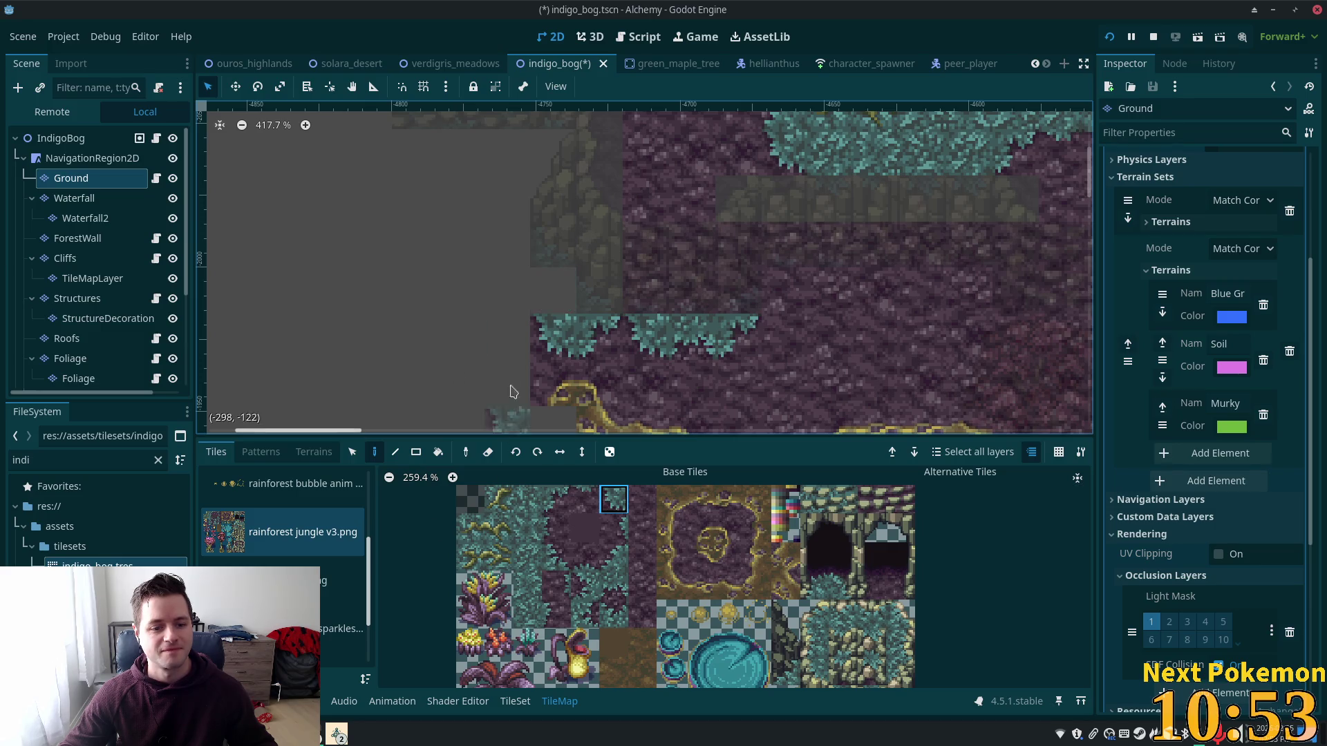
pyautogui.click(508, 290)
pyautogui.click(527, 499)
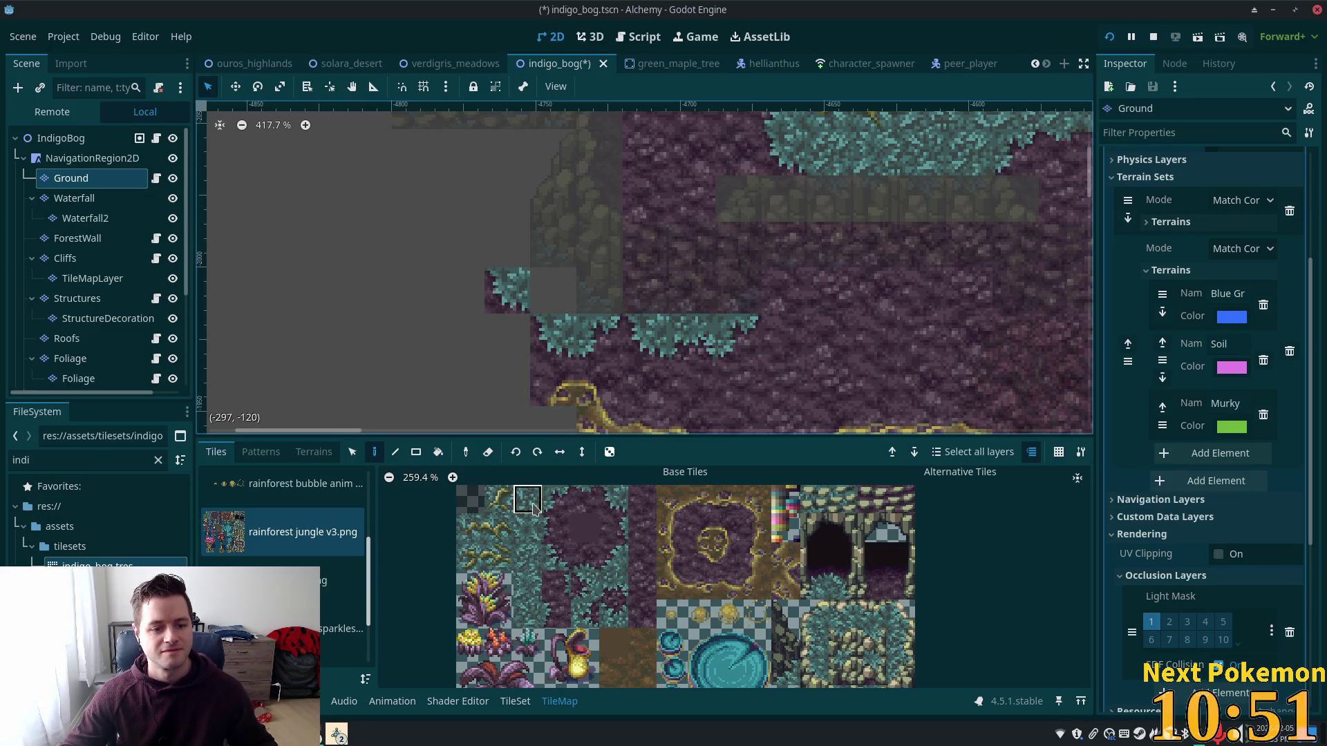
pyautogui.click(553, 290)
# Step: Add more foliage edge tiles at the far left to close the gap
pyautogui.scroll(-5, 899, 385)
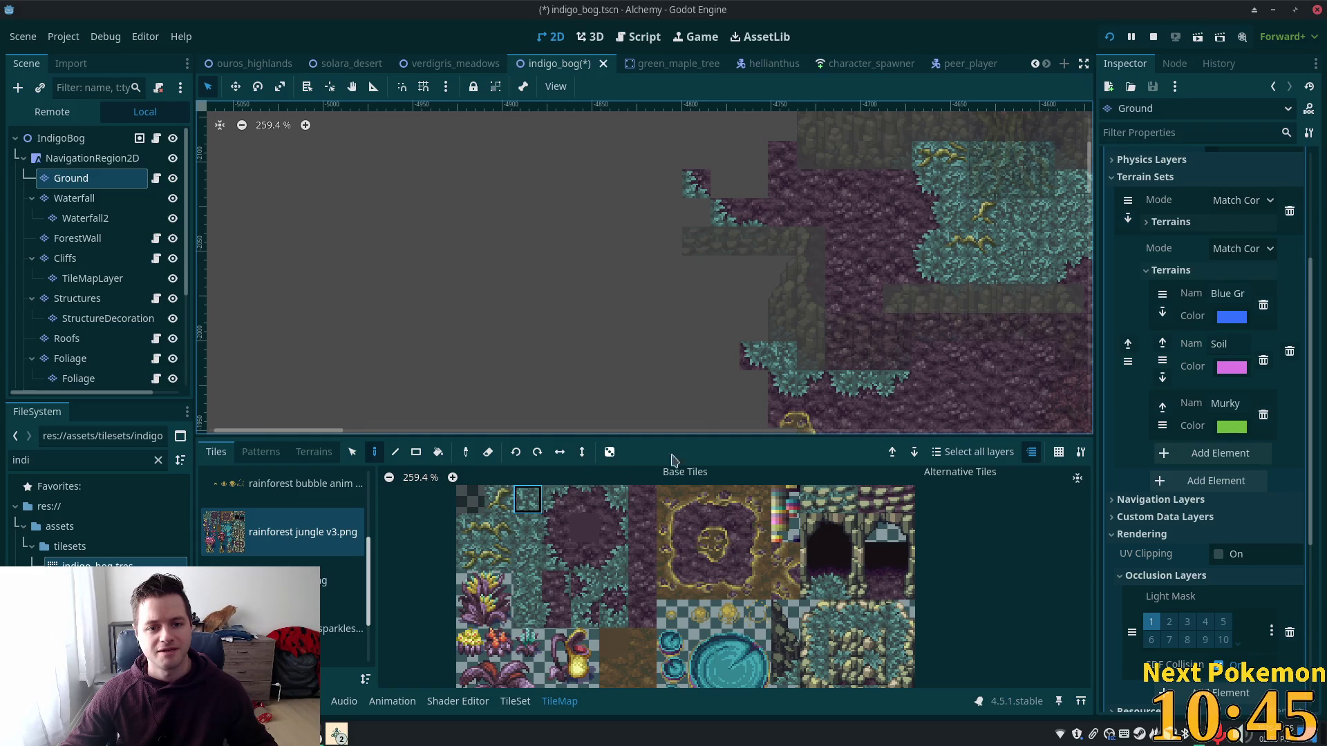
pyautogui.click(614, 499)
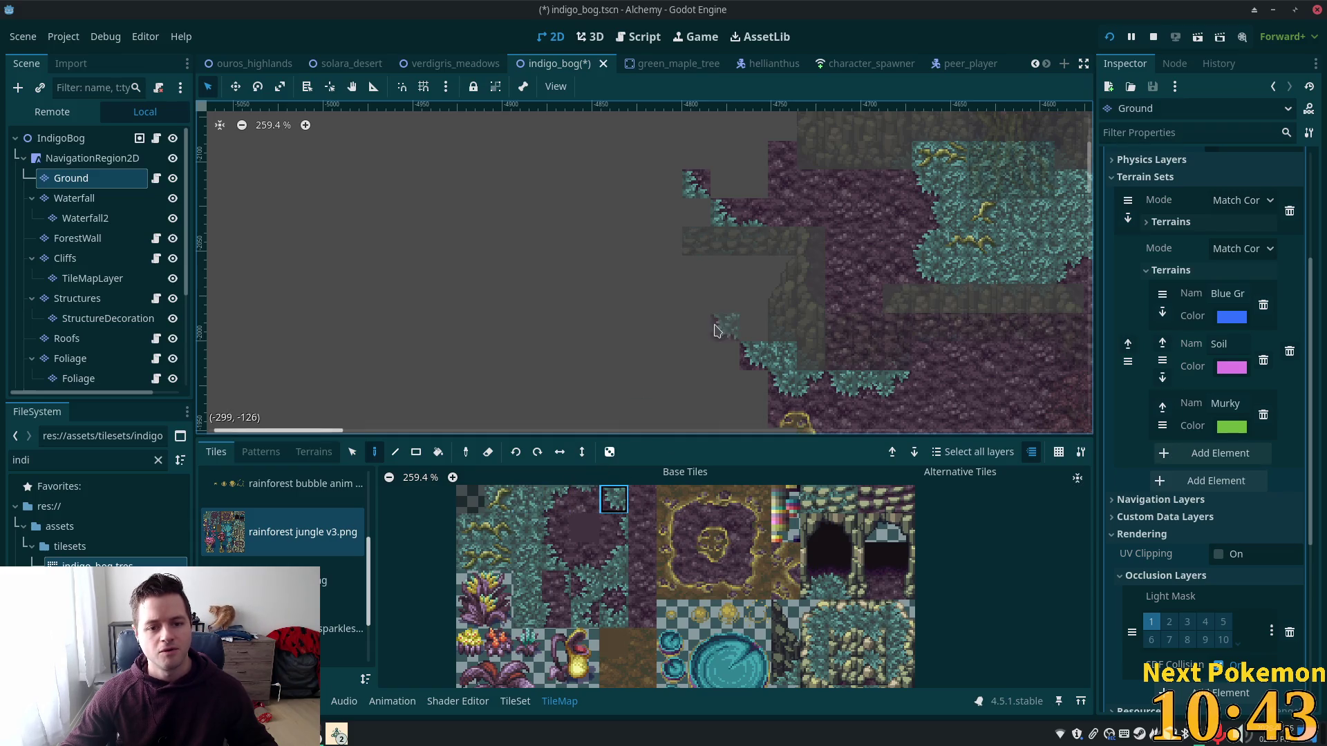
pyautogui.click(585, 499)
pyautogui.click(718, 312)
pyautogui.click(638, 357)
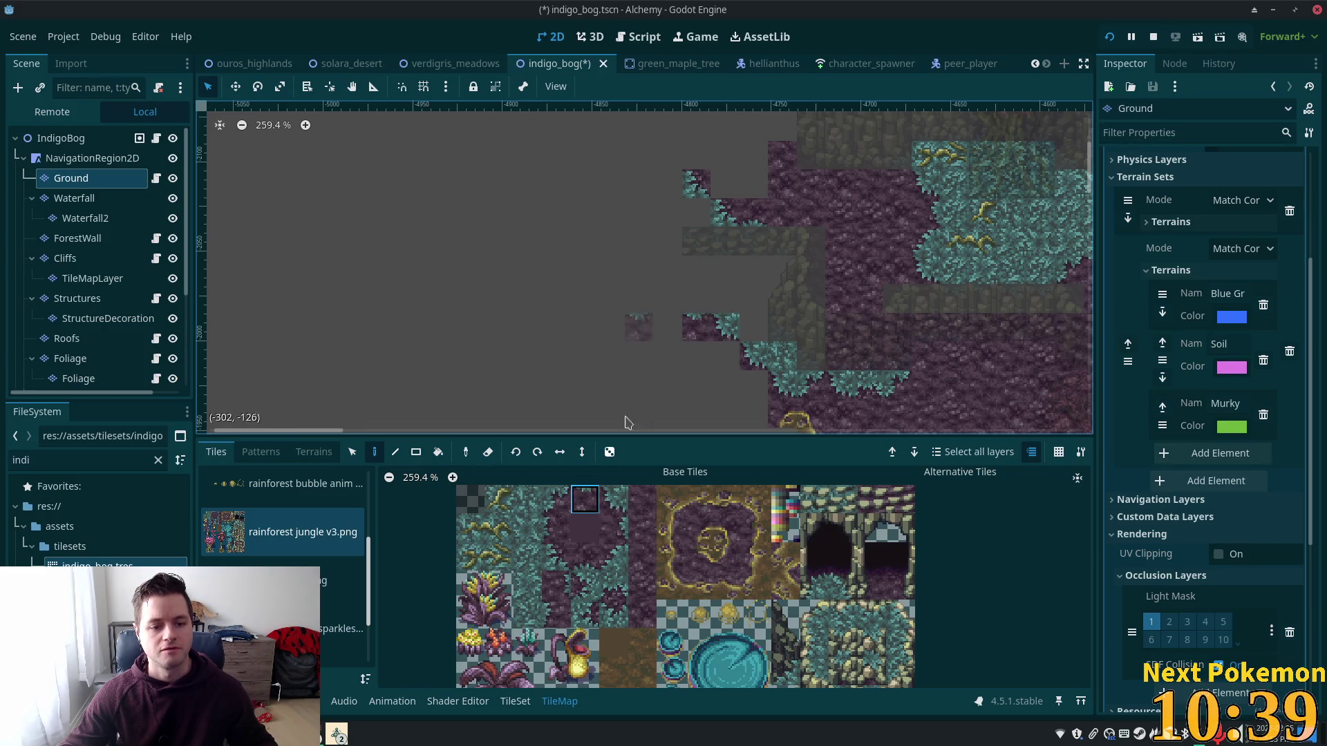
pyautogui.click(550, 499)
pyautogui.click(658, 322)
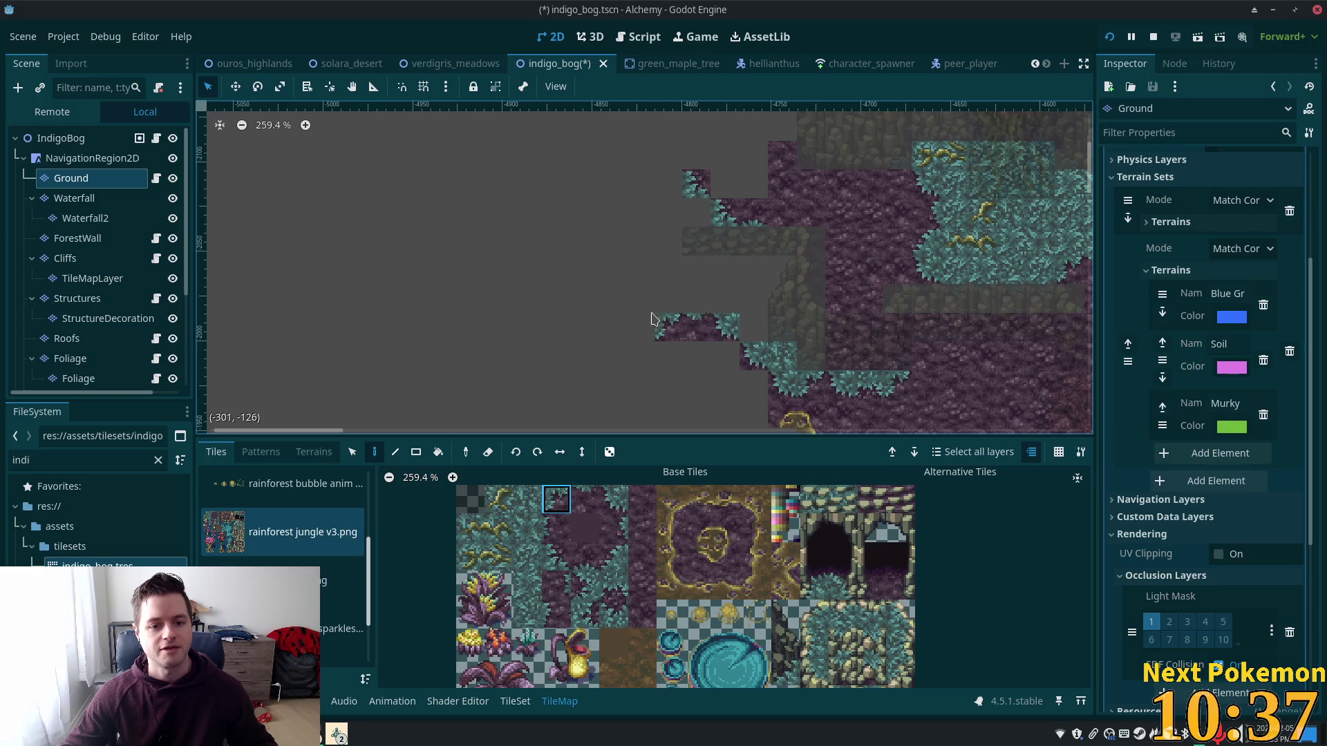
# Step: Fill a 4x2 block with teal foliage terrain using the rectangle tool, then view the whole scene
pyautogui.click(416, 452)
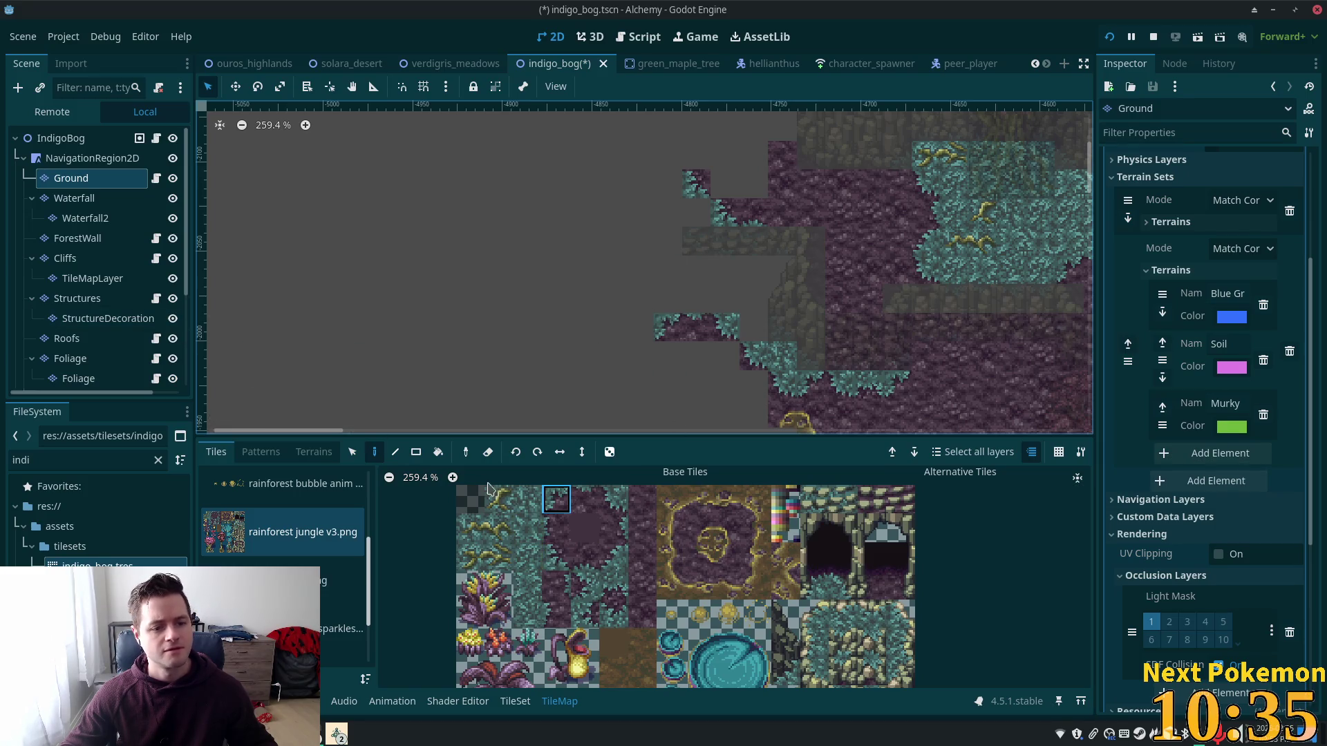
pyautogui.click(314, 452)
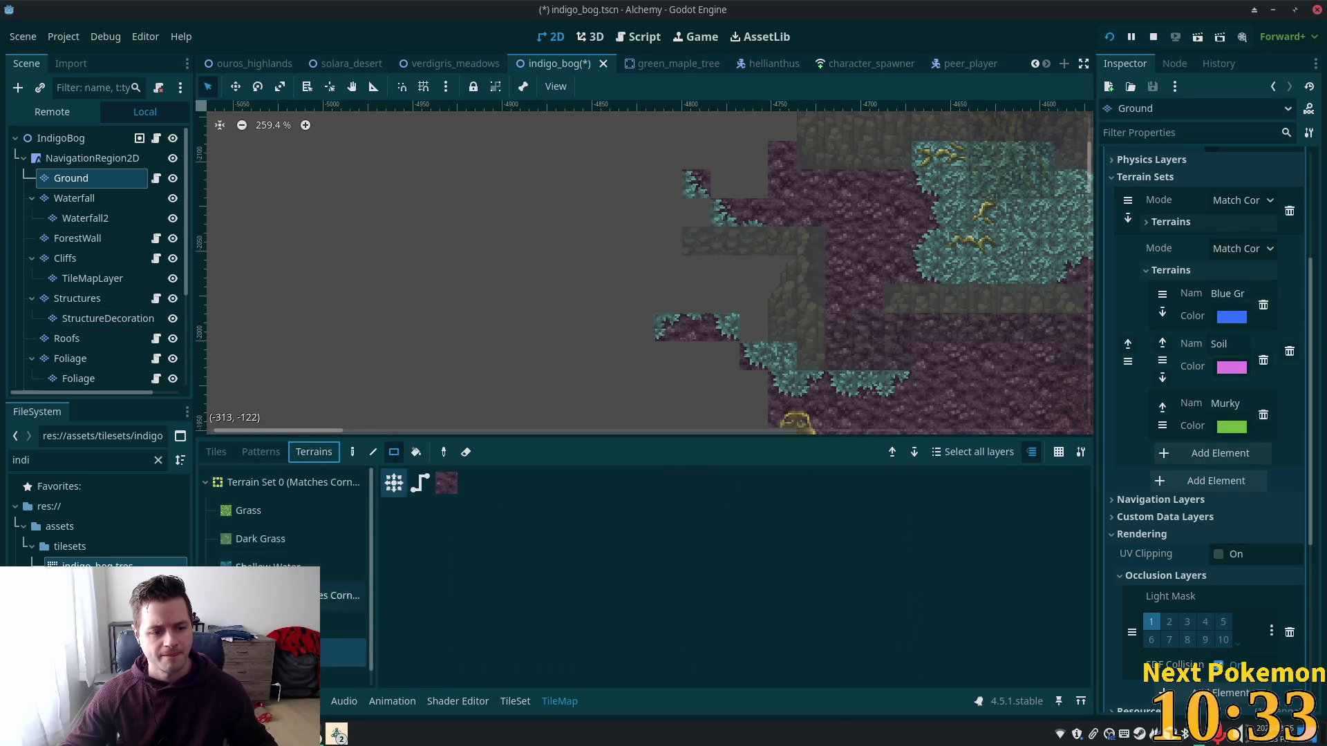
pyautogui.moveTo(663, 267)
pyautogui.mouseDown()
pyautogui.moveTo(805, 297)
pyautogui.moveTo(788, 300)
pyautogui.mouseUp()
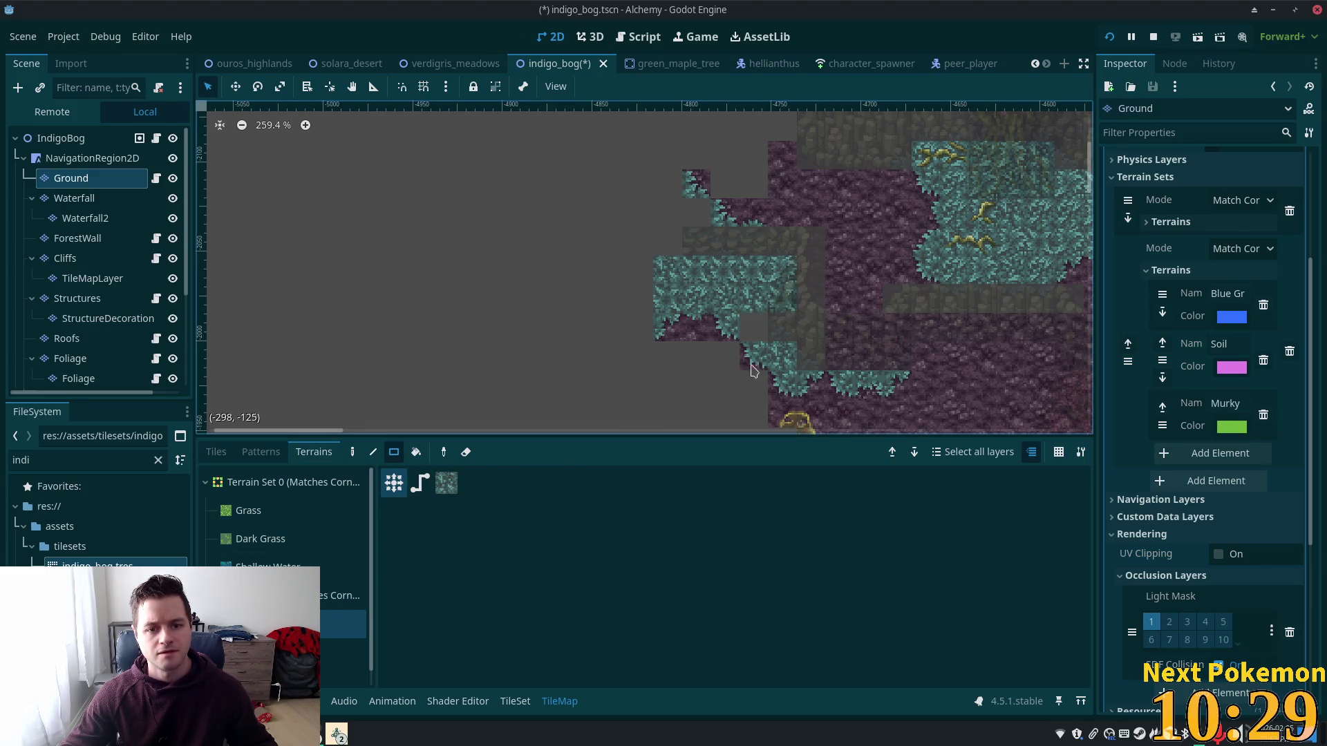
pyautogui.click(28, 135)
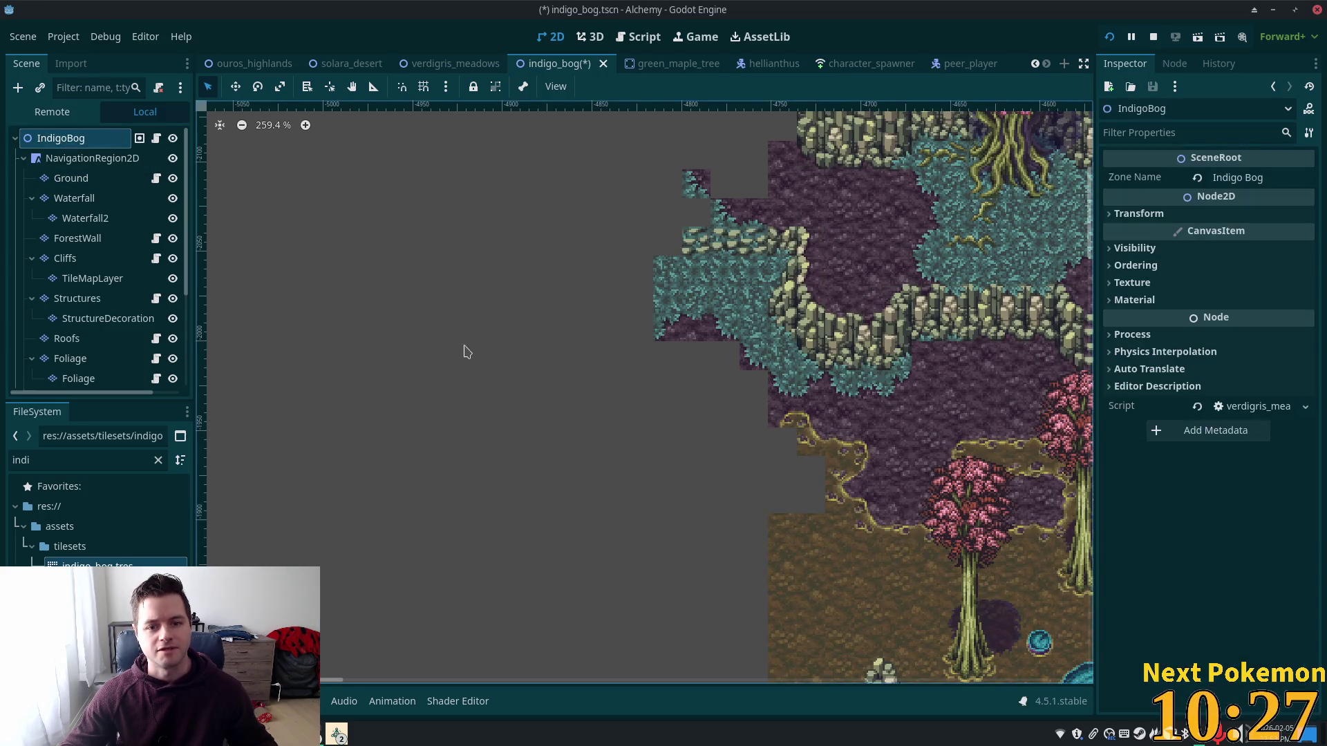
# Step: Zoom out to review the whole bog map, zoom back in, and select the Ground layer
pyautogui.scroll(-3, 905, 353)
pyautogui.scroll(-1, 905, 353)
pyautogui.hscroll(3, 830, 331)
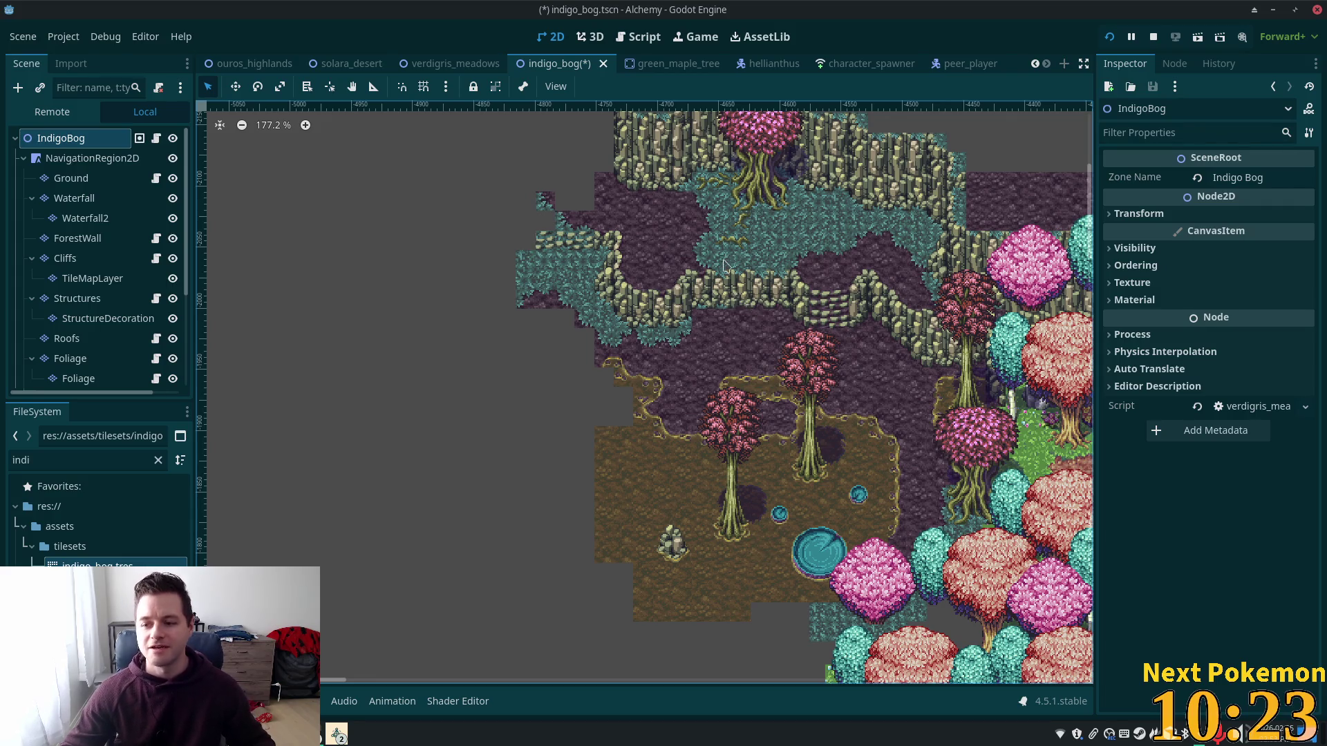
pyautogui.scroll(5, 645, 294)
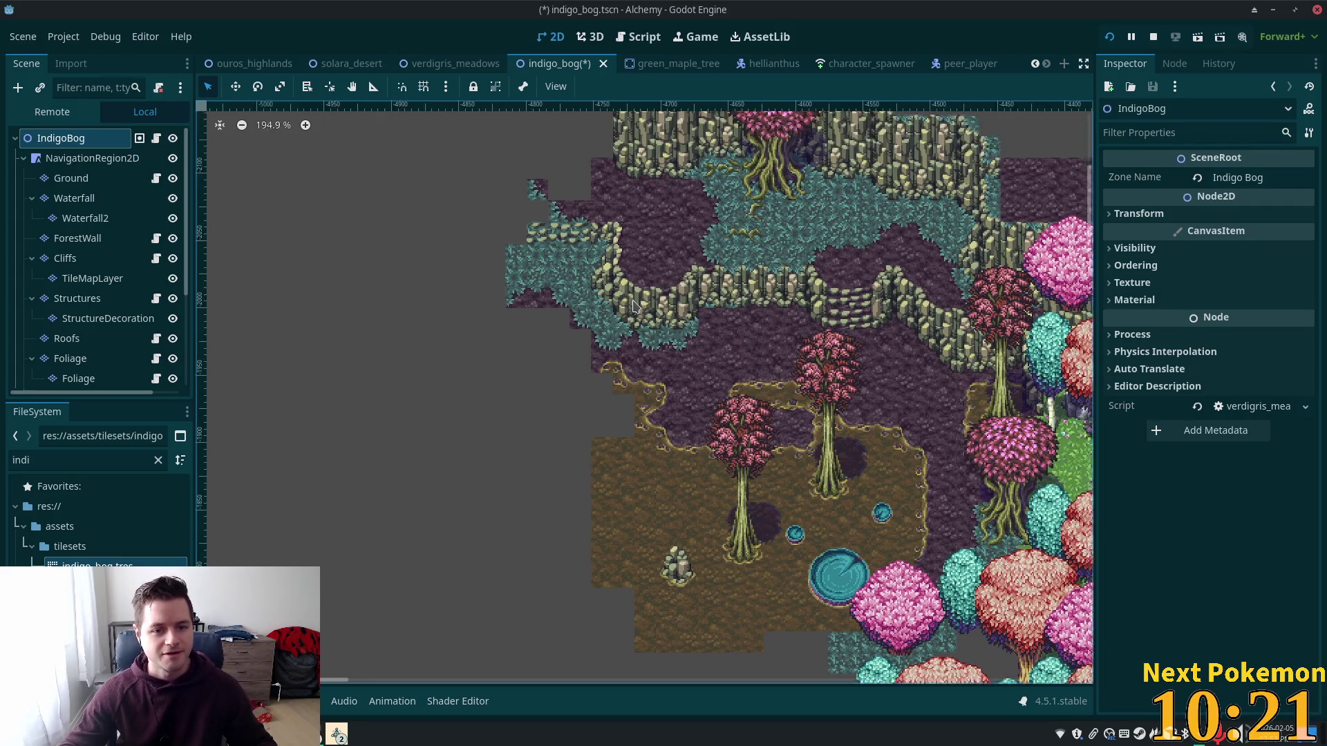
pyautogui.scroll(4, 750, 381)
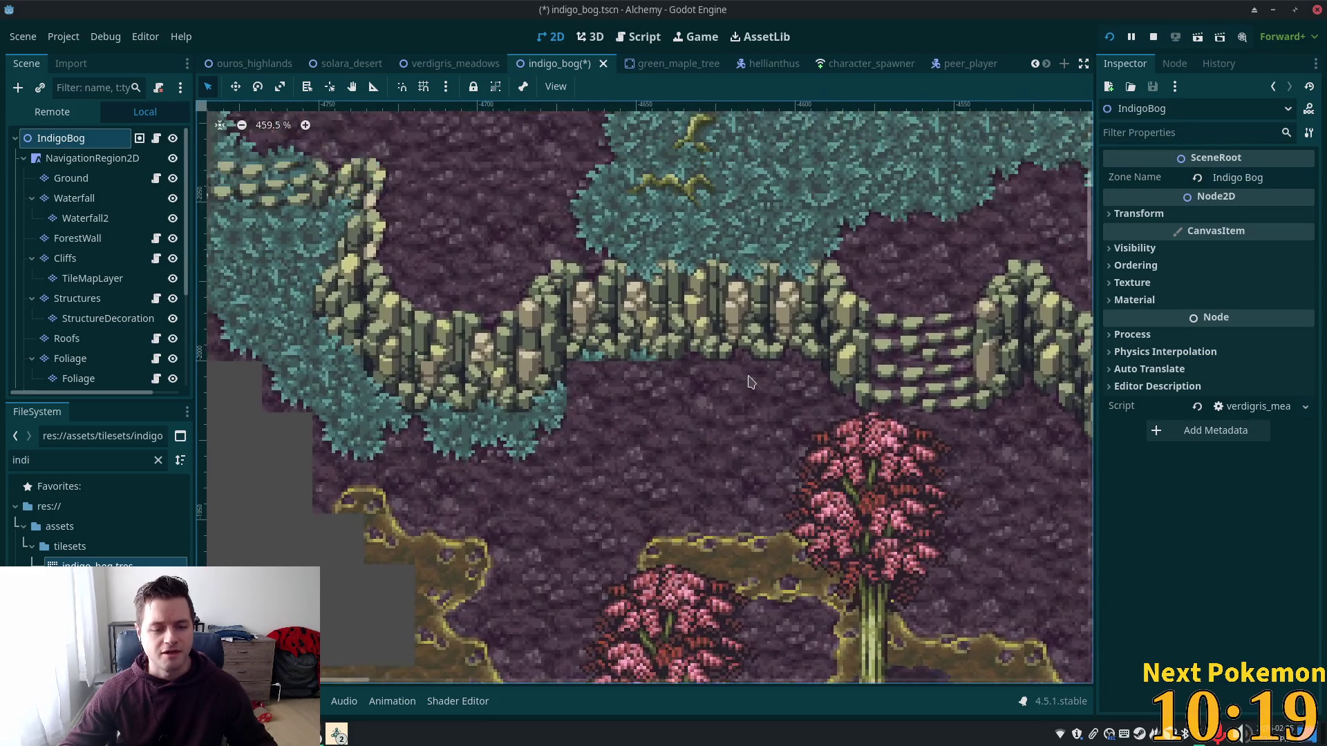
pyautogui.click(83, 179)
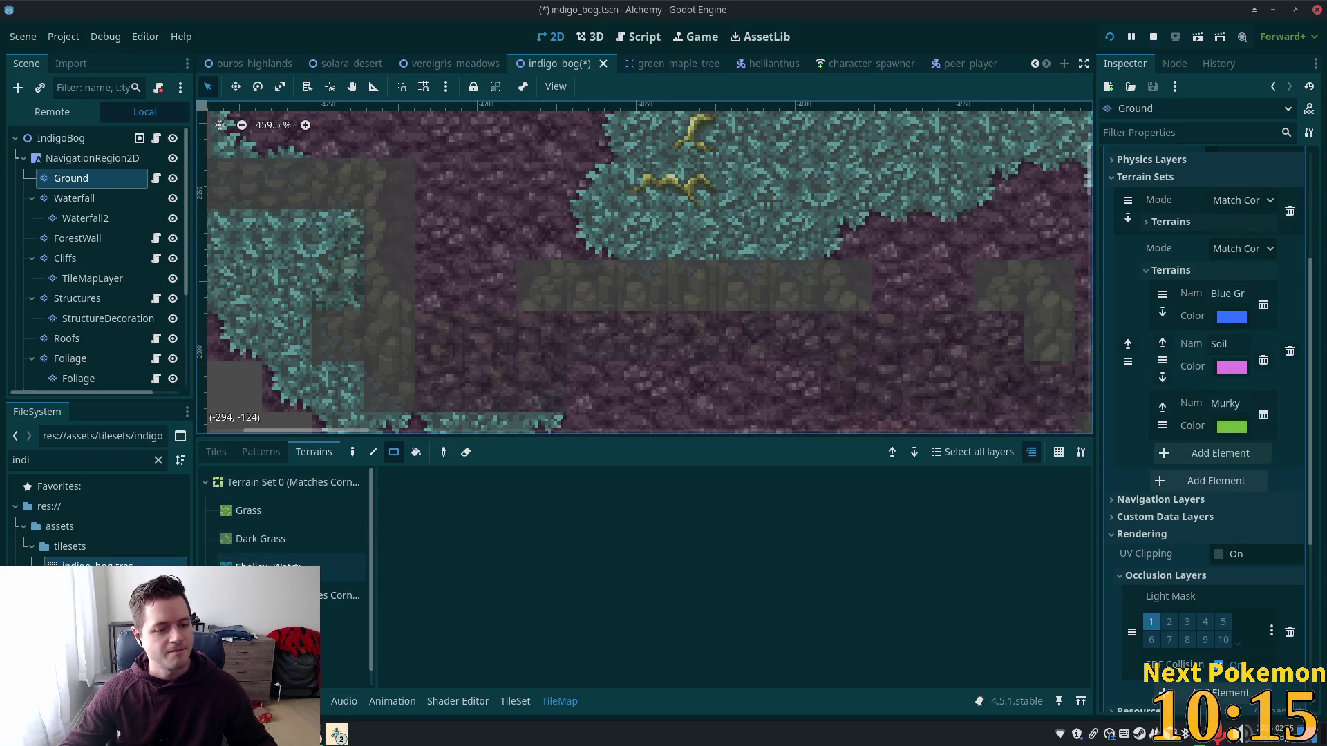
# Step: In the Tiles tab with single-tile painting, pick the neighbouring foliage tile, then return to the full scene
pyautogui.click(217, 452)
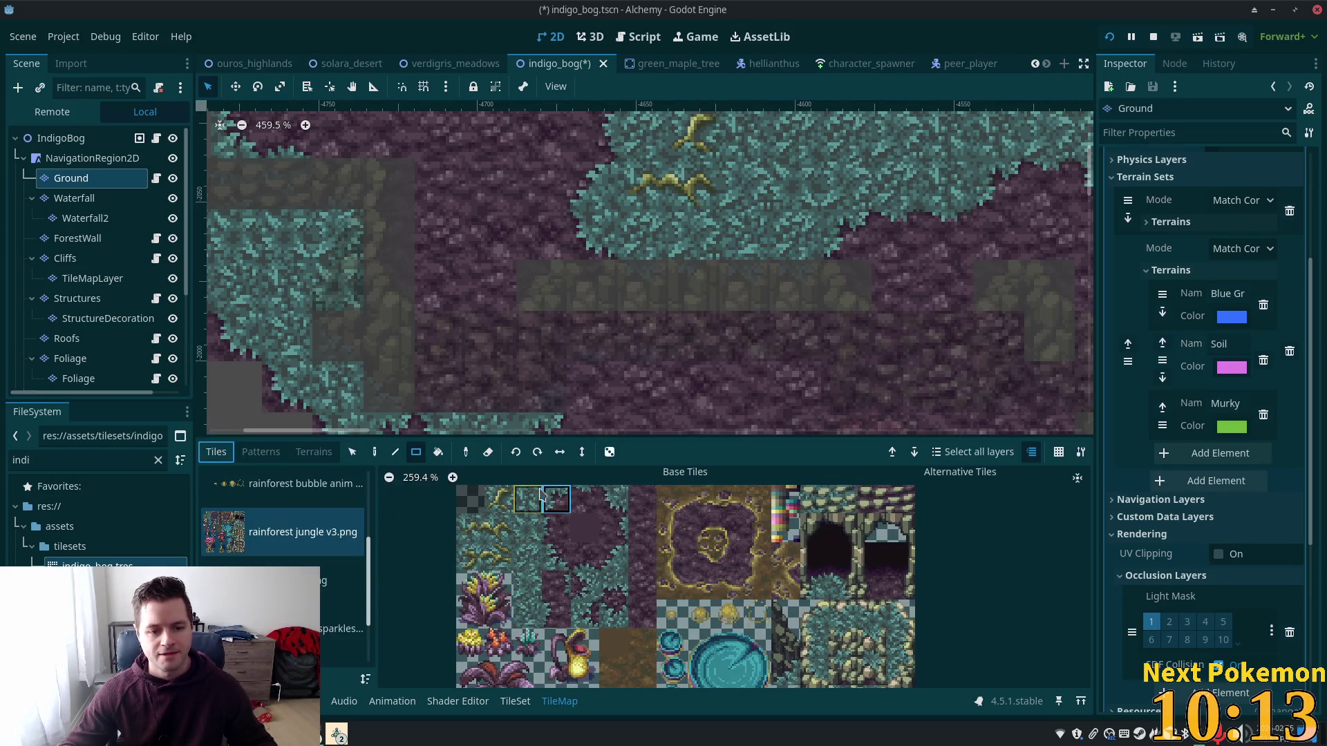
pyautogui.click(395, 453)
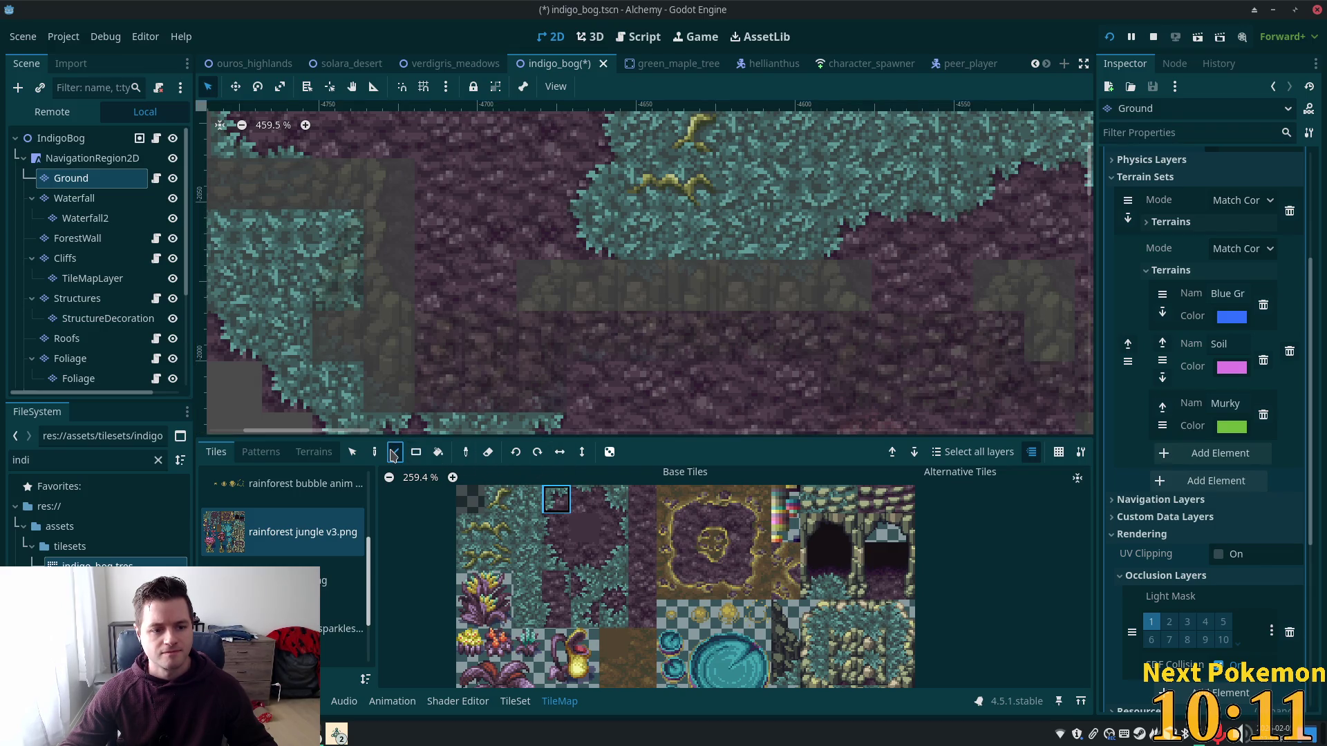
pyautogui.click(375, 453)
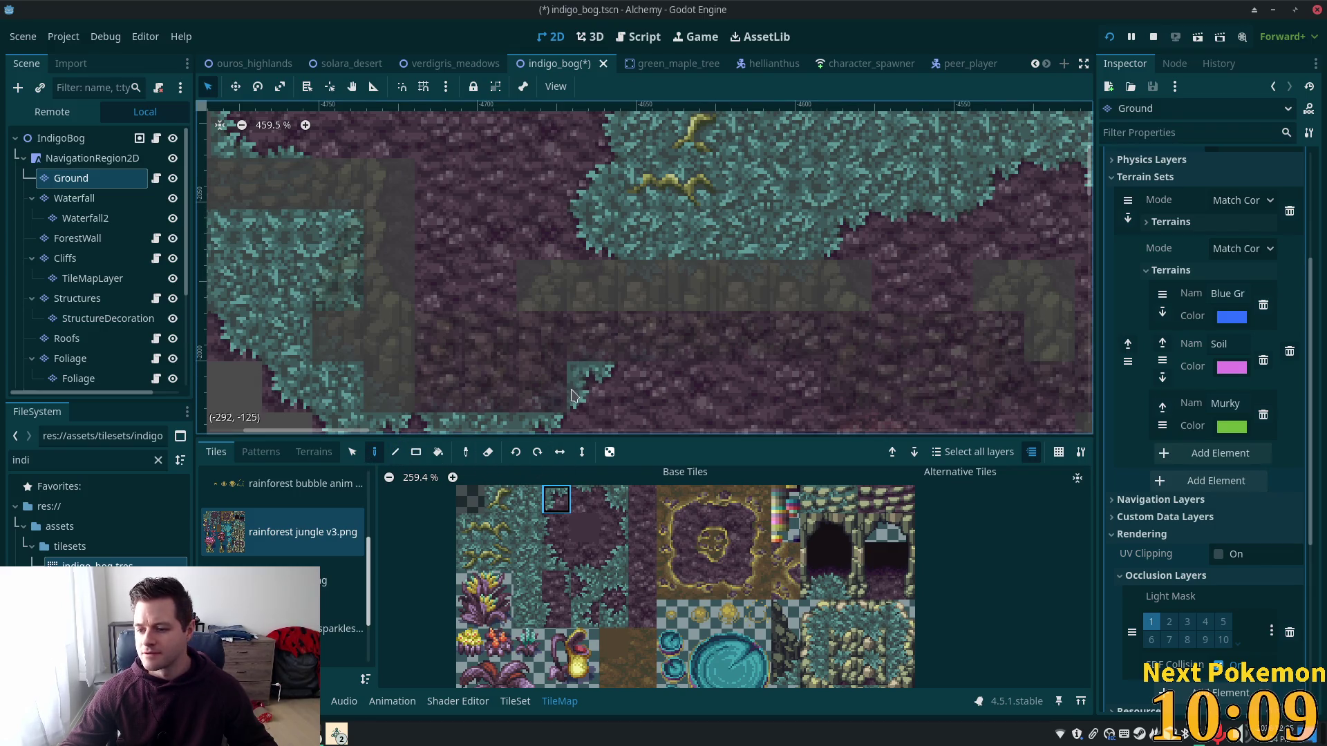
pyautogui.click(585, 499)
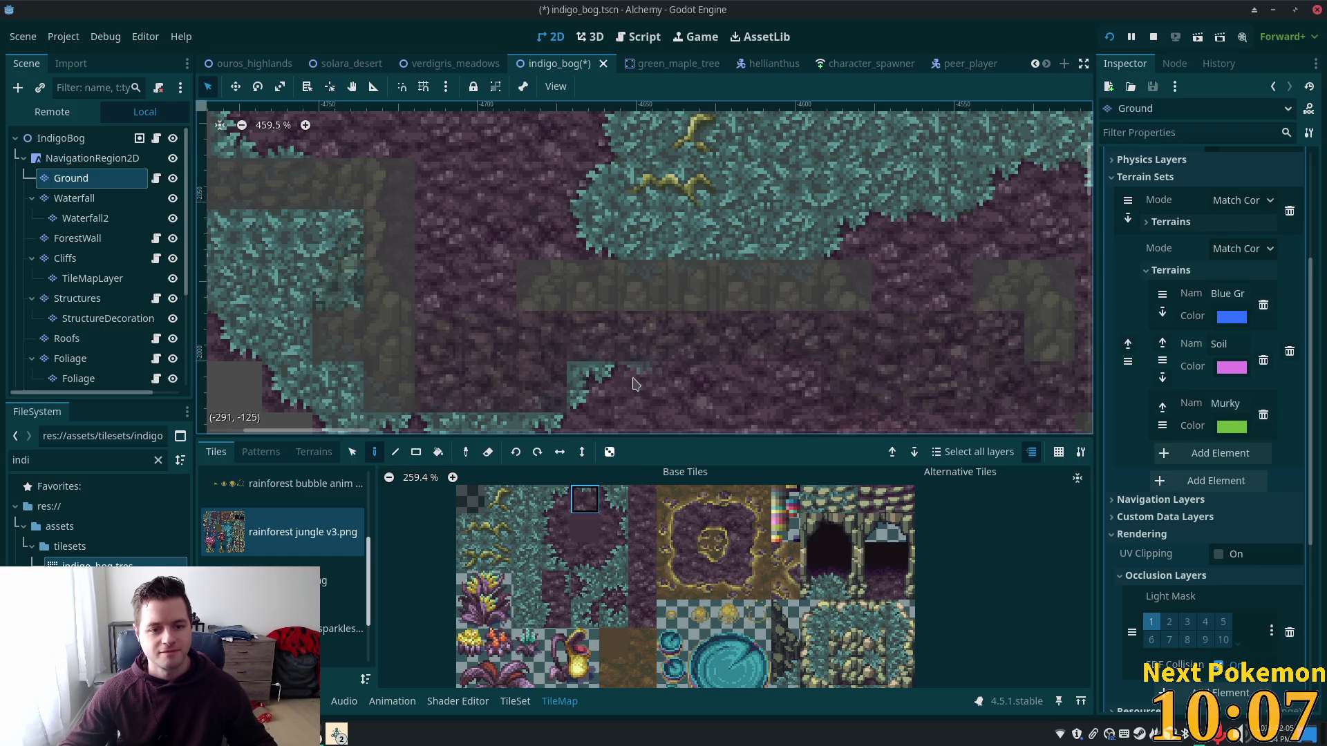
pyautogui.click(66, 137)
pyautogui.scroll(-3, 639, 341)
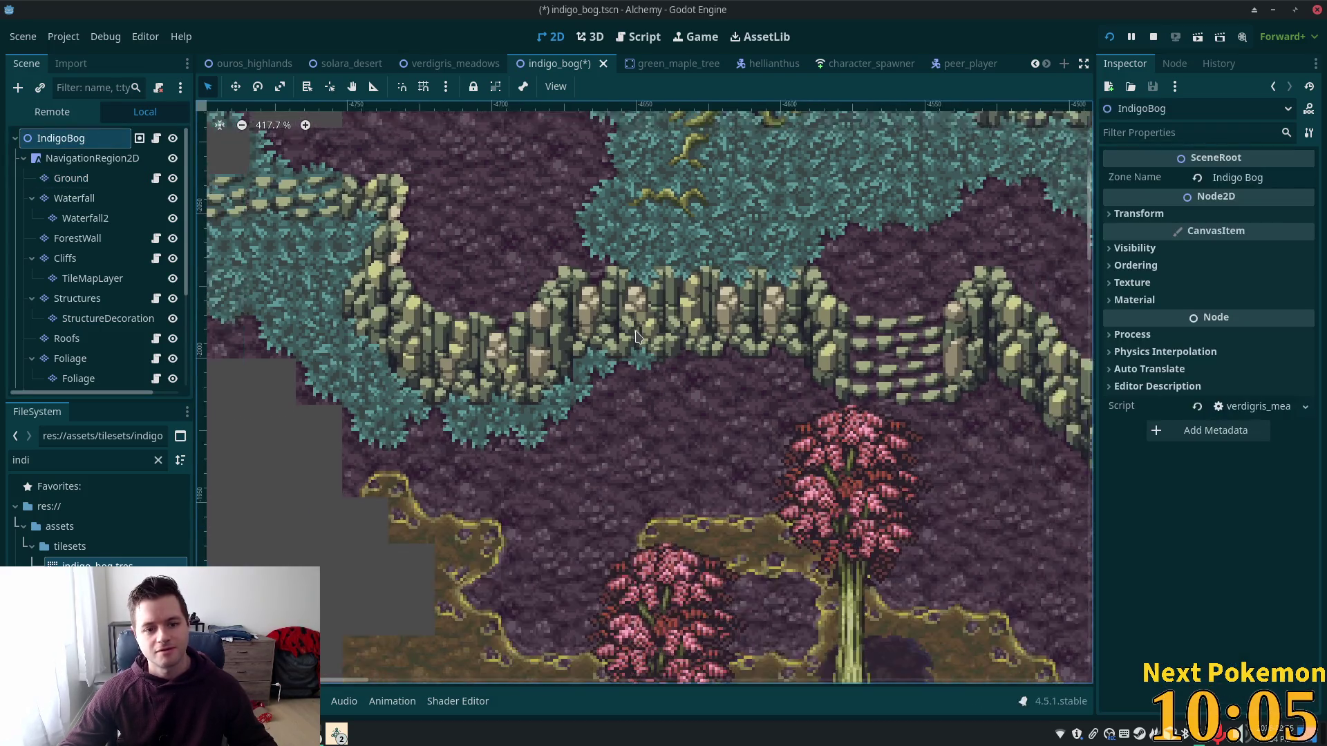
# Step: Zoom out to review, zoom into the left edge, select Ground and pick a jungle-tileset foliage tile
pyautogui.scroll(-5, 794, 311)
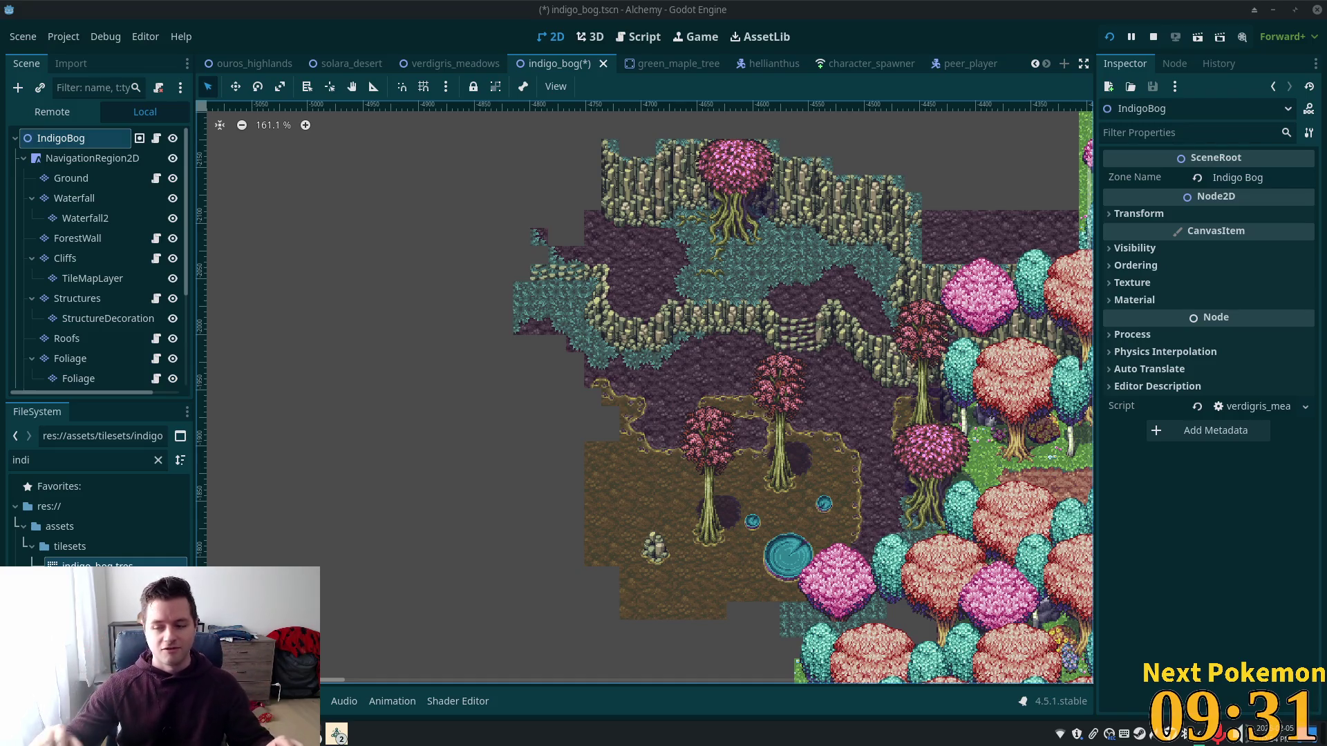
pyautogui.scroll(4, 534, 242)
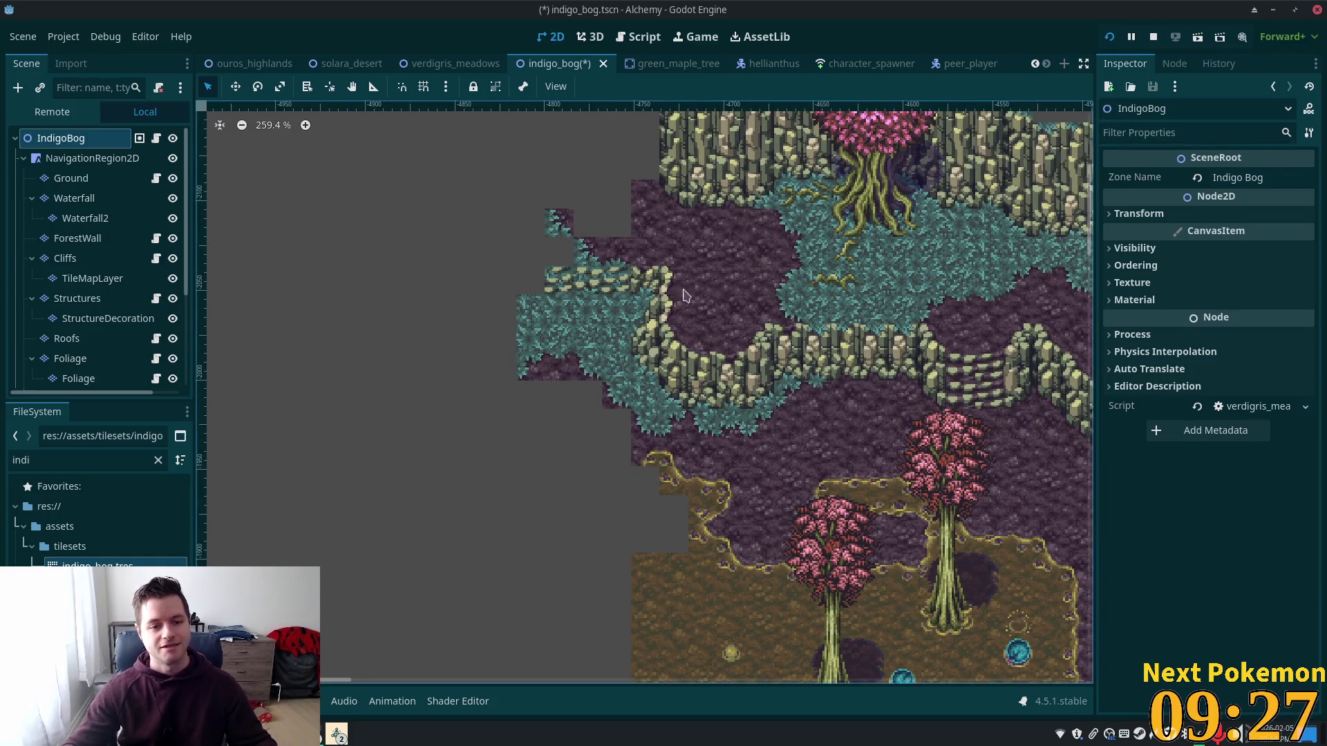
pyautogui.scroll(4, 615, 172)
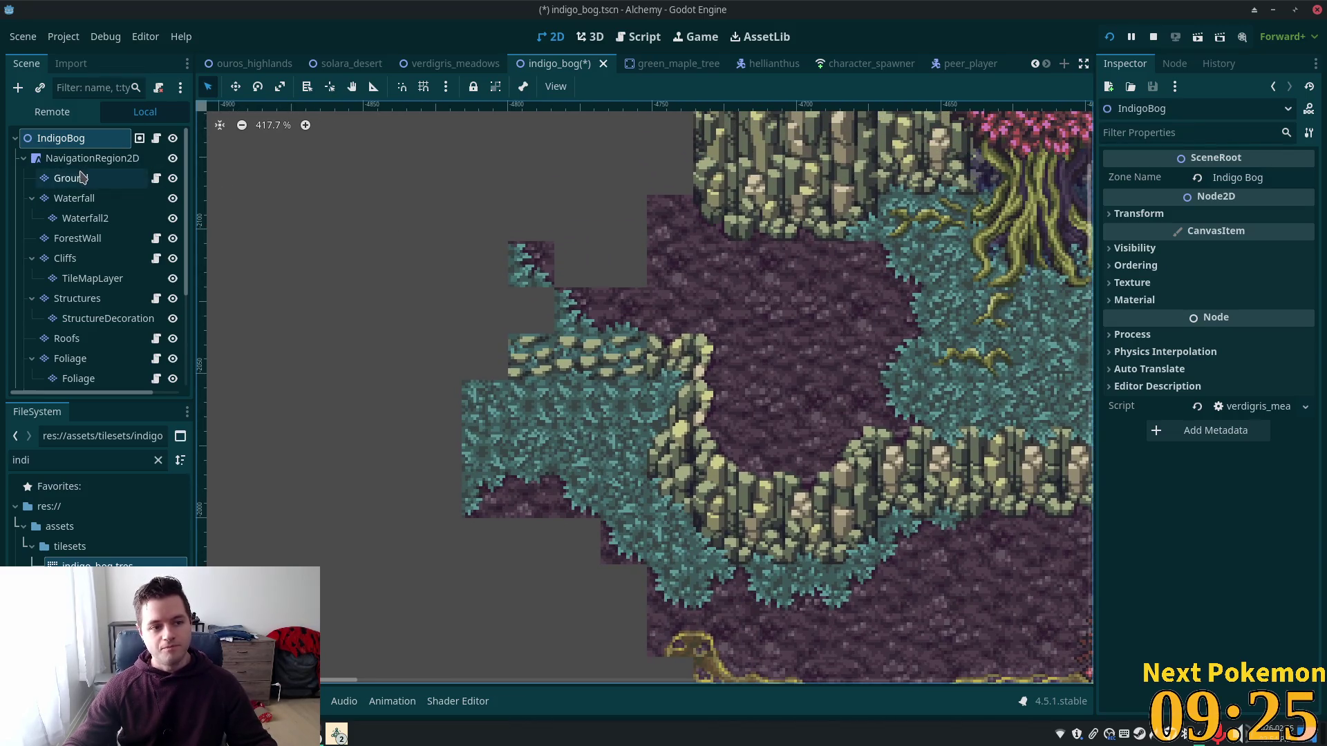
pyautogui.click(71, 177)
pyautogui.click(528, 528)
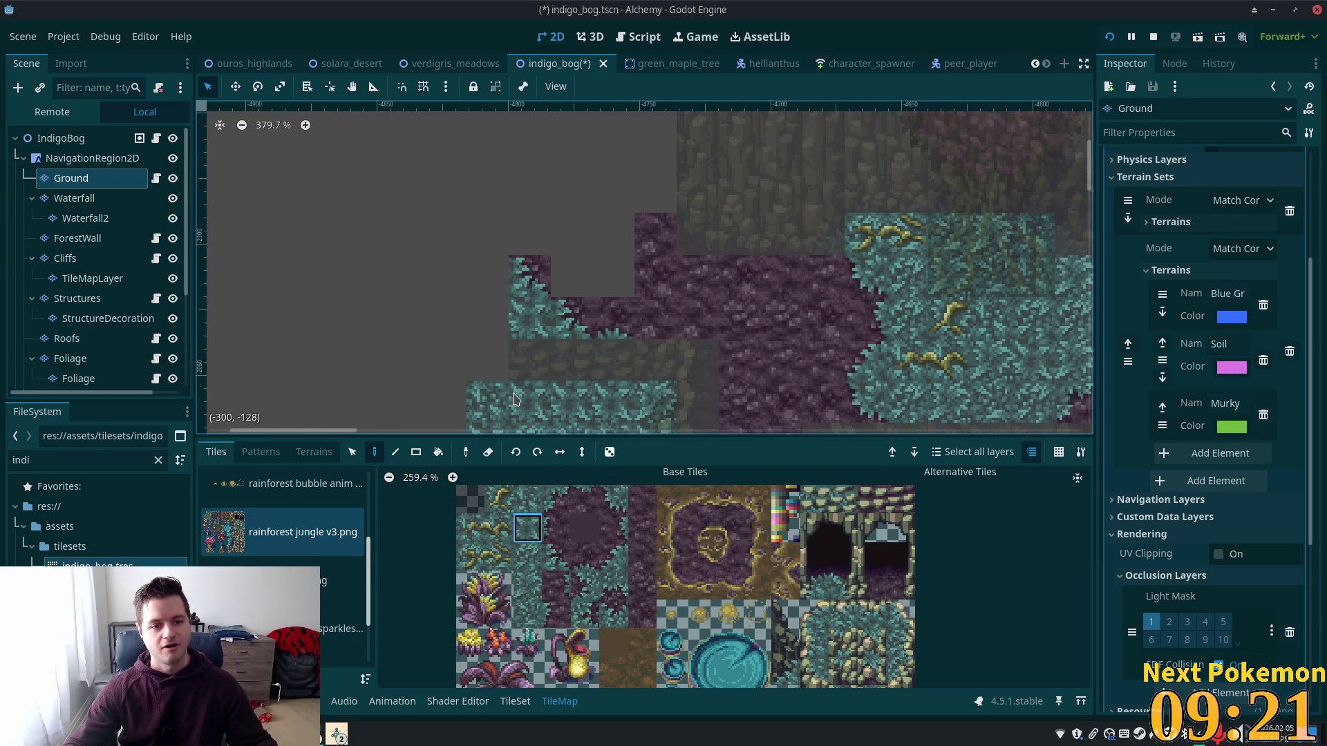
pyautogui.scroll(-5, 946, 380)
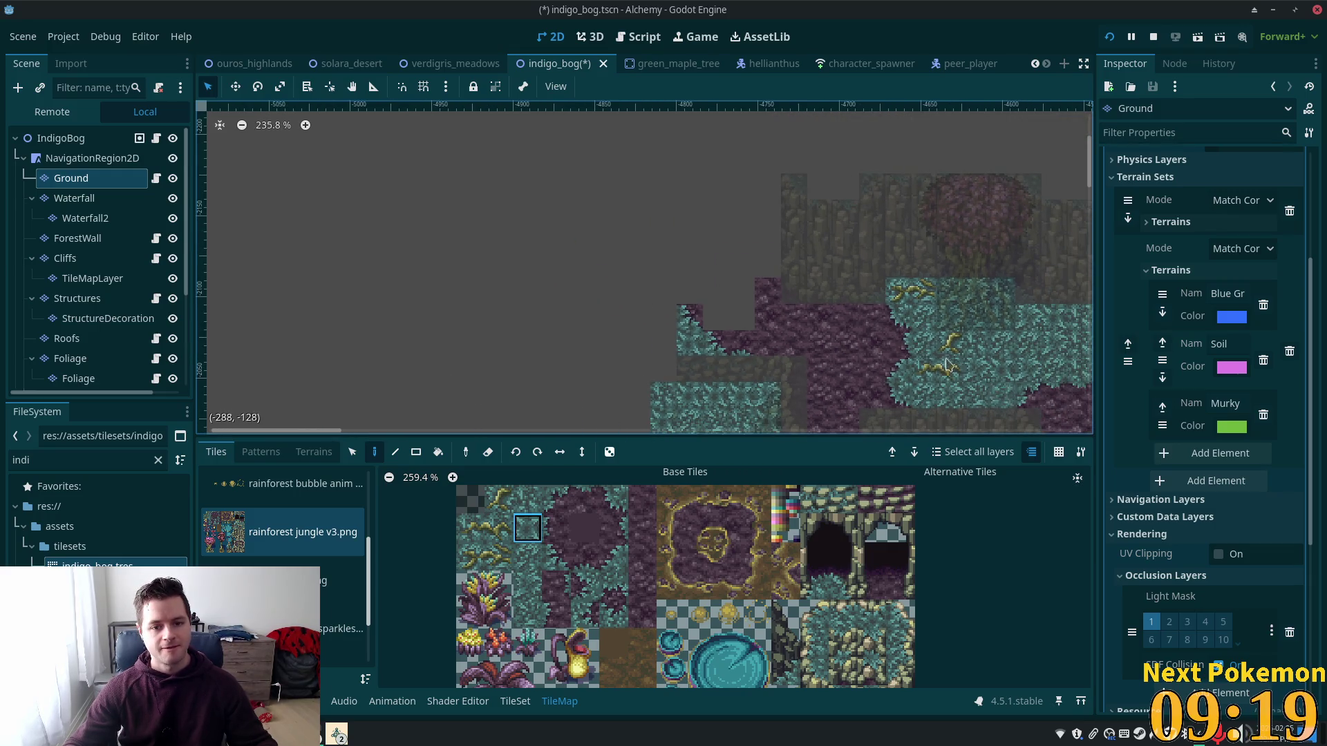
pyautogui.scroll(-1, 898, 325)
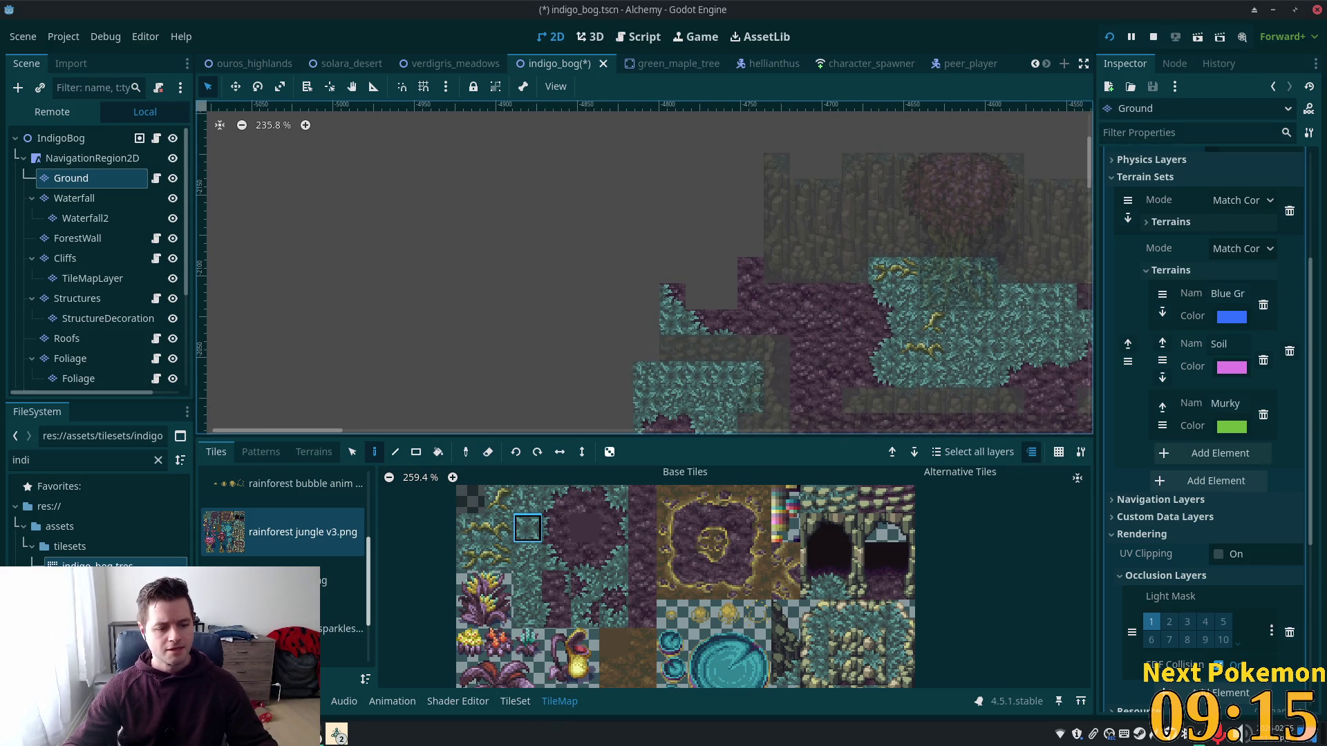
pyautogui.moveTo(337, 734)
pyautogui.click(332, 629)
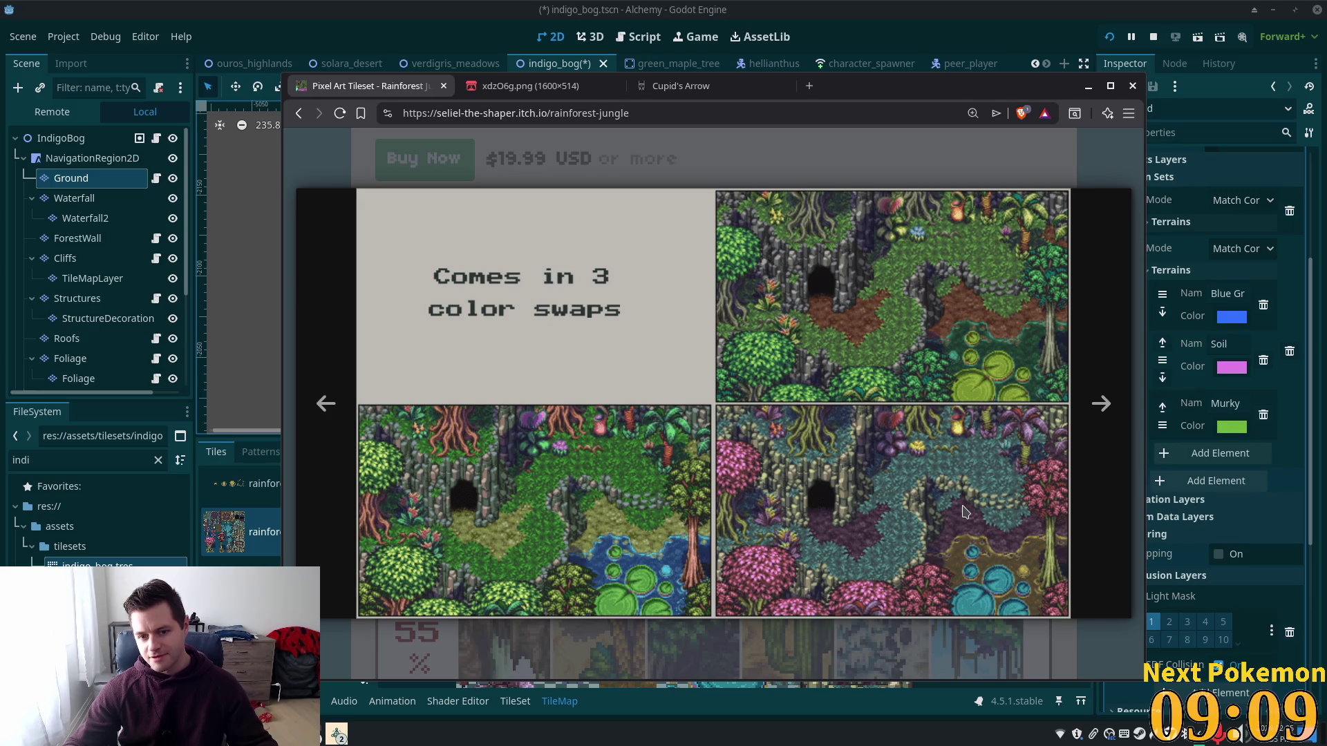
pyautogui.hotkey('alt', 'Tab')
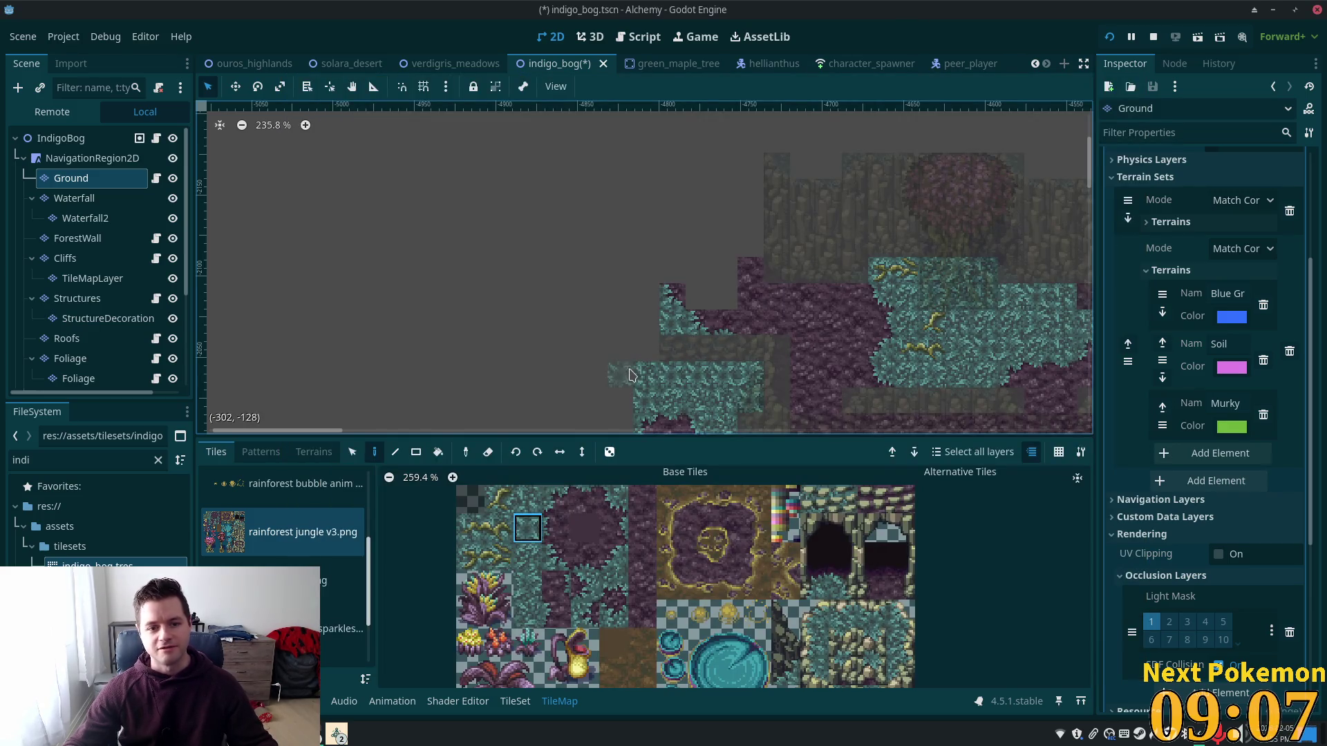
# Step: Pick teal foliage tiles from the atlas to cap the ground's western tip, then select the IndigoBog root
pyautogui.scroll(1, 639, 374)
pyautogui.scroll(-5, 857, 643)
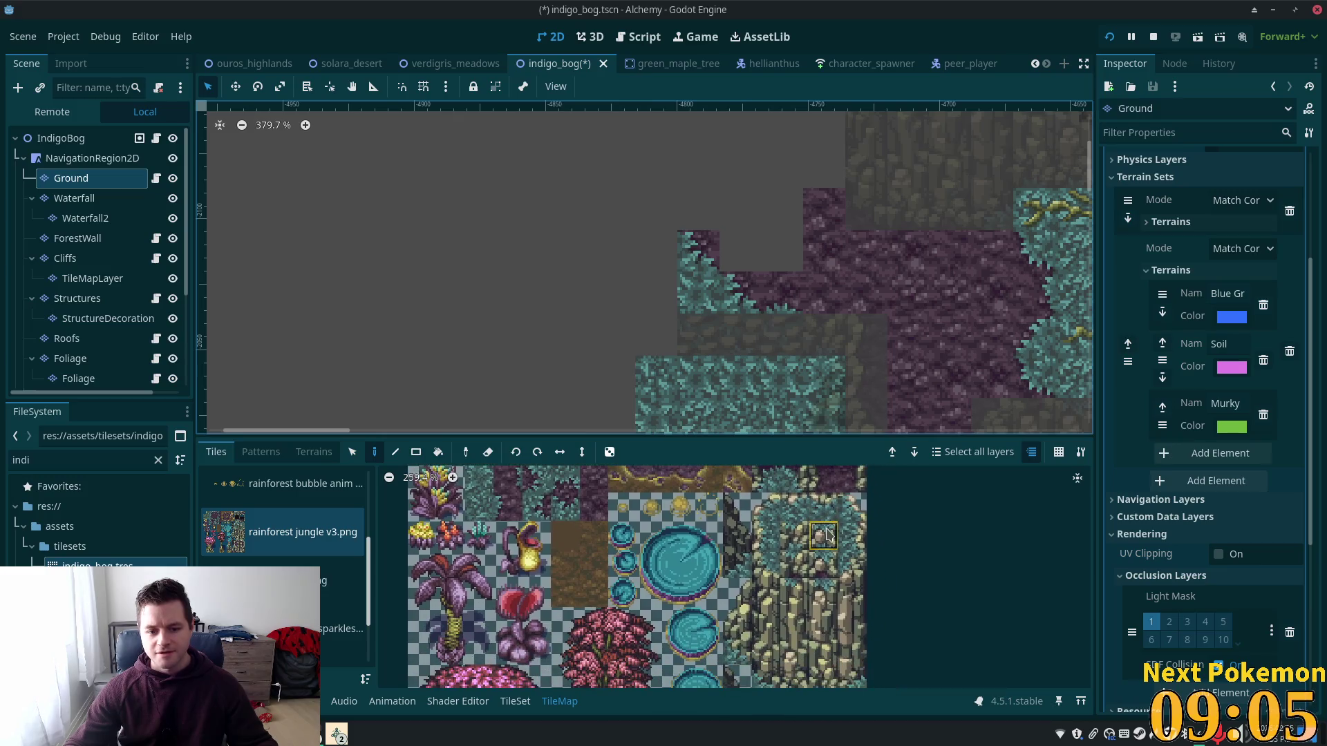
pyautogui.click(741, 651)
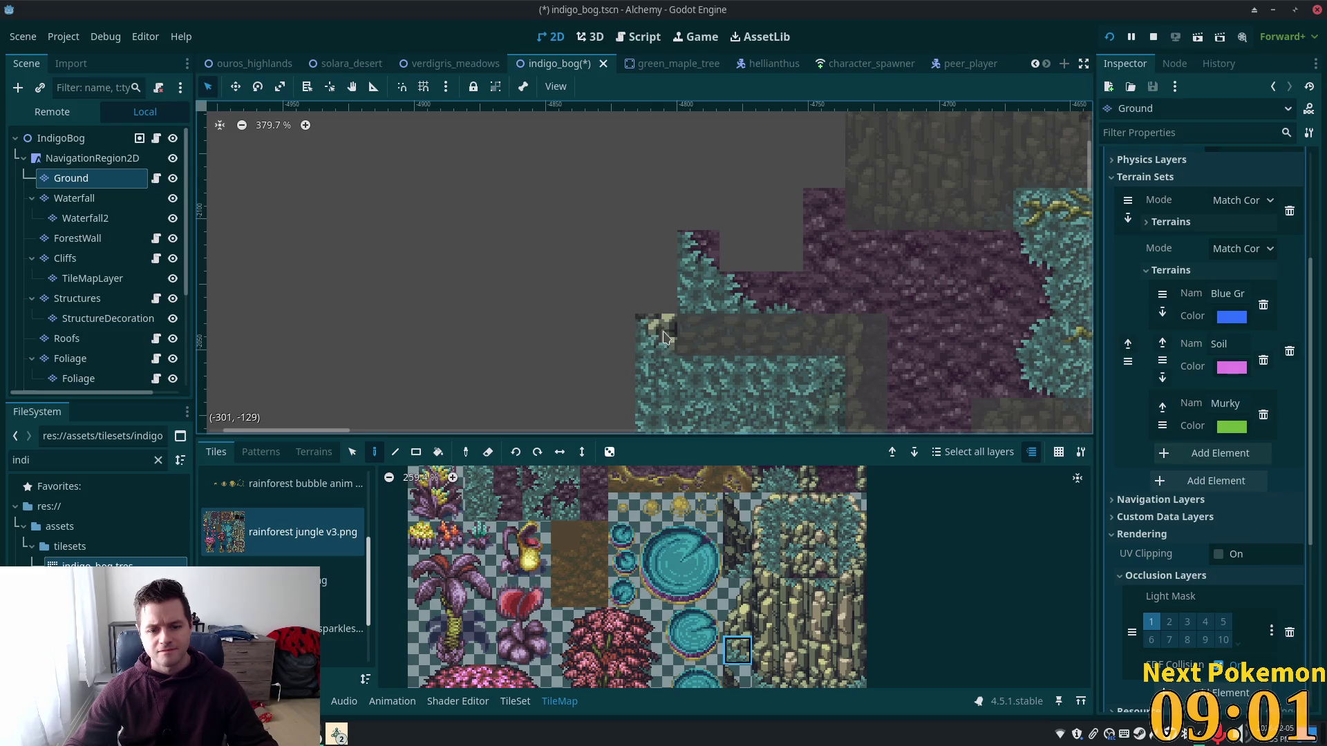
pyautogui.click(738, 592)
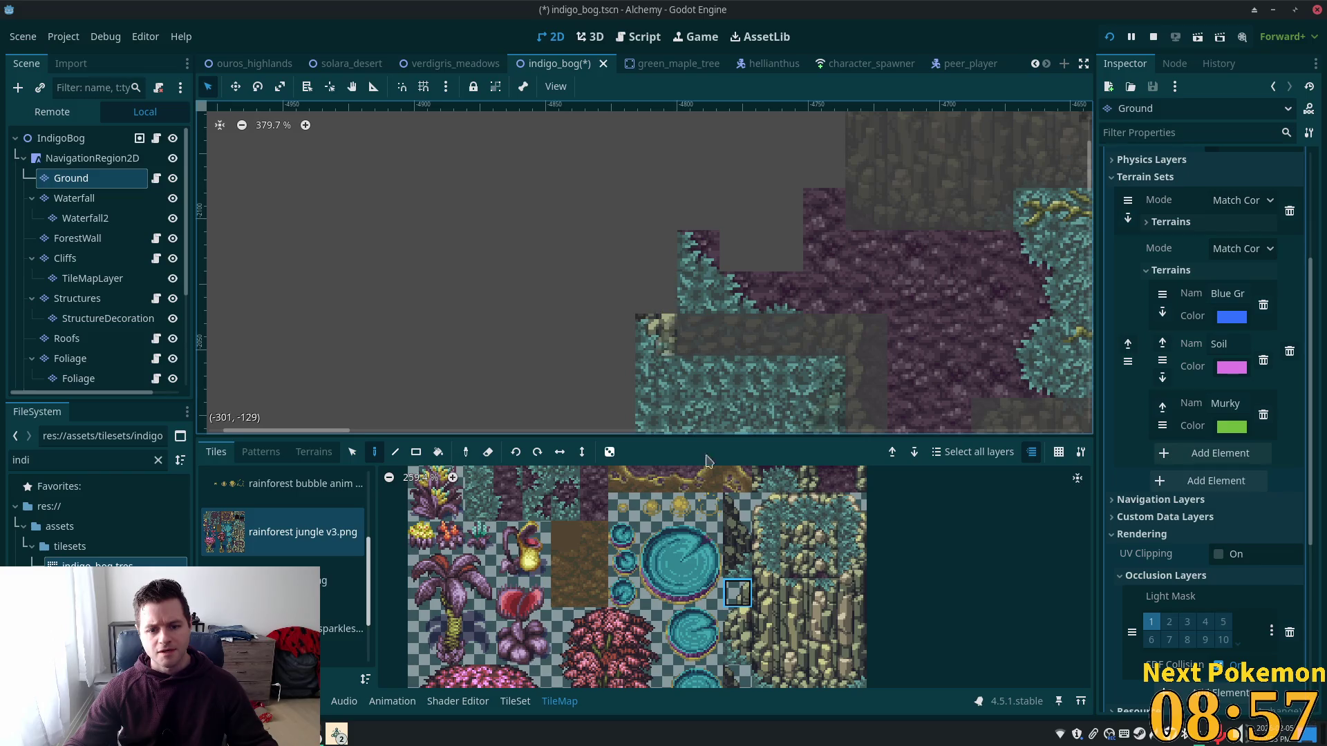
pyautogui.scroll(-1, 796, 571)
pyautogui.scroll(-2, 796, 571)
pyautogui.hscroll(2, 760, 601)
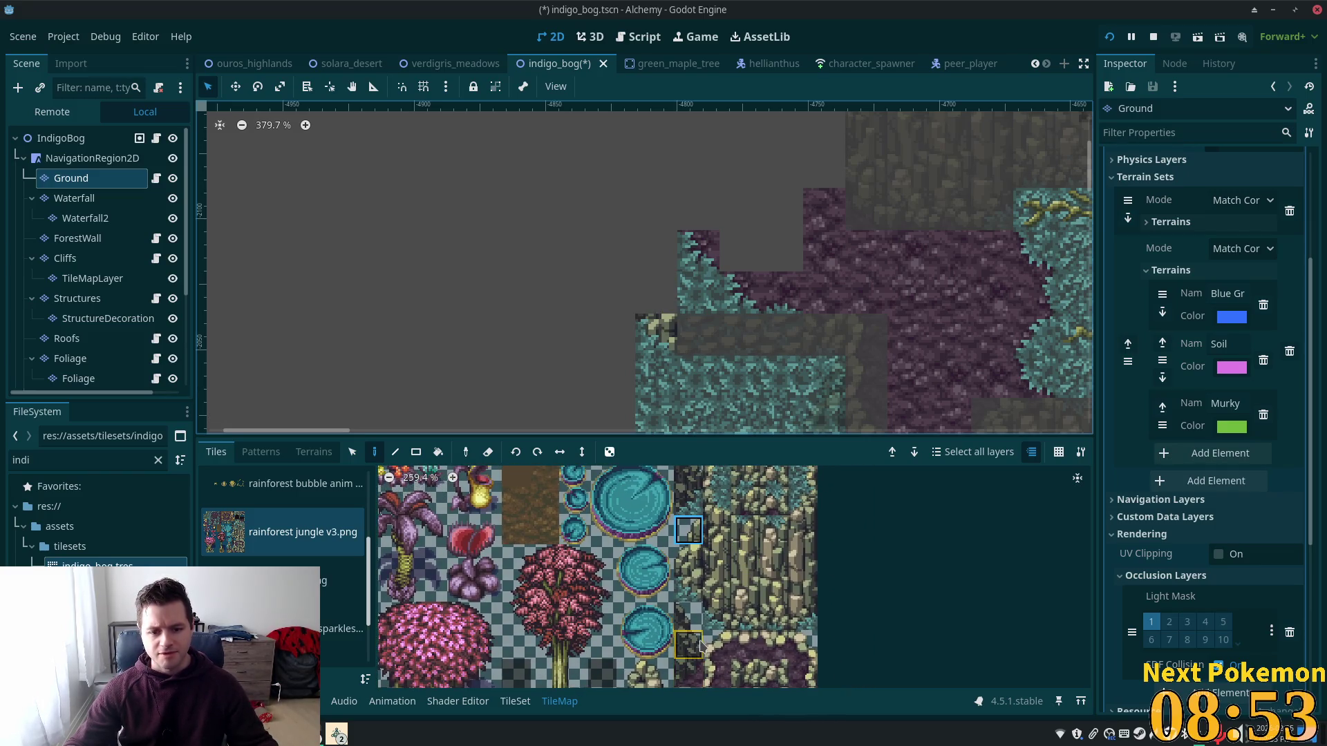
pyautogui.scroll(3, 697, 531)
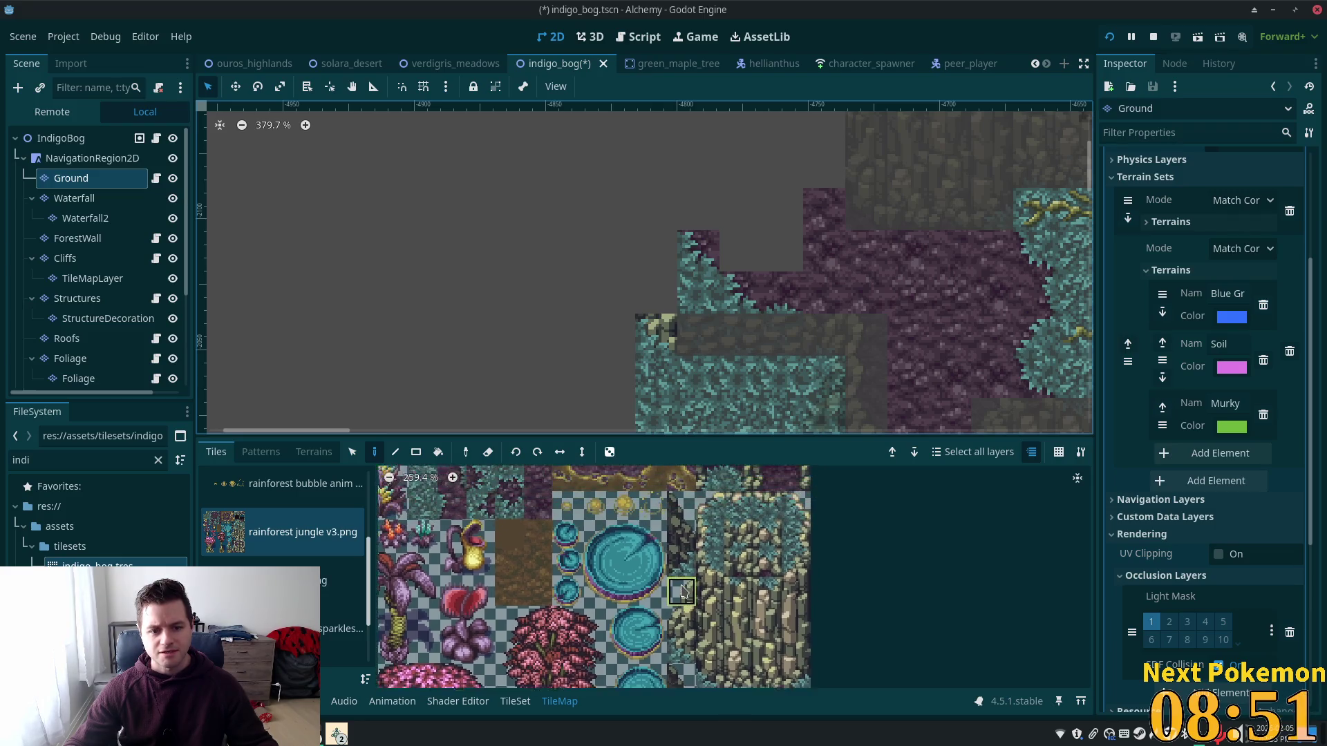
pyautogui.click(681, 518)
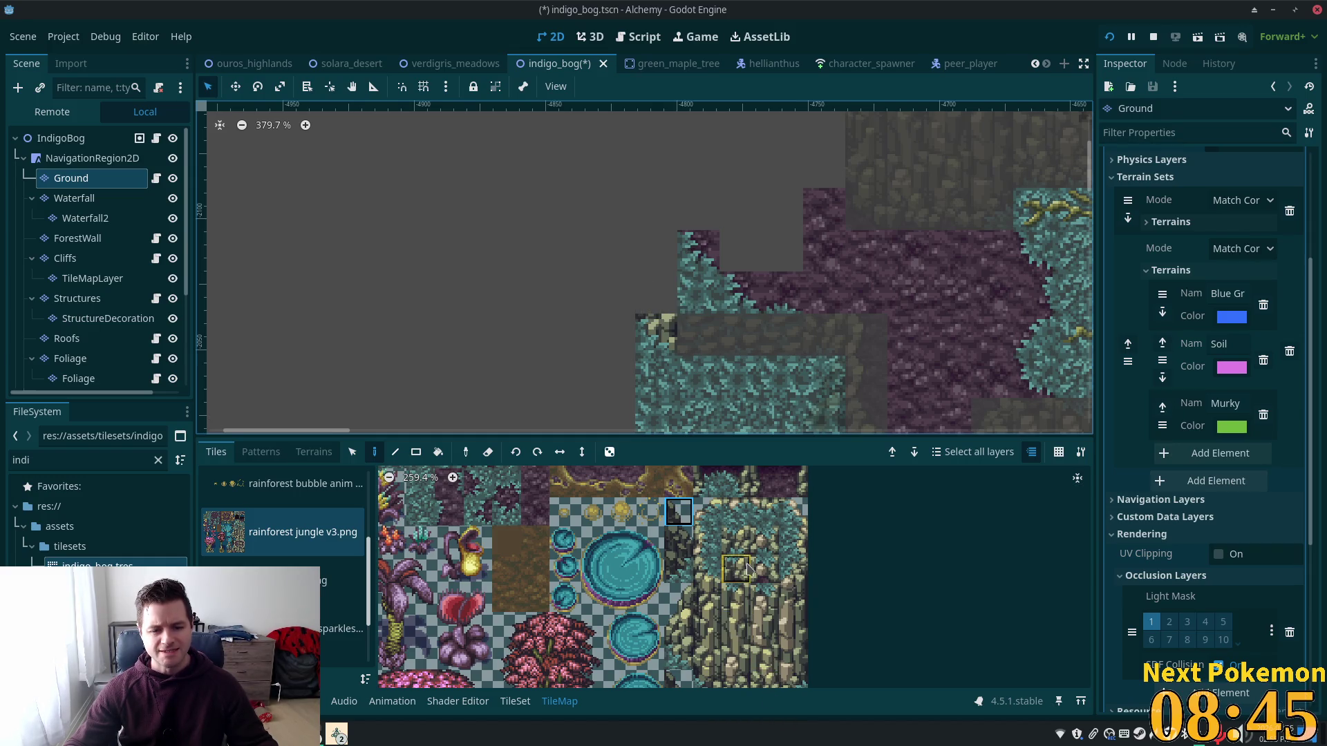
pyautogui.click(793, 569)
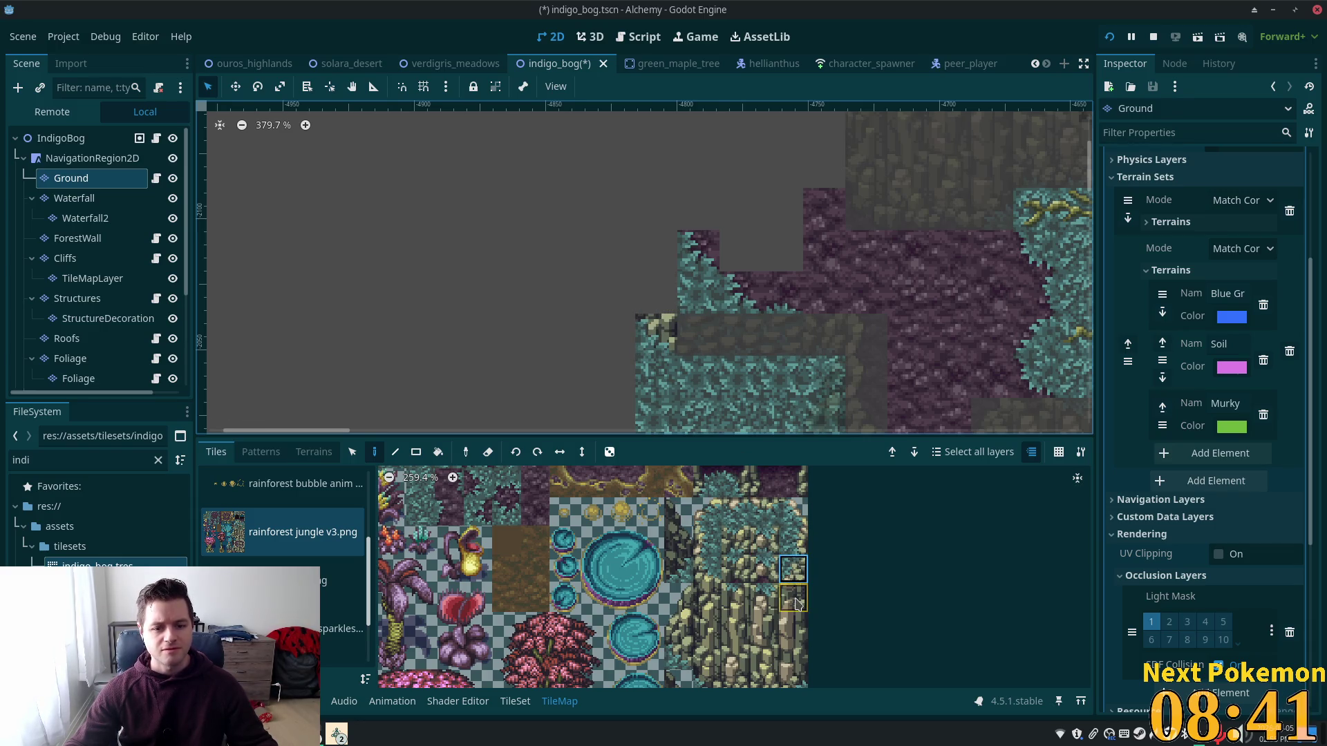
pyautogui.click(793, 540)
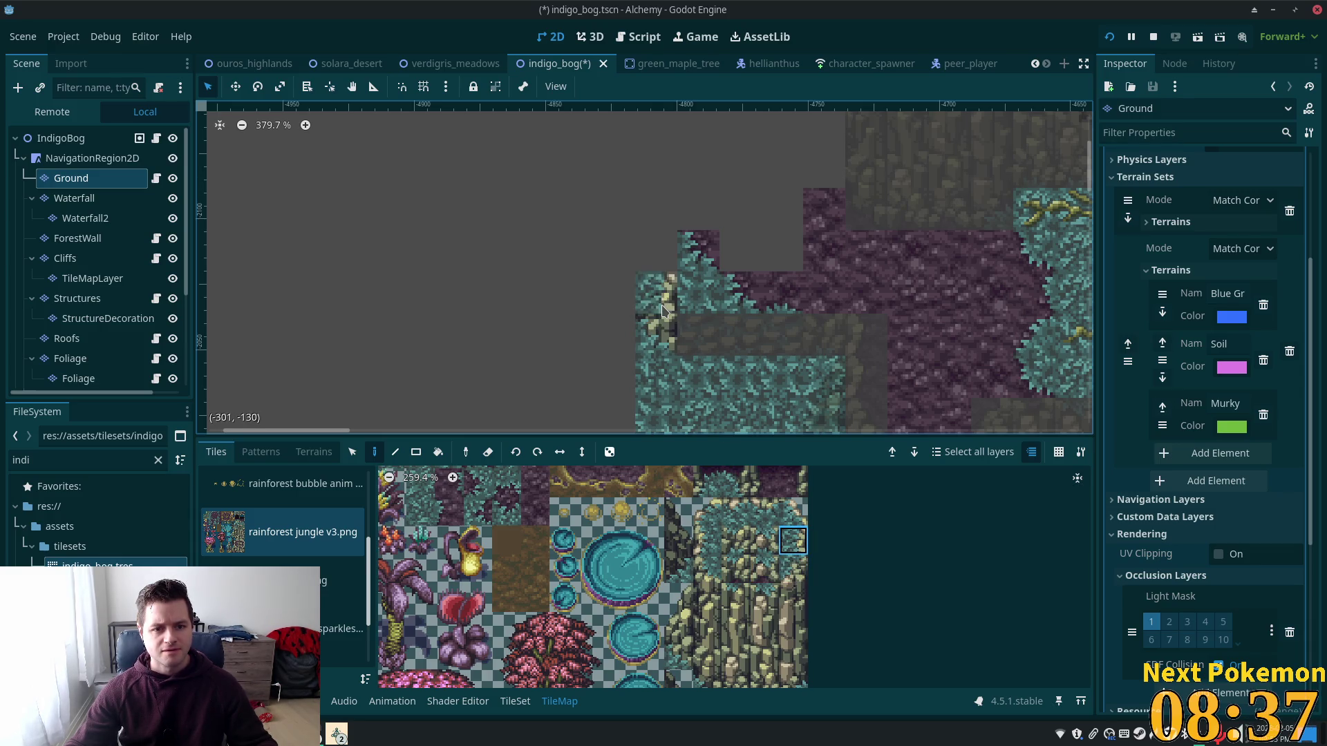
pyautogui.click(39, 141)
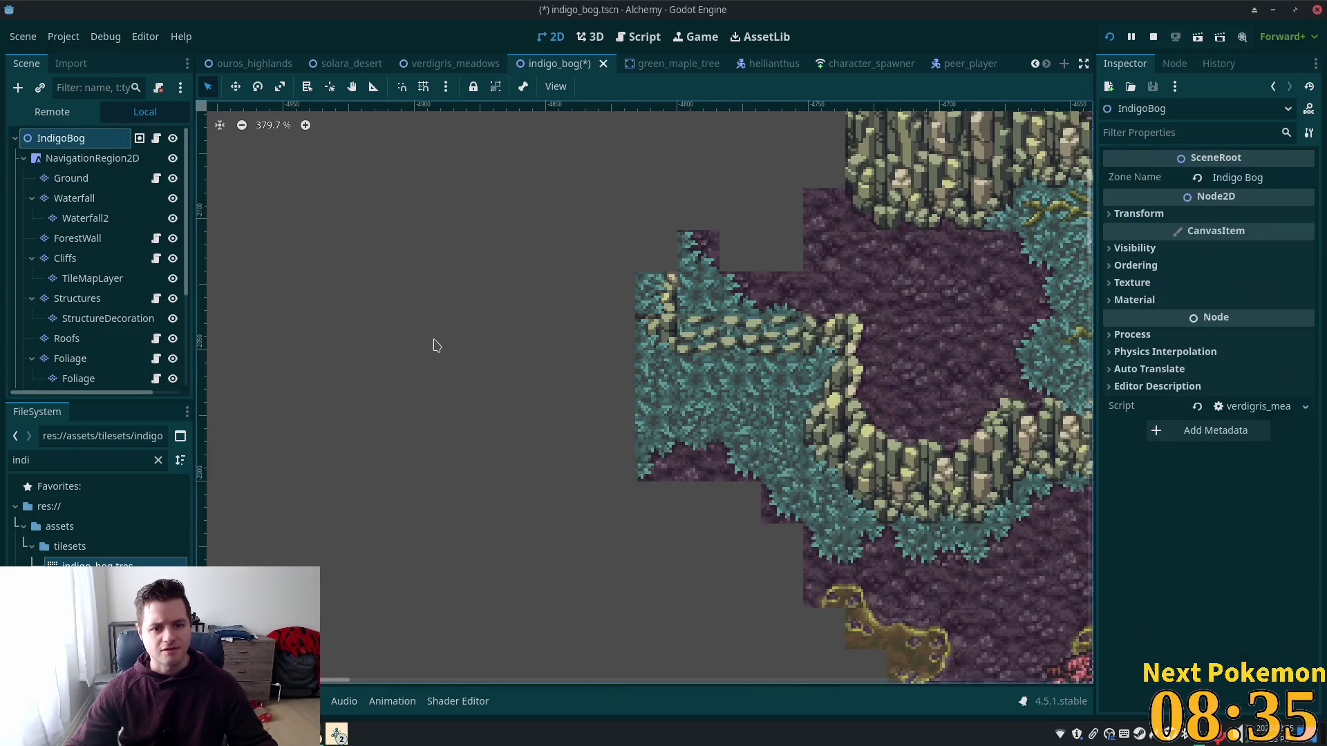
# Step: Zoom into the left cliff area and select the Cliffs tile layer
pyautogui.scroll(-2, 447, 332)
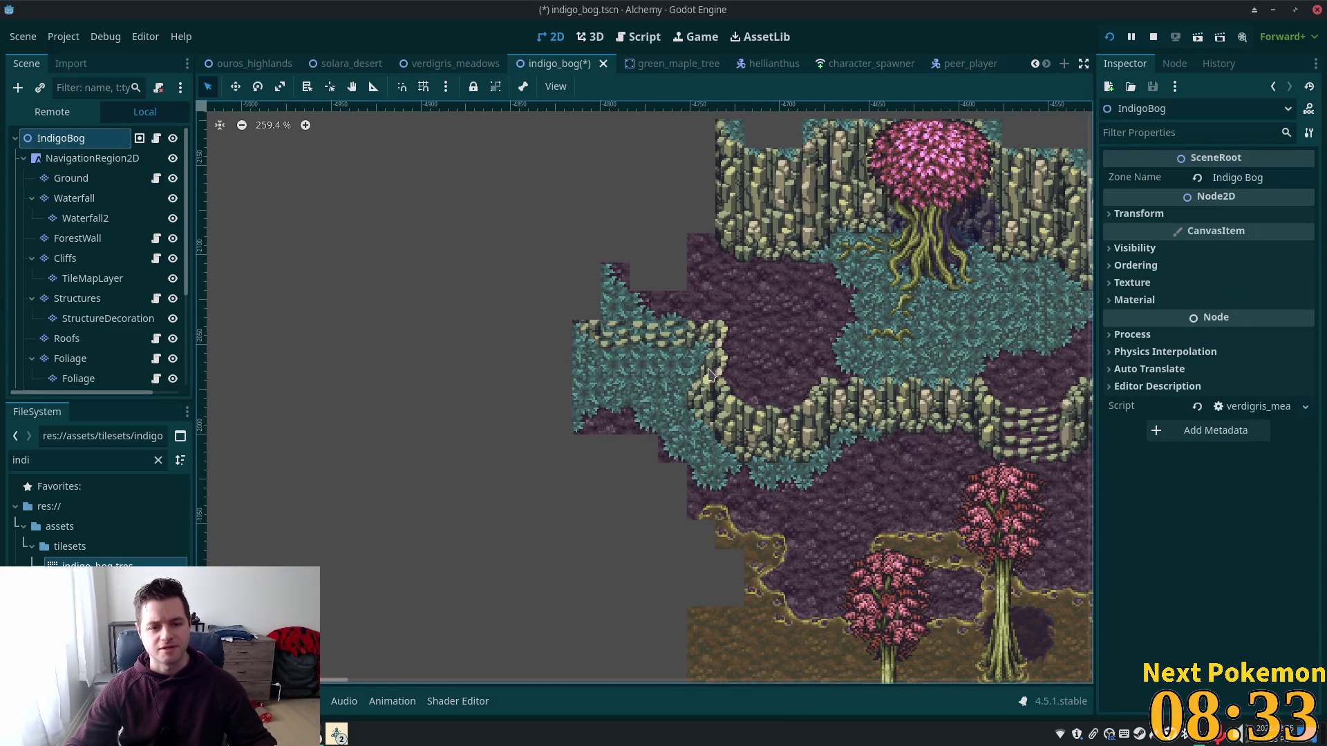
pyautogui.scroll(3, 592, 327)
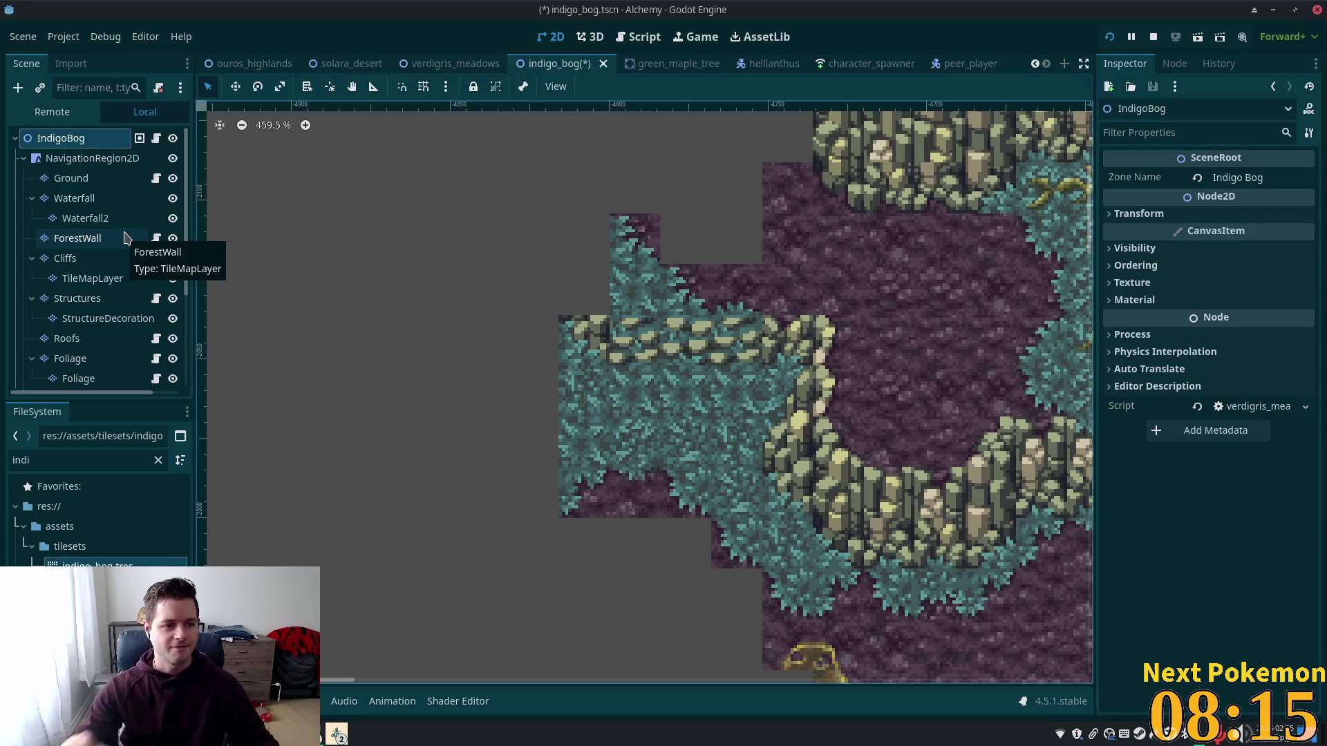
pyautogui.click(107, 266)
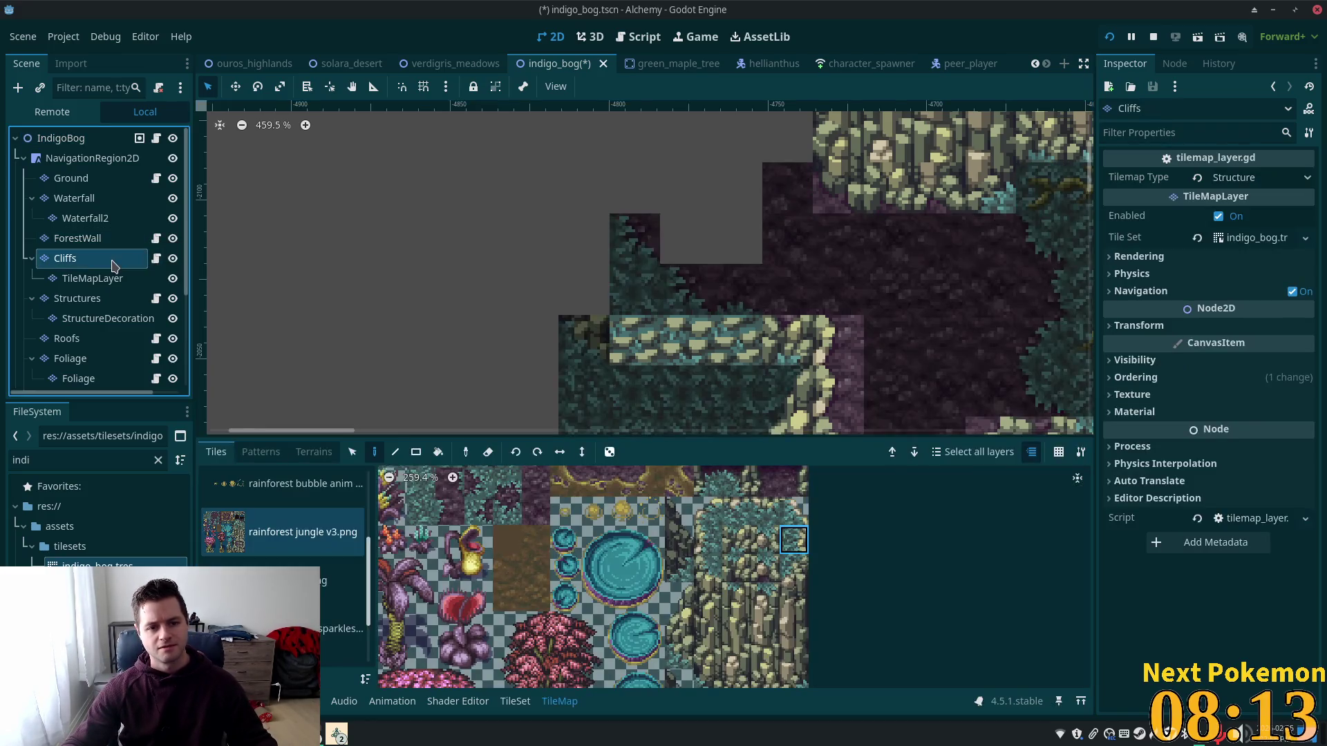
# Step: Reselect the Cliffs layer and try out atlas tiles, including a two-tile stacked selection
pyautogui.click(69, 180)
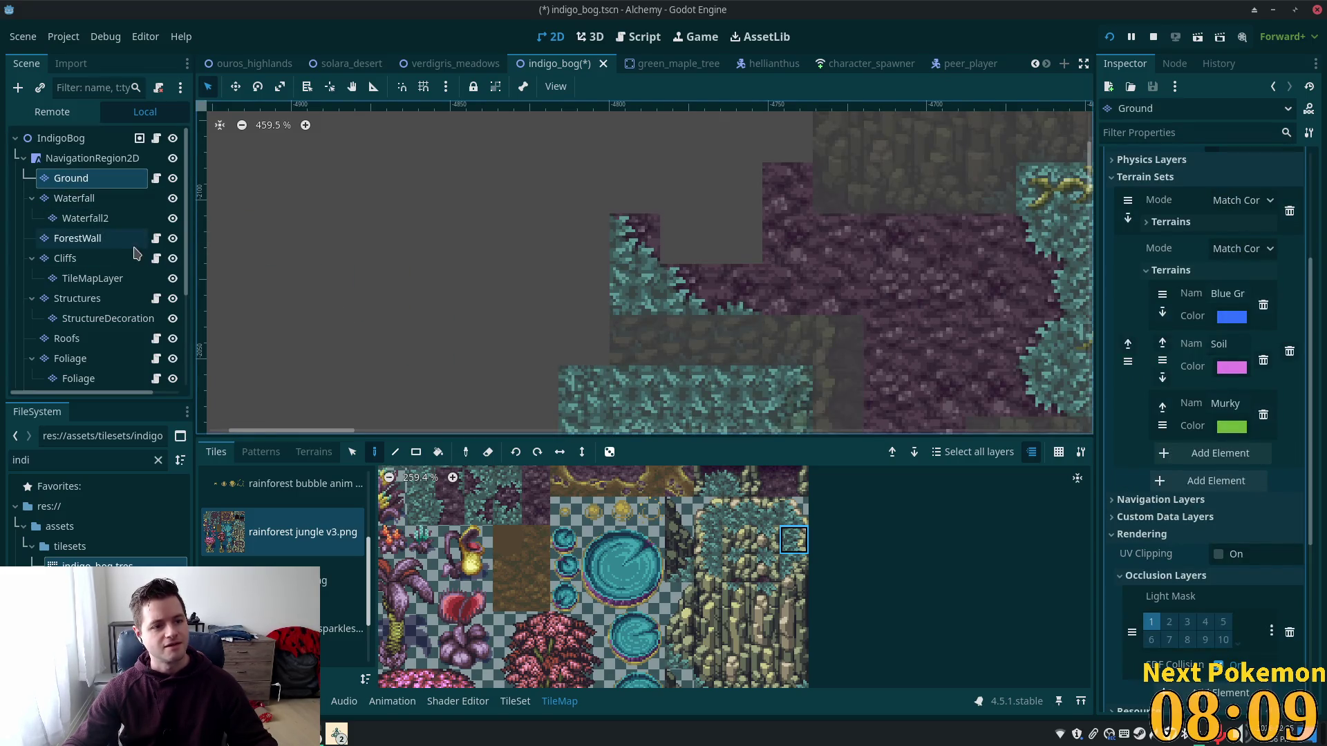
pyautogui.click(65, 259)
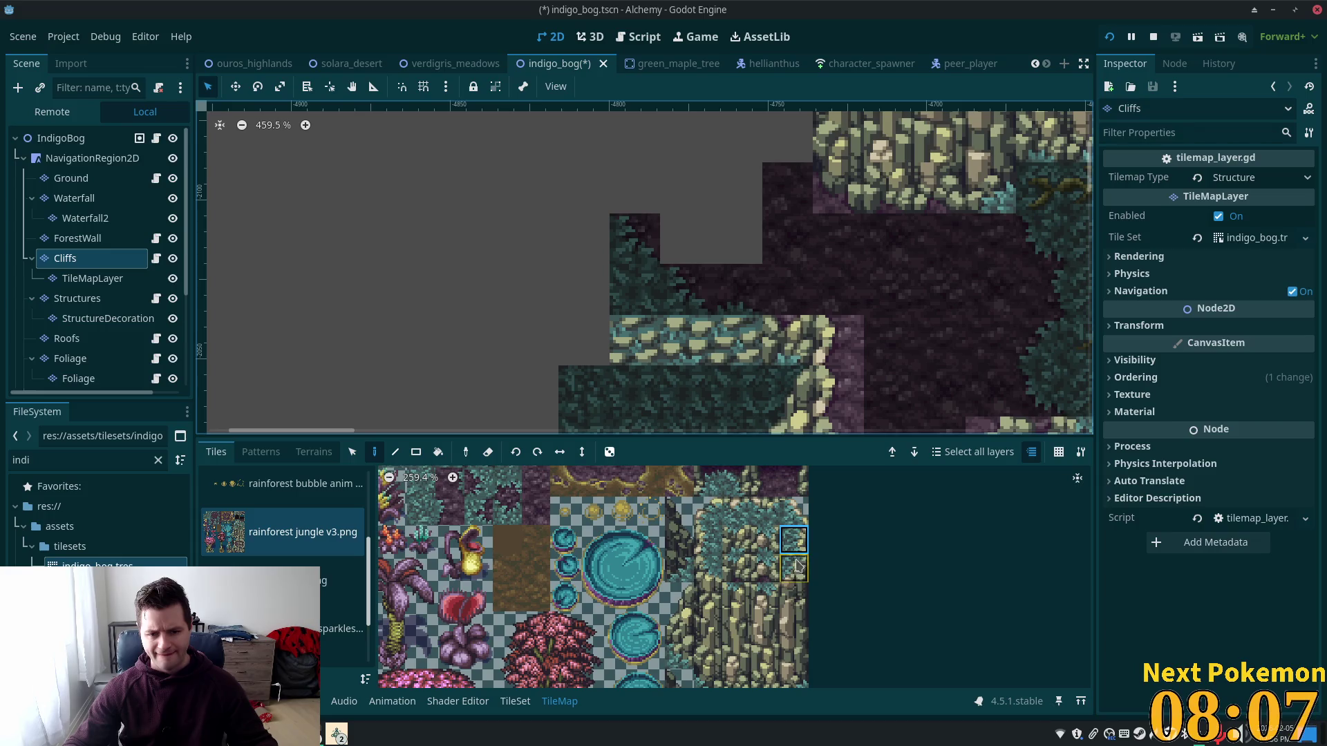
pyautogui.scroll(-1, 759, 582)
pyautogui.click(791, 571)
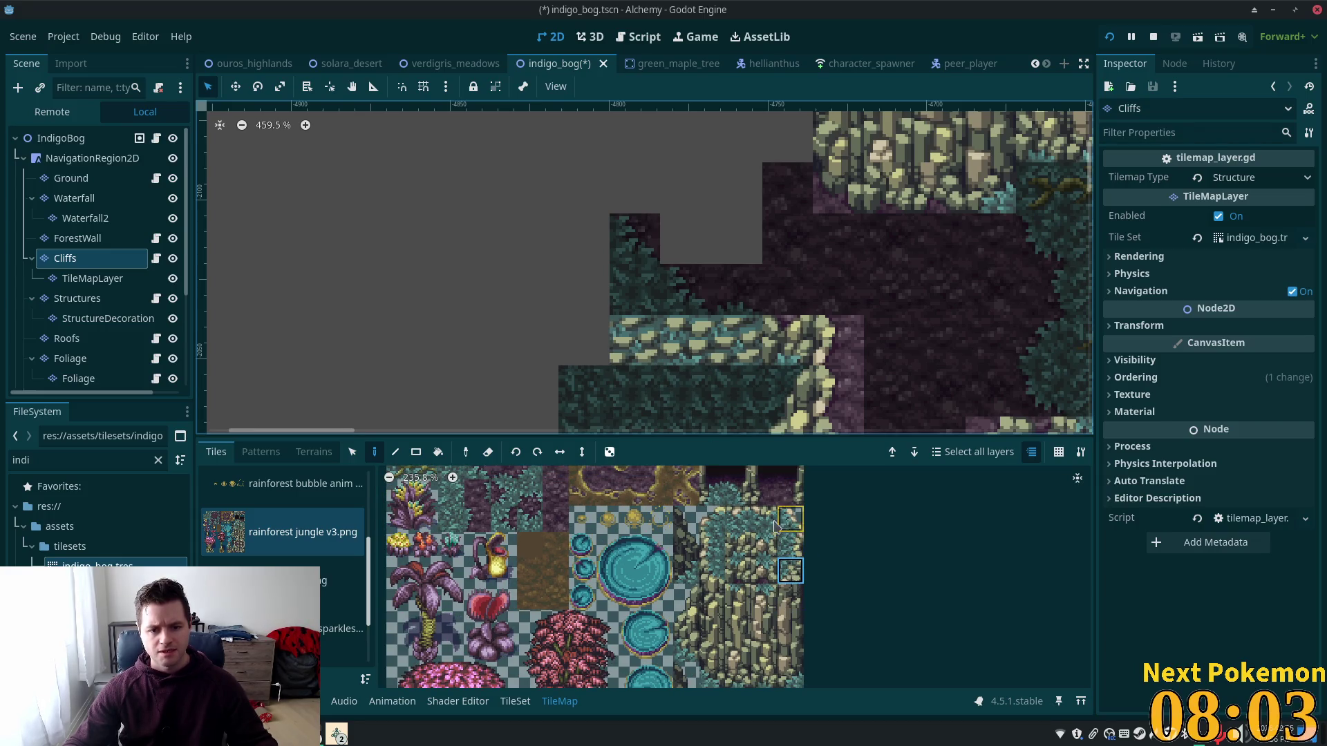
pyautogui.moveTo(738, 546); pyautogui.dragTo(738, 520)
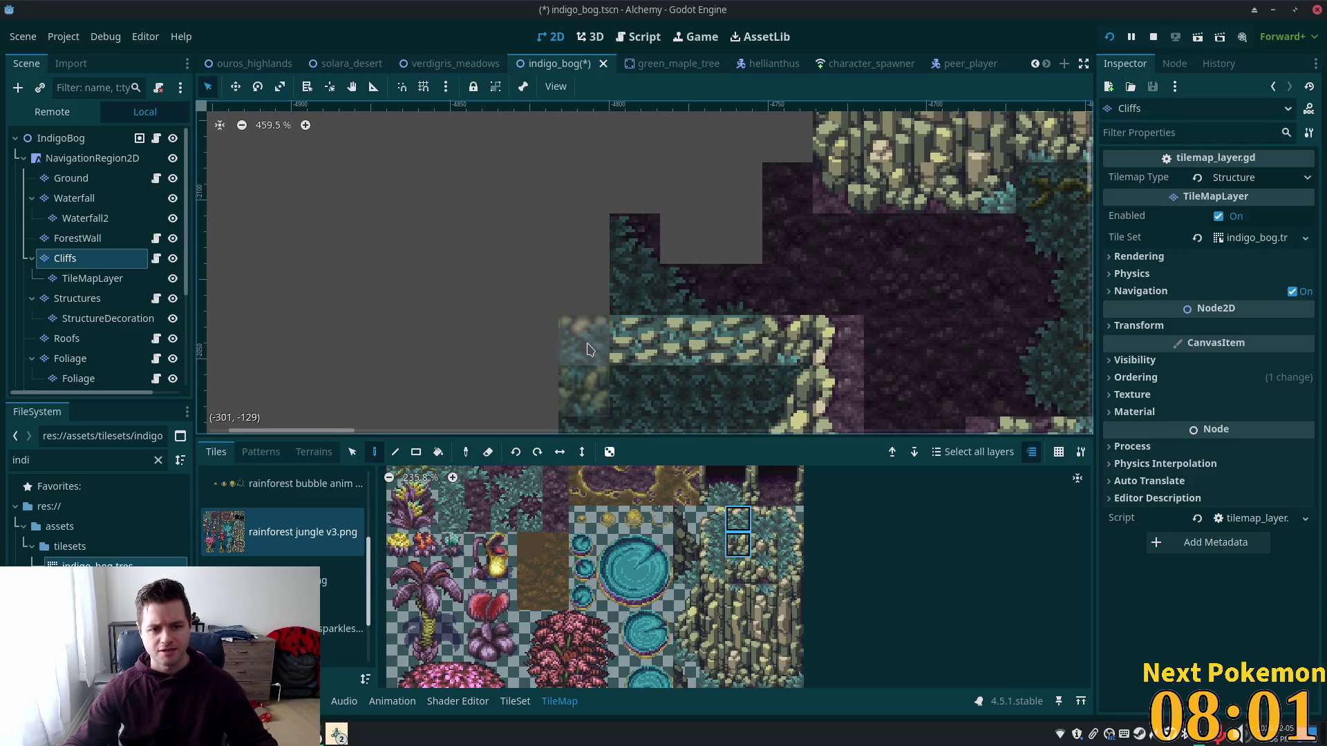
pyautogui.click(712, 675)
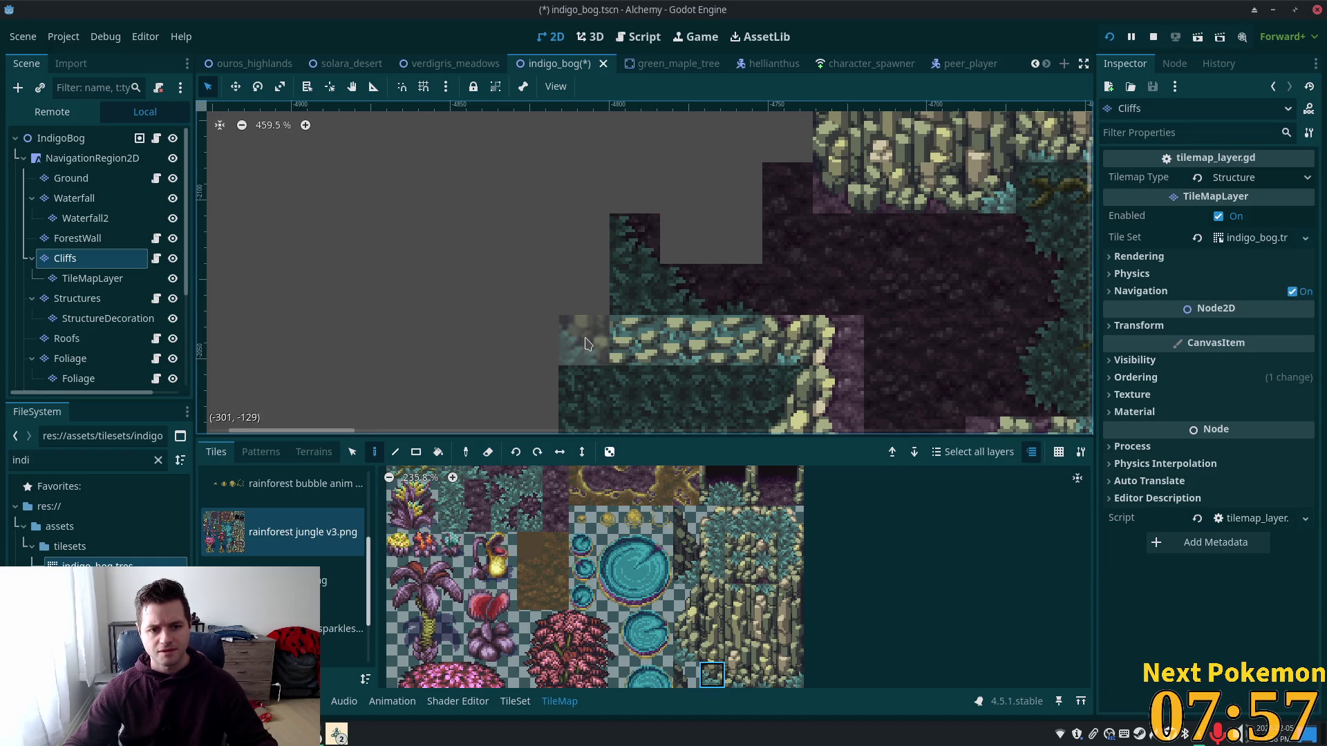
# Step: Paint two rock tiles at the ledge's left end, then select the IndigoBog root
pyautogui.scroll(-2, 765, 622)
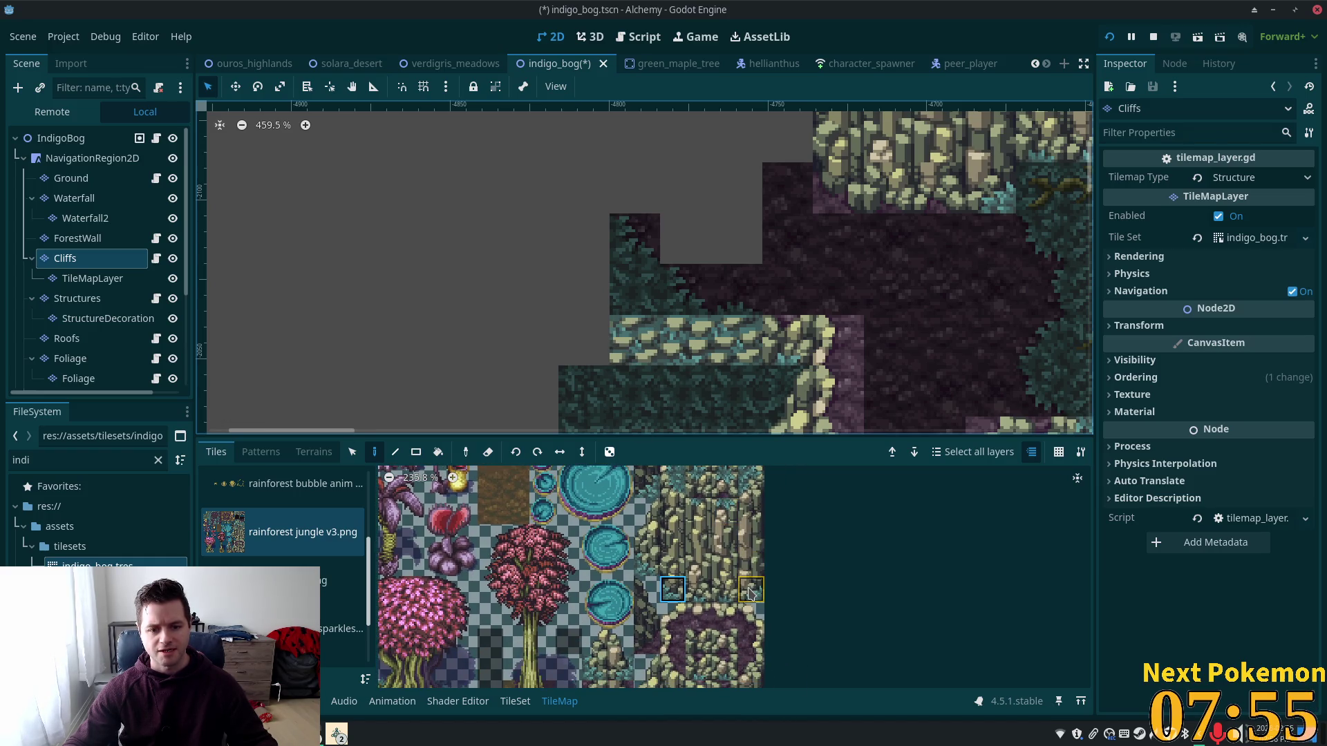
pyautogui.scroll(-2, 712, 584)
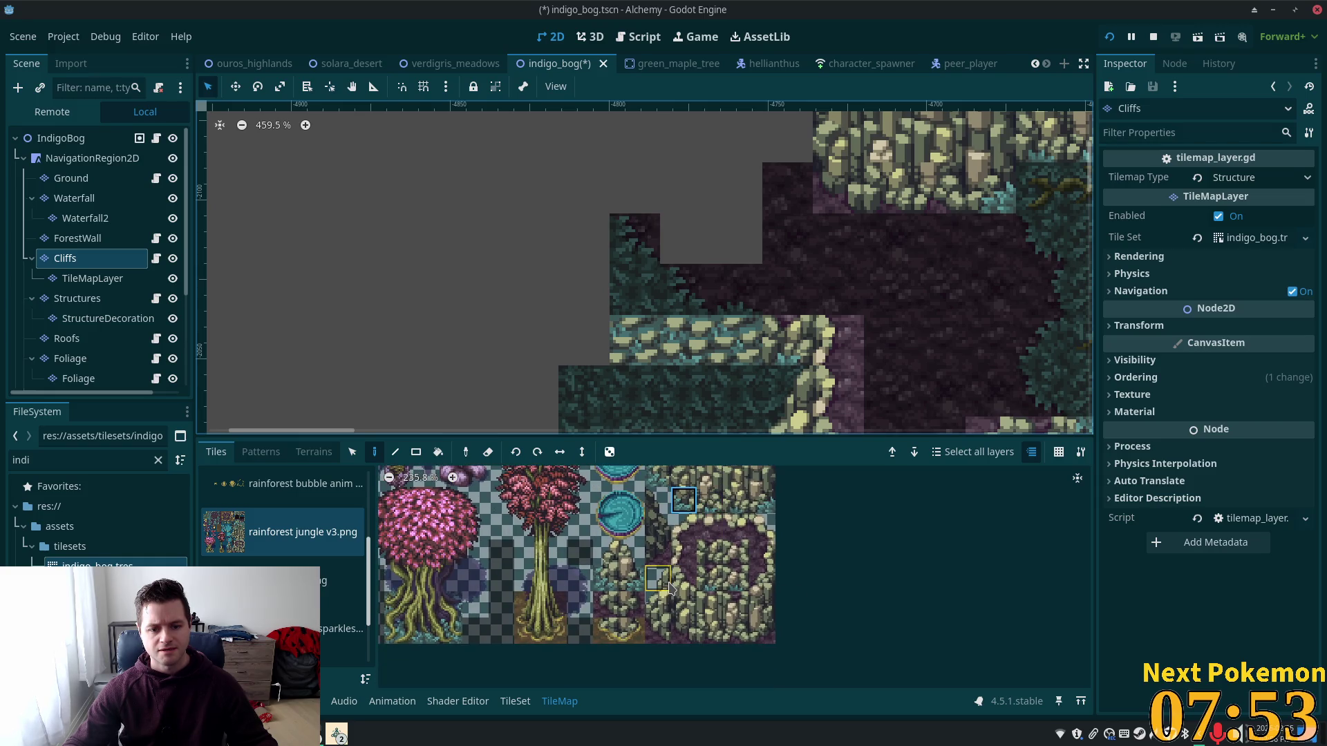
pyautogui.click(764, 580)
pyautogui.click(600, 358)
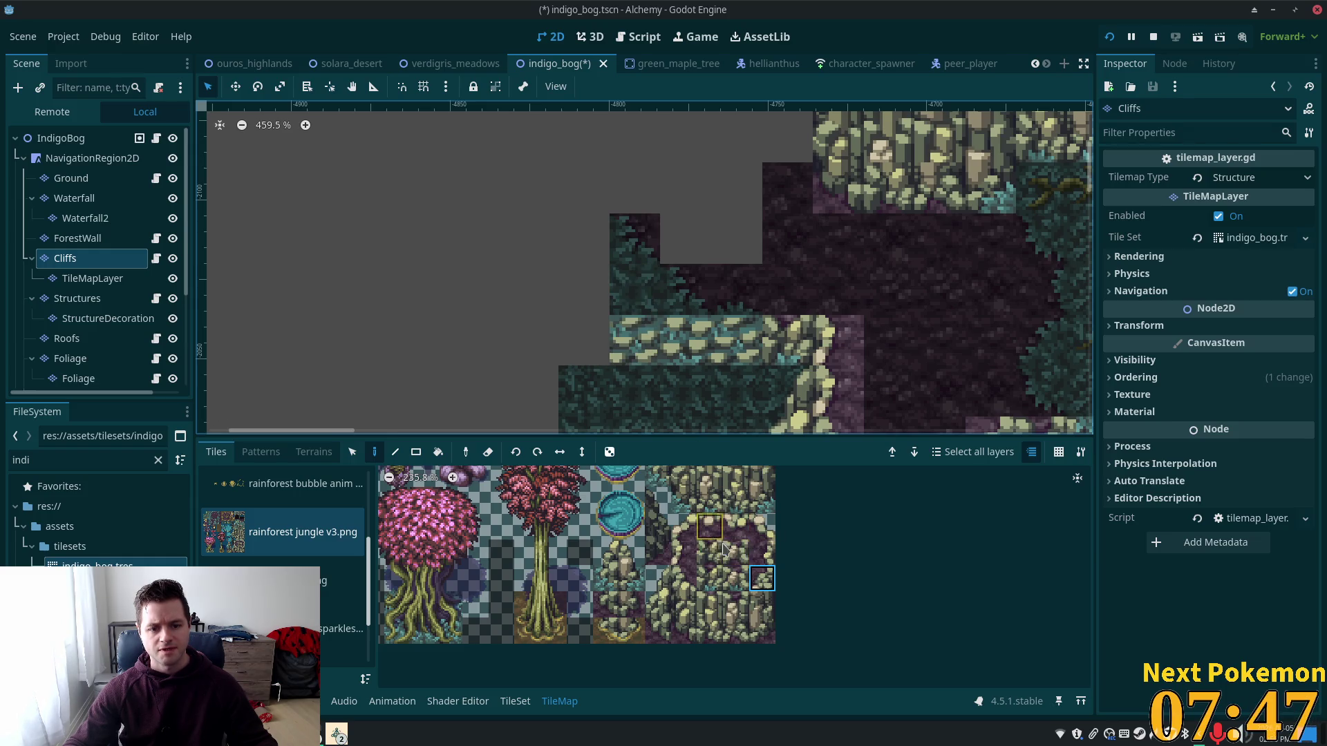
pyautogui.scroll(-1, 725, 551)
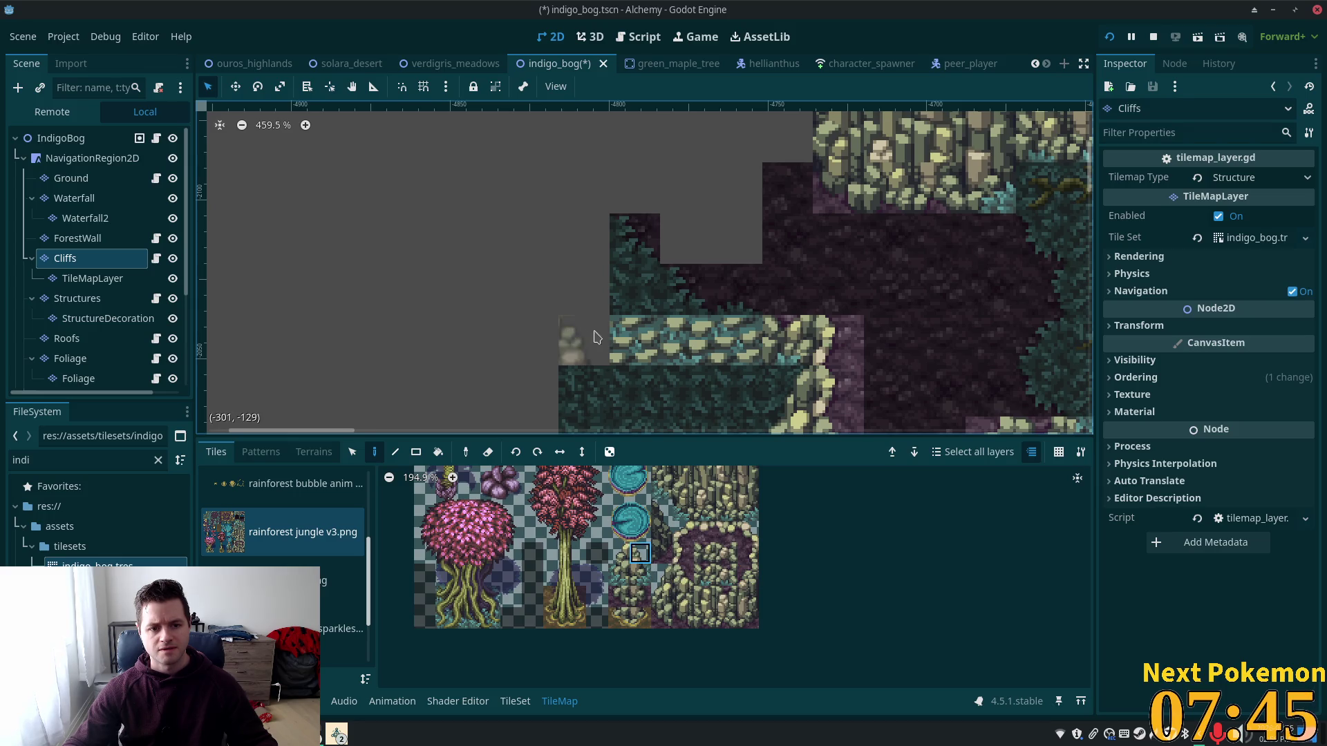
pyautogui.click(619, 553)
pyautogui.click(608, 351)
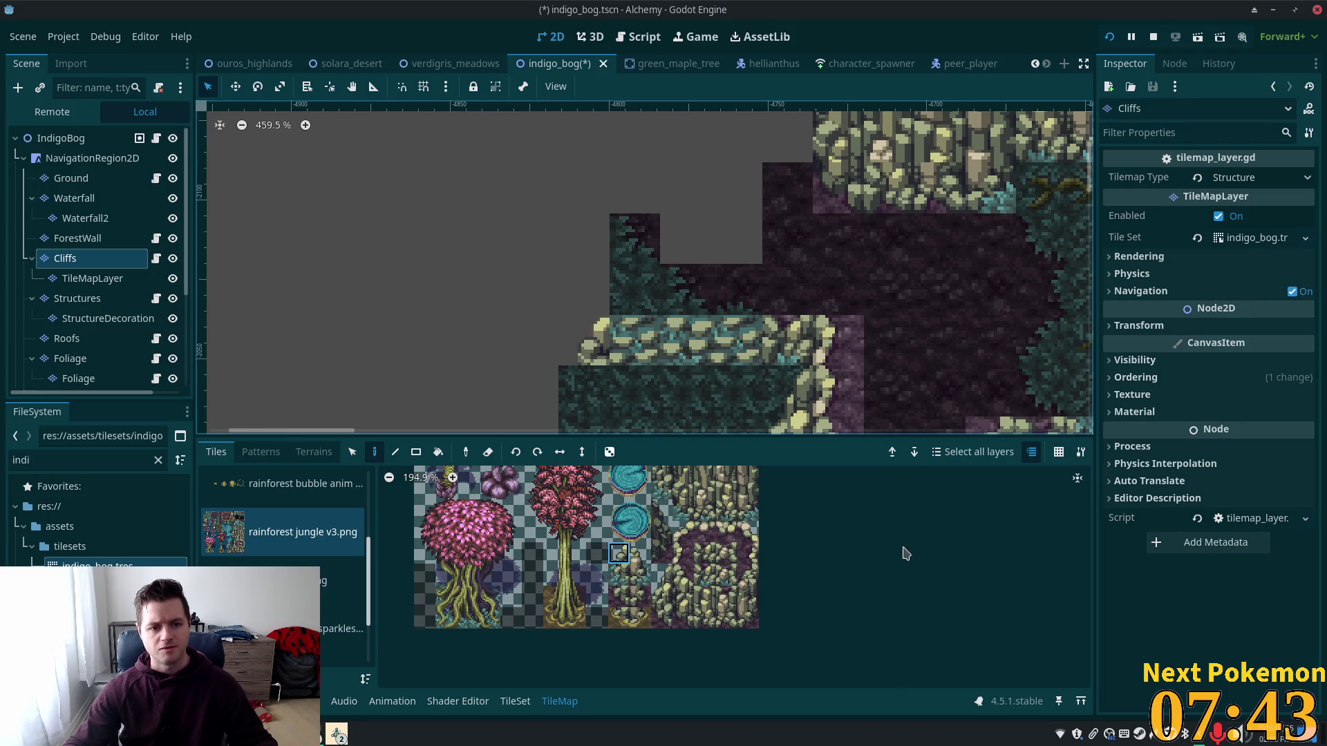
pyautogui.click(61, 139)
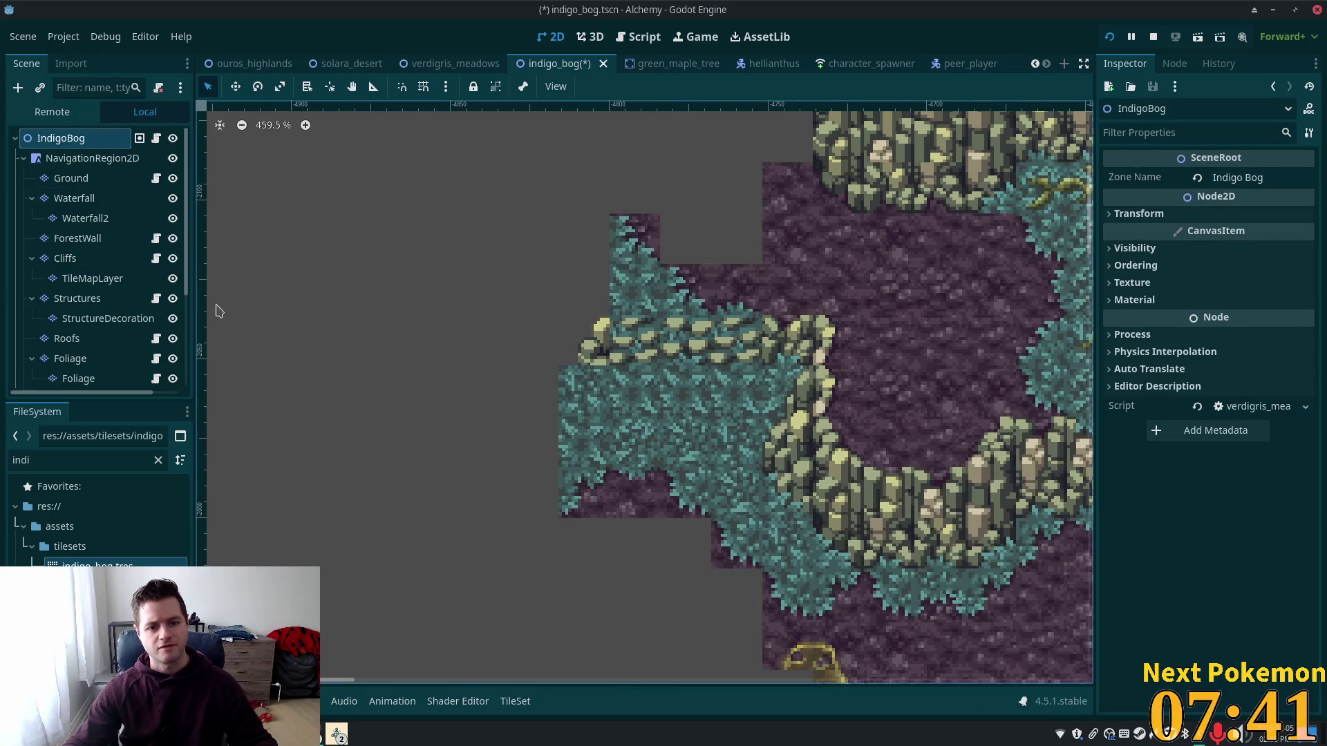
pyautogui.scroll(-2, 766, 389)
pyautogui.scroll(-2, 1046, 489)
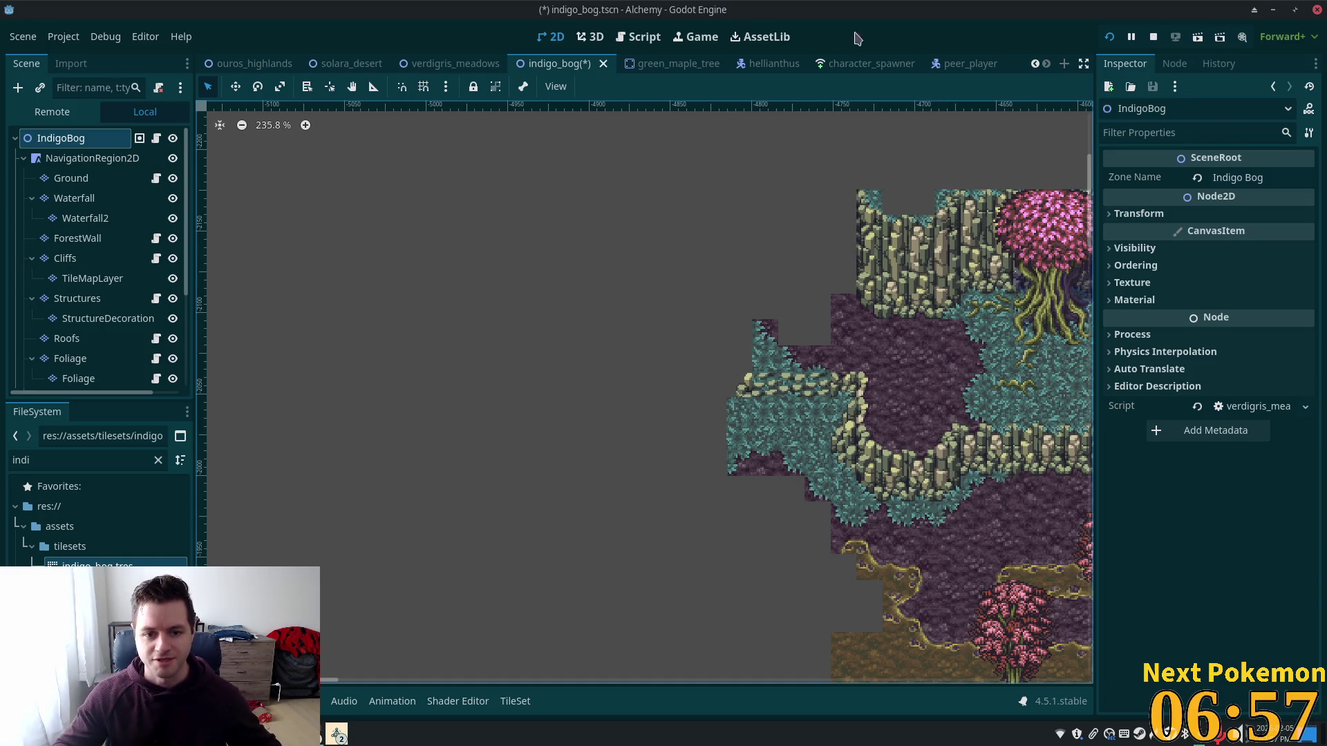
pyautogui.scroll(3, 882, 357)
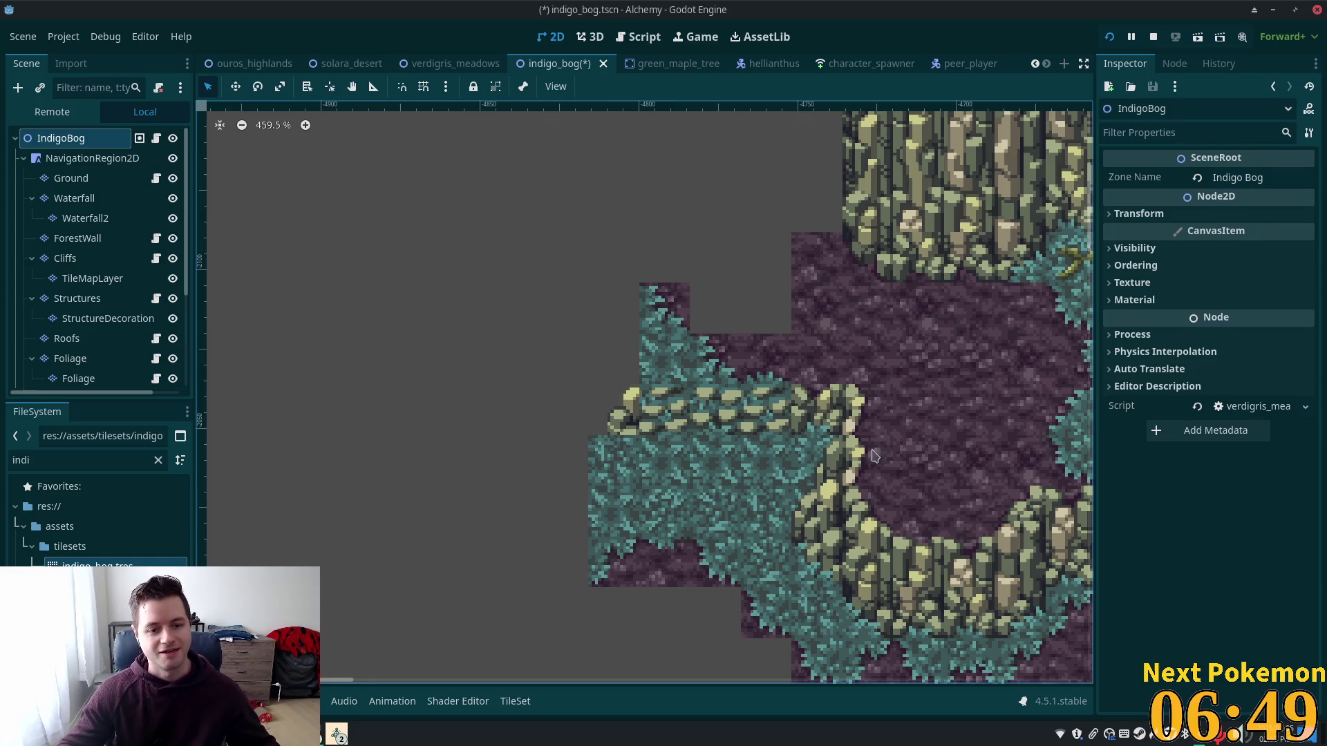
pyautogui.scroll(4, 898, 415)
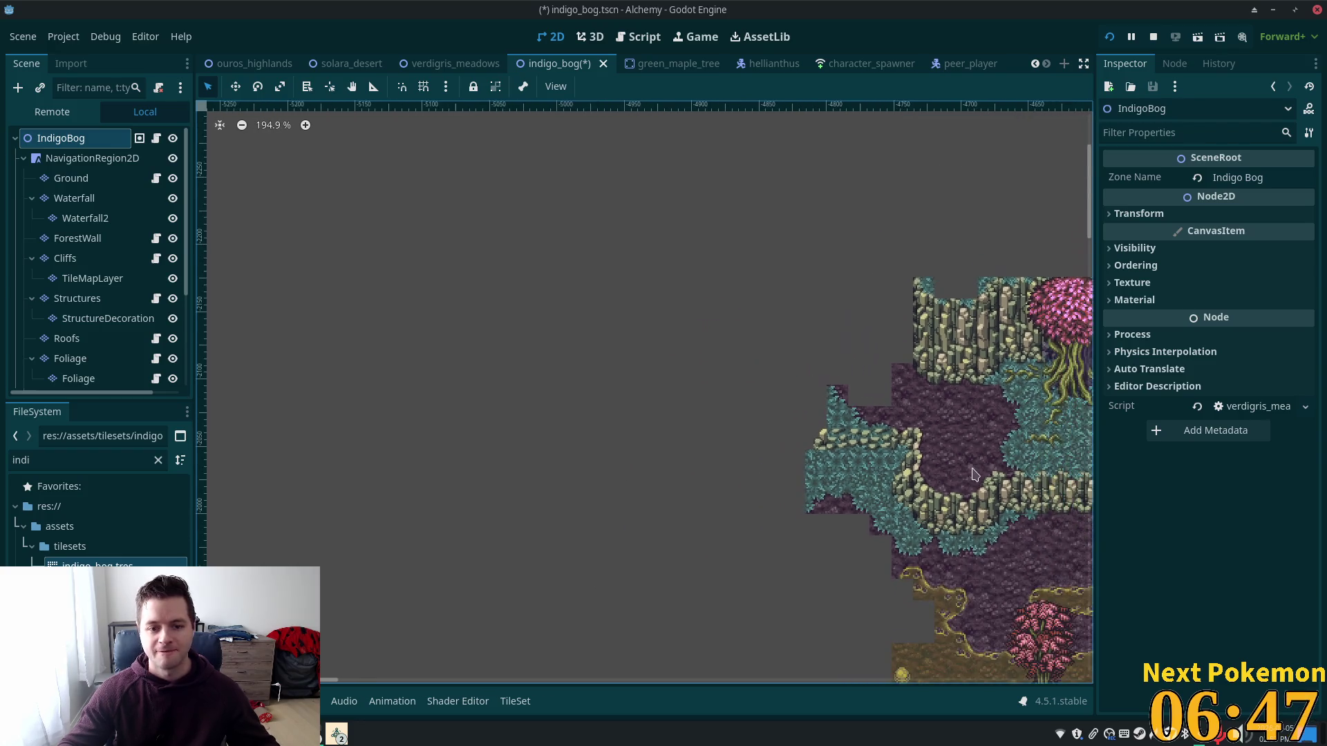
pyautogui.scroll(2, 854, 427)
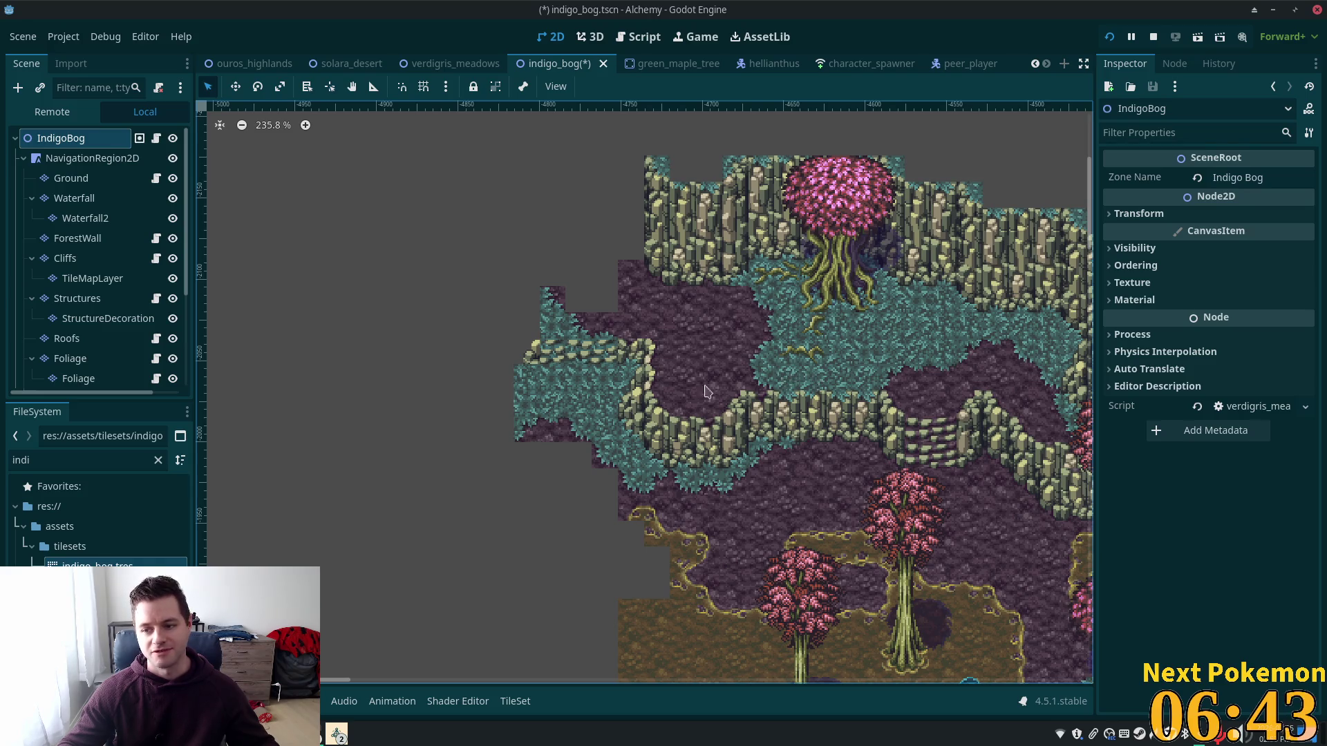
pyautogui.scroll(1, 415, 352)
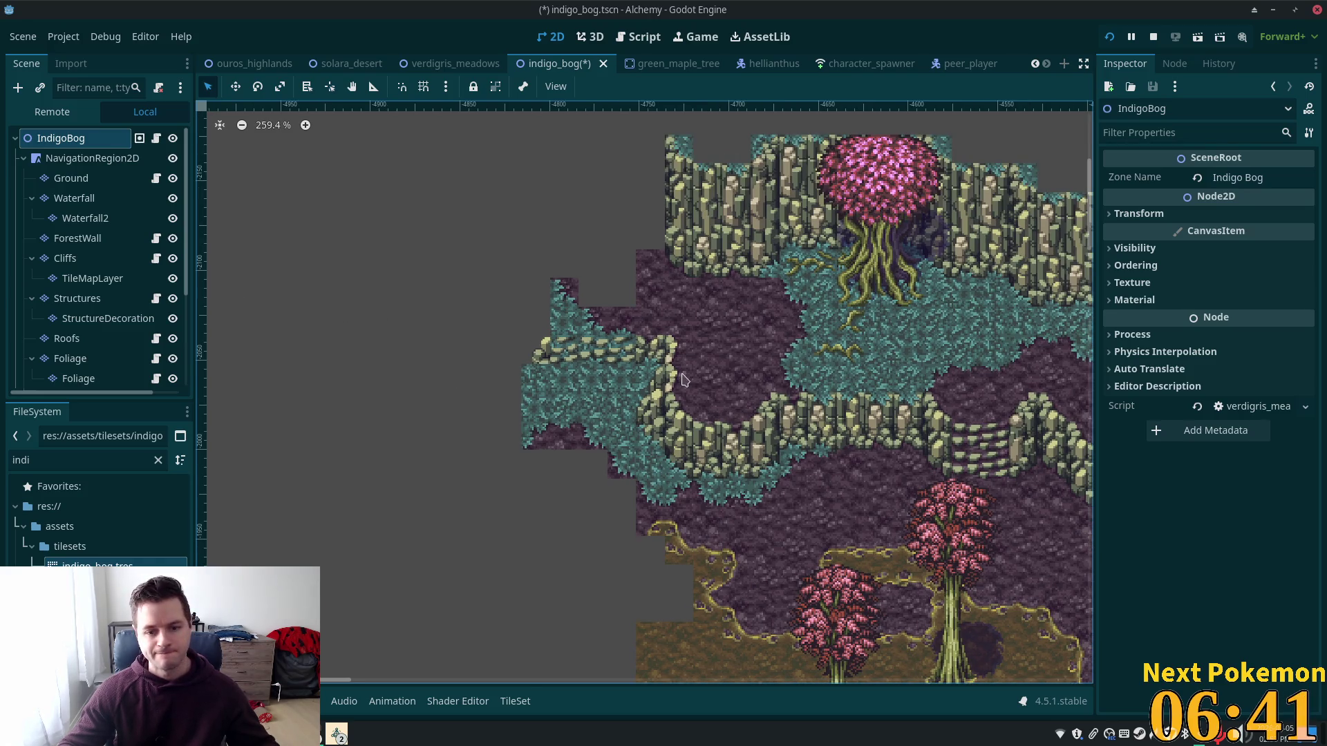
pyautogui.scroll(-5, 698, 401)
pyautogui.scroll(5, 657, 359)
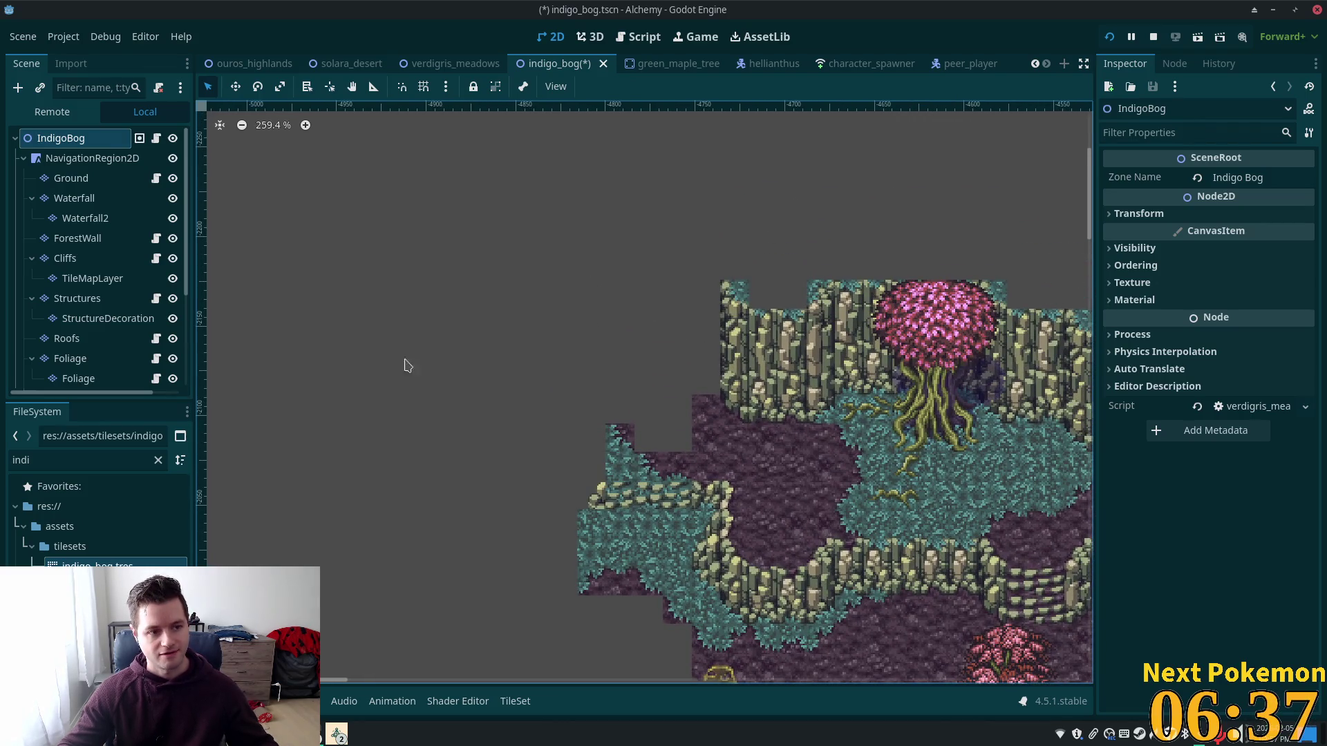
pyautogui.click(97, 259)
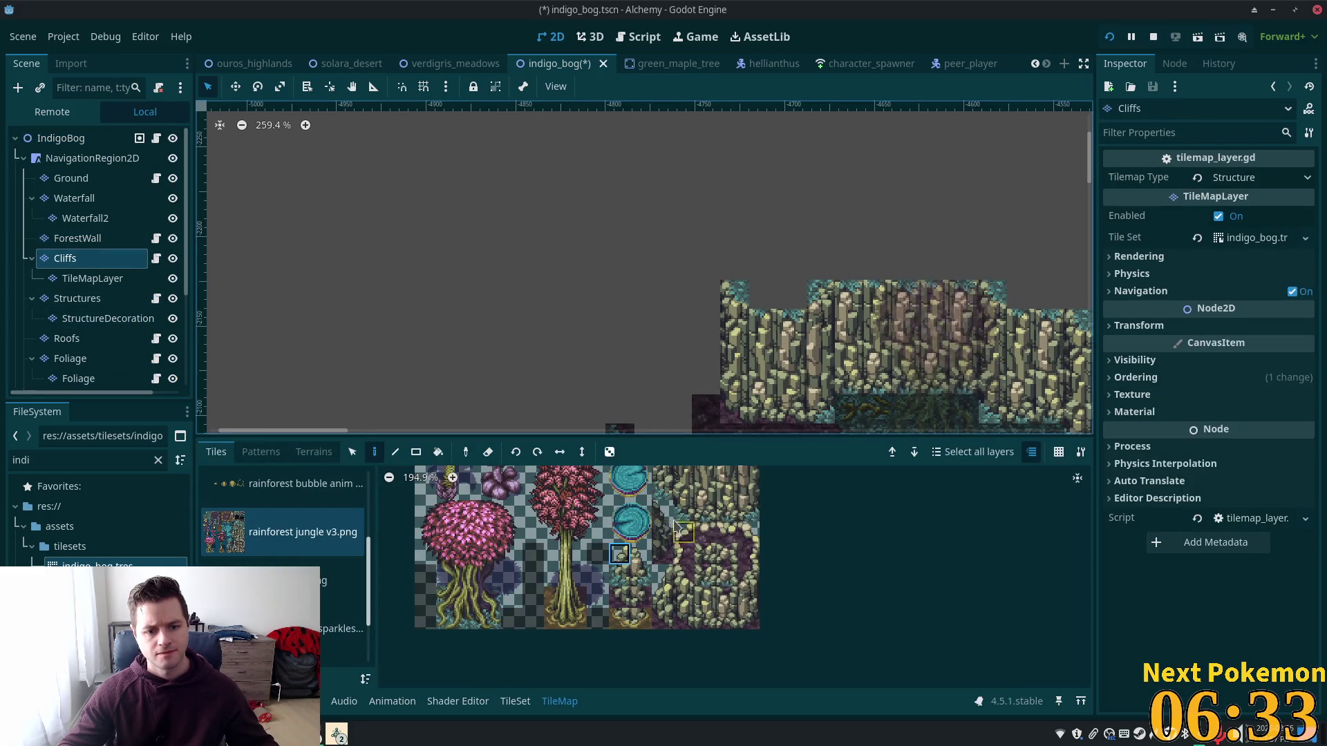
# Step: Paint a stack of three cliff tiles as a column at the left edge of the cliffs
pyautogui.moveTo(662, 576); pyautogui.dragTo(662, 619)
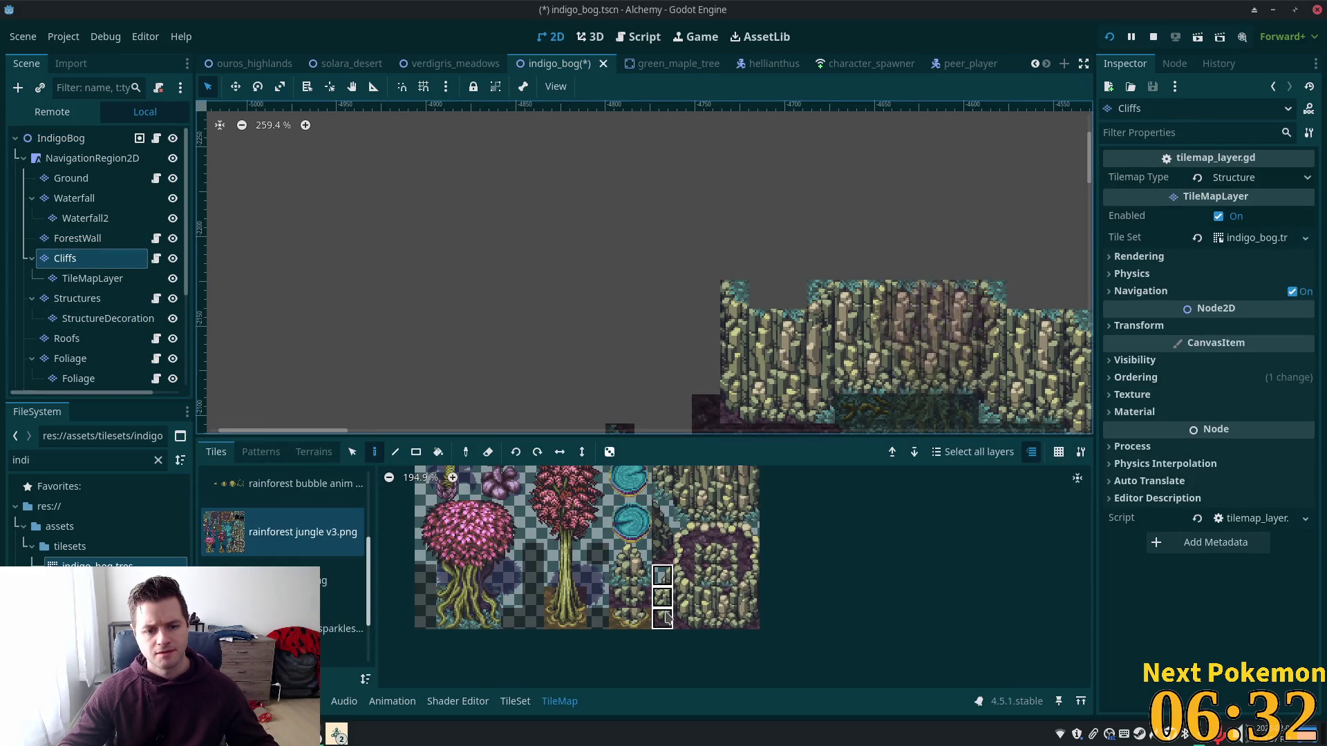
pyautogui.click(698, 347)
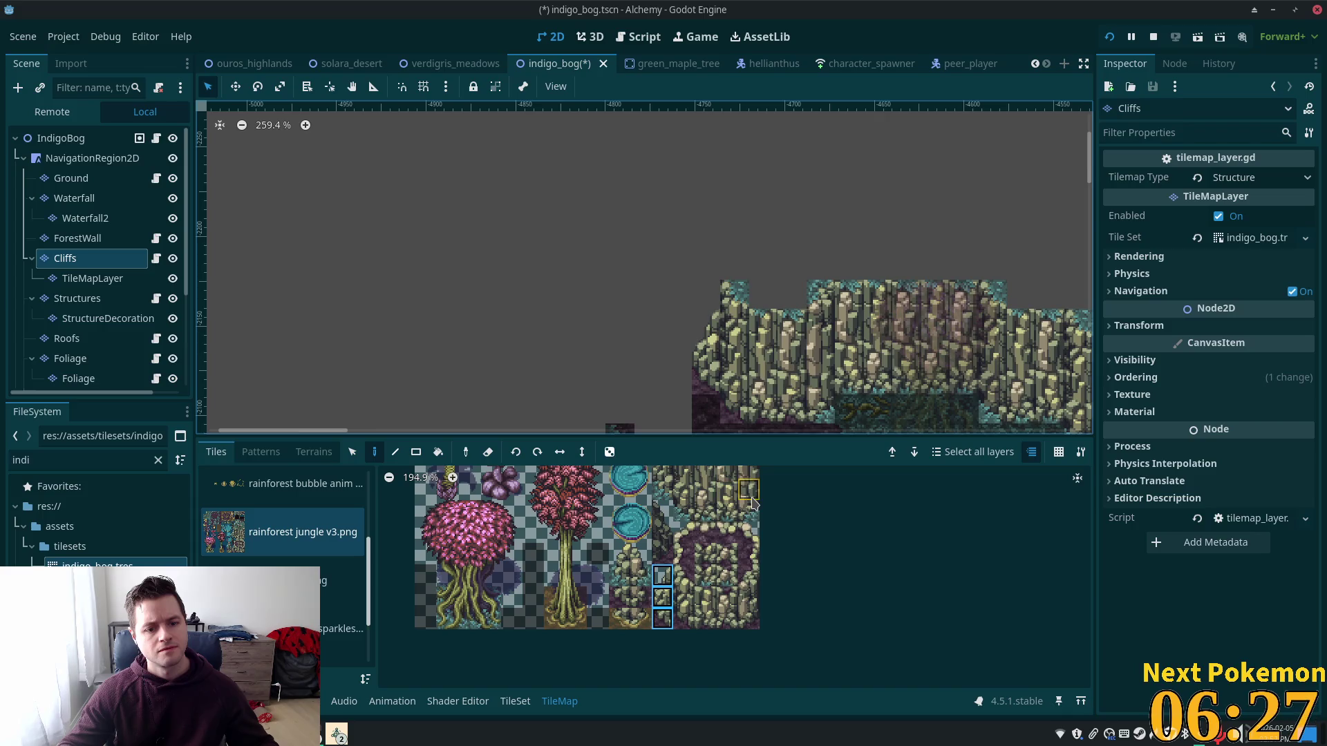
pyautogui.scroll(3, 872, 352)
pyautogui.hscroll(2, 871, 352)
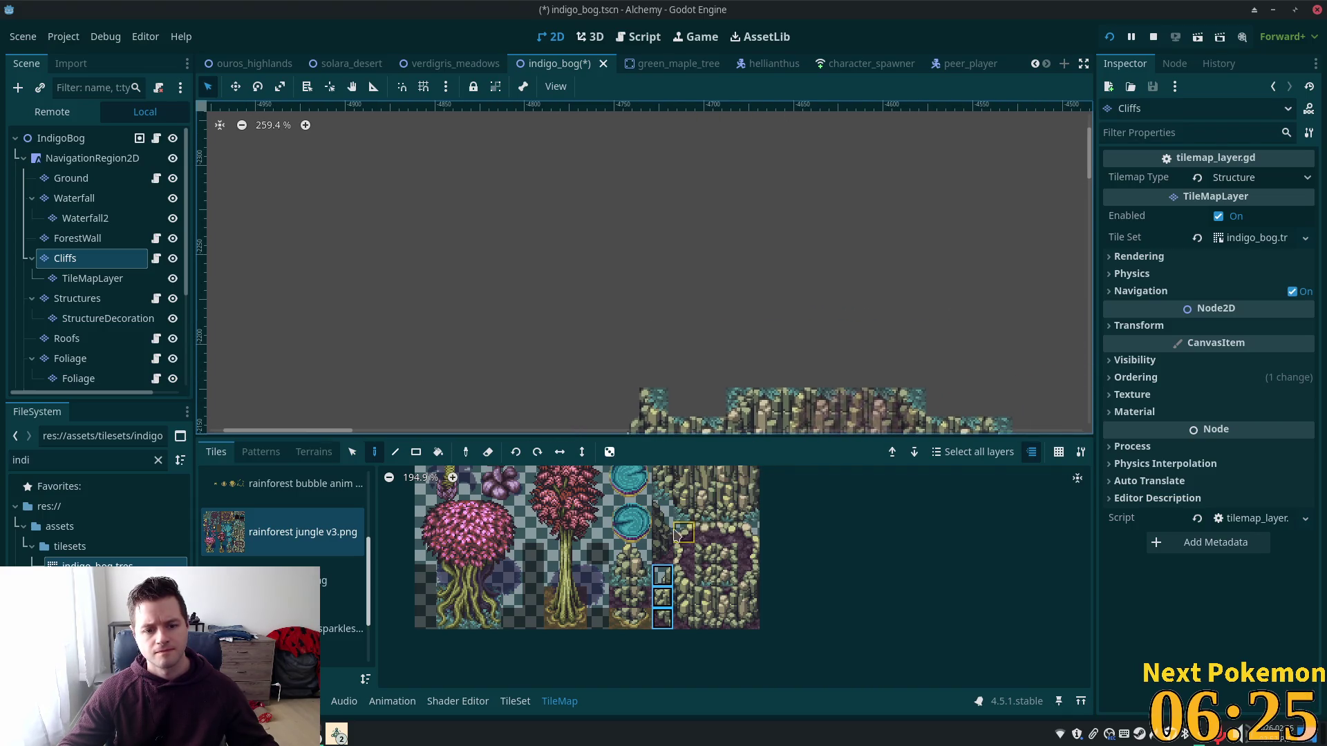
# Step: Build the narrow cliff pillar upward with single cliff tiles
pyautogui.click(676, 561)
pyautogui.scroll(3, 674, 525)
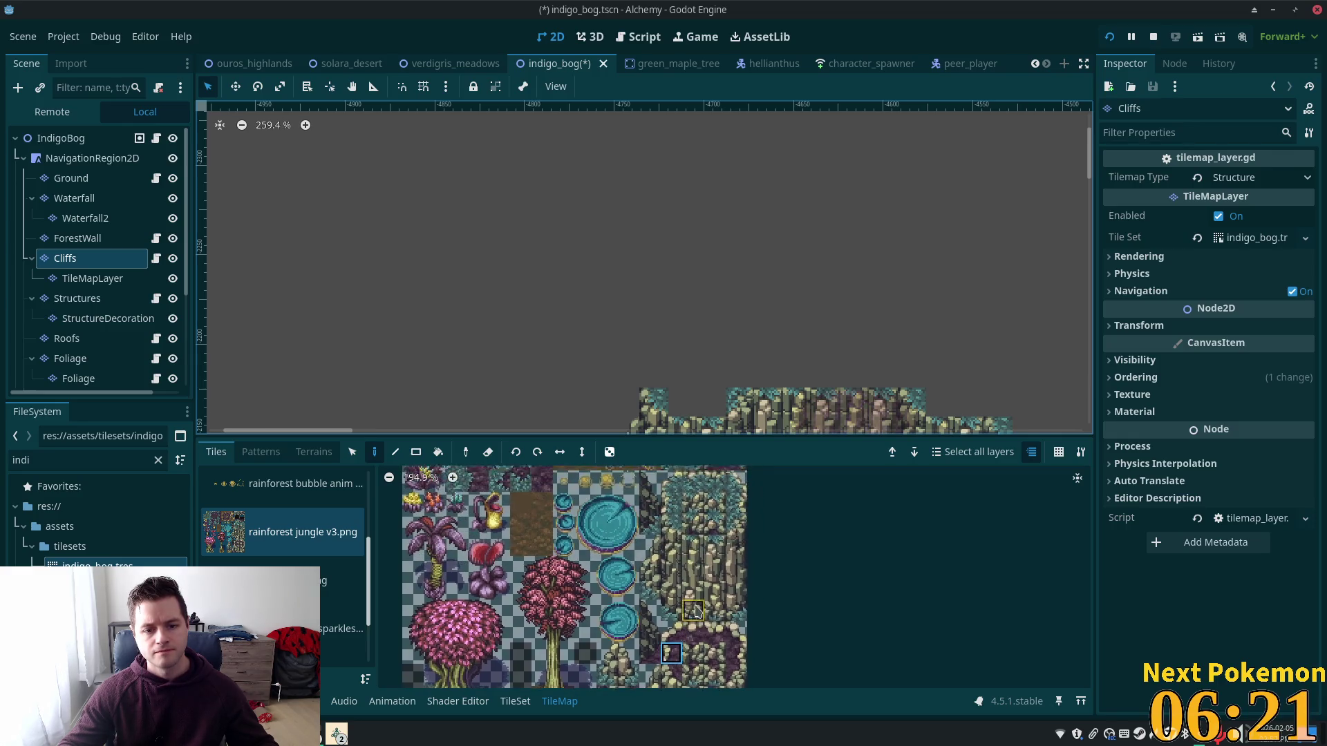
pyautogui.click(670, 496)
pyautogui.click(653, 373)
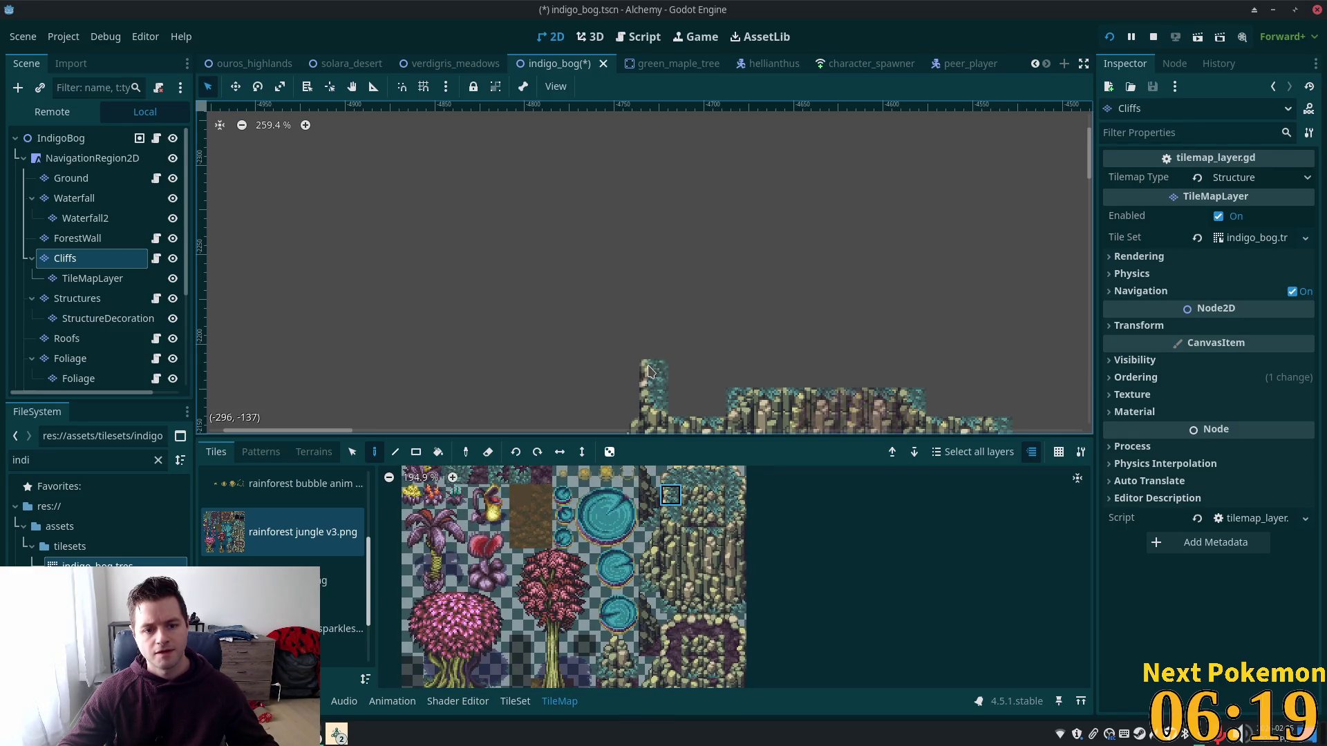
pyautogui.click(653, 345)
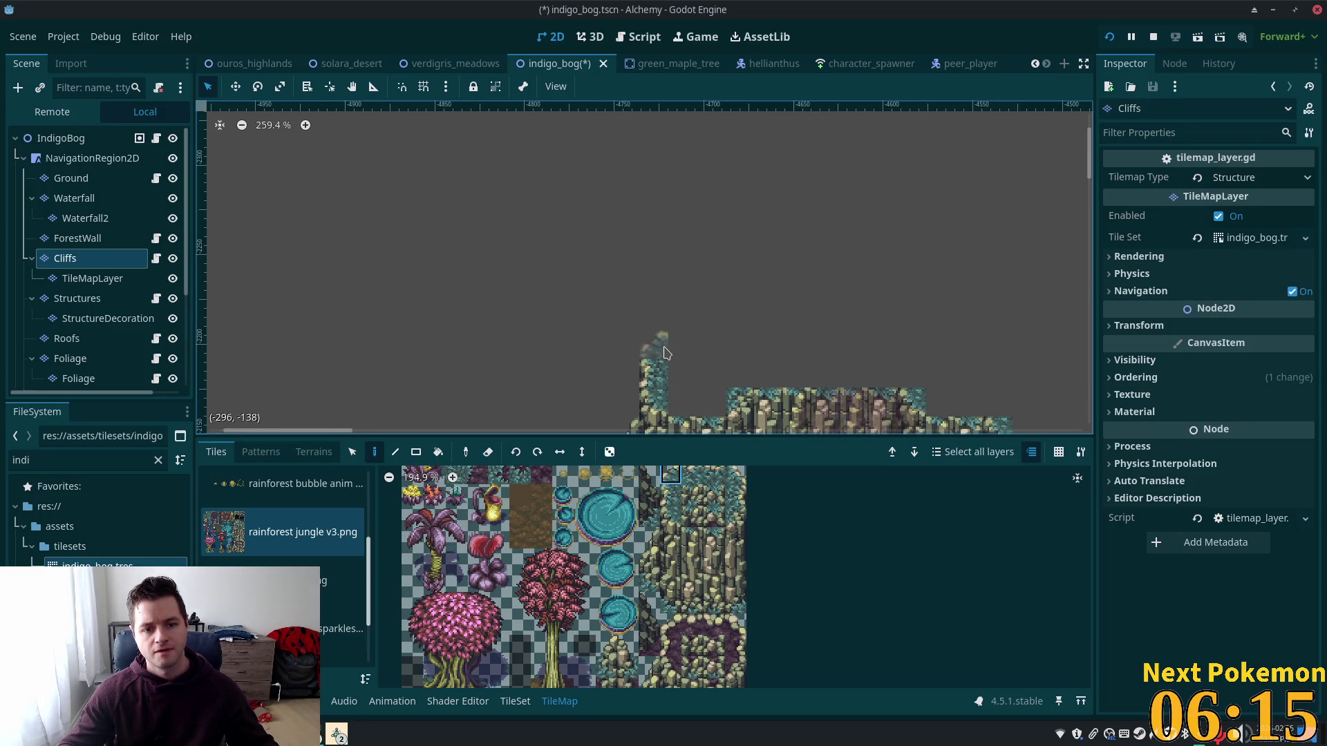
pyautogui.click(670, 494)
pyautogui.click(653, 345)
# Step: Cap the pillar top with the three-tile root pattern and save the scene
pyautogui.click(670, 474)
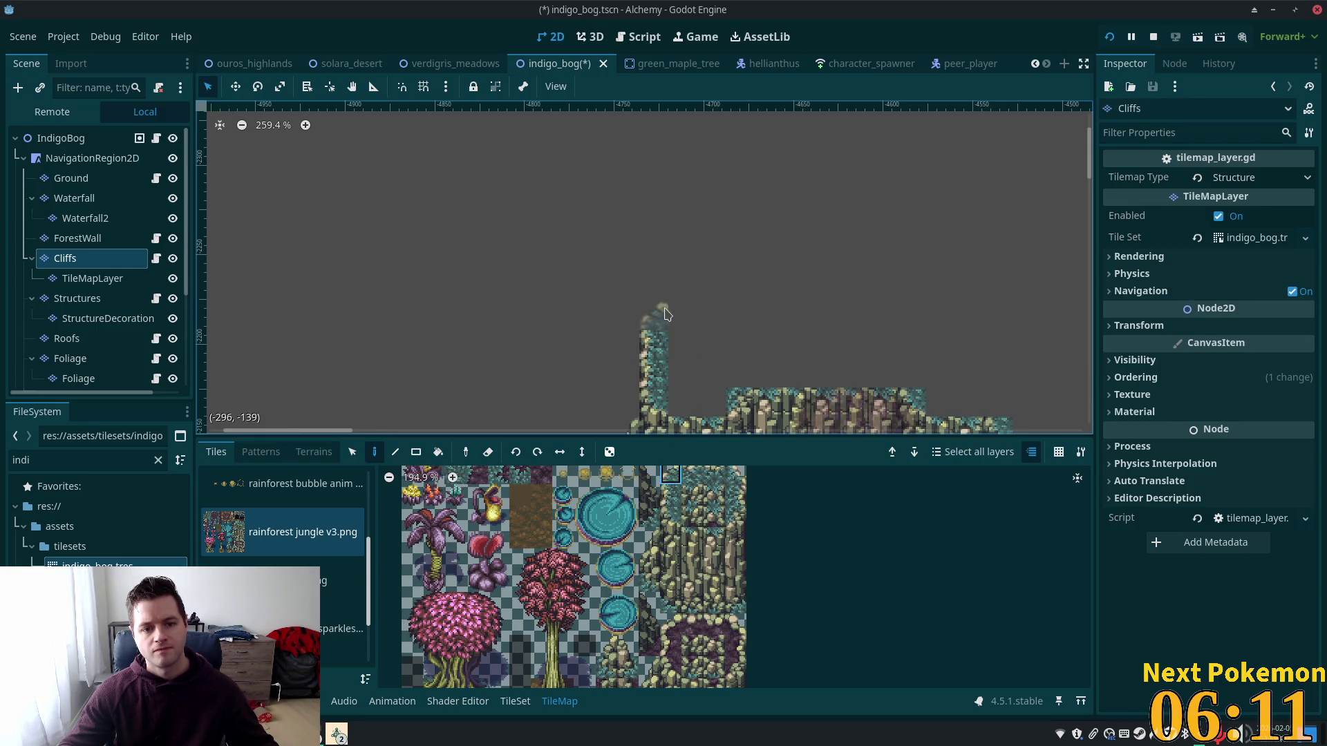
pyautogui.scroll(-5, 691, 277)
pyautogui.hscroll(5, 691, 277)
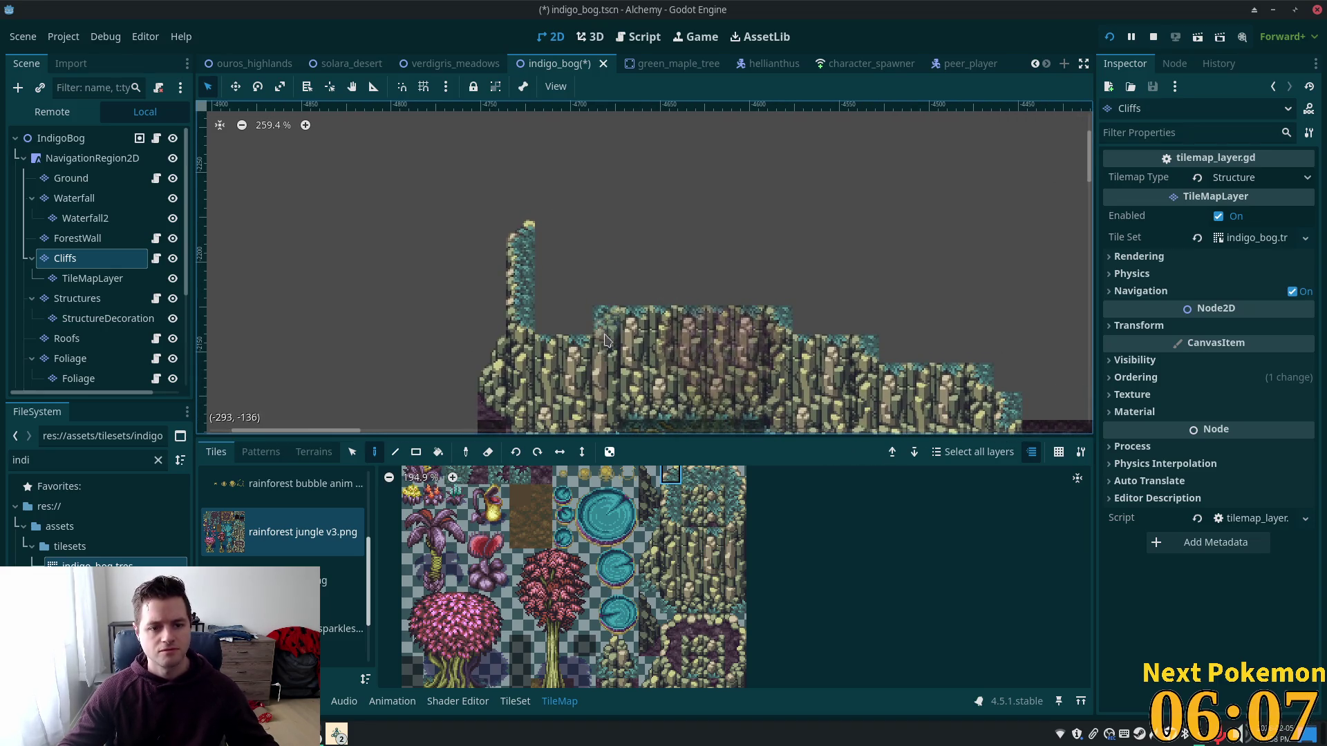
pyautogui.scroll(-3, 611, 648)
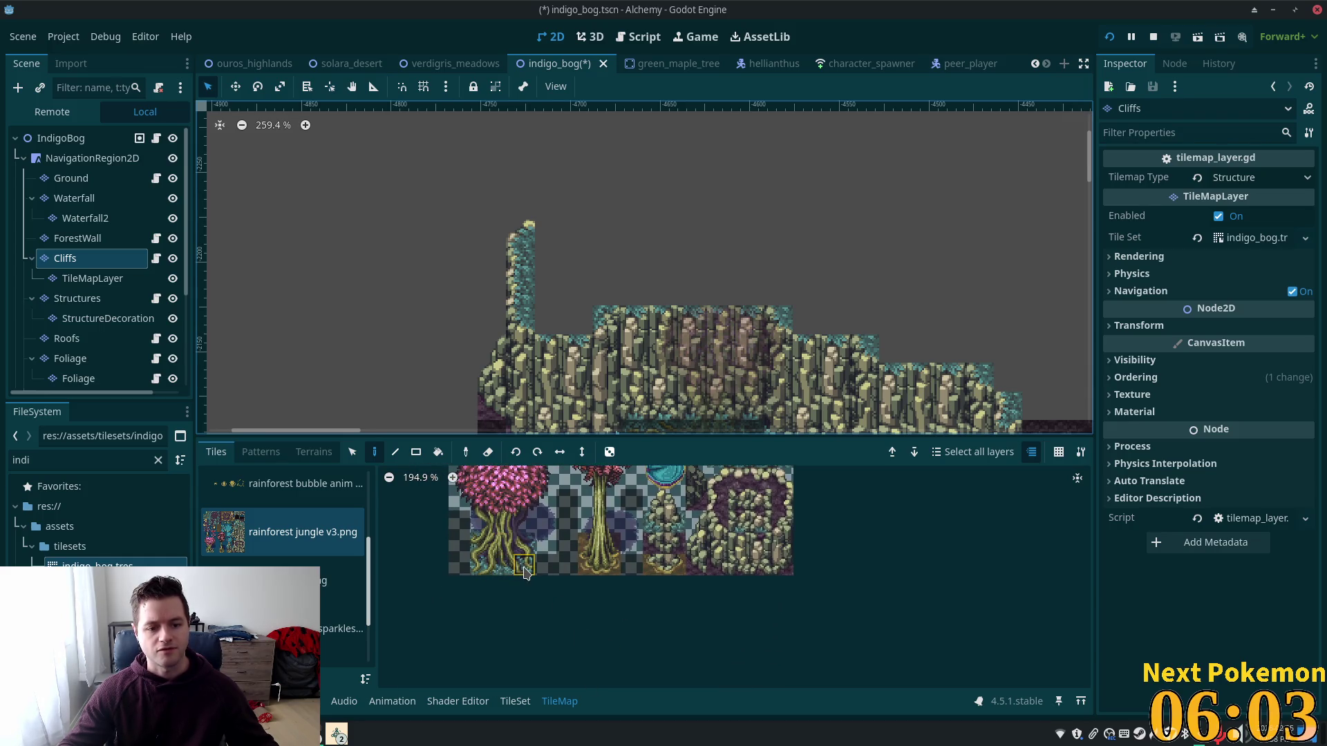
pyautogui.moveTo(526, 568); pyautogui.dragTo(481, 565)
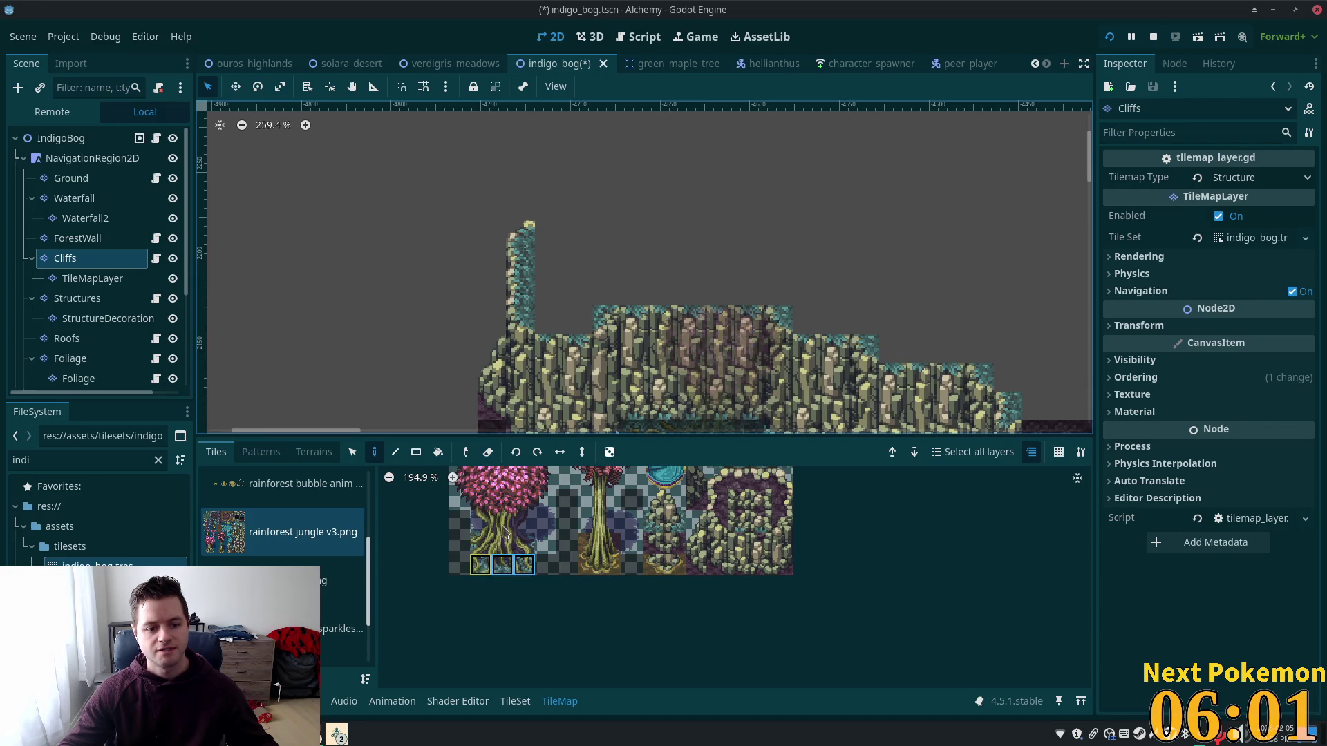
pyautogui.click(569, 324)
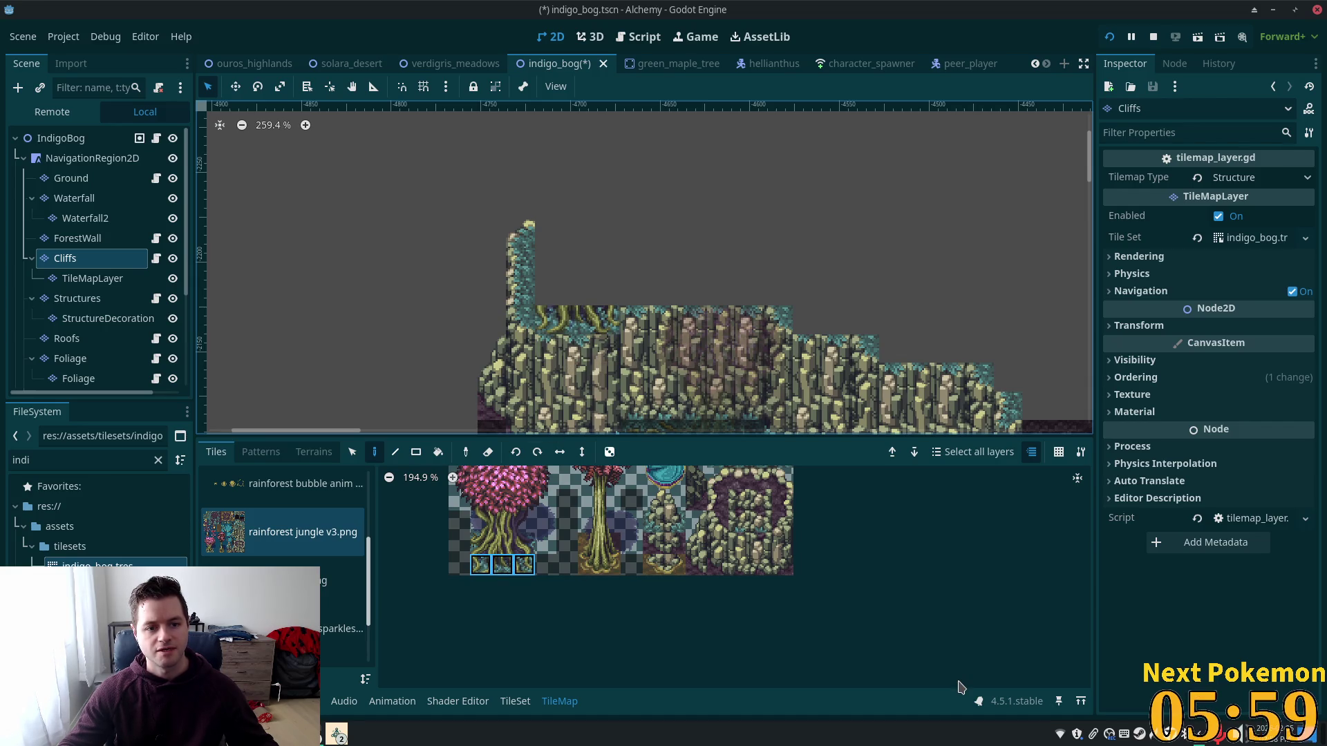
pyautogui.hotkey('ctrl', 's')
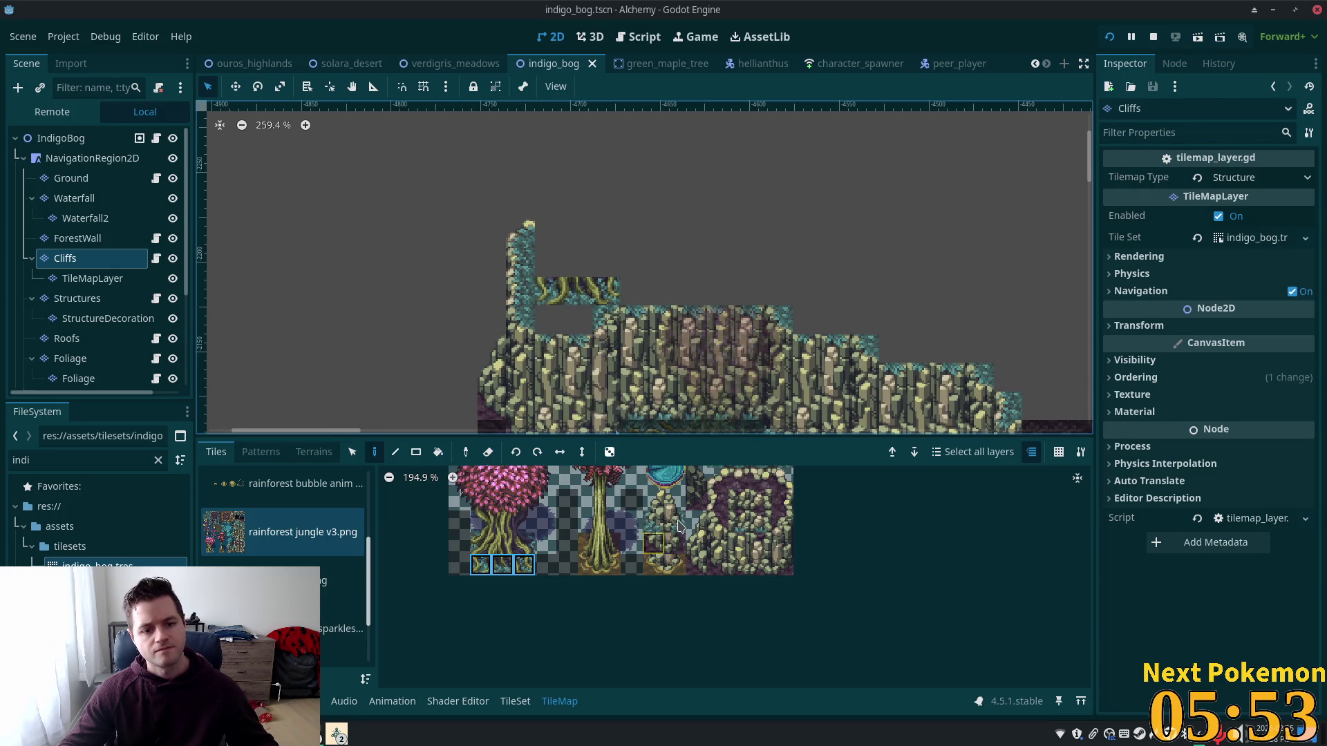
# Step: Select the Foliage tile layer for painting
pyautogui.scroll(3, 684, 646)
pyautogui.scroll(3, 684, 646)
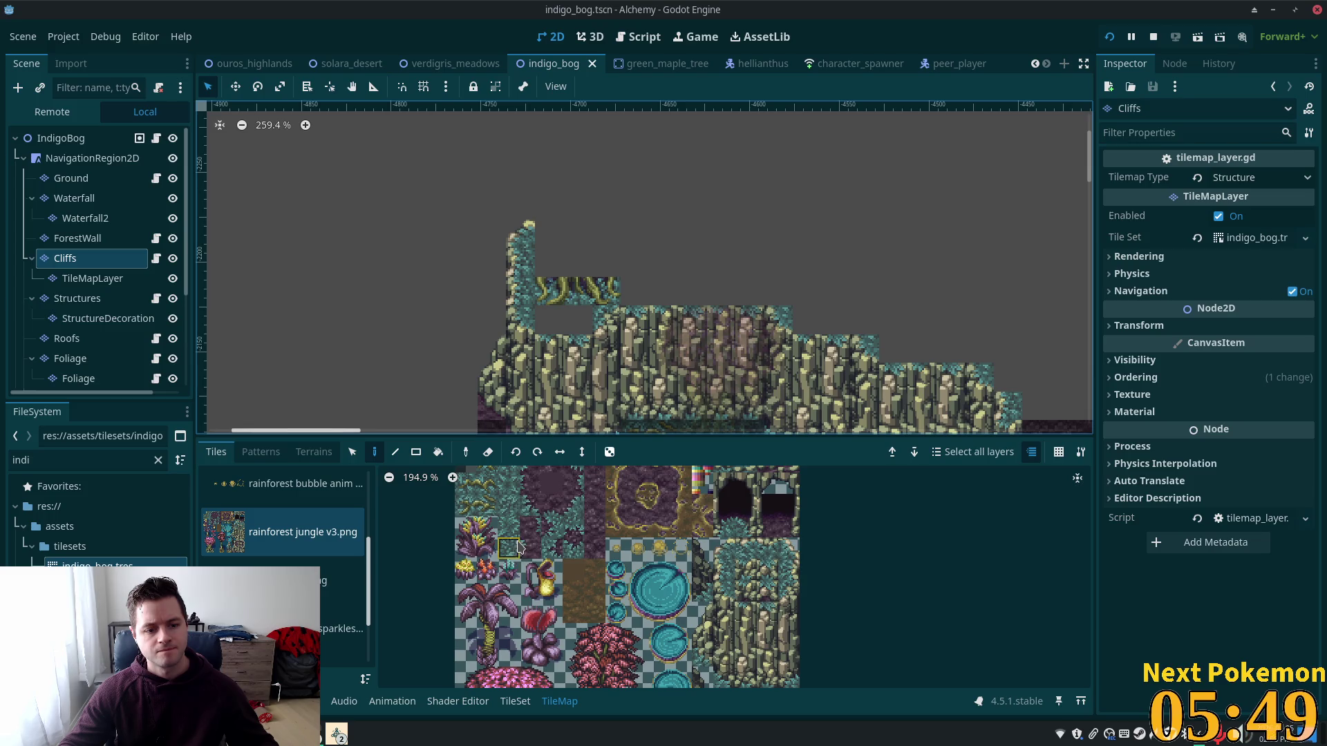
pyautogui.scroll(2, 526, 513)
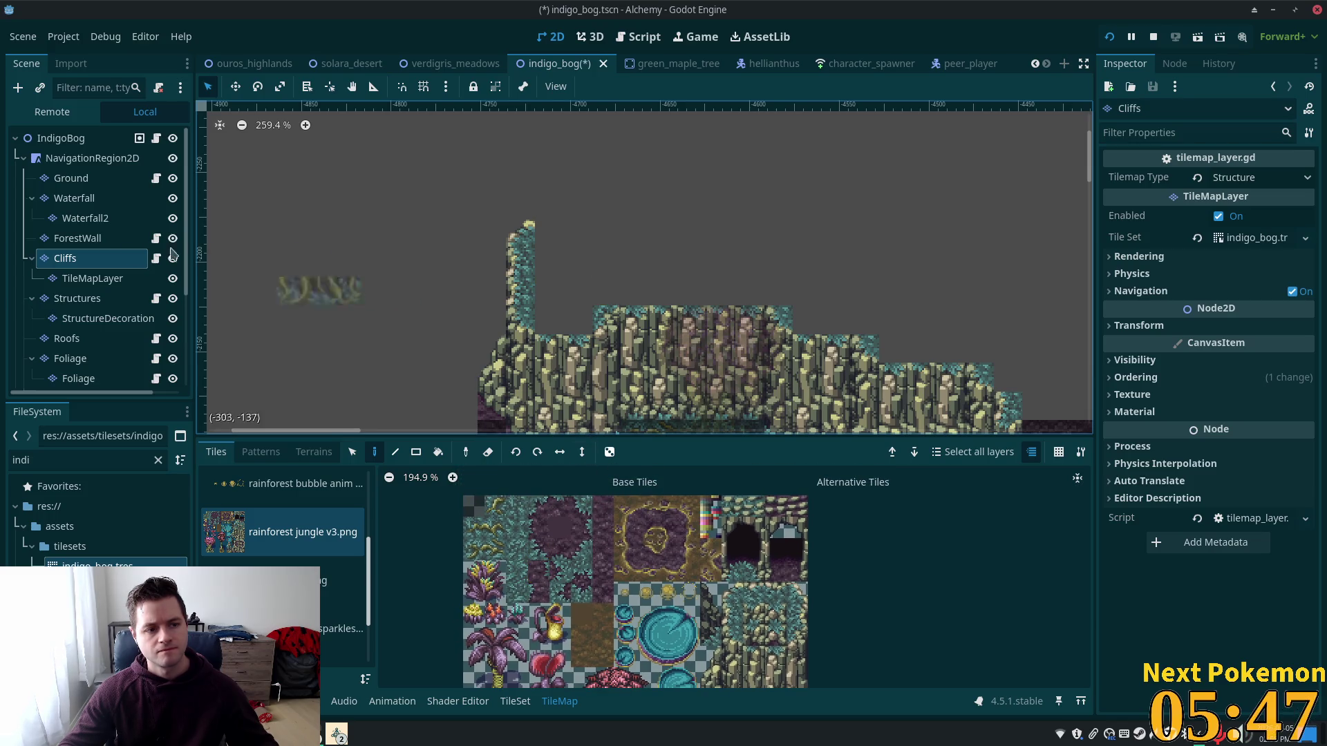
pyautogui.click(70, 358)
# Step: Plant the whole pink tree on top of the cliff pillar and save
pyautogui.keyDown('ctrl'); pyautogui.scroll(-2, 553, 591); pyautogui.keyUp('ctrl')
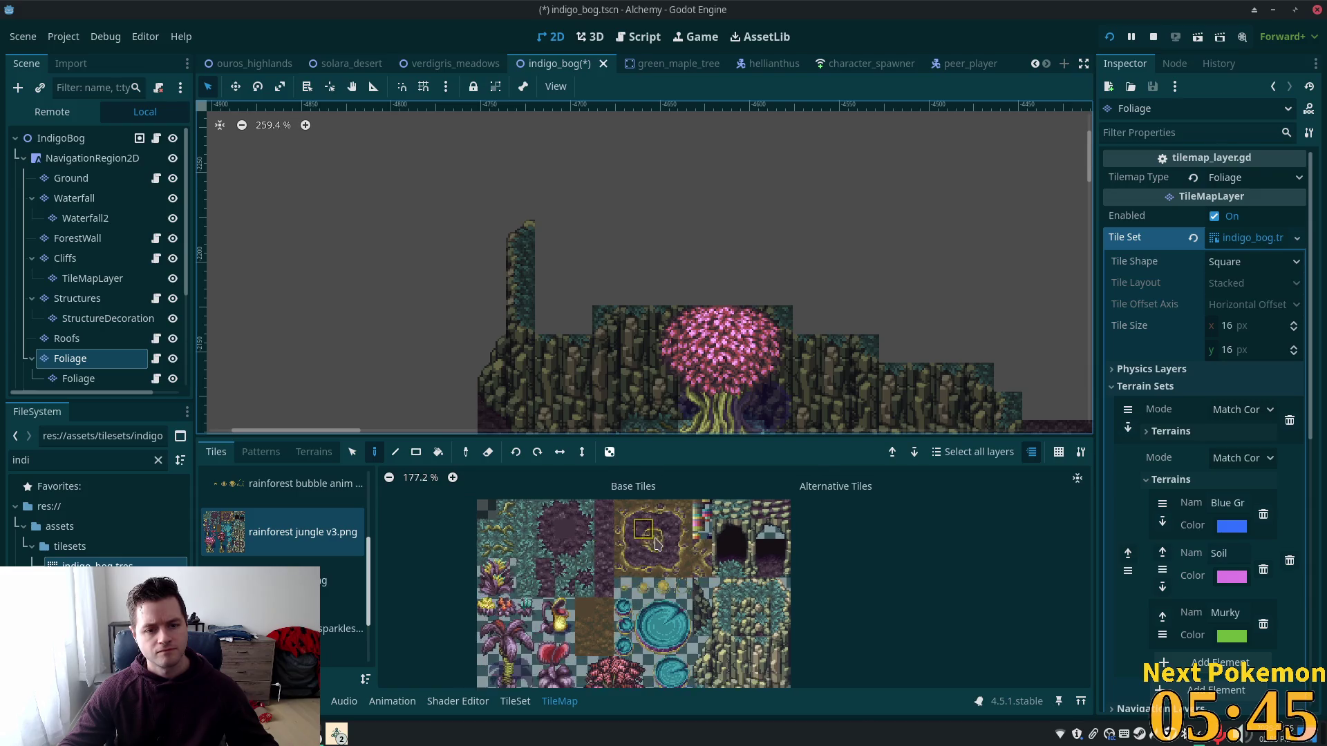
pyautogui.scroll(-3, 584, 523)
pyautogui.moveTo(536, 561); pyautogui.dragTo(596, 636)
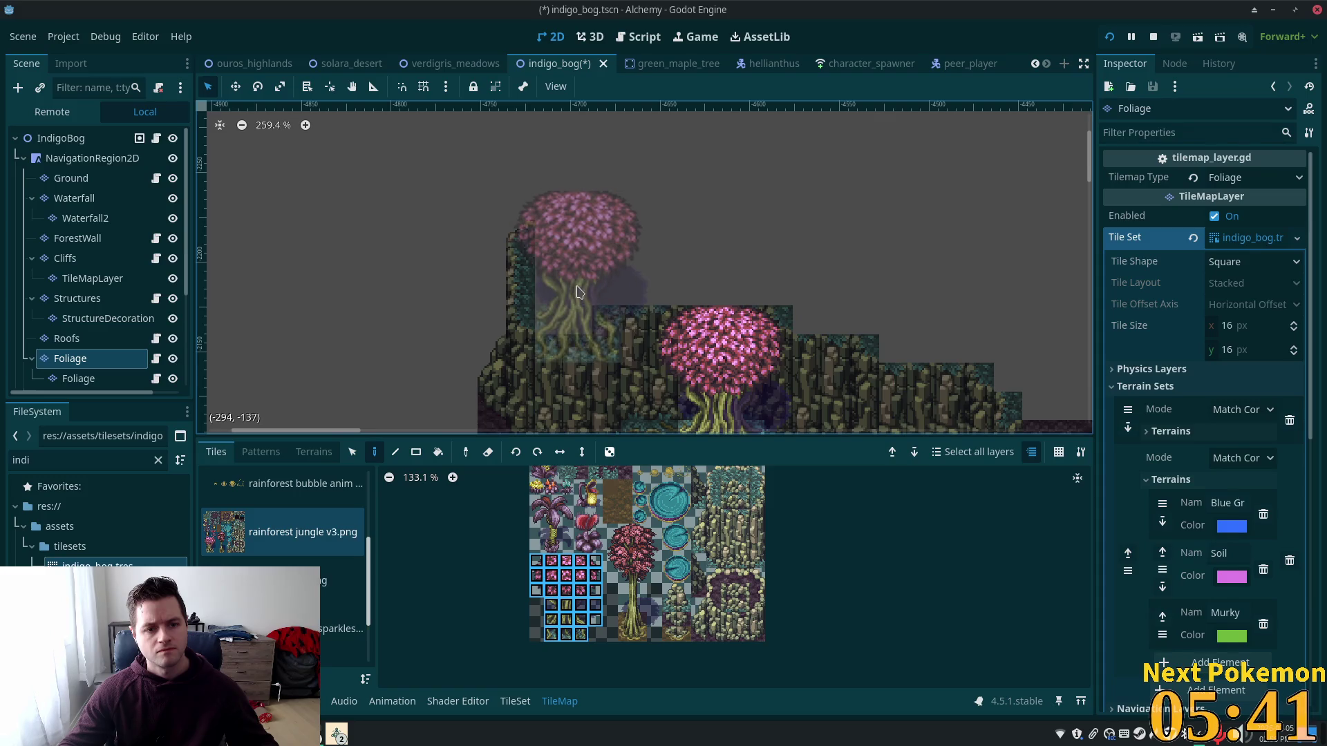
pyautogui.click(498, 276)
pyautogui.hotkey('ctrl', 's')
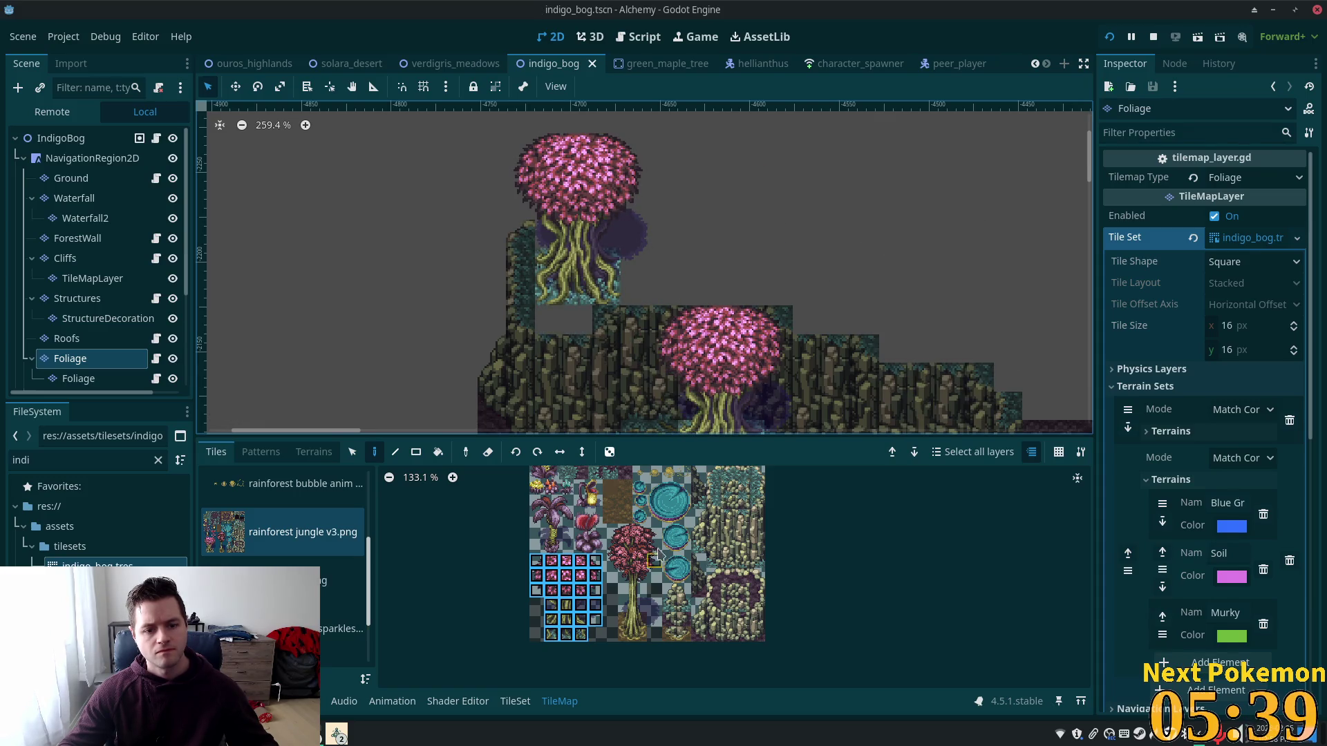
# Step: Try teal foliage tiles in the gap under the tree, then undo them
pyautogui.scroll(2, 573, 539)
pyautogui.moveTo(561, 513); pyautogui.dragTo(573, 513)
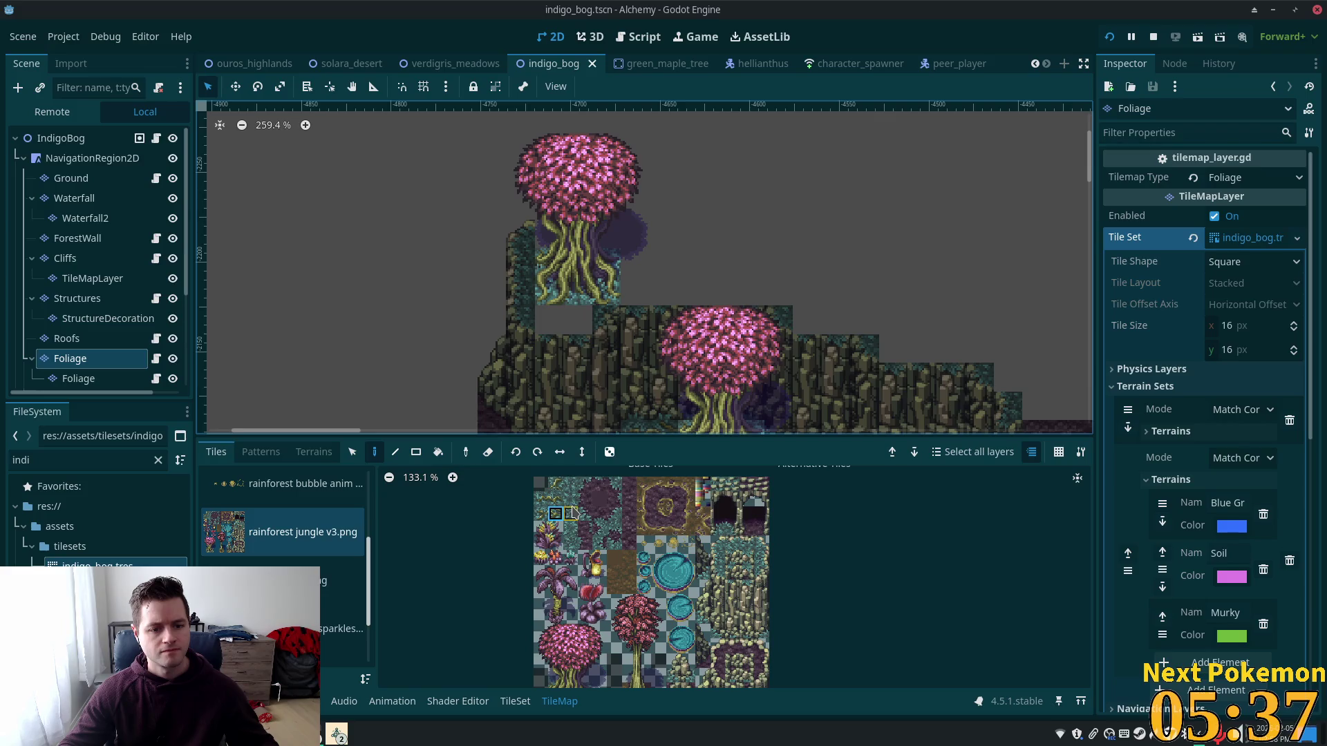
pyautogui.click(576, 320)
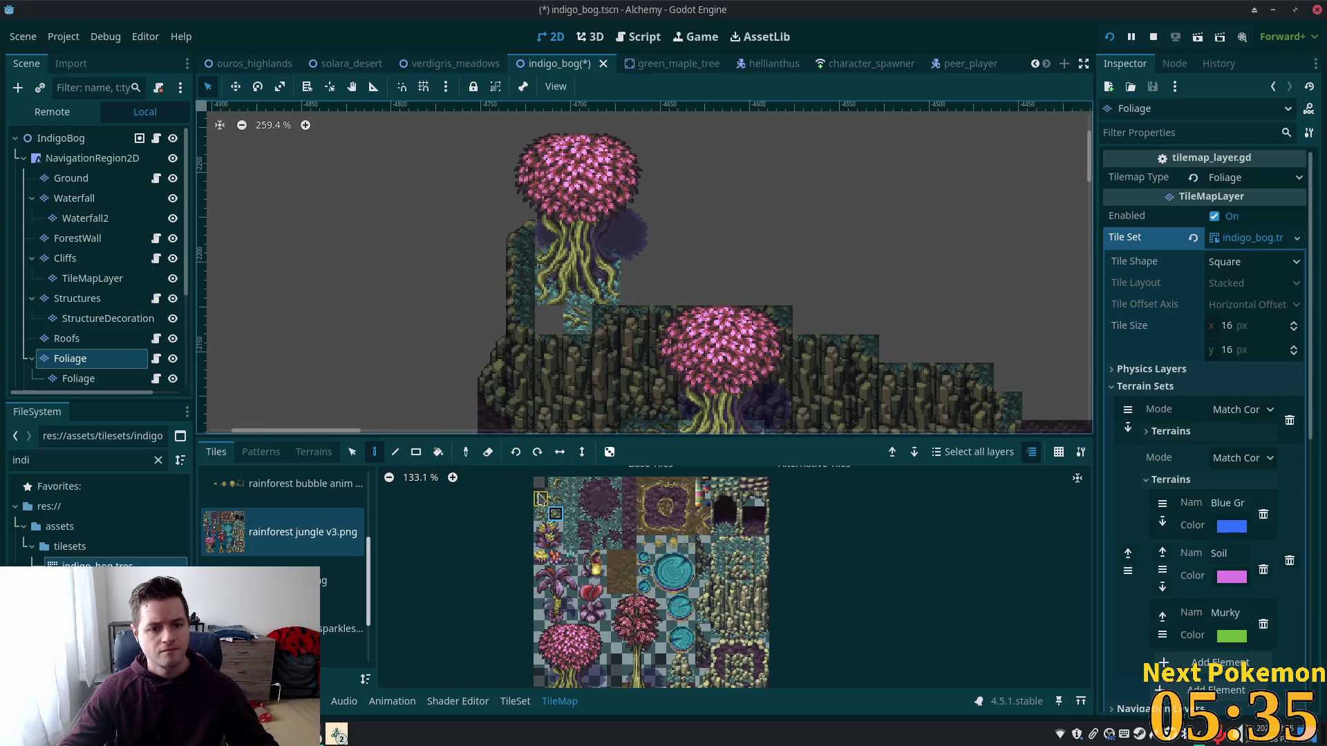
pyautogui.click(540, 513)
pyautogui.click(550, 316)
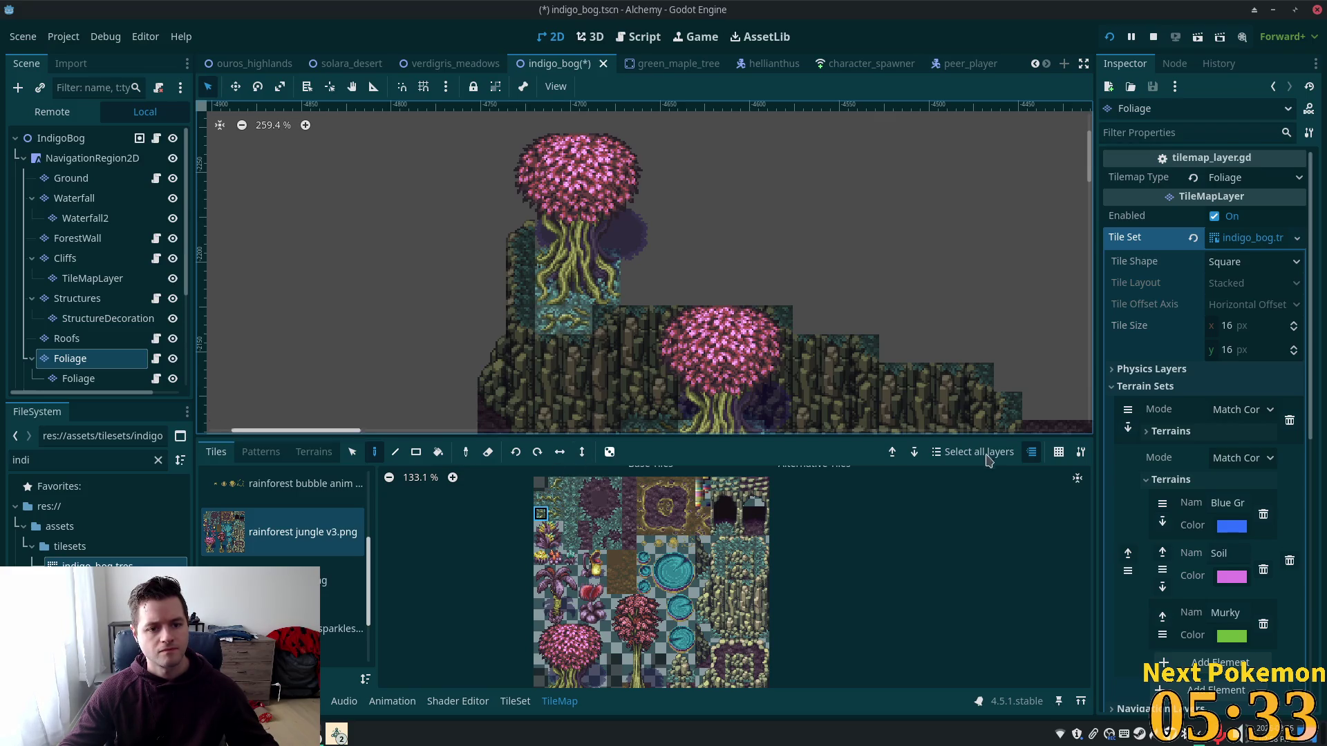
pyautogui.hotkey('ctrl', 'z')
pyautogui.hotkey('ctrl', 'z')
# Step: Fill the gap beneath the pink tree with different teal foliage tiles and save
pyautogui.click(554, 483)
pyautogui.click(579, 320)
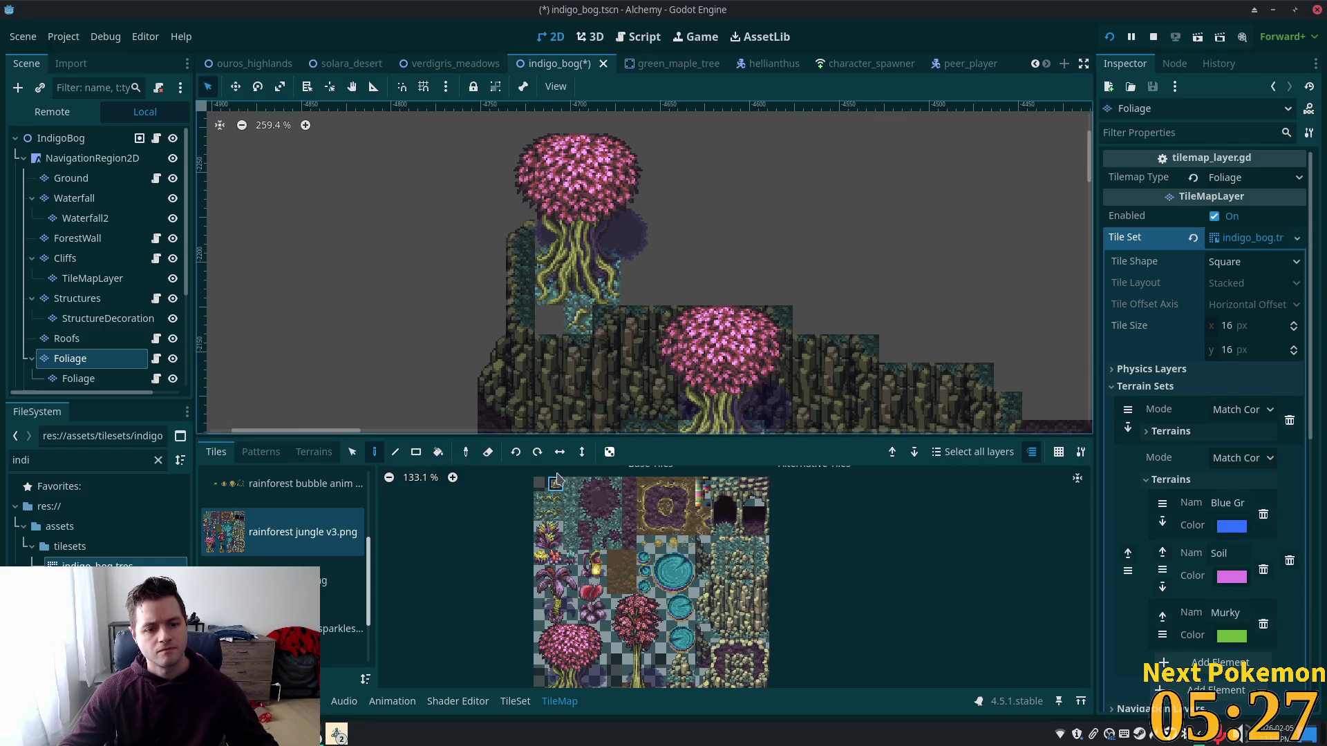
pyautogui.click(541, 499)
pyautogui.click(549, 320)
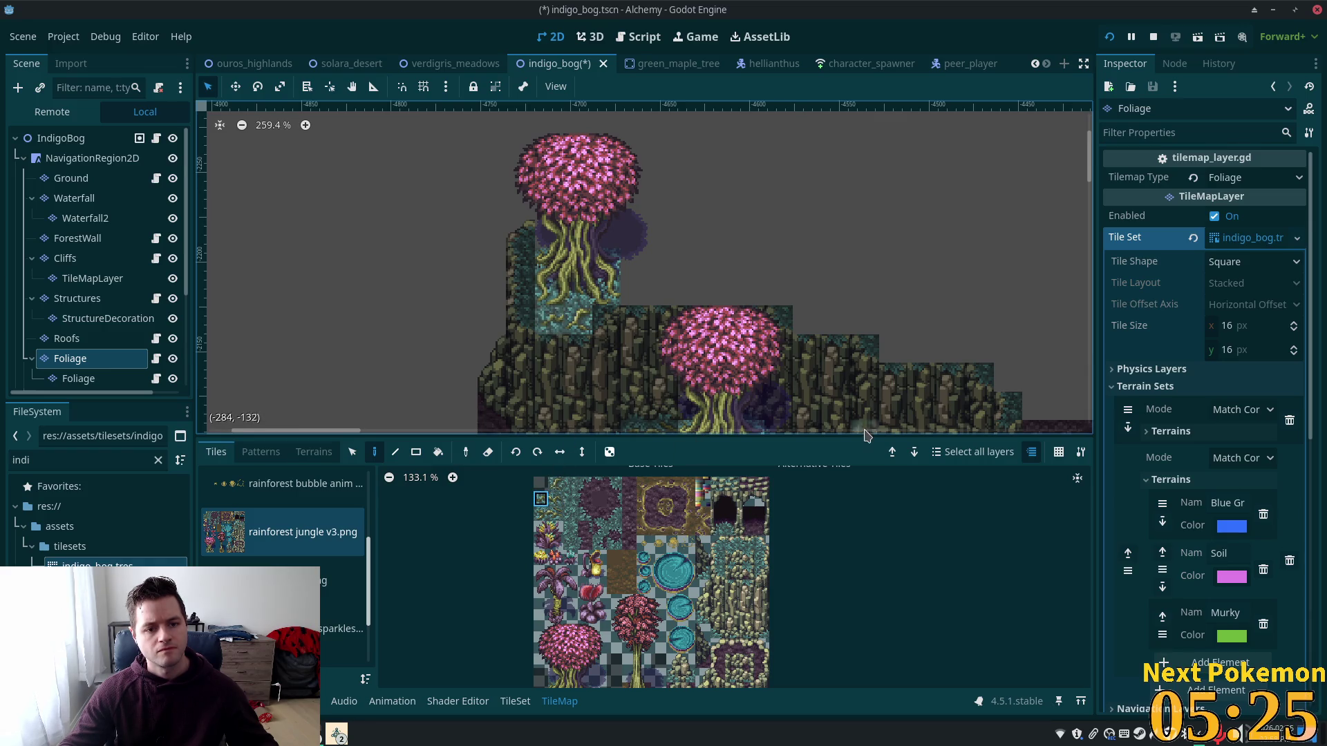
pyautogui.hotkey('ctrl', 's')
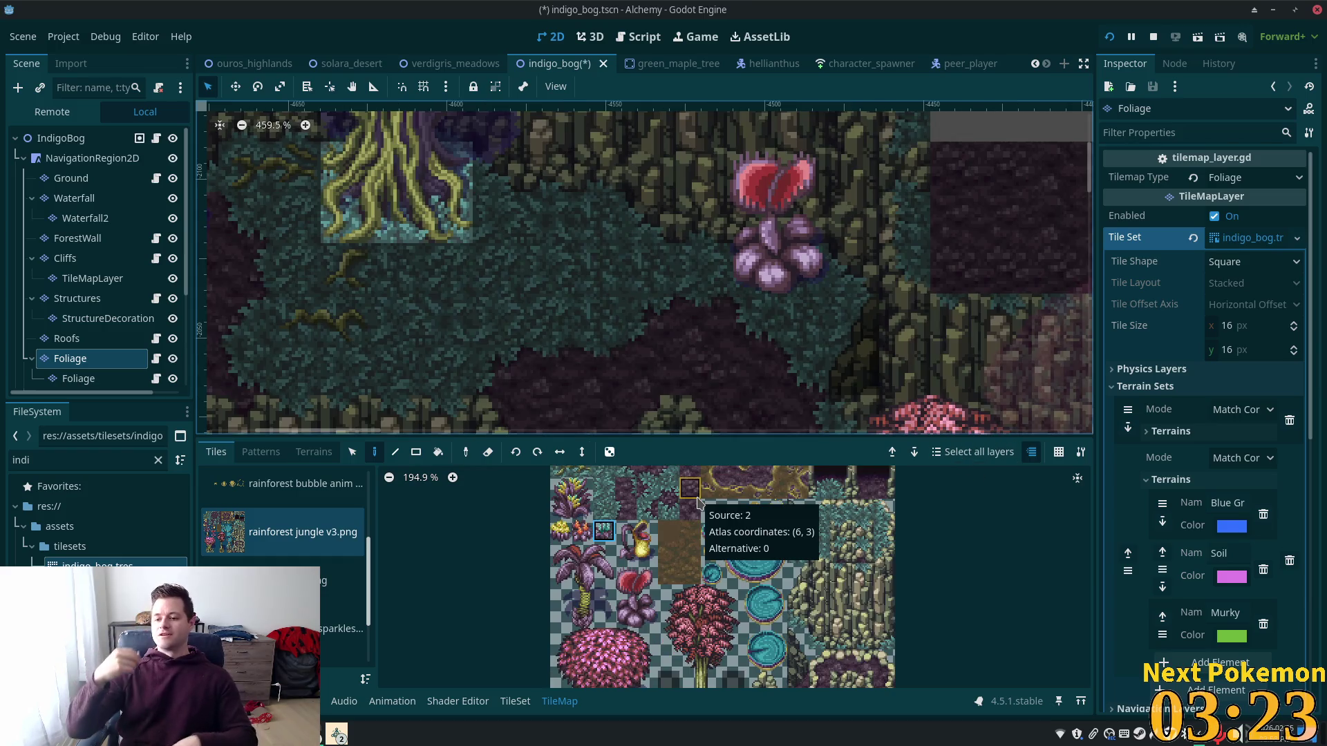
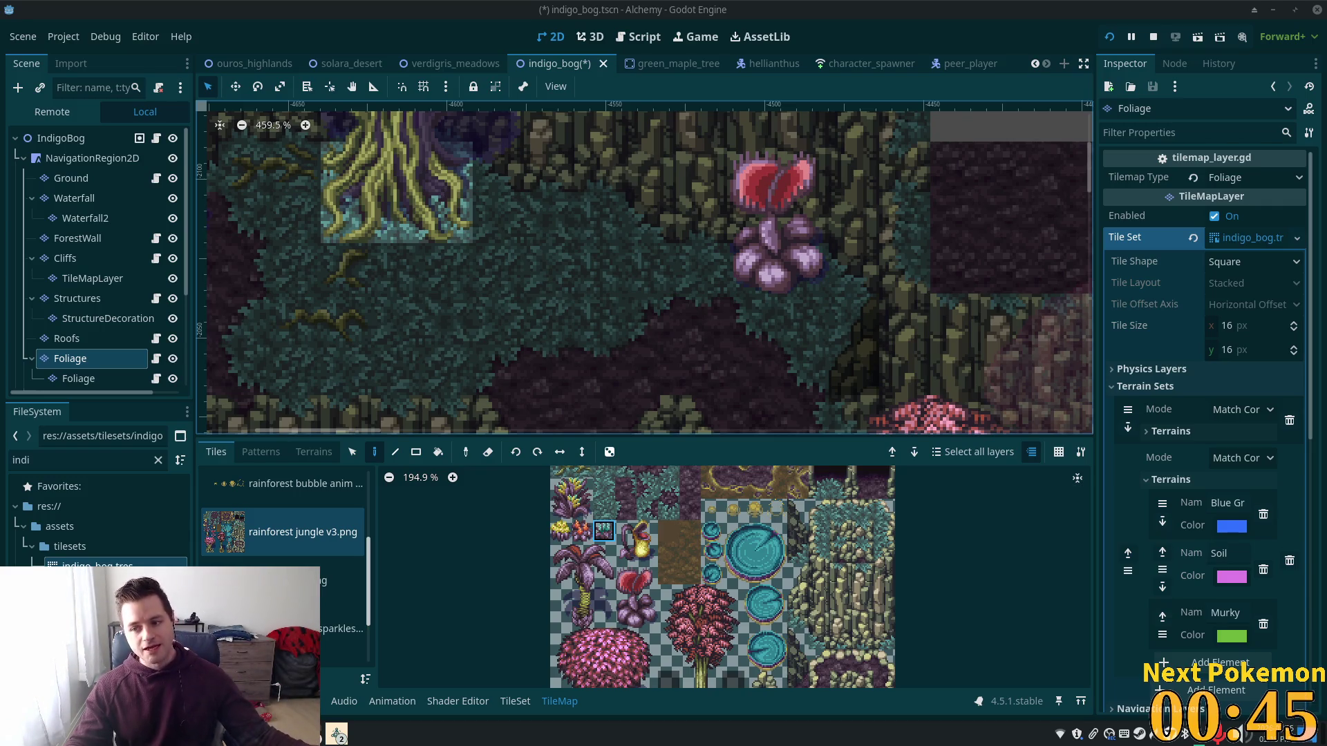
# Step: Paint the orange flower tile from the atlas onto the Foliage layer beside the red flower
pyautogui.scroll(-2, 665, 267)
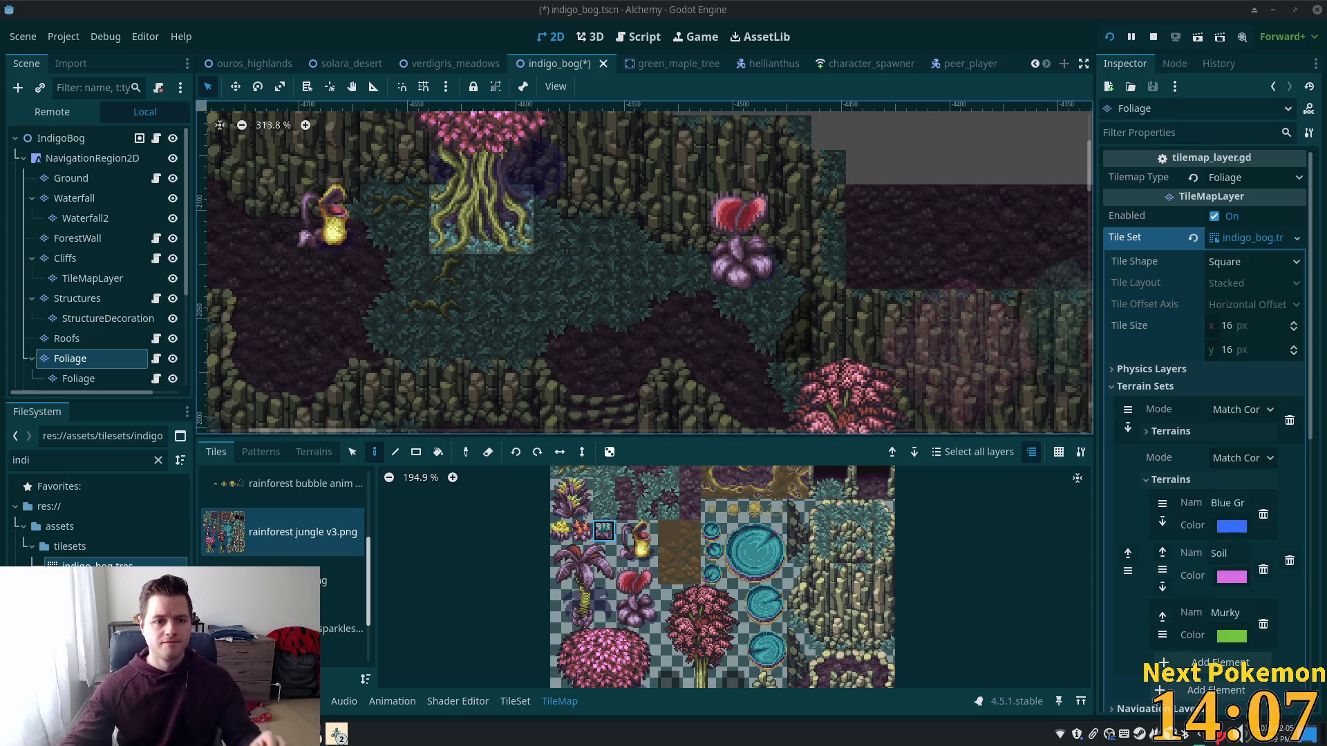
pyautogui.scroll(-3, 542, 308)
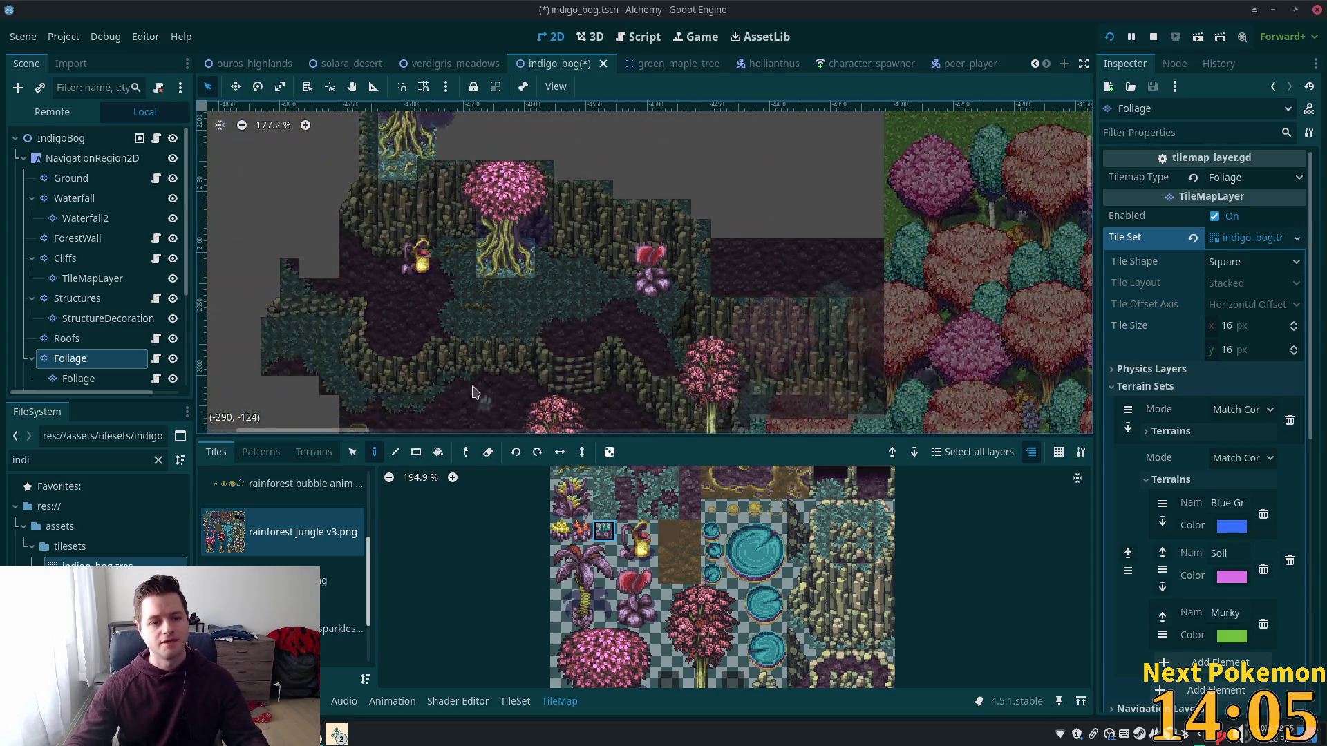
pyautogui.scroll(3, 622, 308)
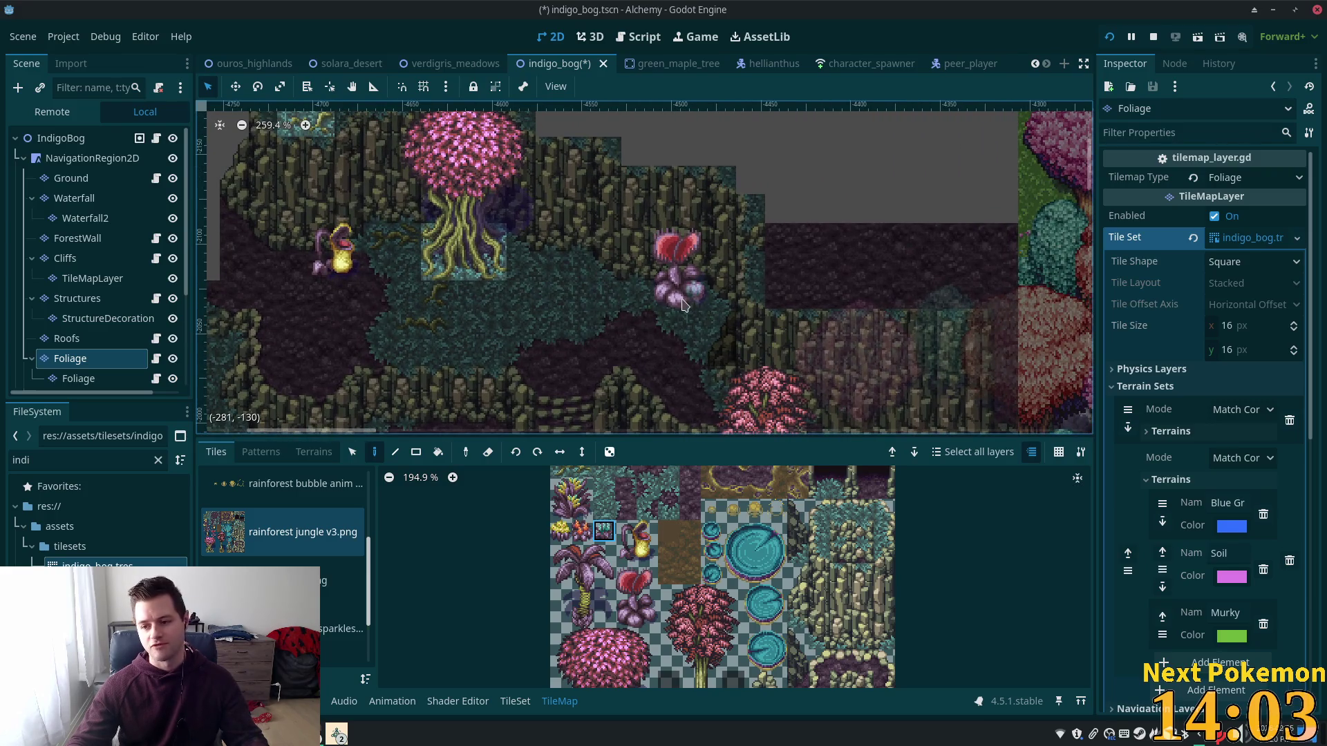
pyautogui.scroll(1, 651, 308)
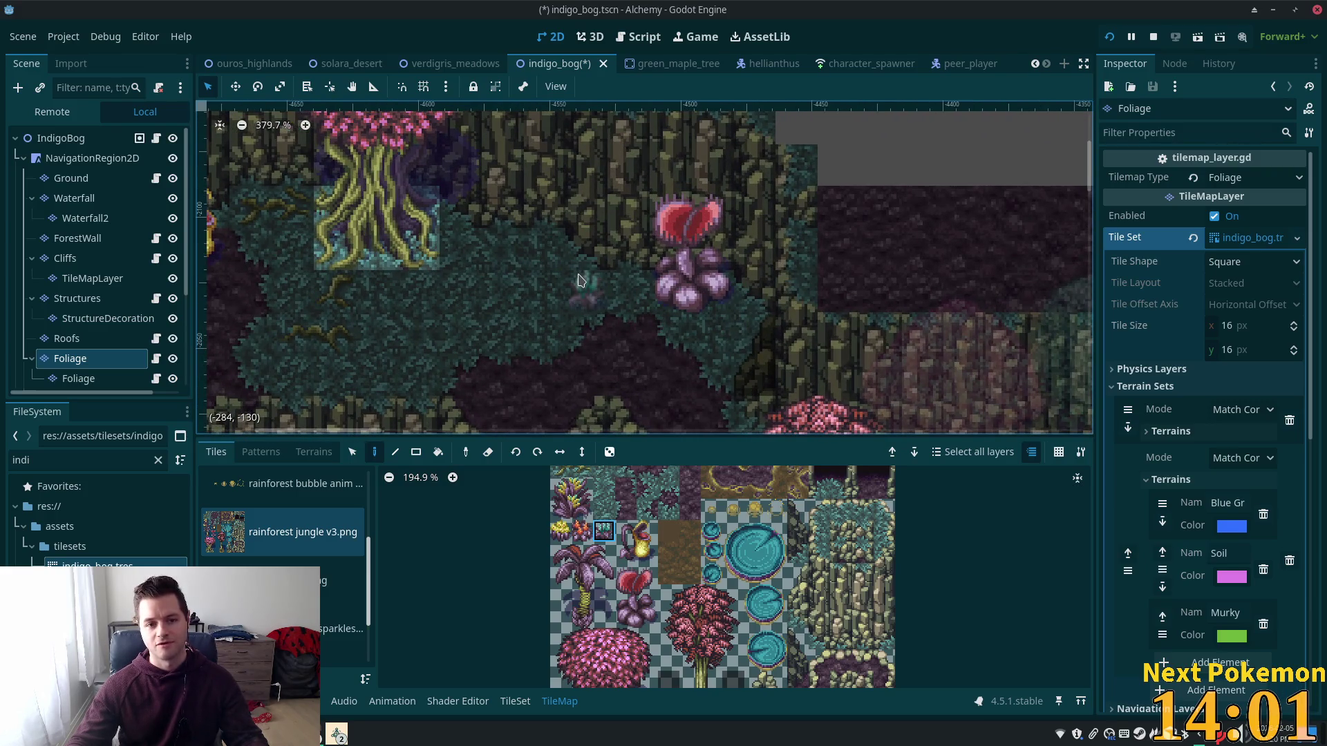
pyautogui.click(582, 530)
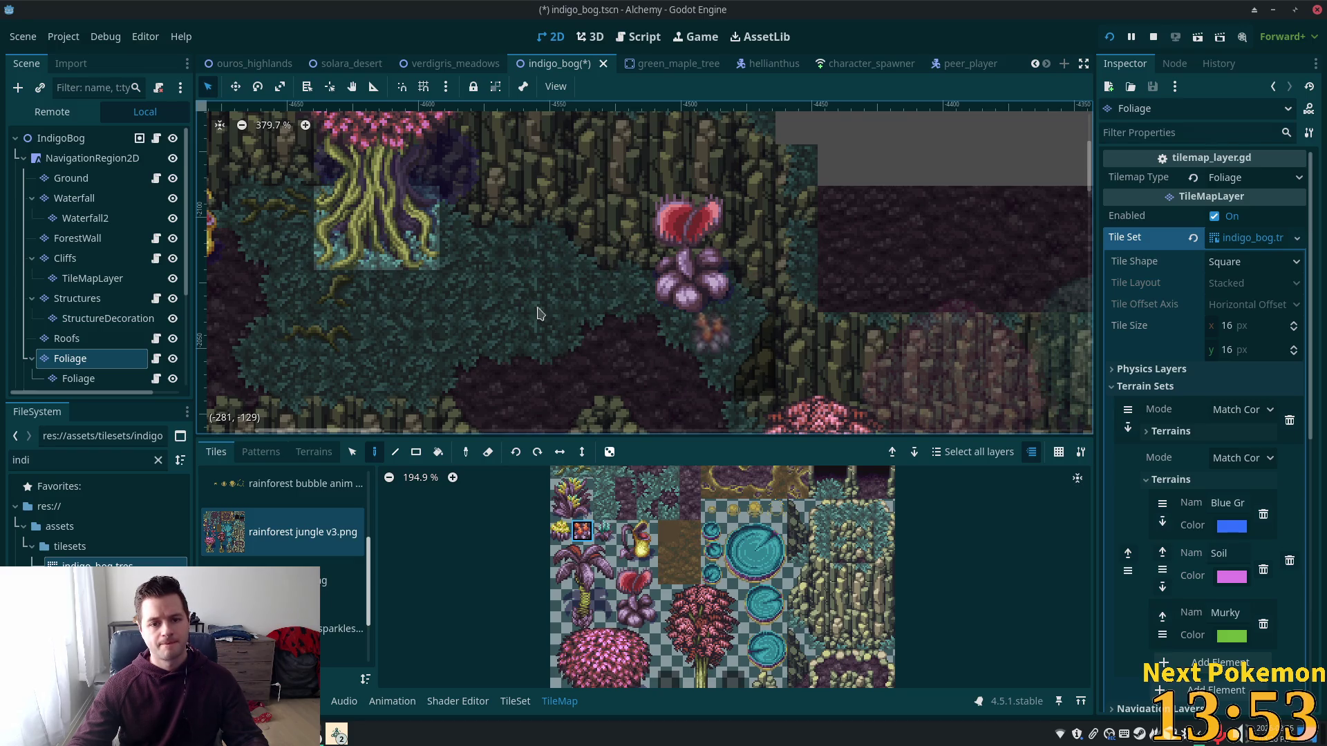
pyautogui.click(545, 255)
pyautogui.scroll(-4, 607, 311)
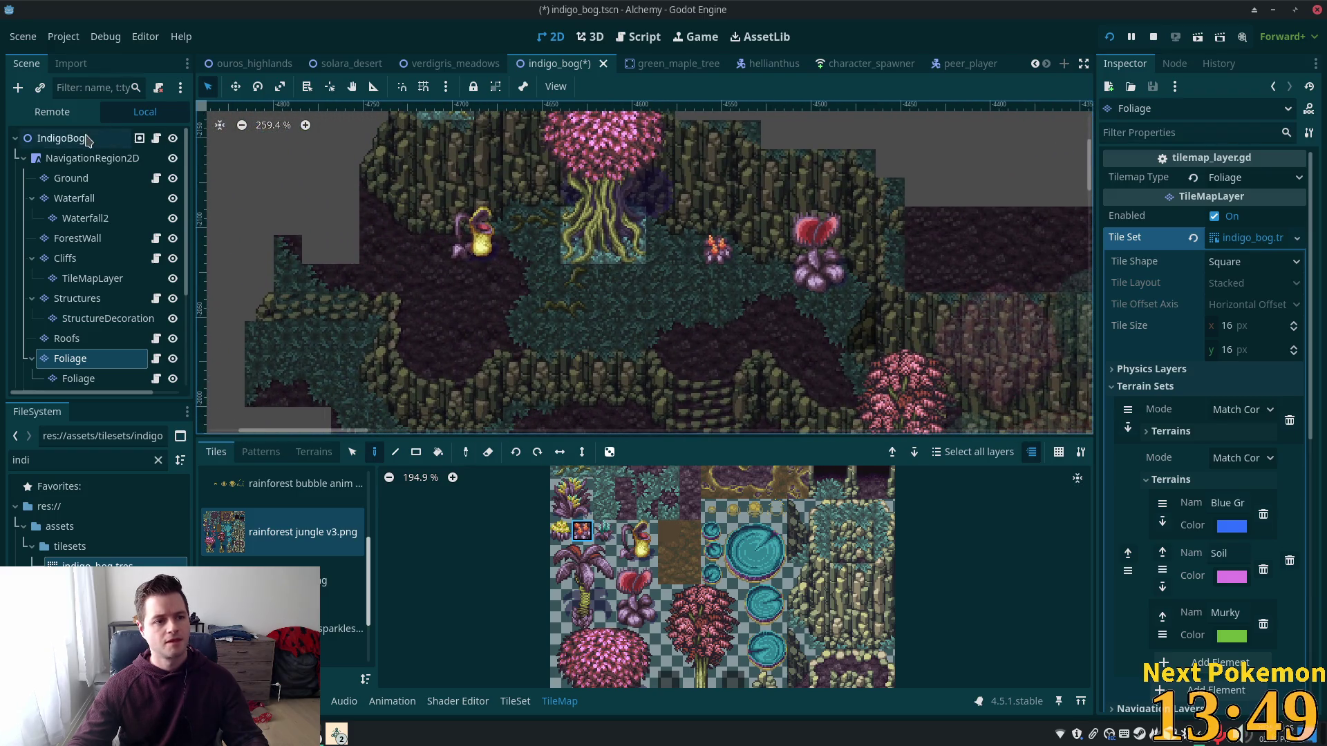
# Step: Select the IndigoBog root and save the indigo_bog scene
pyautogui.click(61, 137)
pyautogui.scroll(-3, 620, 405)
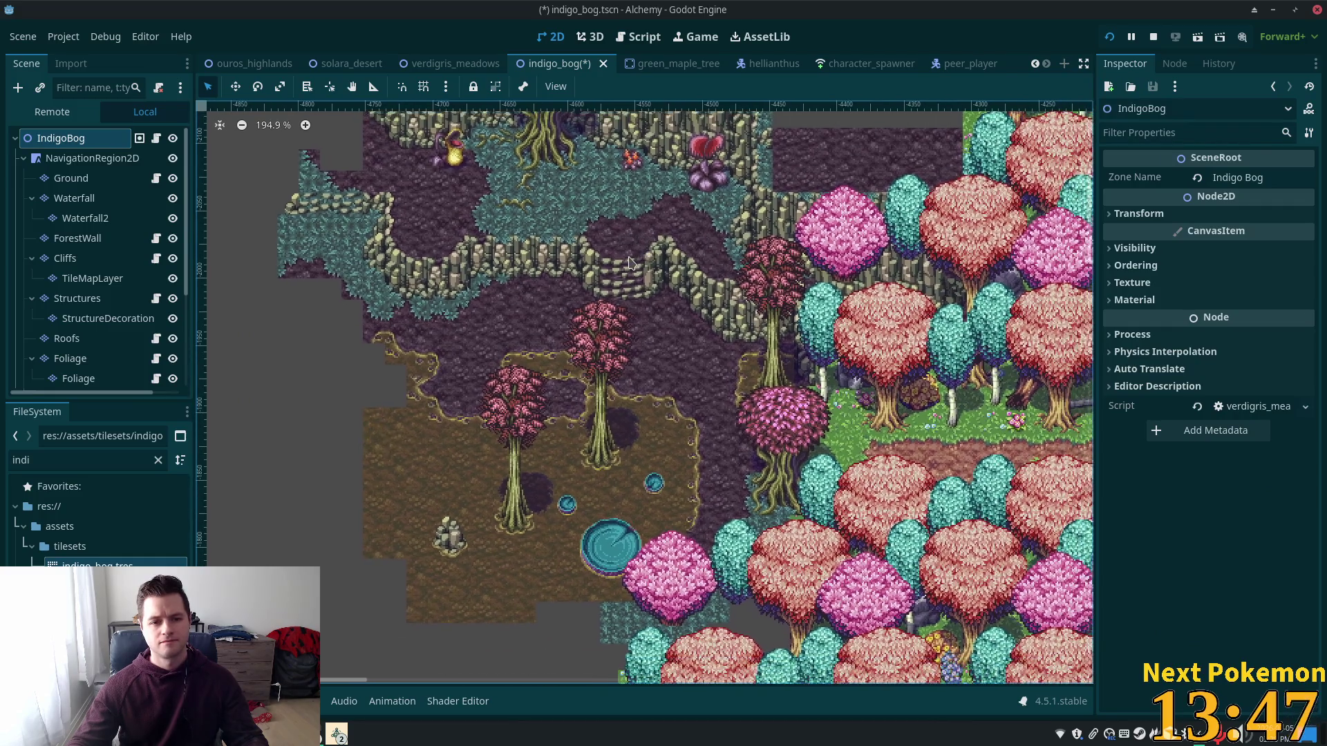
pyautogui.hotkey('ctrl', 's')
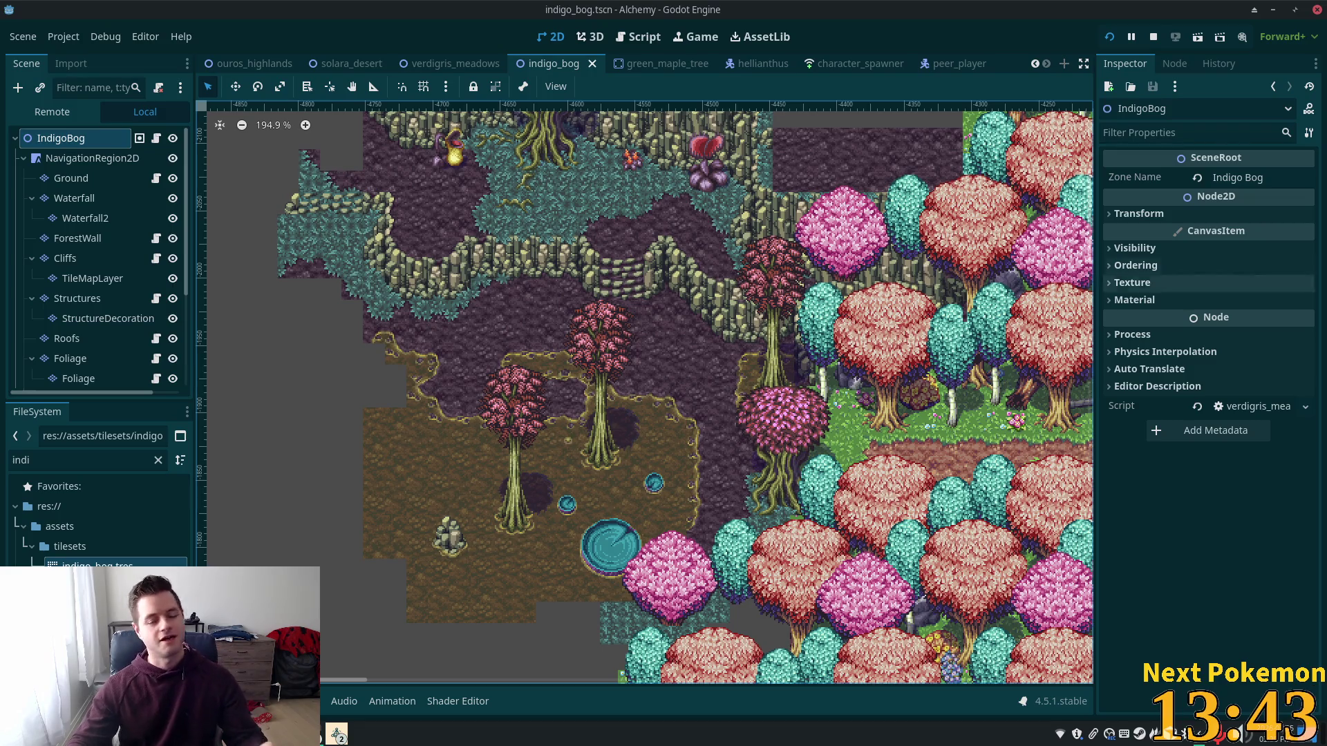
# Step: Select the Ground TileMapLayer node for tile editing
pyautogui.scroll(7, 664, 297)
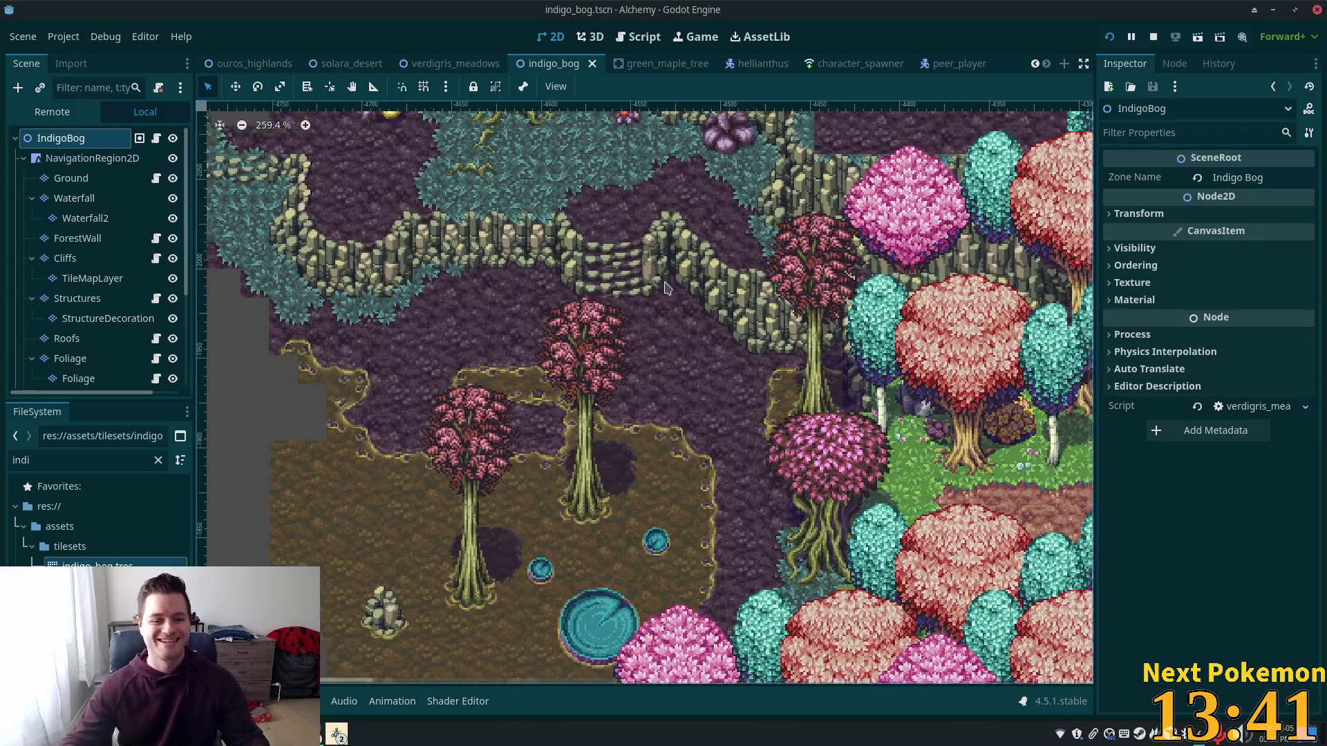
pyautogui.scroll(10, 562, 243)
pyautogui.hscroll(-10, 563, 243)
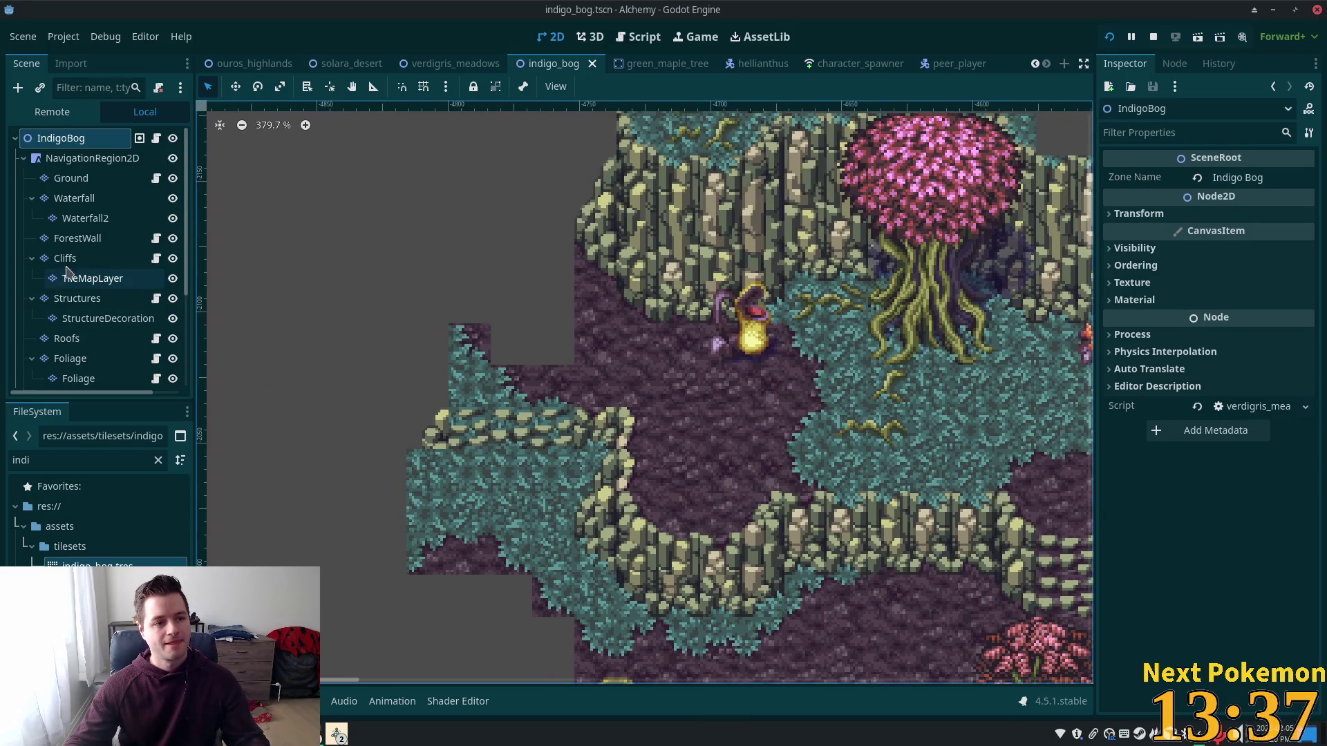
pyautogui.click(97, 180)
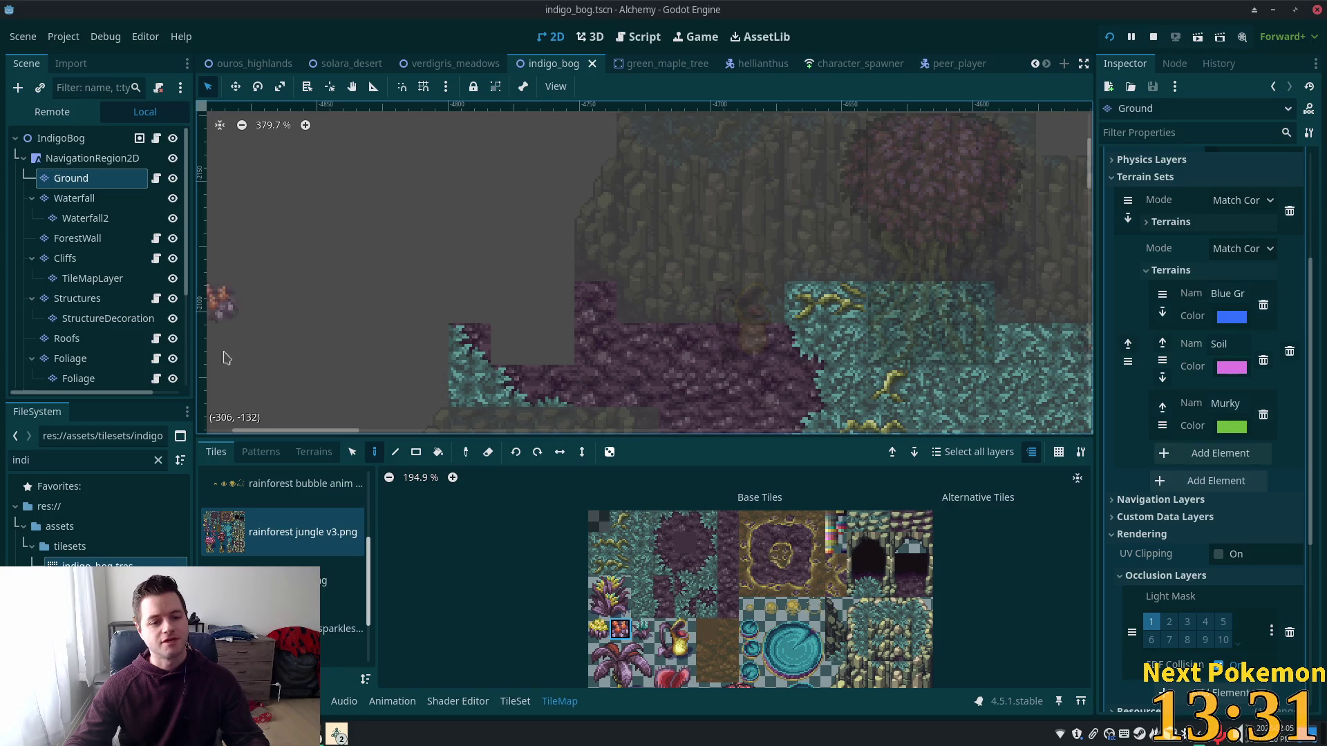
# Step: Fill the empty notch beside the cliffs with Soil terrain and view the full map
pyautogui.click(314, 452)
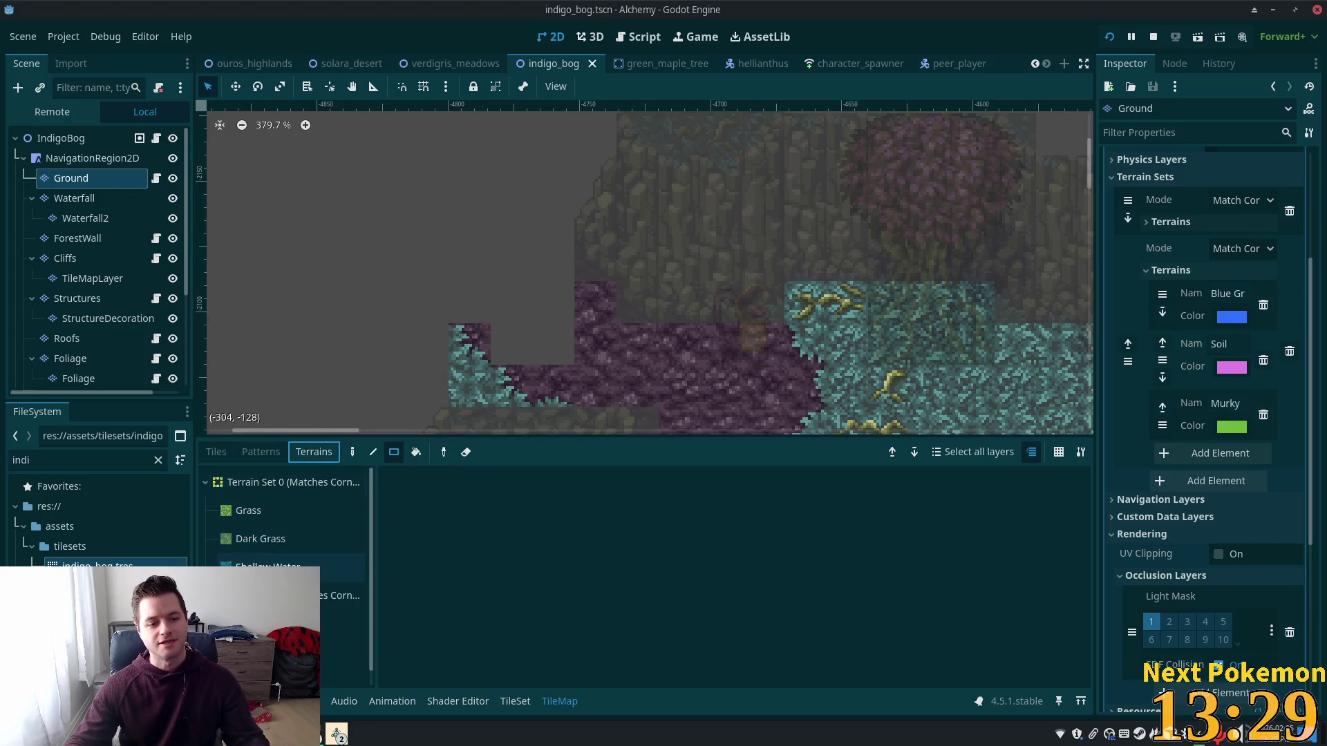
pyautogui.click(342, 653)
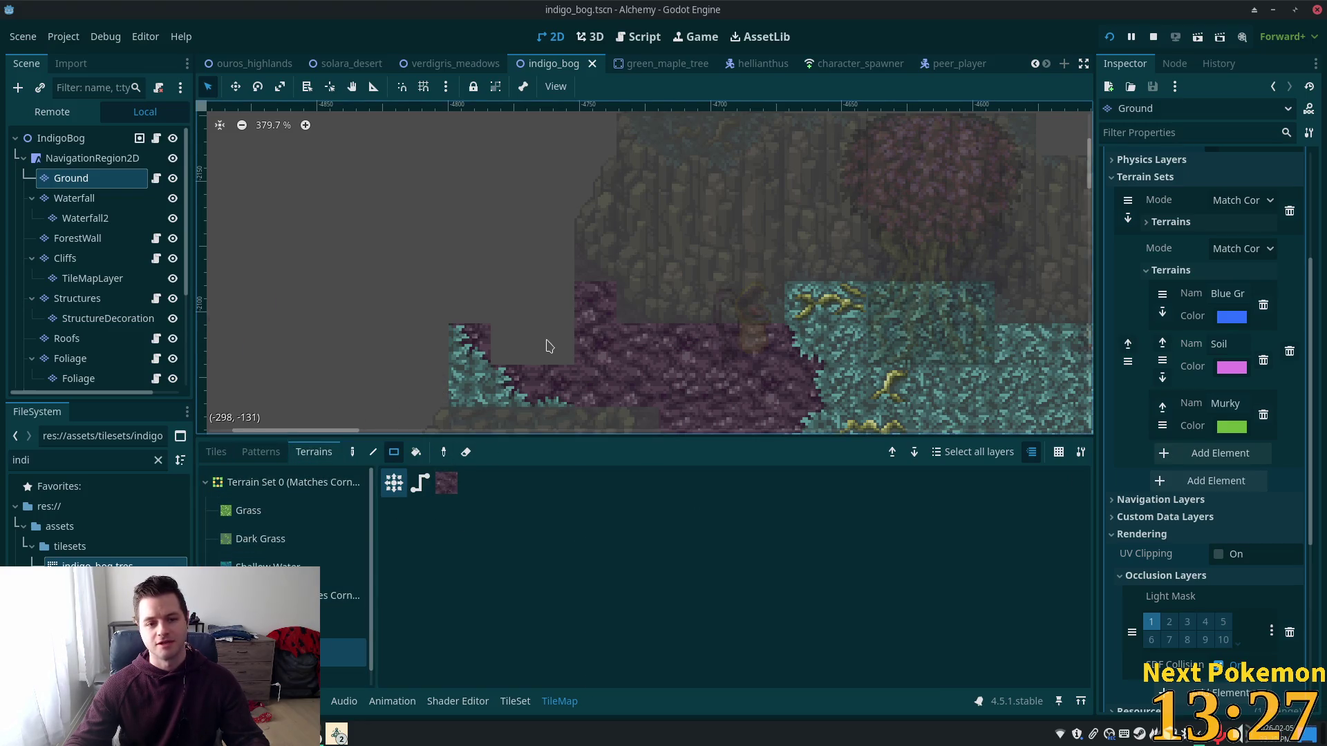
pyautogui.moveTo(556, 356); pyautogui.dragTo(477, 269)
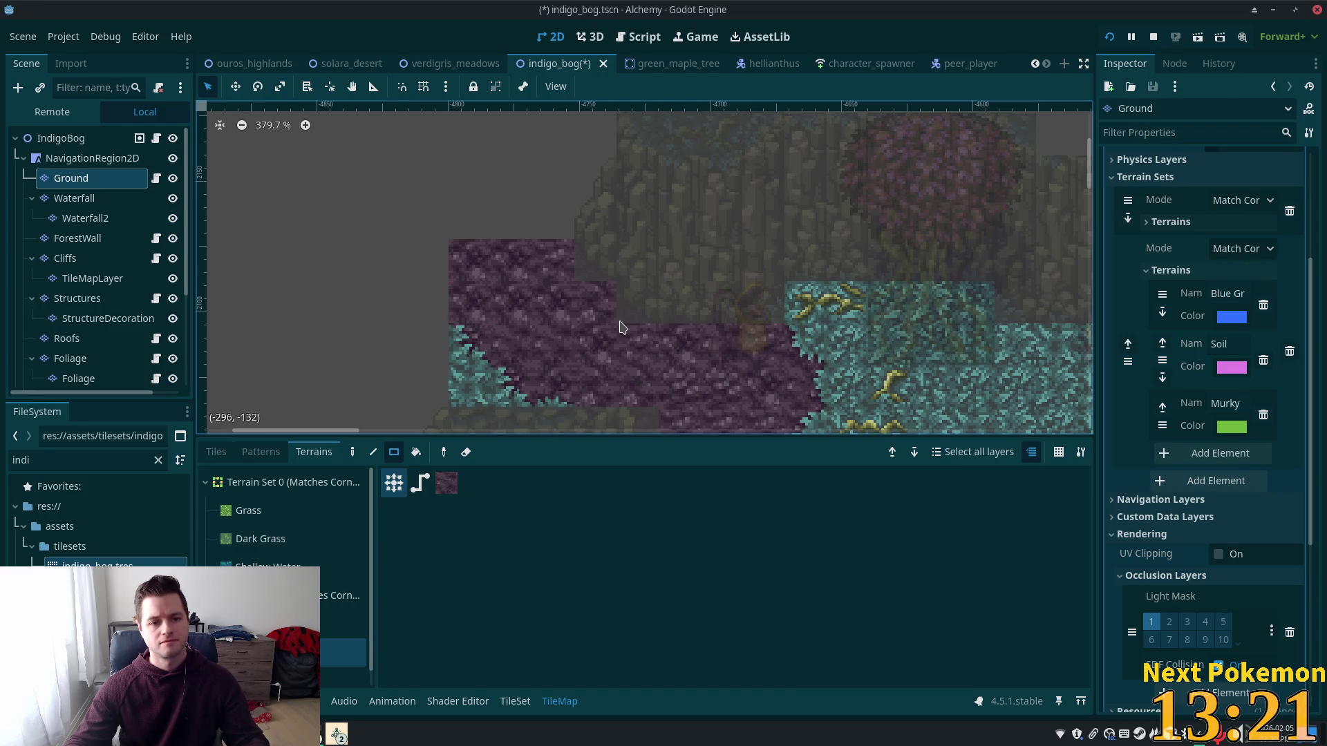
pyautogui.scroll(-2, 643, 355)
pyautogui.scroll(-3, 629, 208)
pyautogui.scroll(1, 625, 276)
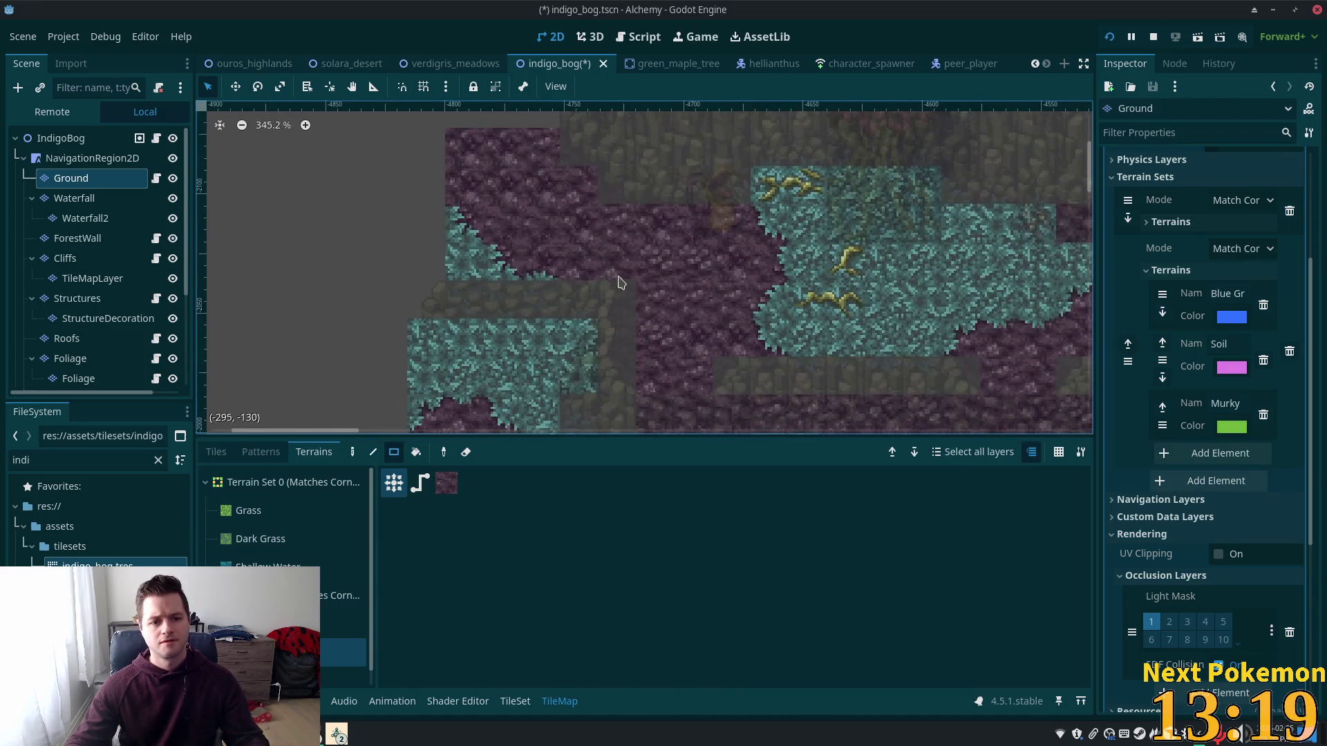
pyautogui.click(65, 137)
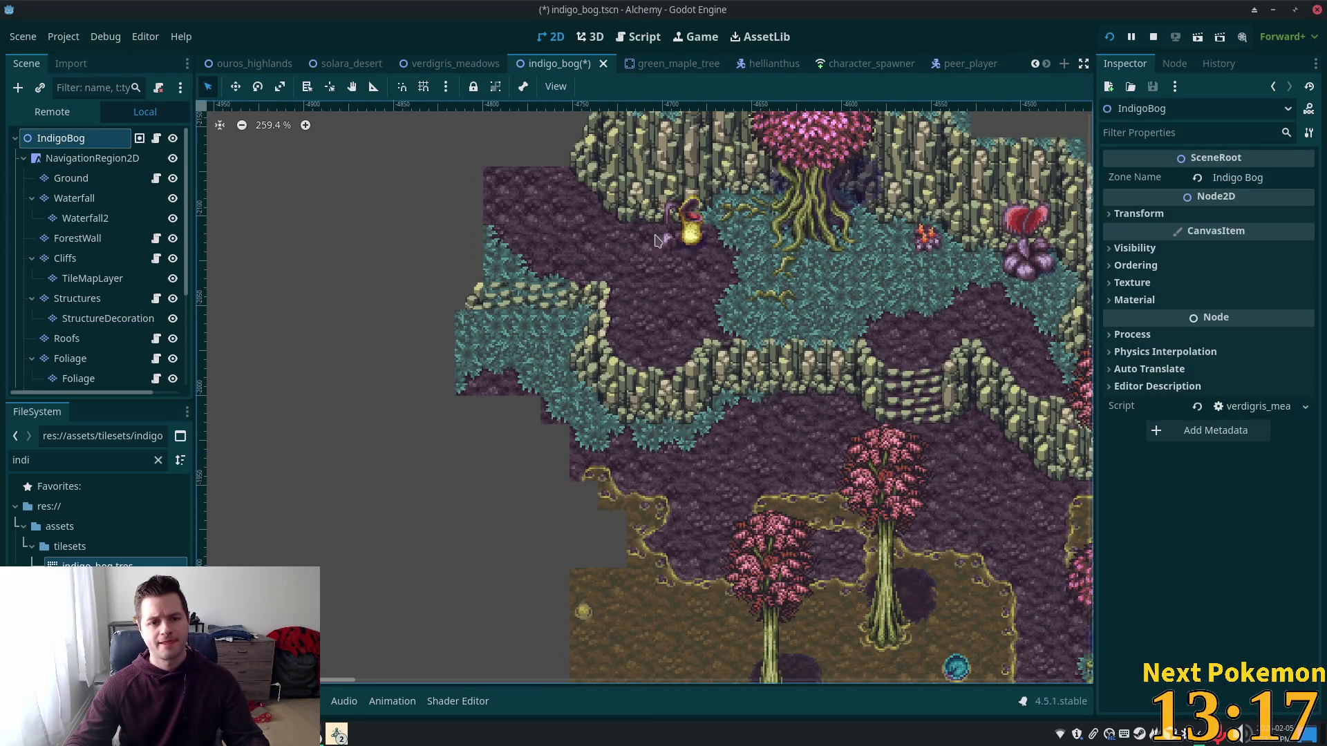
pyautogui.scroll(3, 738, 350)
pyautogui.scroll(5, 737, 350)
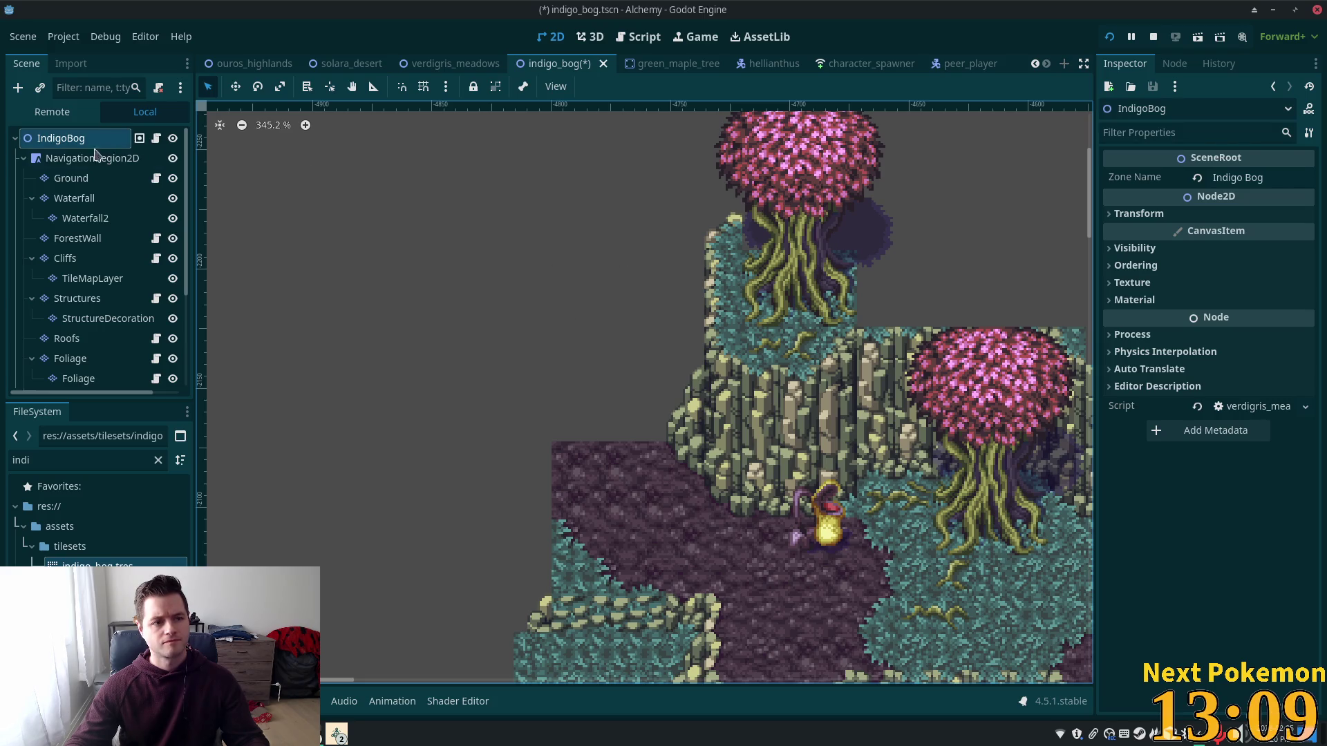
# Step: Paint a 5x6 Soil block into the gap left of the pink tree, then zoom out to check
pyautogui.click(60, 179)
pyautogui.moveTo(647, 204); pyautogui.dragTo(597, 135)
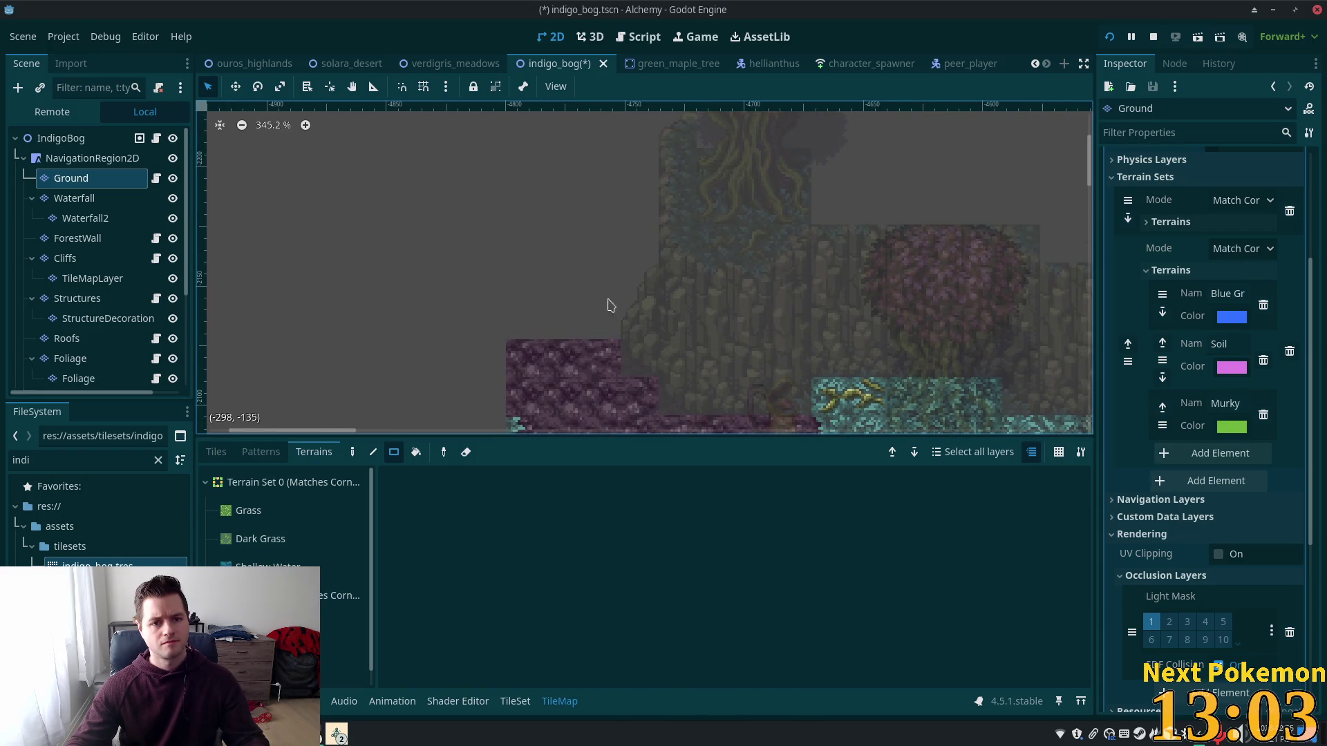
pyautogui.click(304, 651)
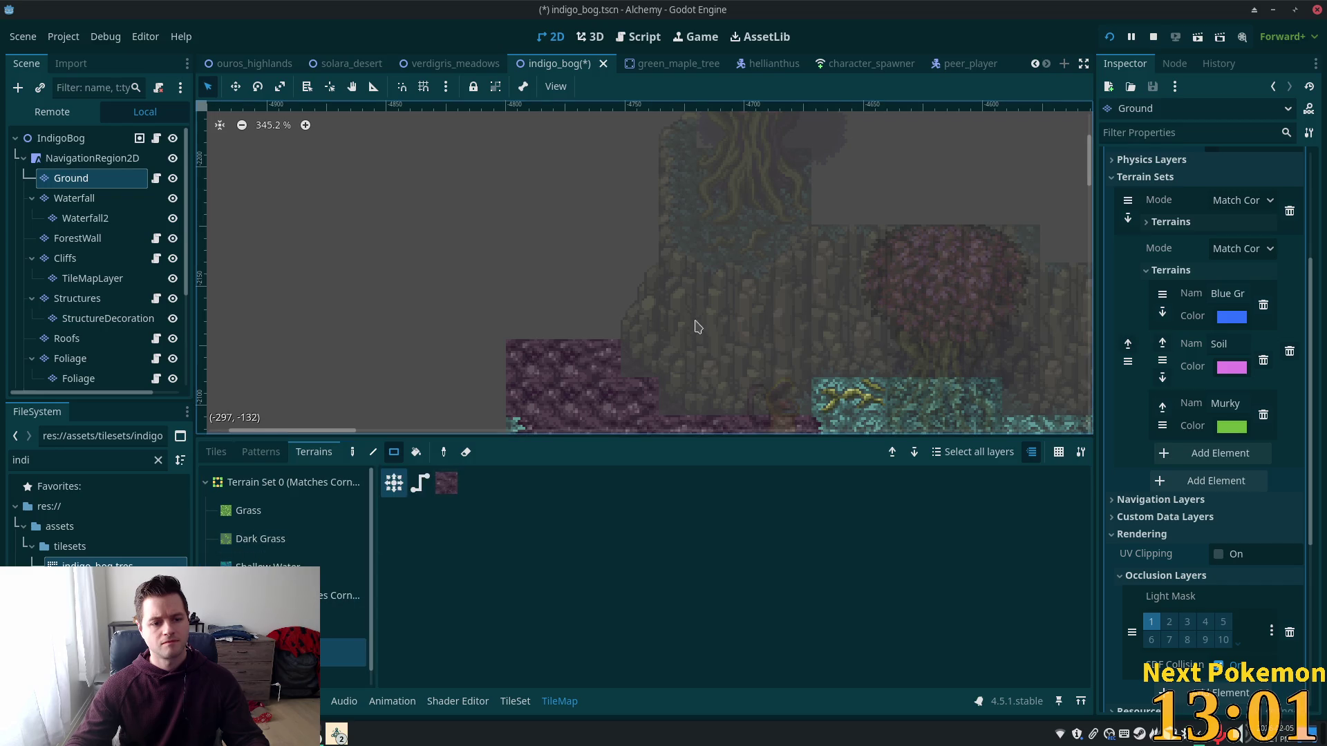
pyautogui.moveTo(527, 154)
pyautogui.mouseDown()
pyautogui.moveTo(682, 334)
pyautogui.moveTo(659, 354)
pyautogui.mouseUp()
pyautogui.scroll(3, 526, 318)
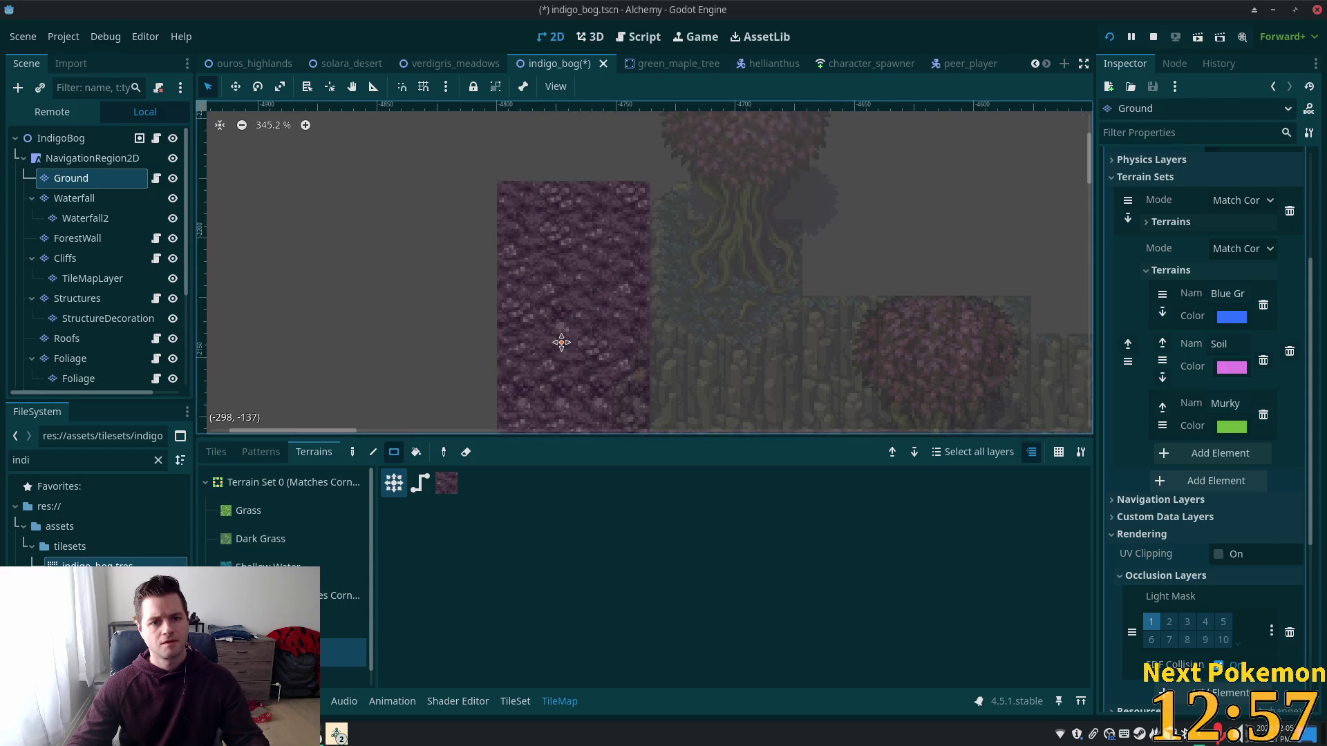
pyautogui.click(104, 138)
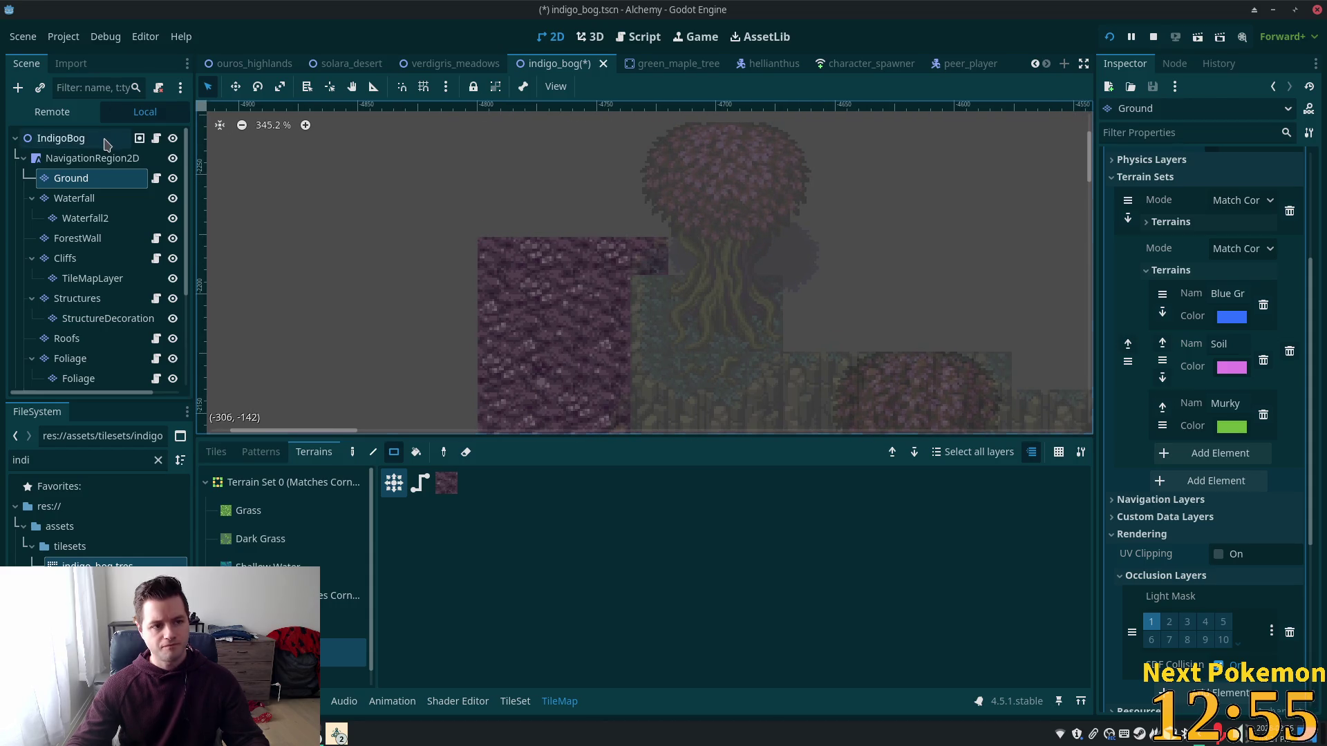
pyautogui.scroll(-2, 474, 317)
pyautogui.moveTo(467, 308)
pyautogui.mouseDown()
pyautogui.moveTo(445, 184)
pyautogui.moveTo(532, 317)
pyautogui.moveTo(756, 374)
pyautogui.moveTo(707, 470)
pyautogui.mouseUp()
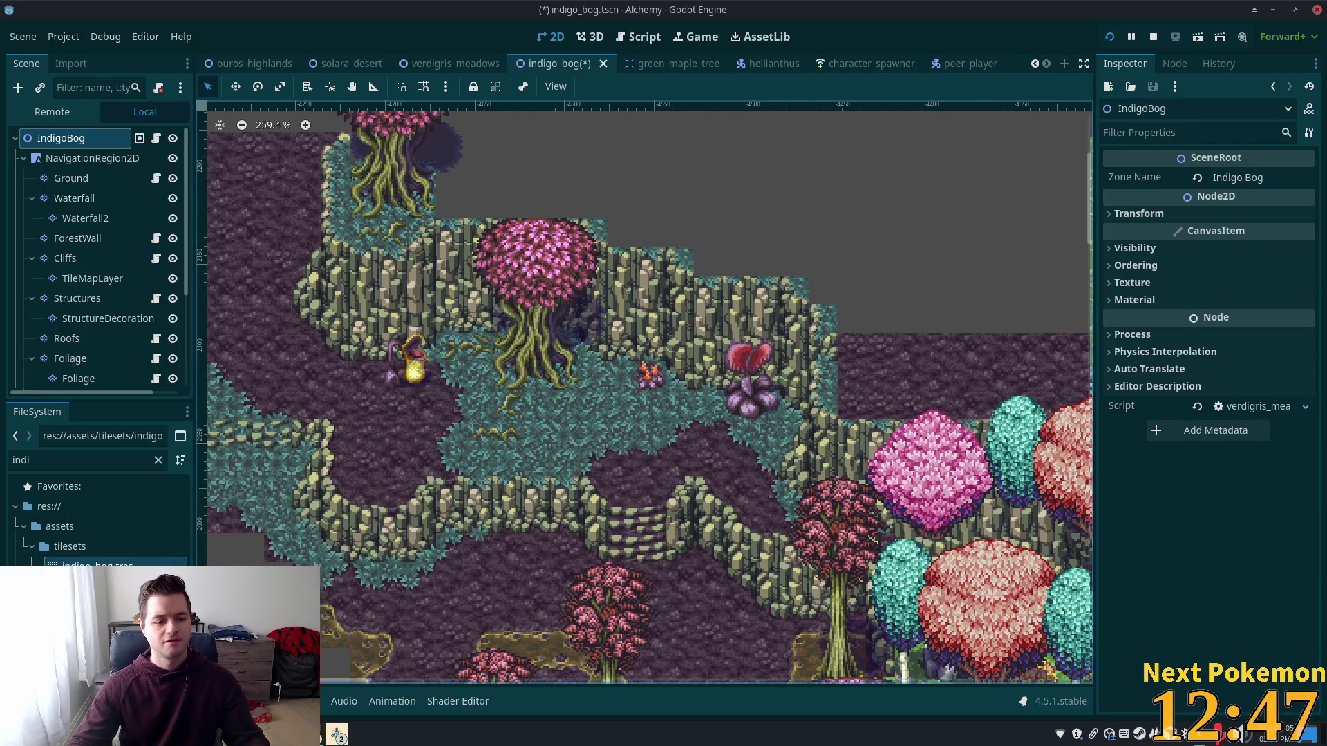
# Step: Bring Brave's PokemonCommunityGame window forward, reload the extension and open the list's sorting choices
pyautogui.click(336, 734)
pyautogui.click(373, 621)
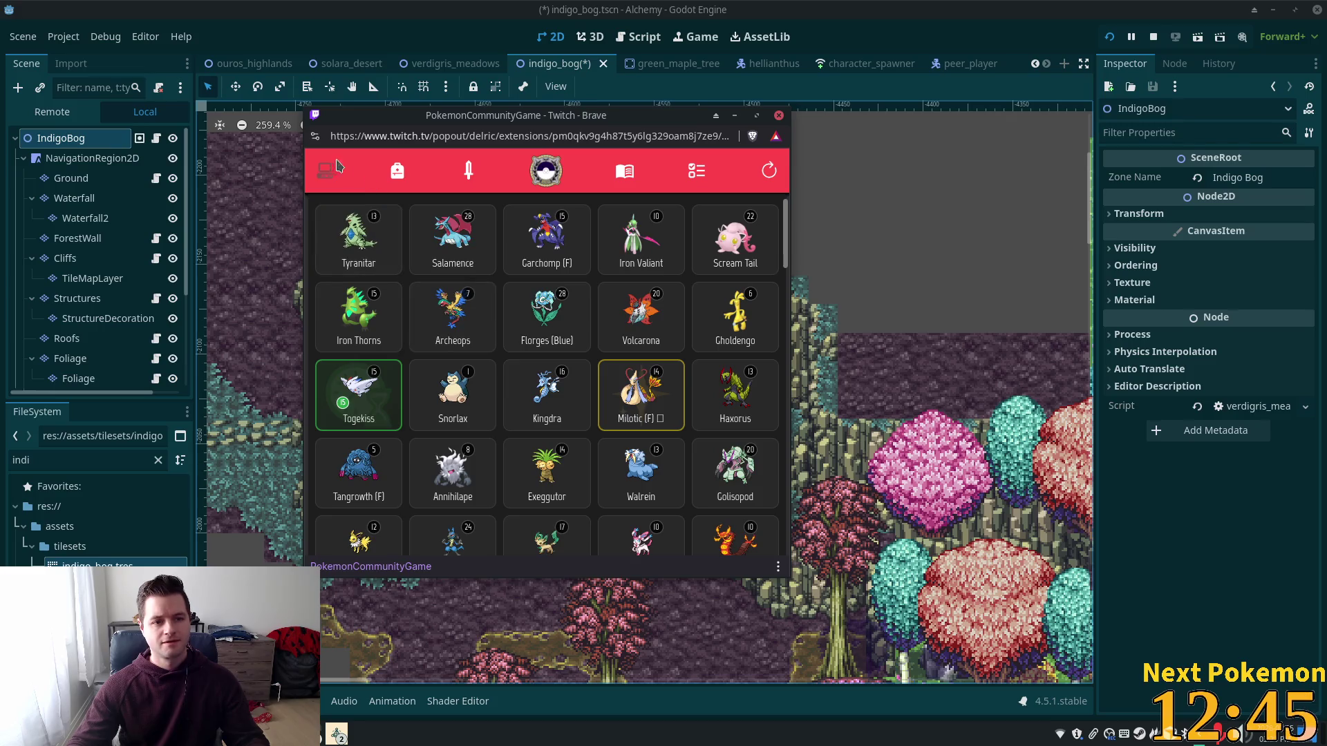
pyautogui.click(773, 178)
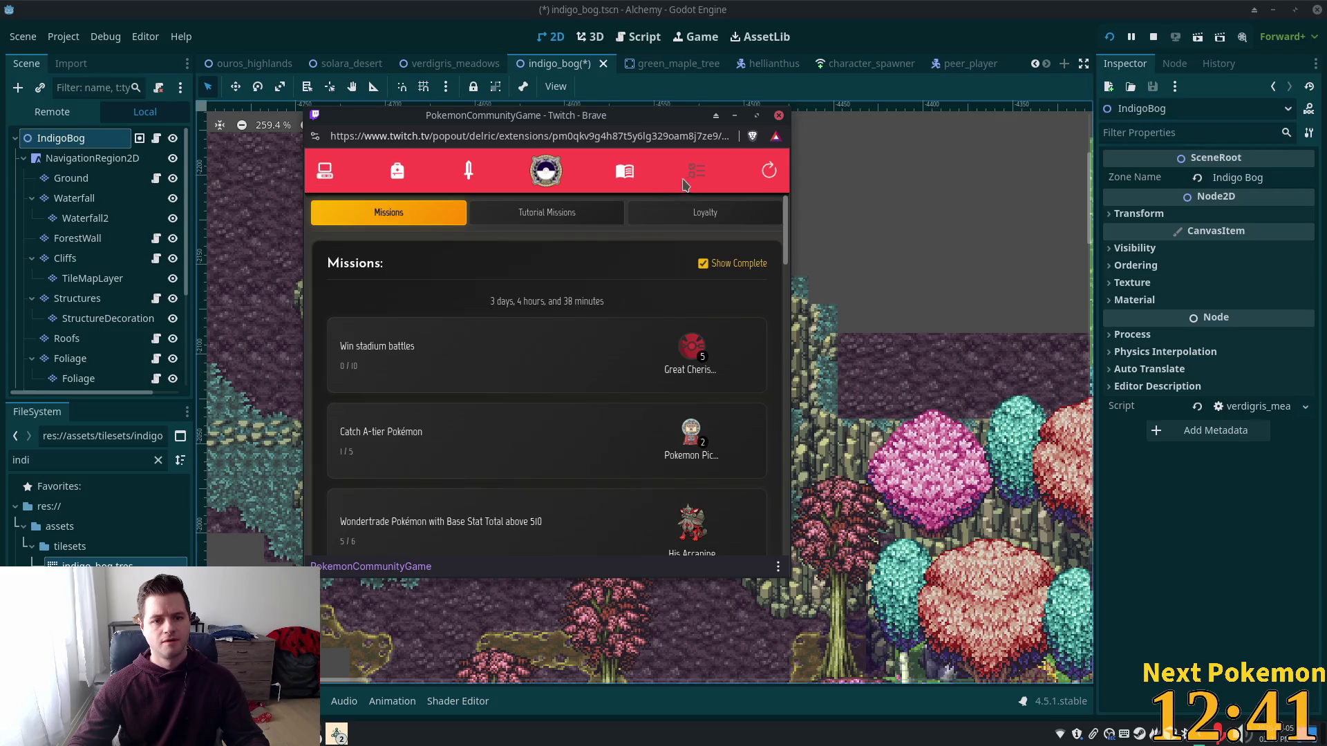
pyautogui.click(714, 221)
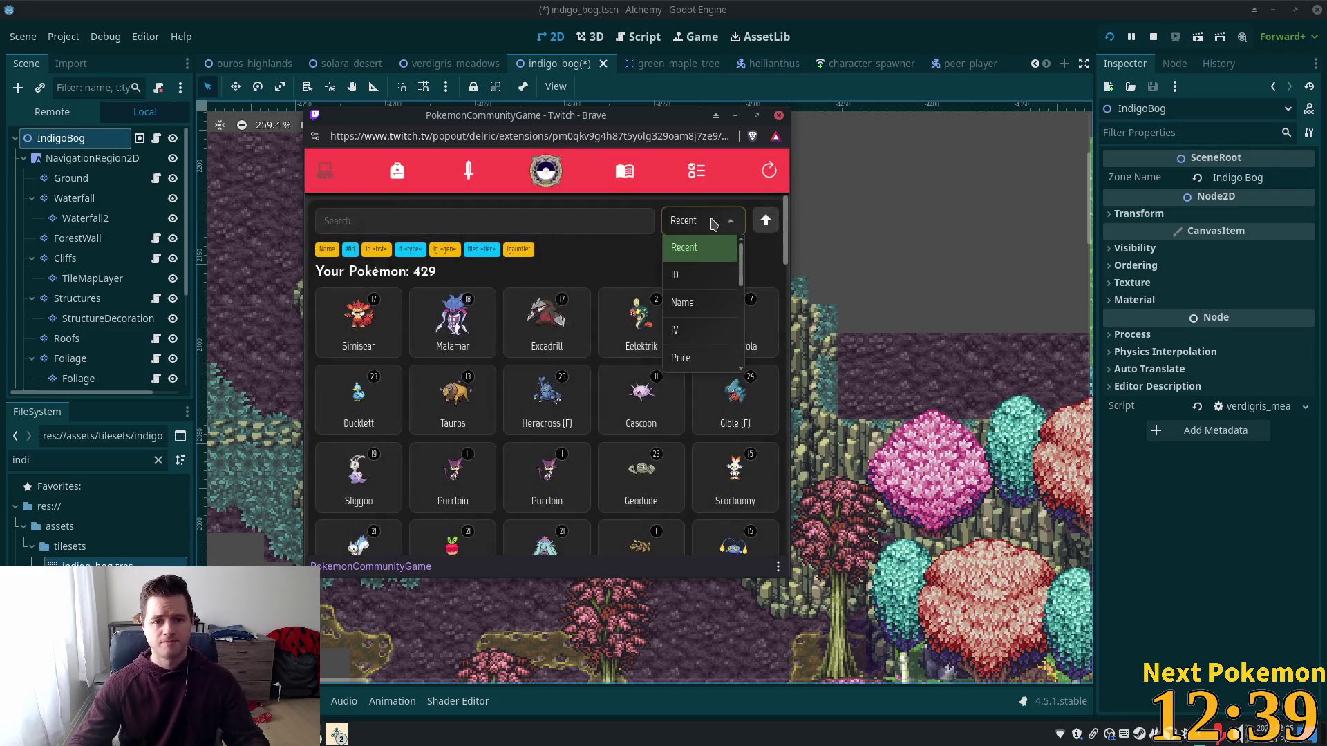
# Step: Inspect Simisear's description and base stats, then close its card
pyautogui.click(377, 318)
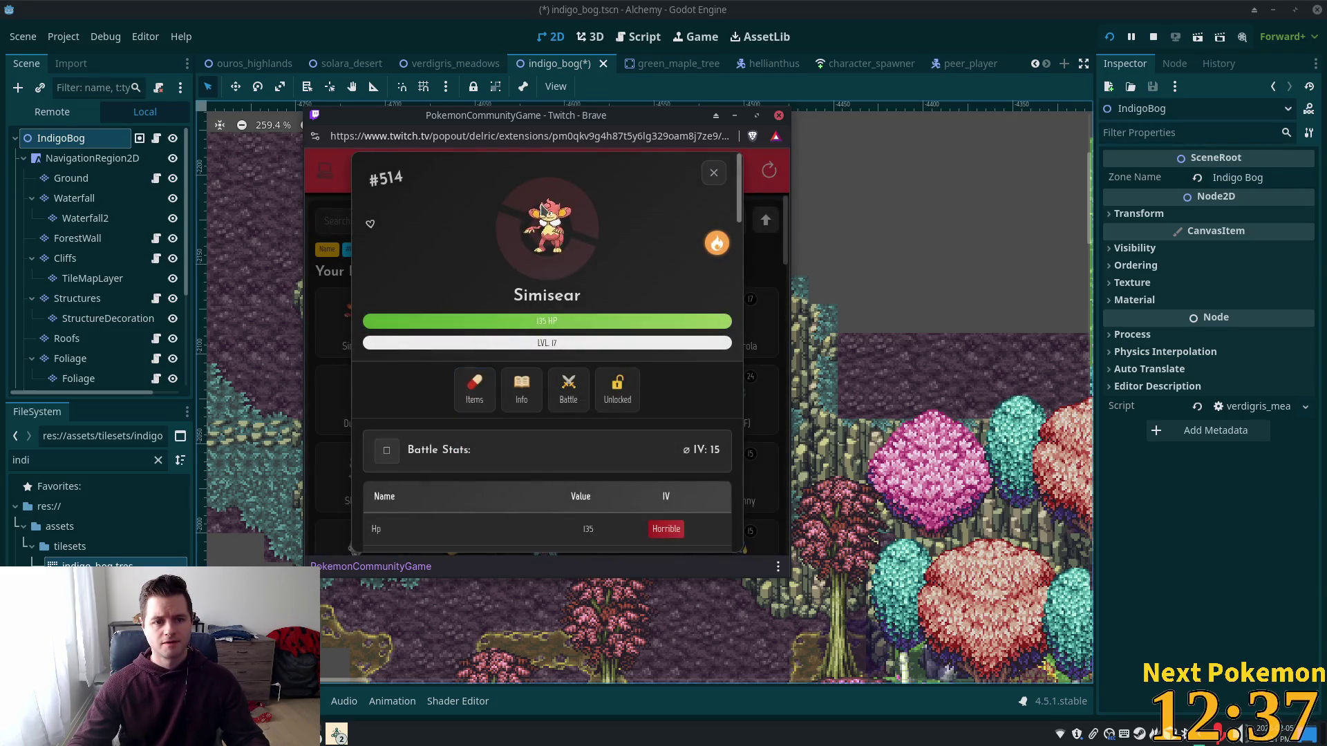
pyautogui.click(521, 388)
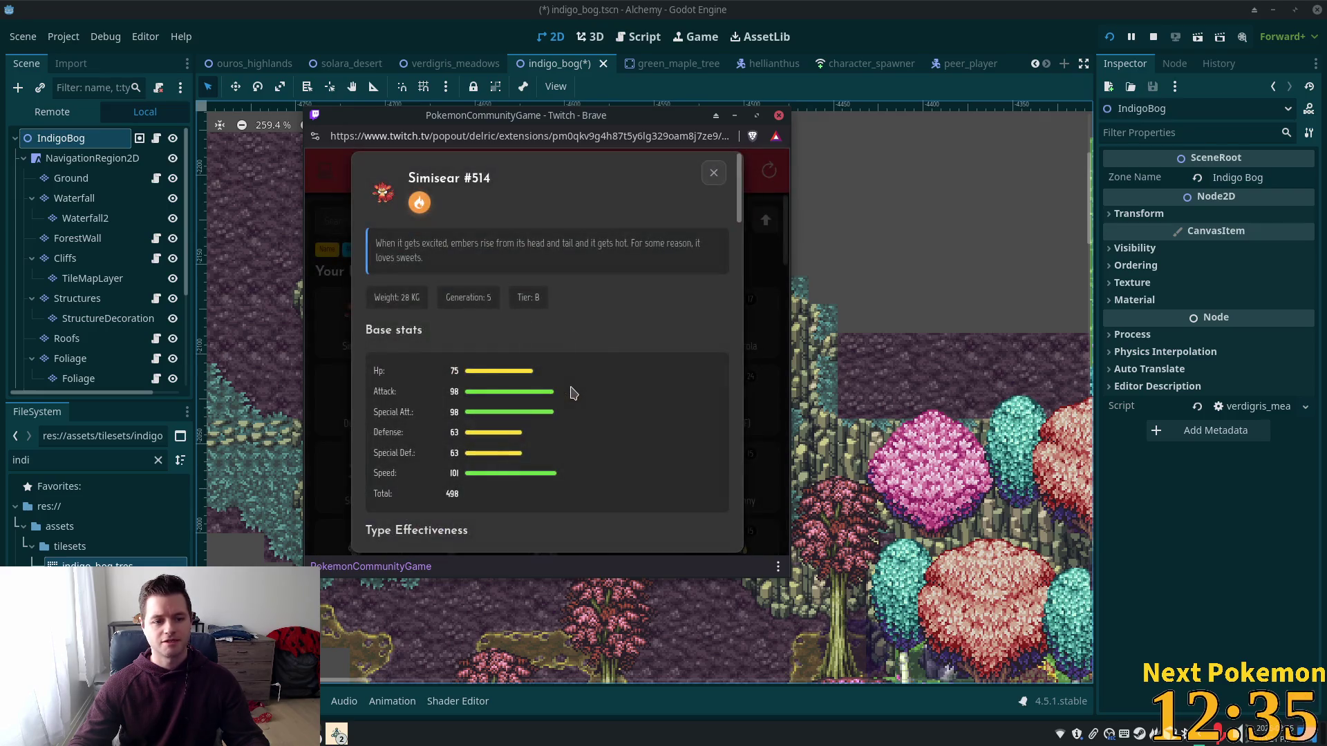
pyautogui.click(708, 182)
pyautogui.scroll(-3, 599, 384)
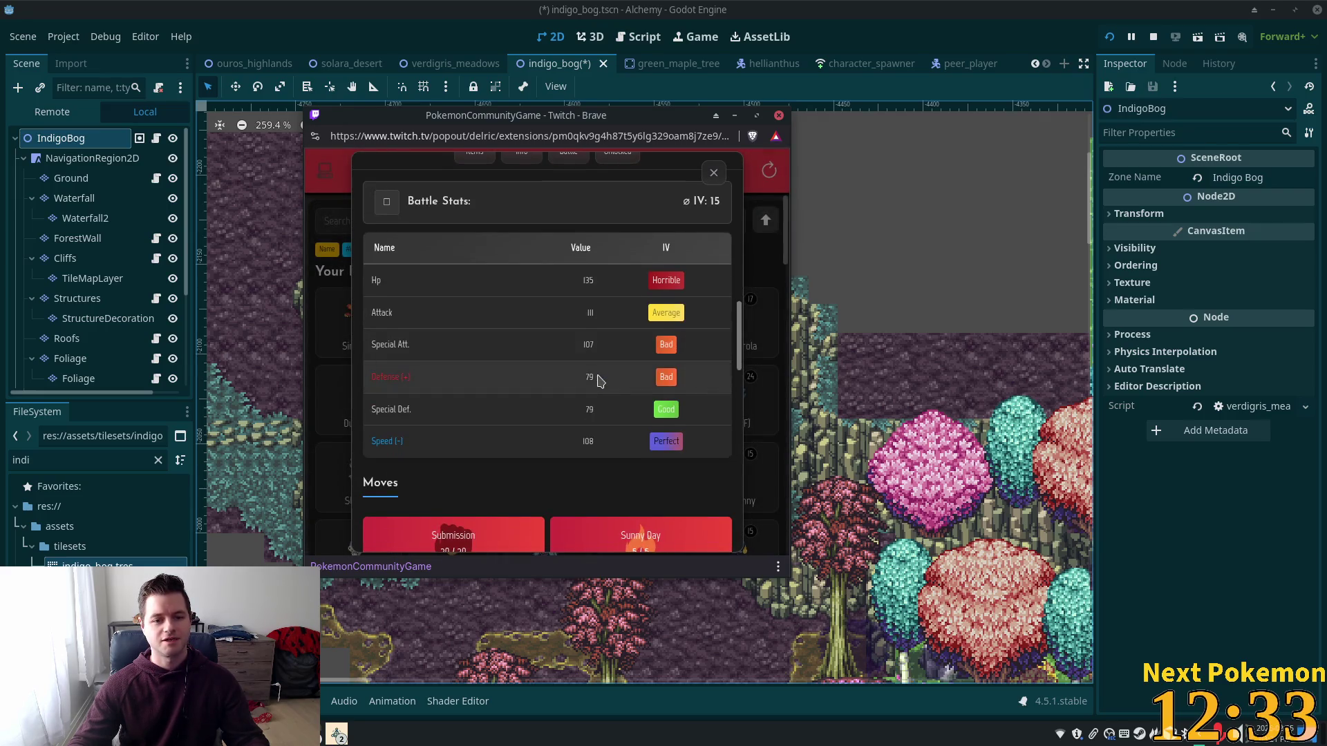
pyautogui.scroll(-4, 591, 364)
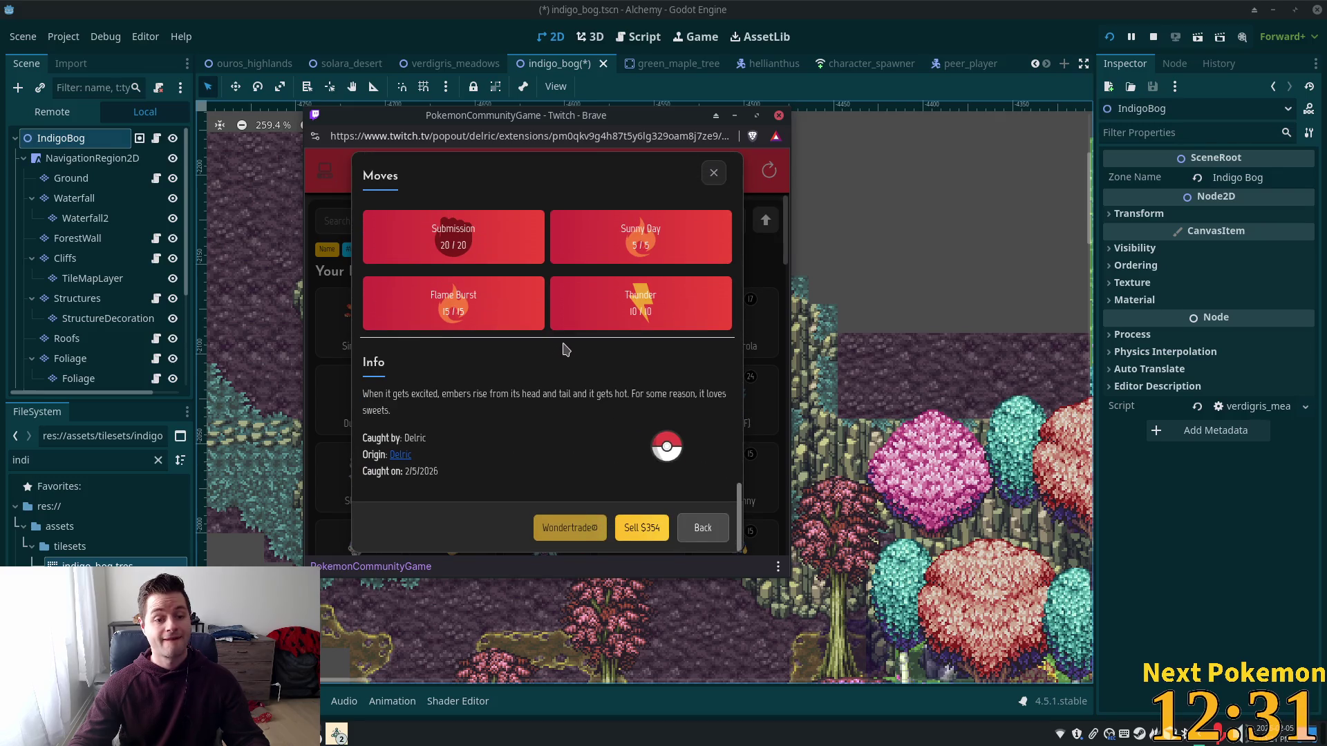
pyautogui.scroll(7, 563, 345)
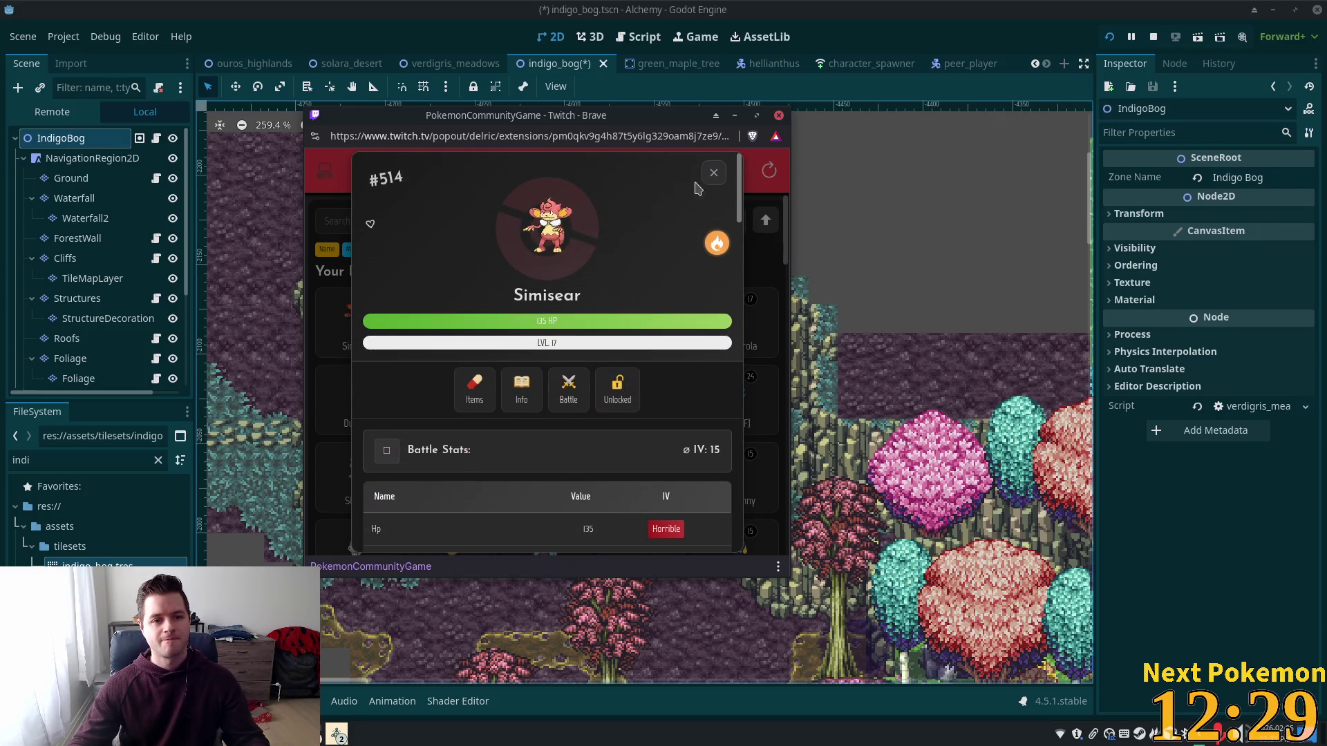
pyautogui.click(713, 175)
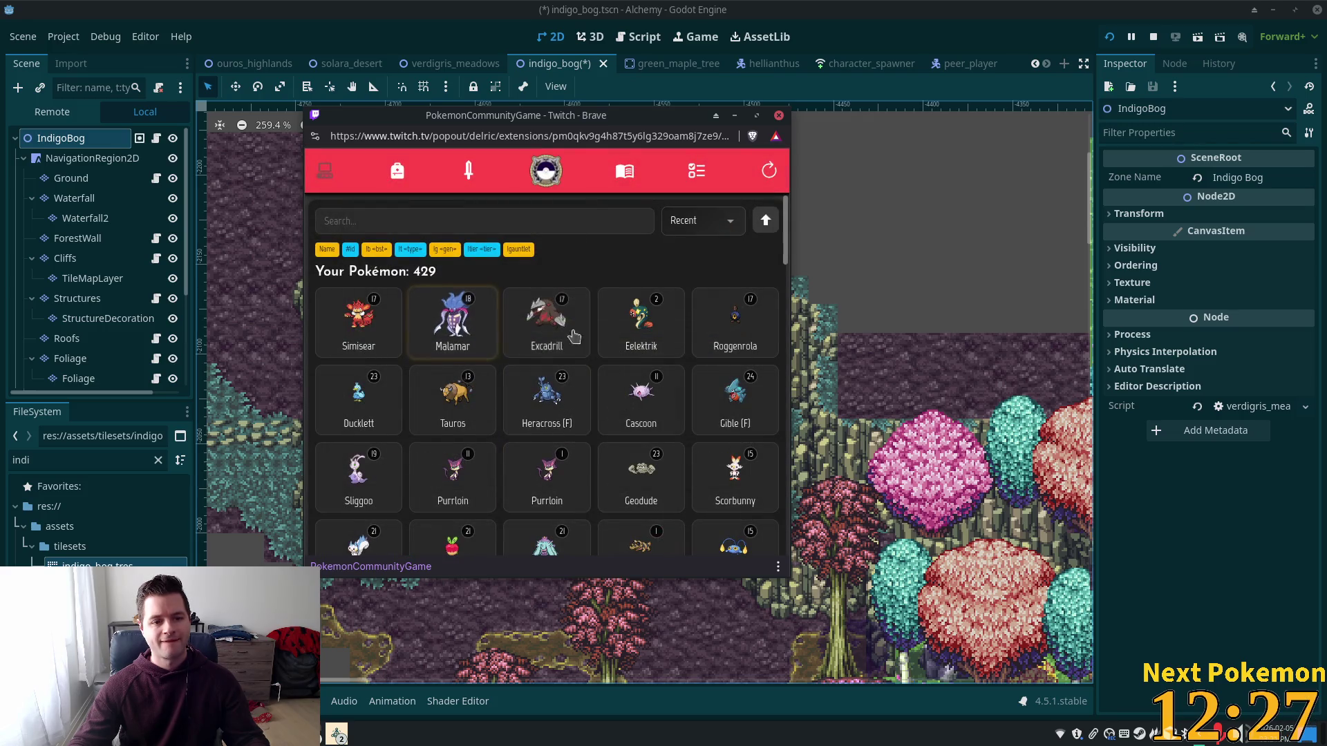
# Step: Check Malamar's and Excadrill's base stats, close their cards, and return to Godot
pyautogui.click(455, 334)
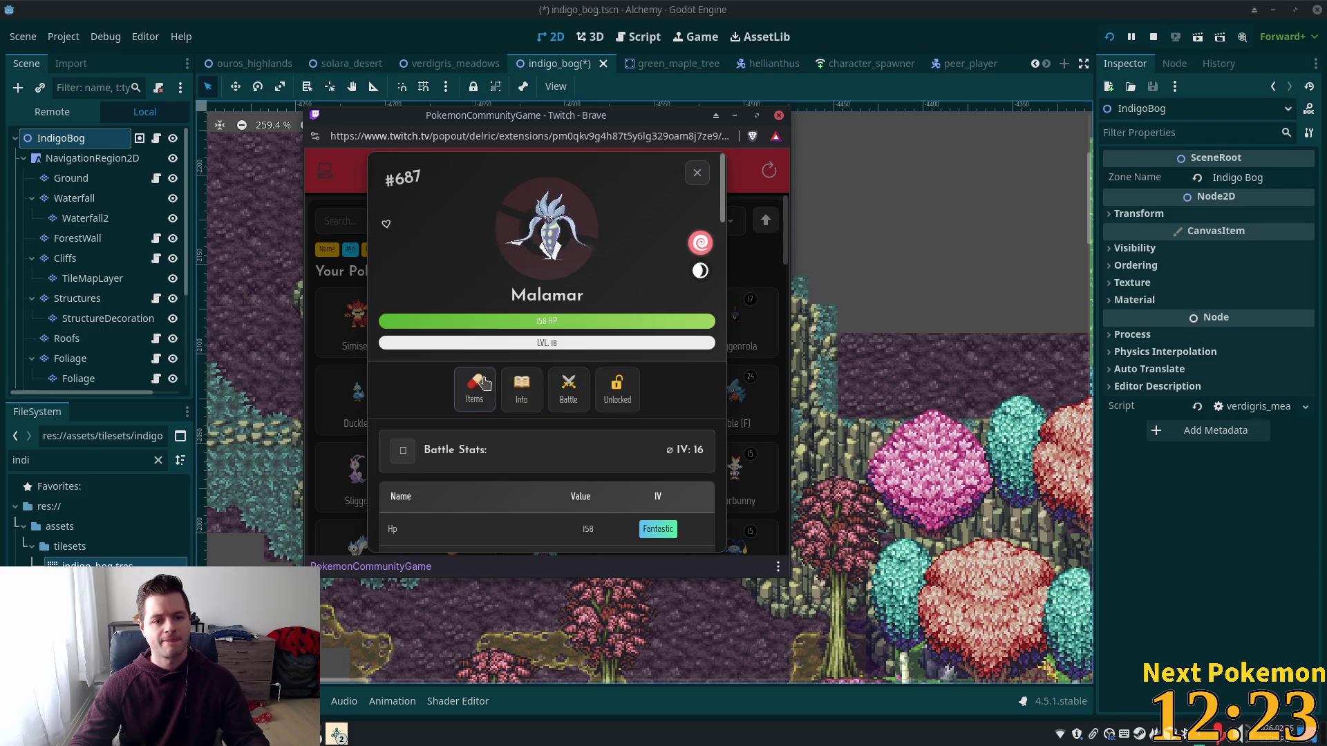
pyautogui.click(522, 392)
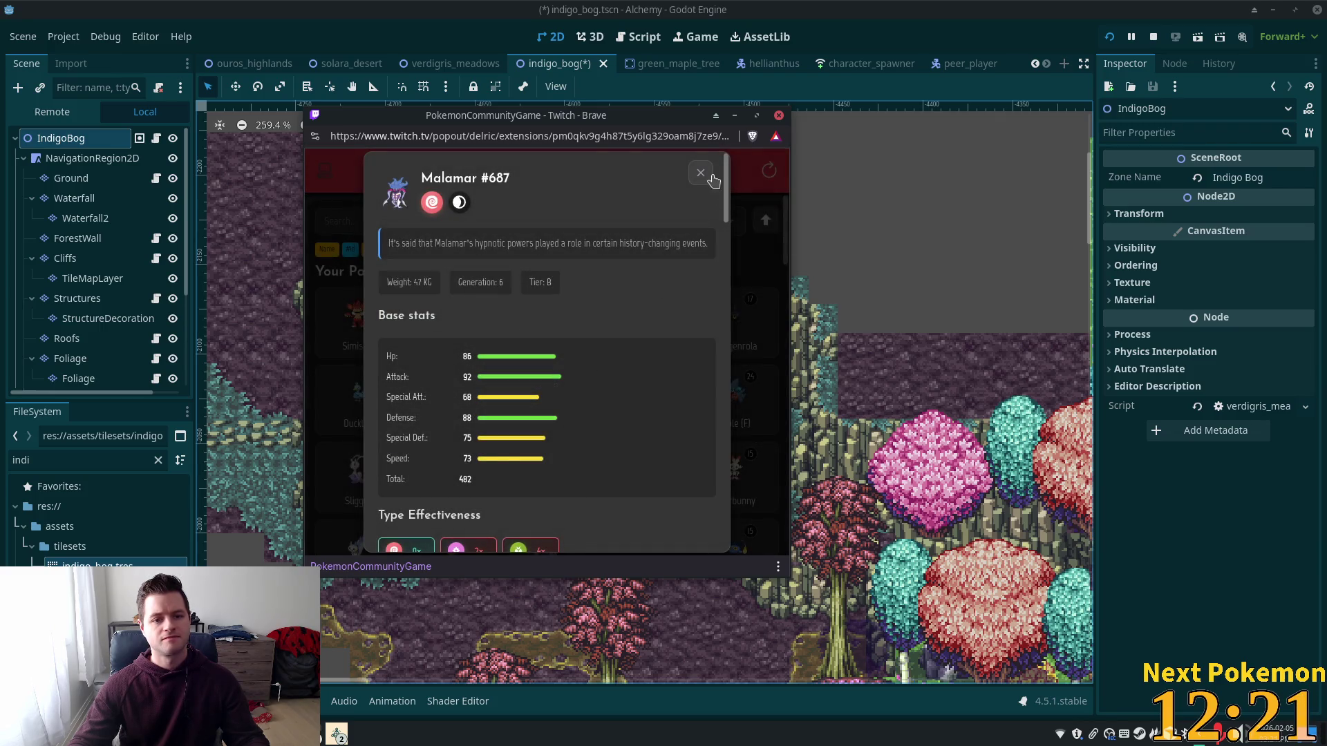
pyautogui.click(696, 177)
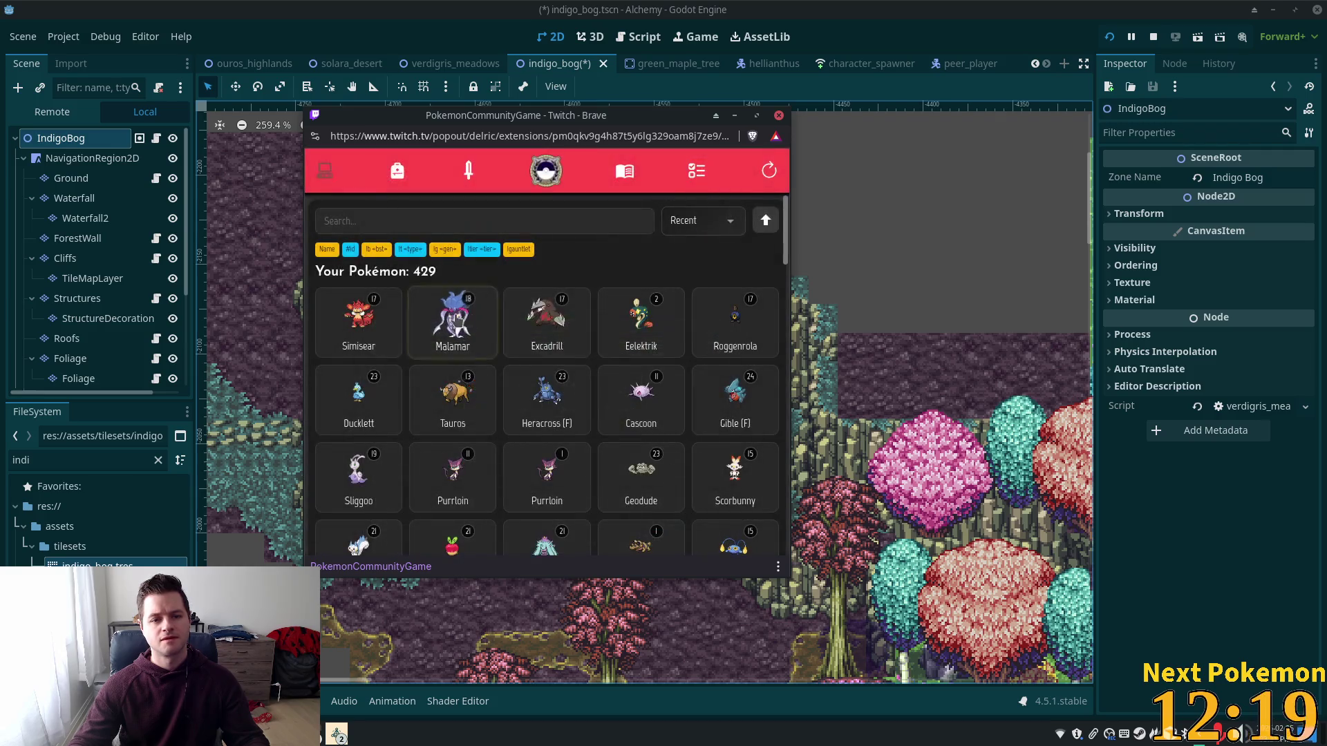
pyautogui.click(622, 408)
pyautogui.click(522, 390)
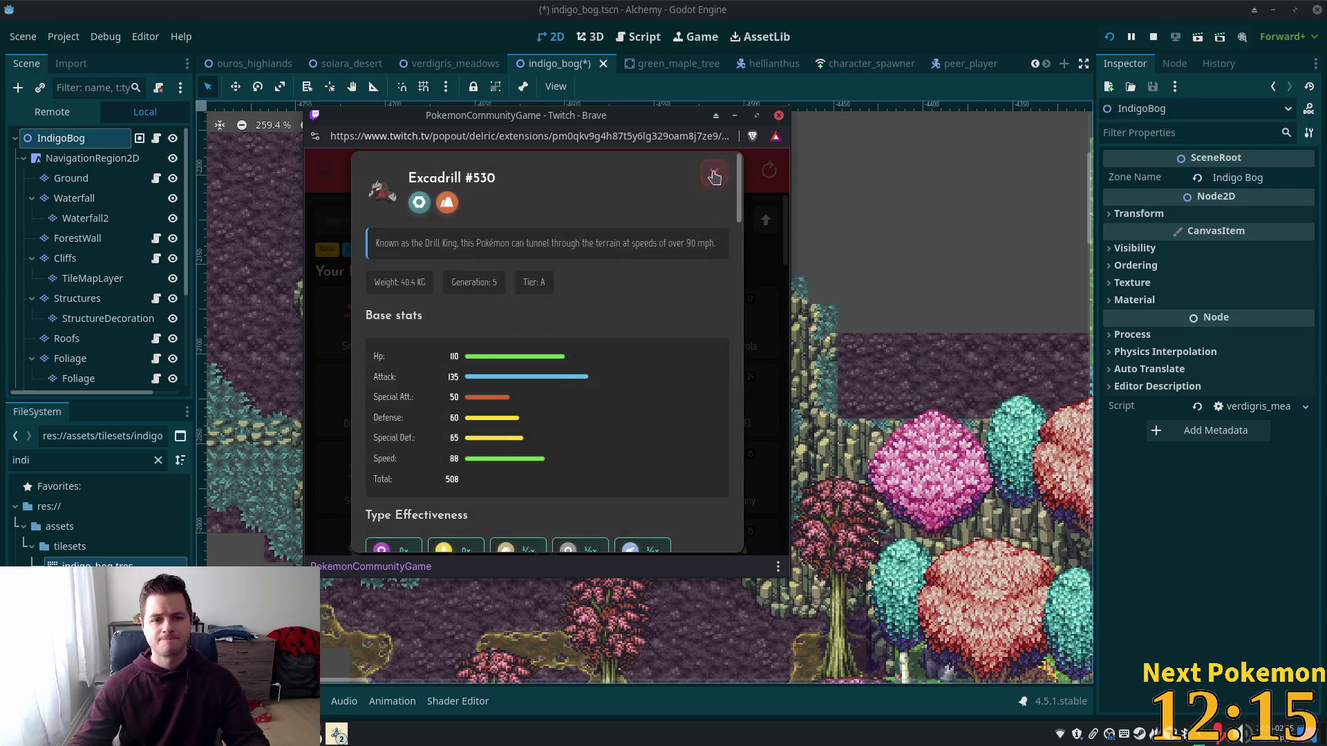
pyautogui.click(713, 173)
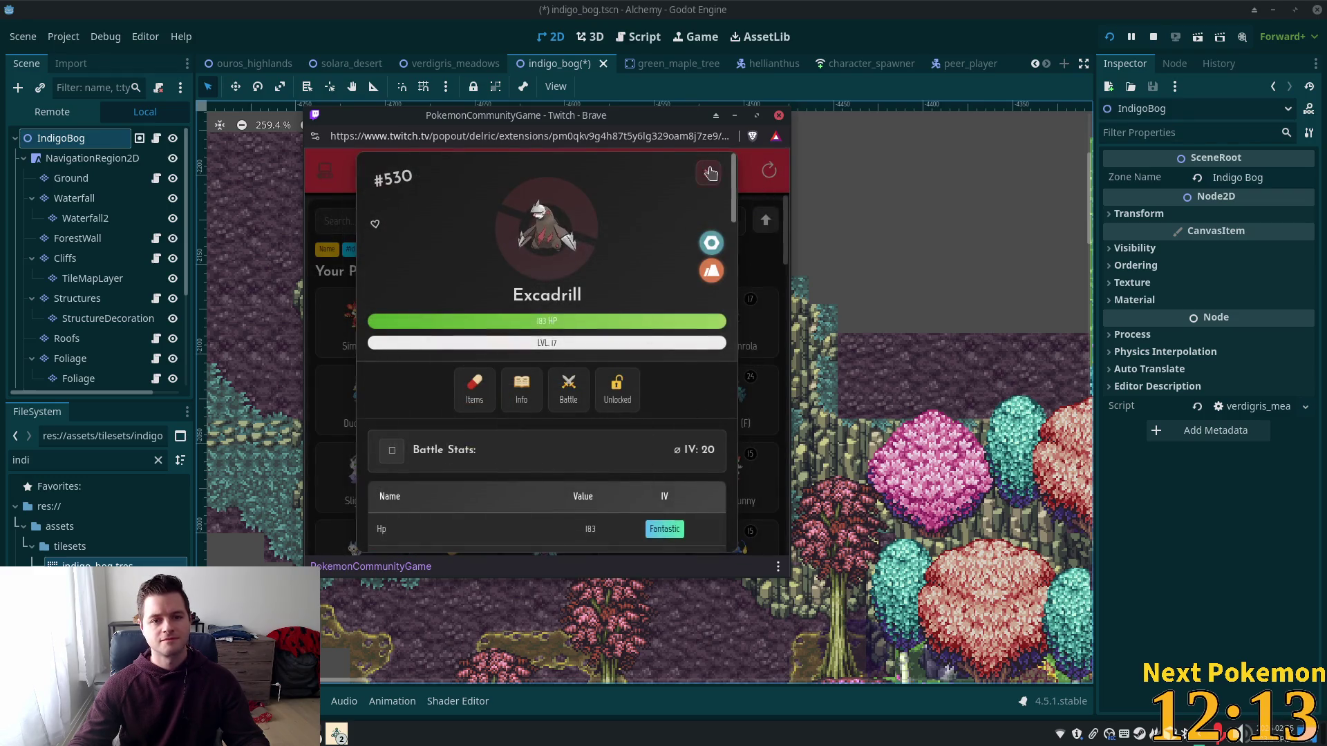
pyautogui.click(709, 172)
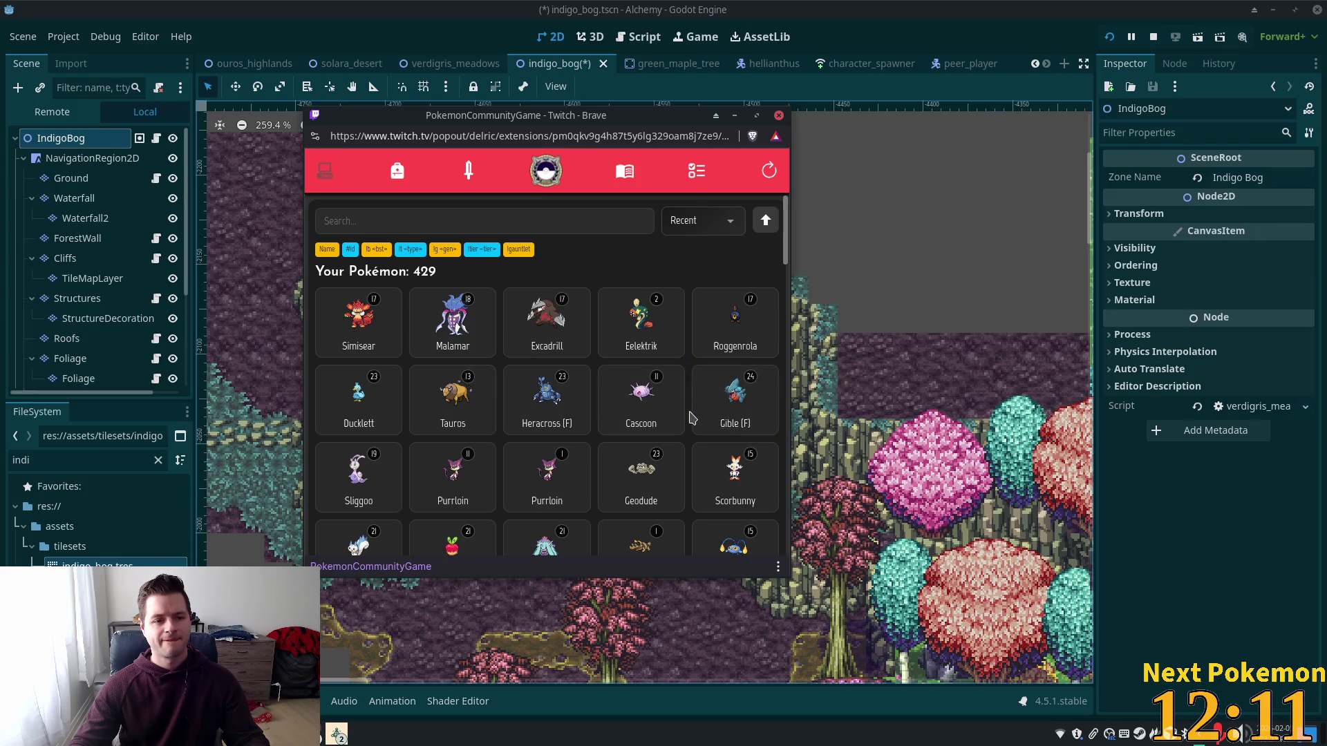
pyautogui.click(797, 356)
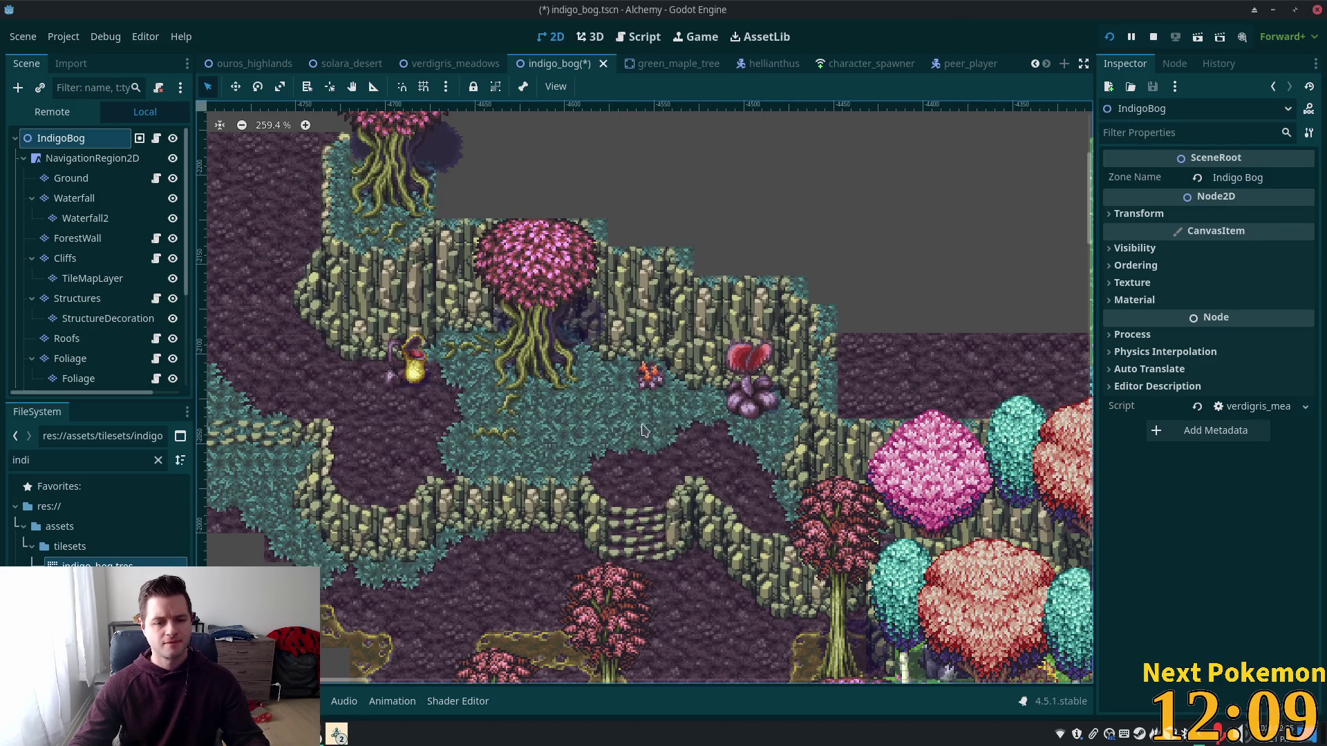
# Step: Select the Ground layer and scroll the rainforest jungle v3.png atlas to the cliff rows
pyautogui.scroll(-2, 797, 356)
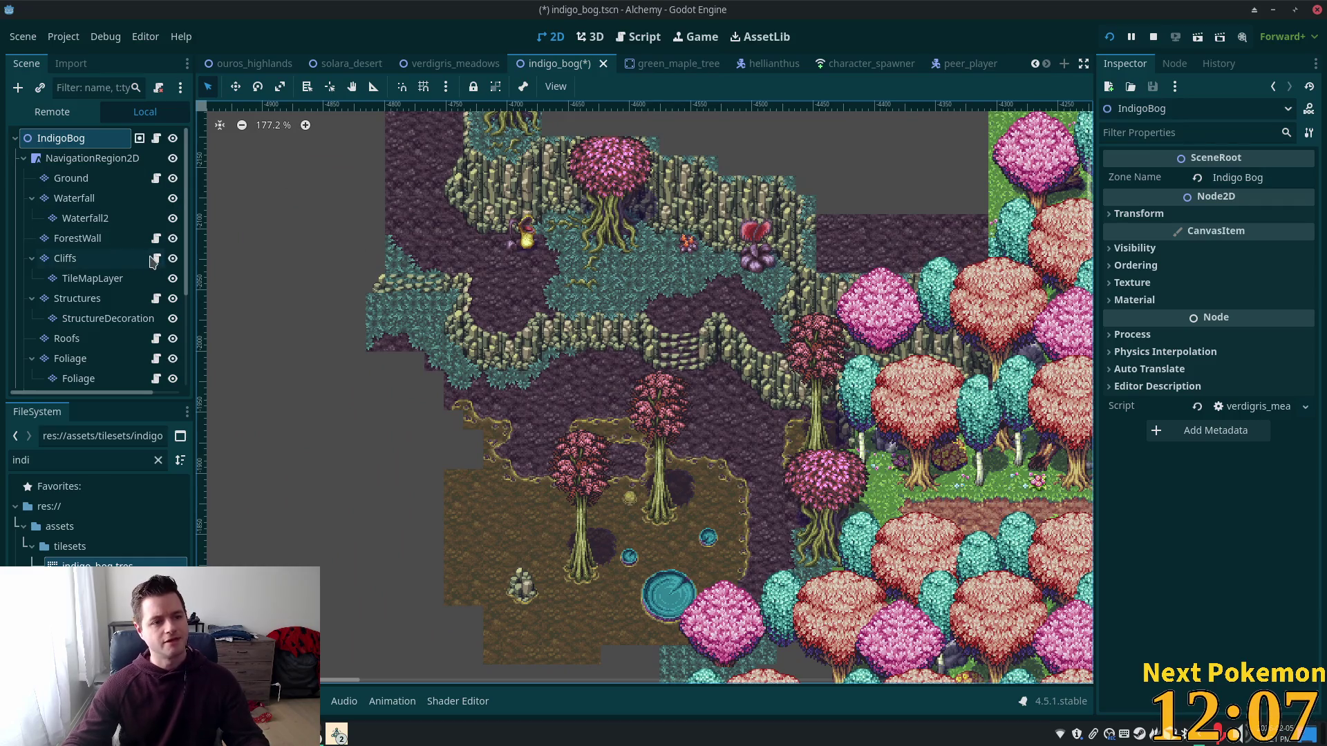
pyautogui.click(71, 178)
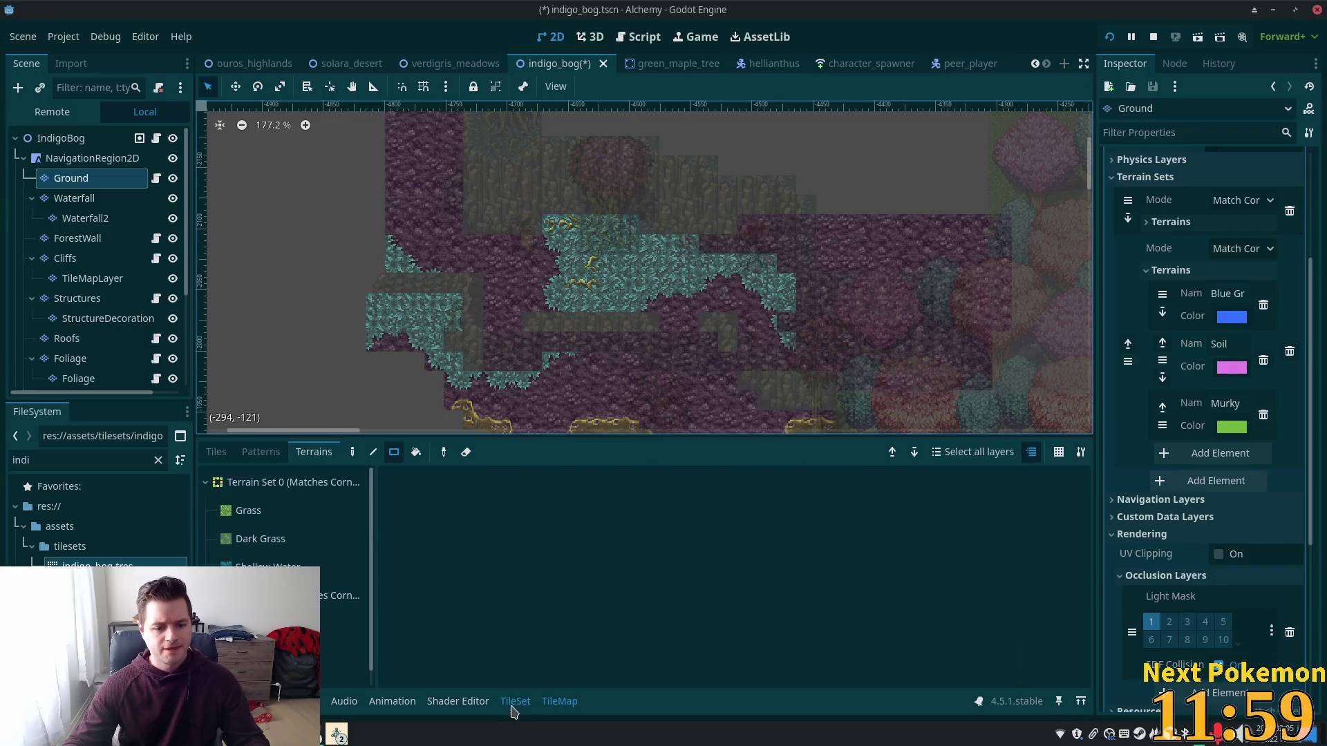
pyautogui.scroll(-3, 788, 532)
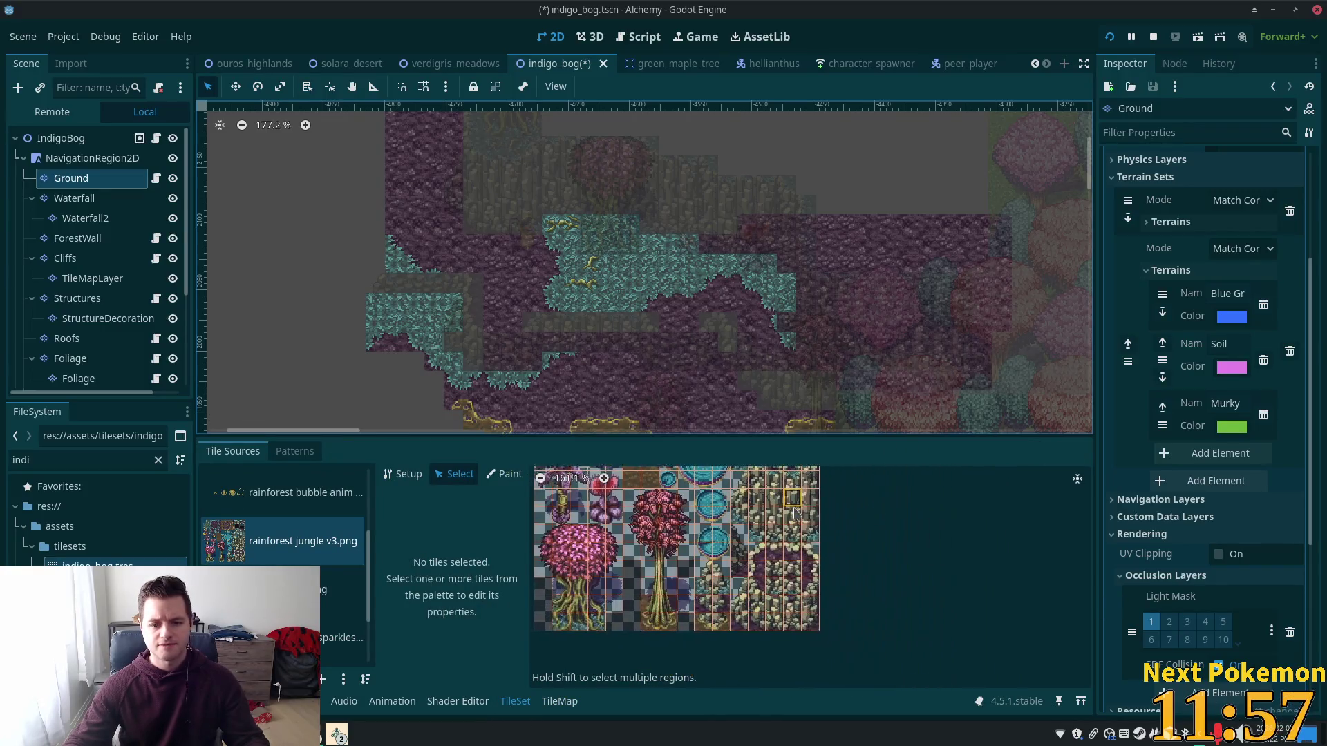
pyautogui.scroll(3, 788, 532)
pyautogui.moveTo(788, 641); pyautogui.dragTo(749, 506)
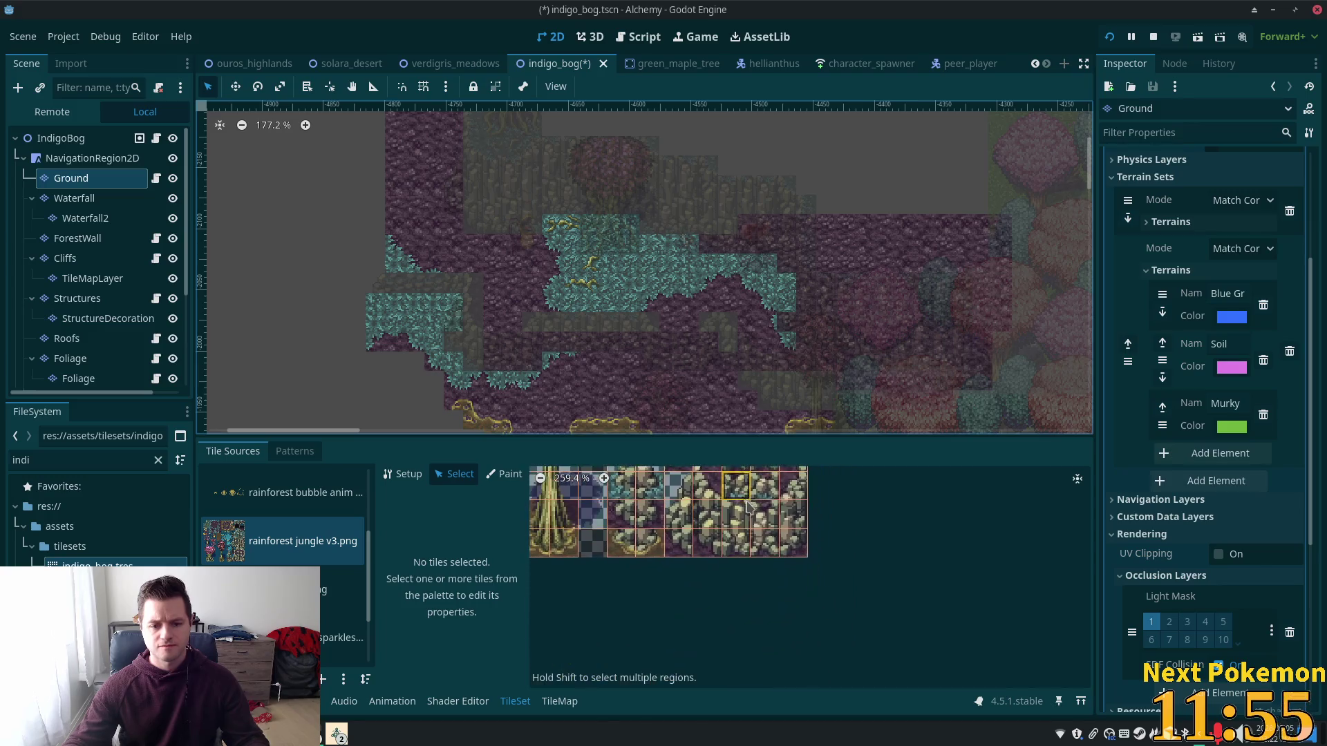
pyautogui.moveTo(776, 583); pyautogui.dragTo(755, 628)
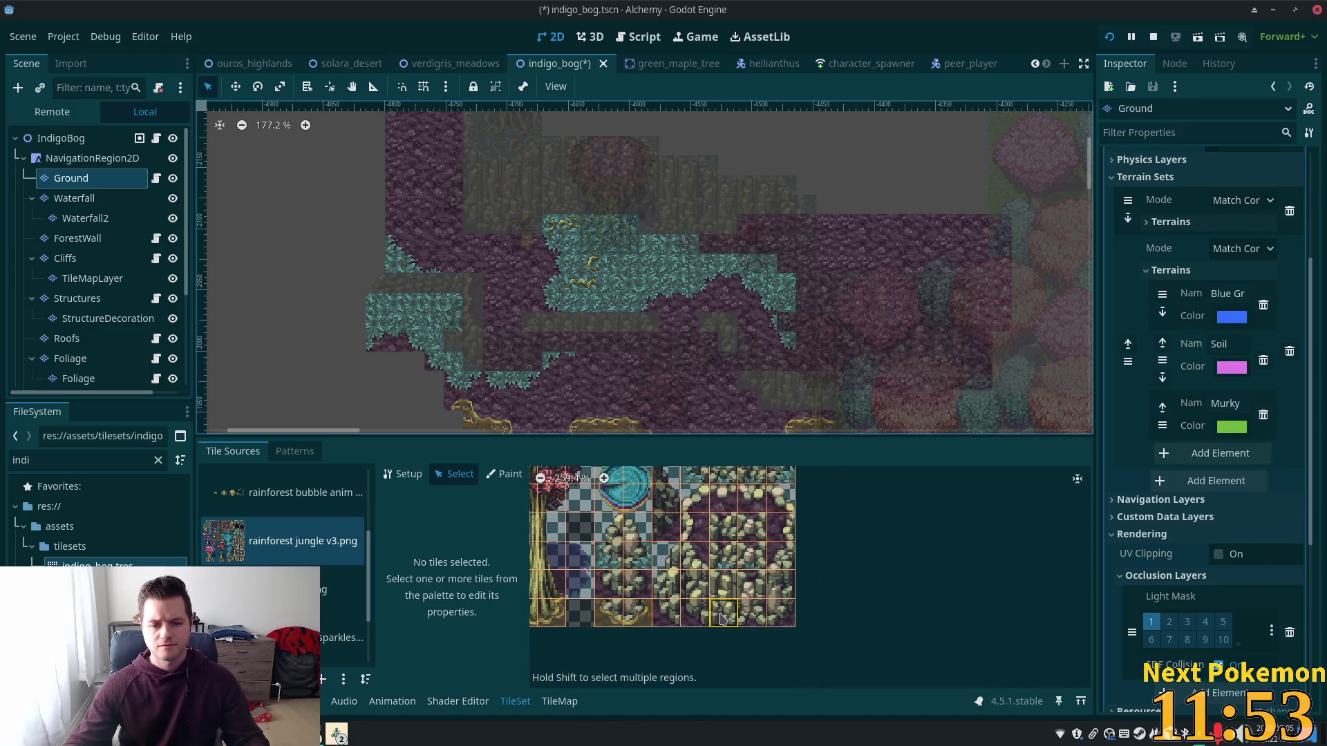
# Step: Select the whole group of rocky cliff tiles in the atlas
pyautogui.click(745, 614)
pyautogui.scroll(2, 740, 588)
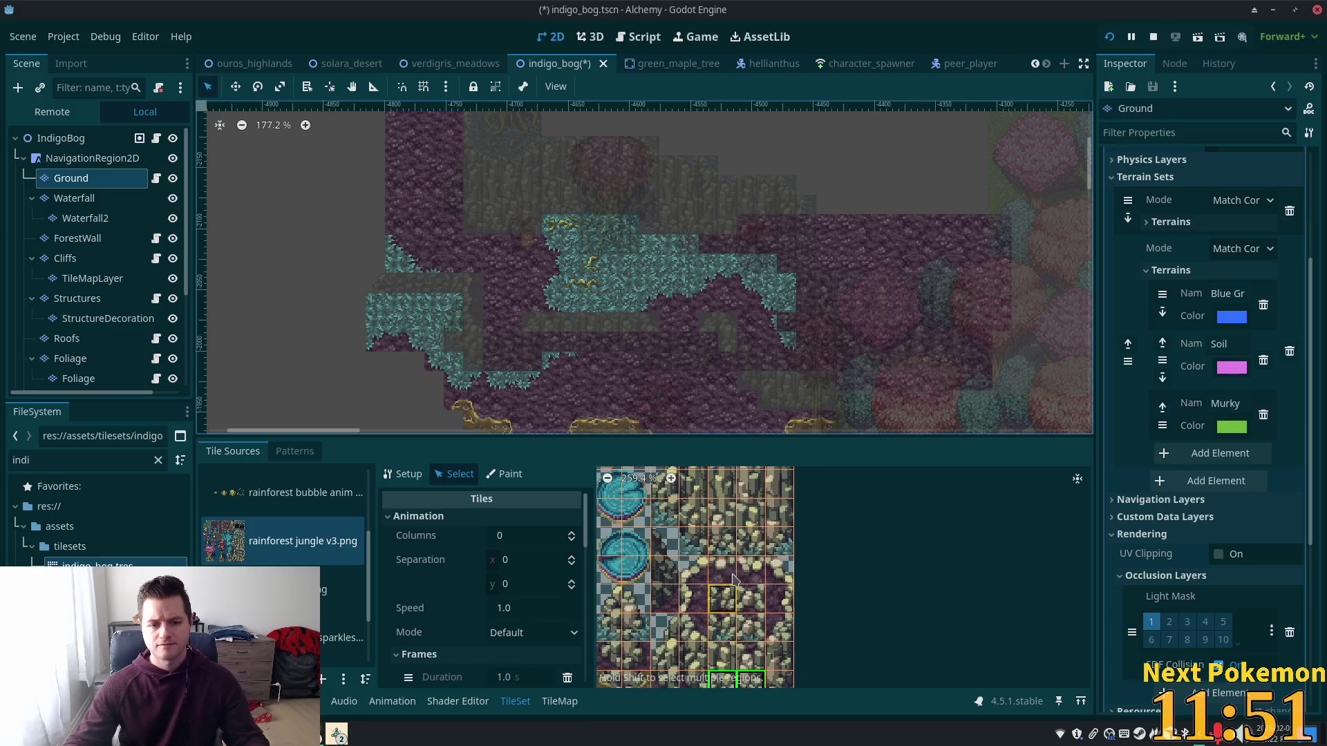
pyautogui.moveTo(719, 549); pyautogui.dragTo(755, 550)
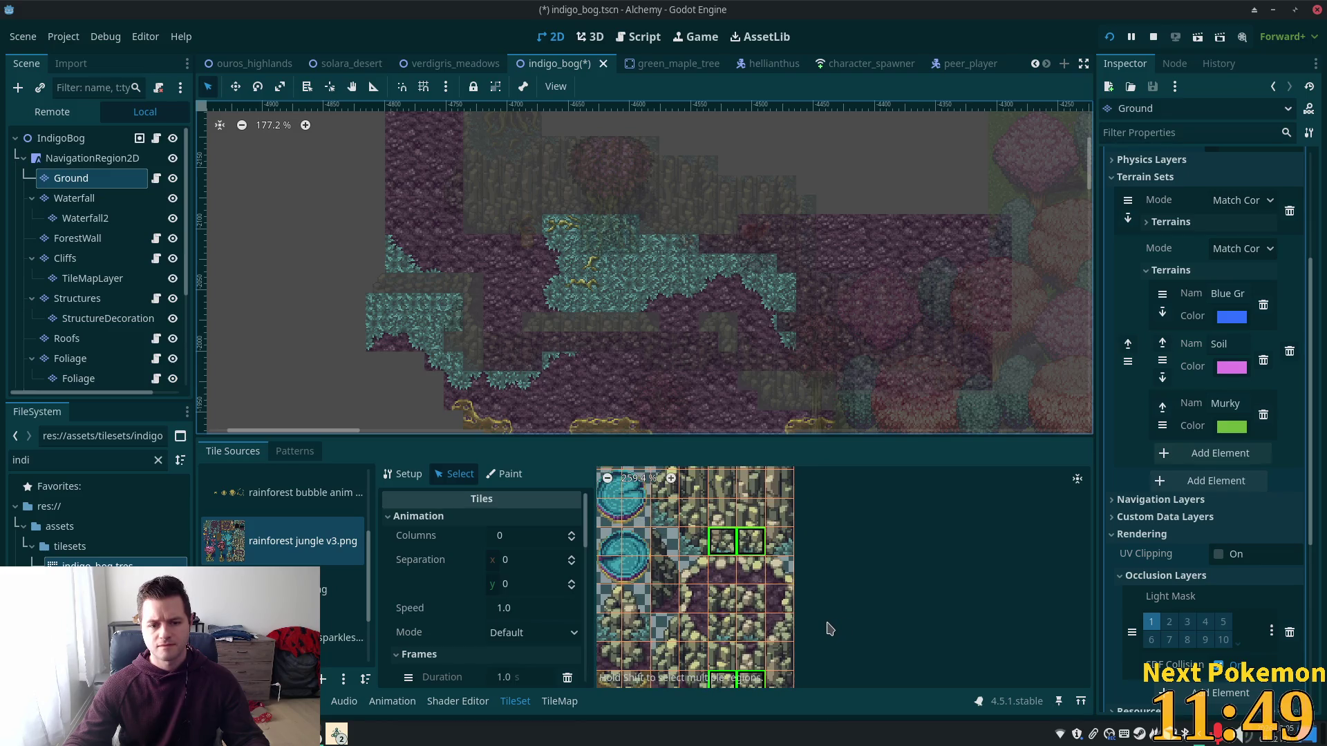
pyautogui.scroll(3, 774, 608)
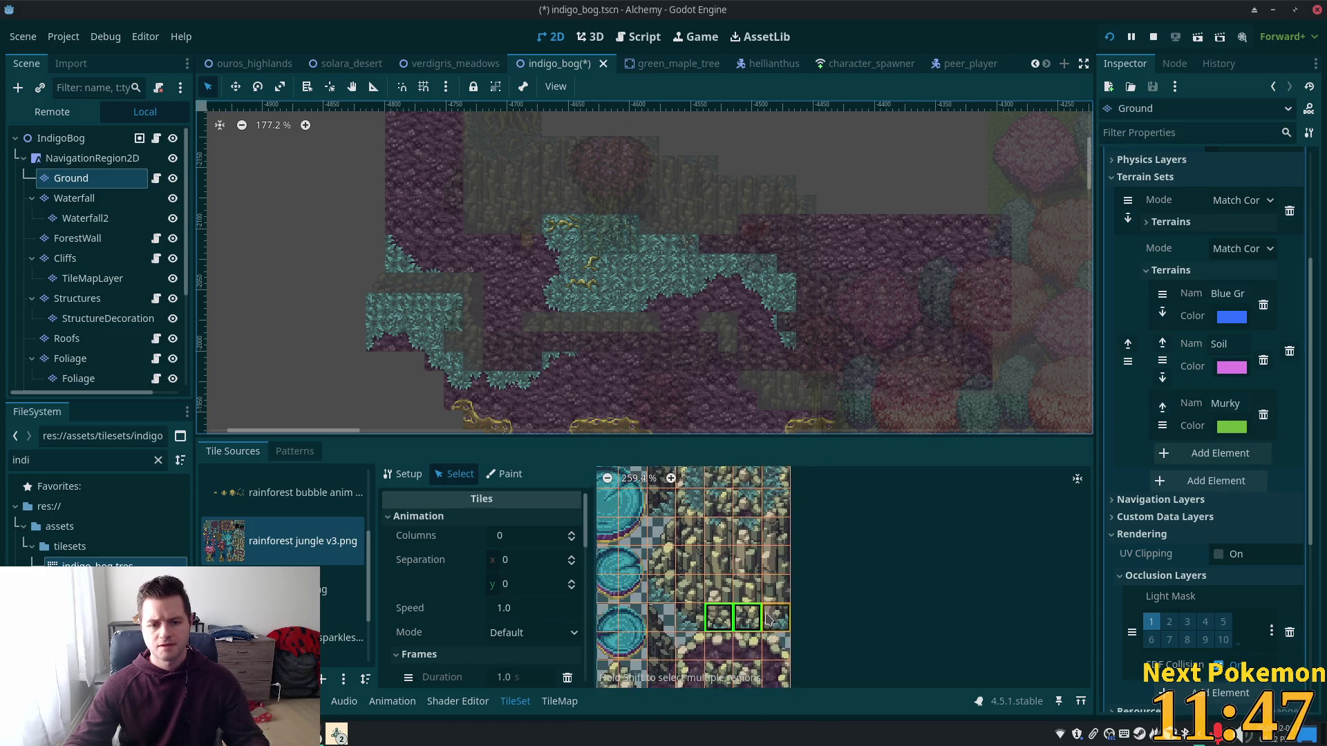
pyautogui.scroll(-3, 754, 635)
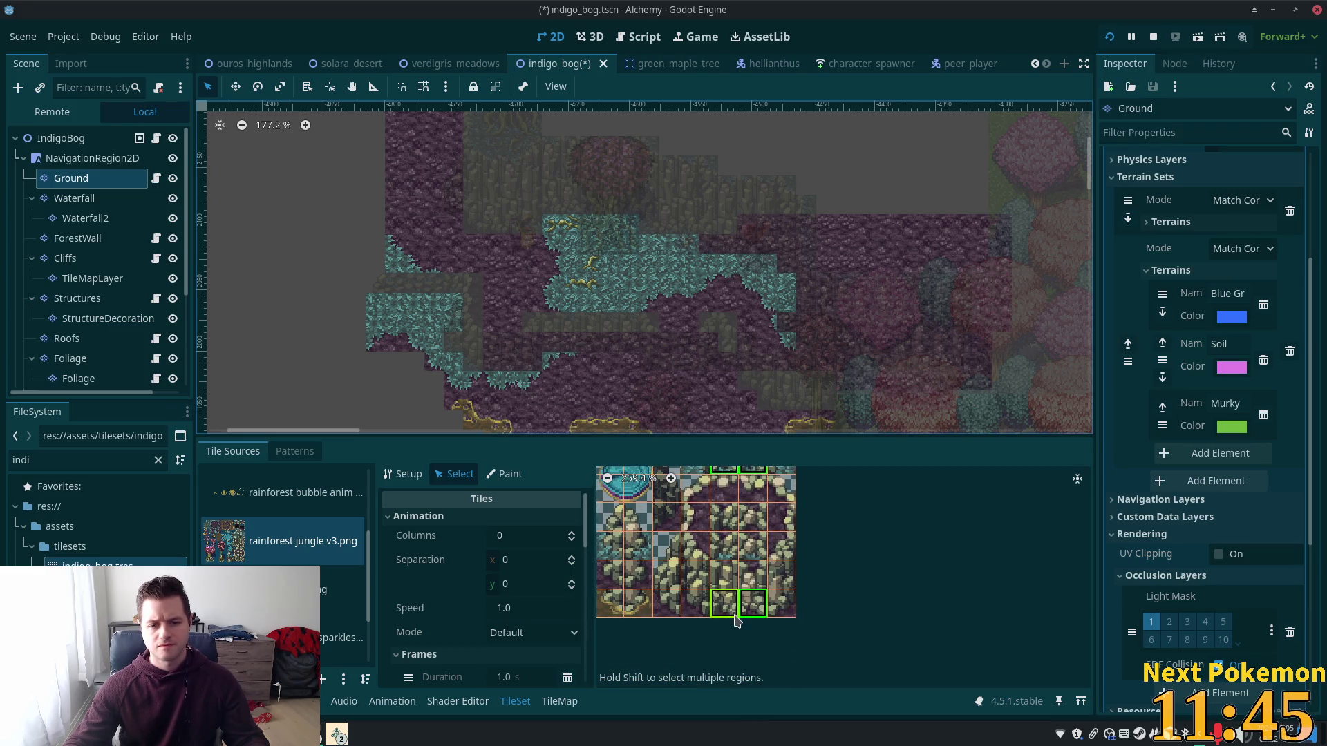
pyautogui.moveTo(727, 572); pyautogui.dragTo(759, 579)
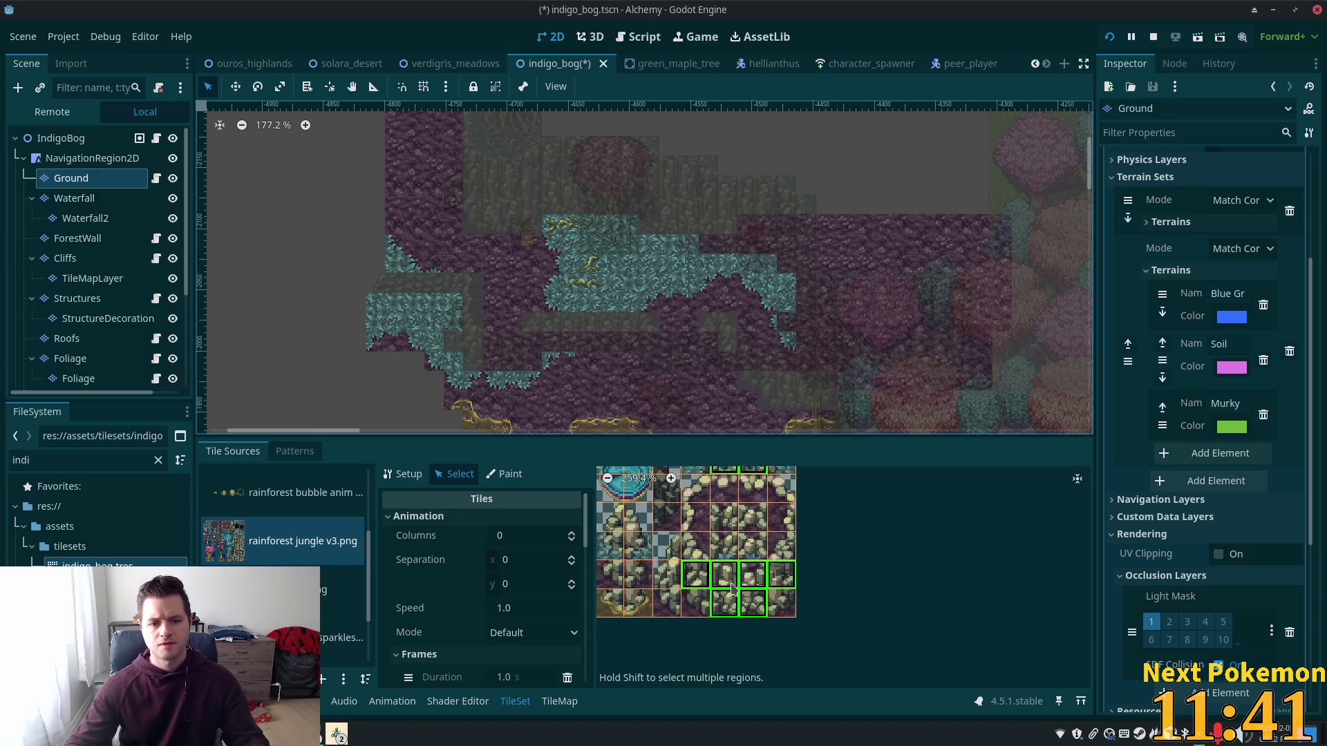
pyautogui.scroll(3, 754, 573)
pyautogui.moveTo(734, 526); pyautogui.dragTo(766, 563)
pyautogui.keyDown('shift'); pyautogui.click(757, 498); pyautogui.keyUp('shift')
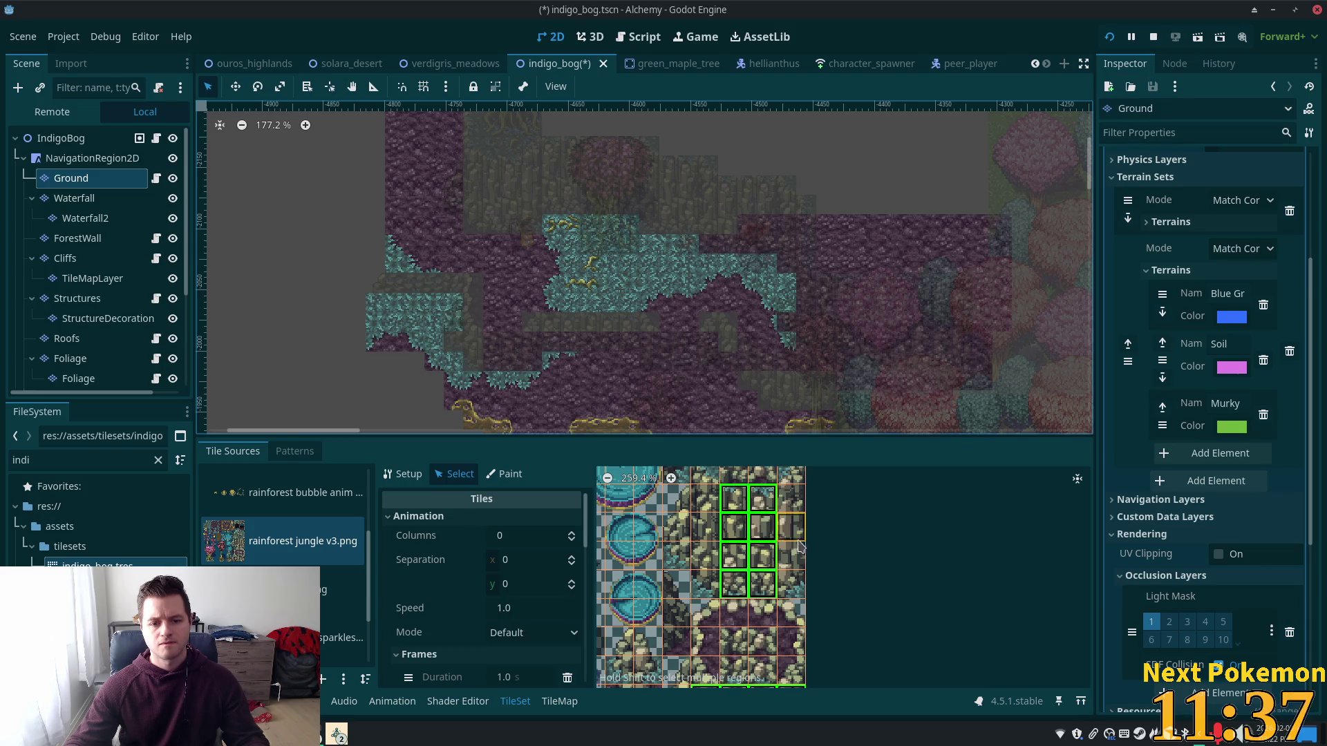
pyautogui.moveTo(797, 507); pyautogui.dragTo(799, 561)
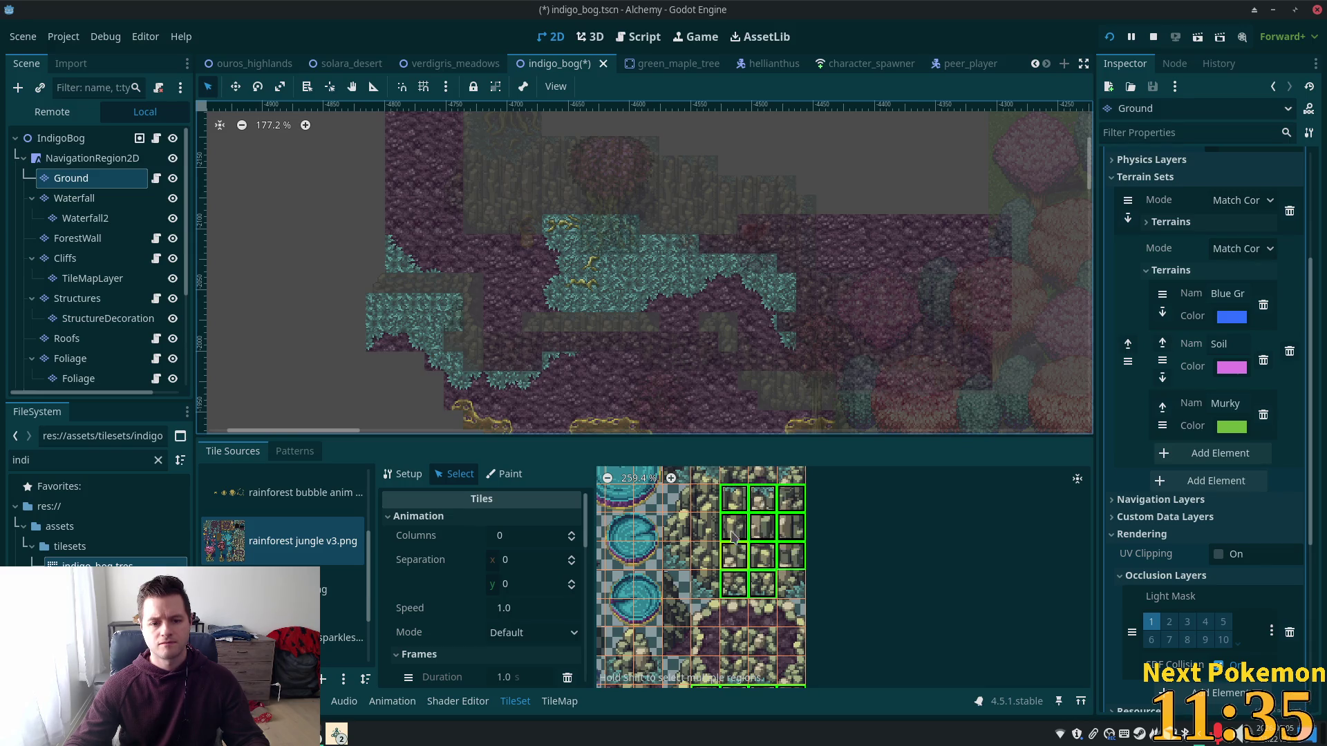
pyautogui.moveTo(705, 503); pyautogui.dragTo(712, 560)
pyautogui.scroll(3, 760, 588)
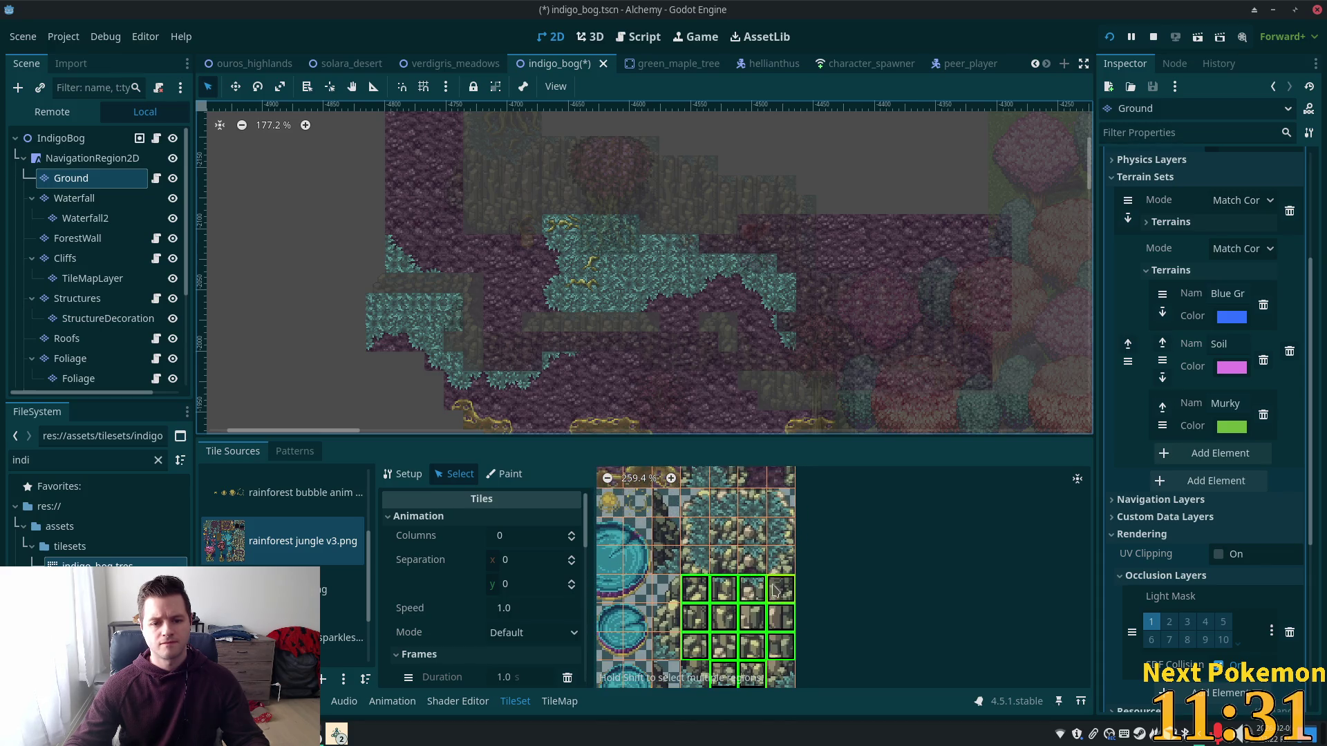
pyautogui.click(722, 562)
pyautogui.scroll(-5, 753, 512)
pyautogui.moveTo(746, 586); pyautogui.dragTo(781, 589)
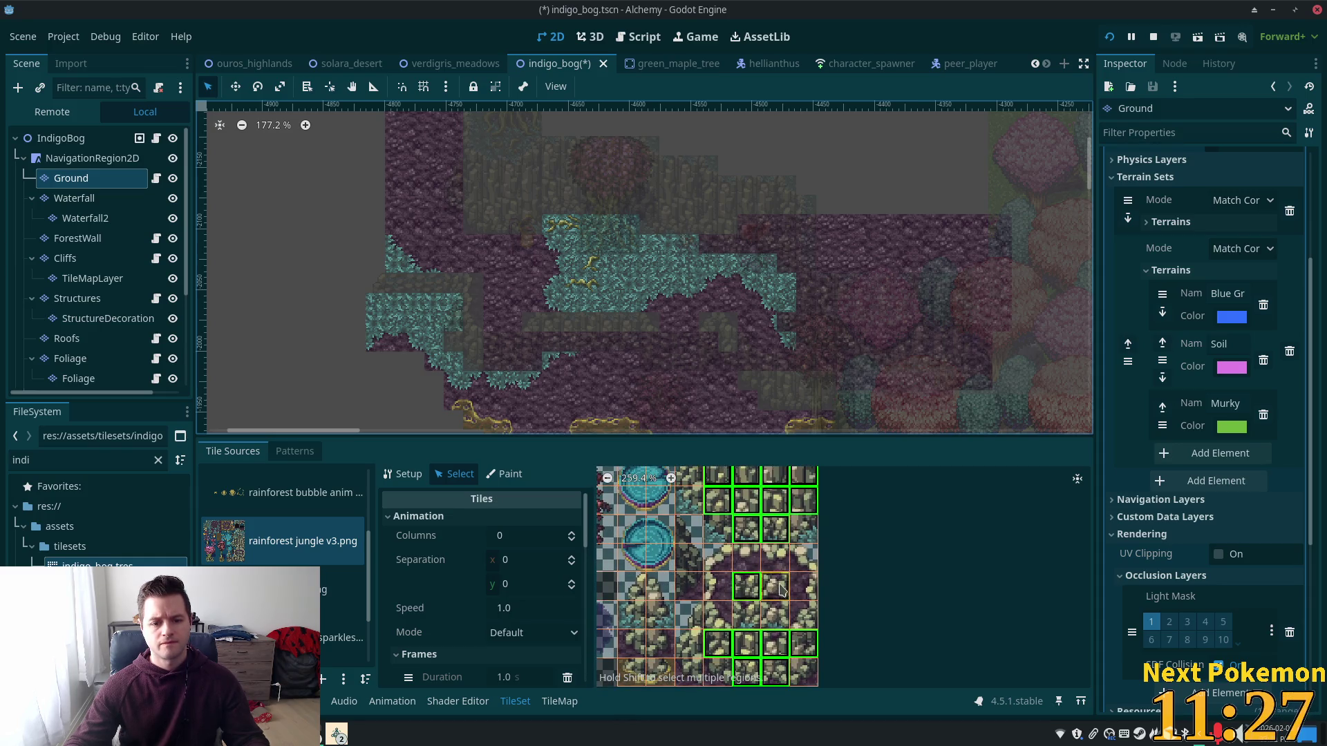
pyautogui.keyDown('shift'); pyautogui.click(747, 615); pyautogui.keyUp('shift')
pyautogui.scroll(-1, 715, 546)
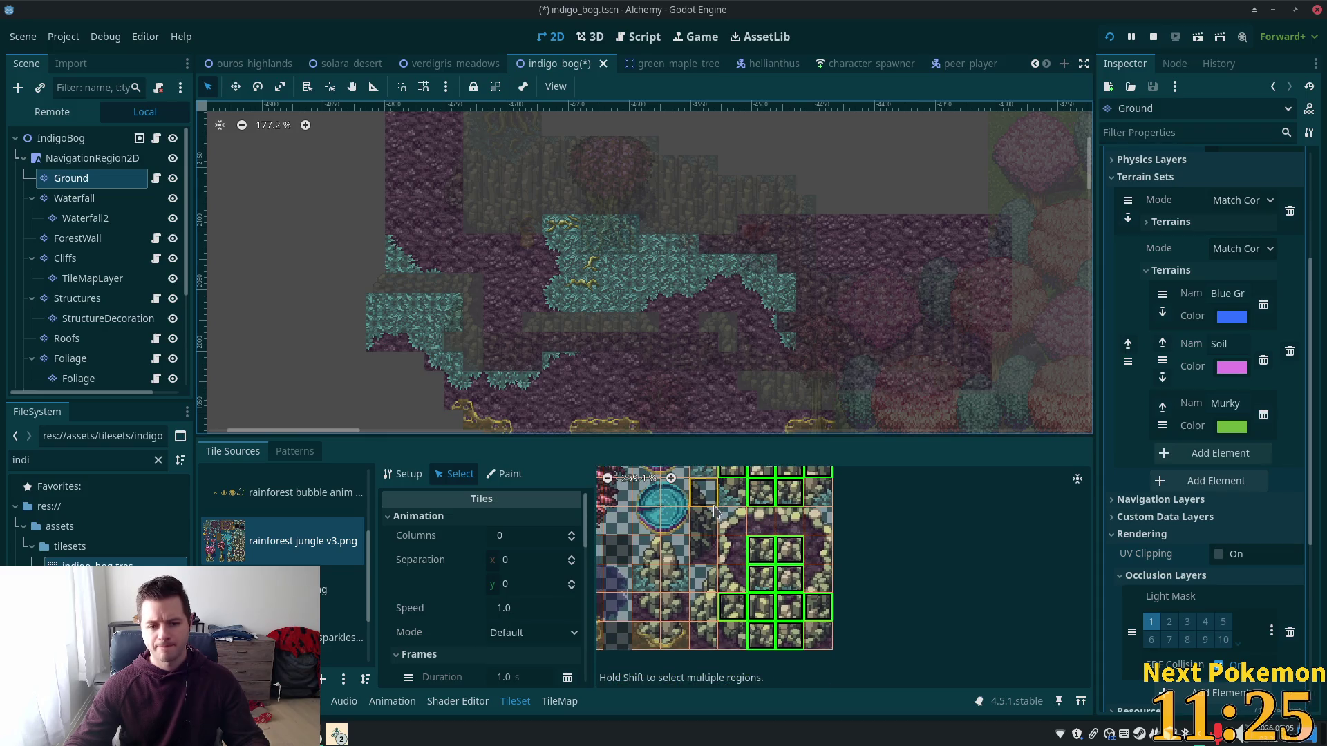
pyautogui.keyDown('shift'); pyautogui.click(706, 523); pyautogui.keyUp('shift')
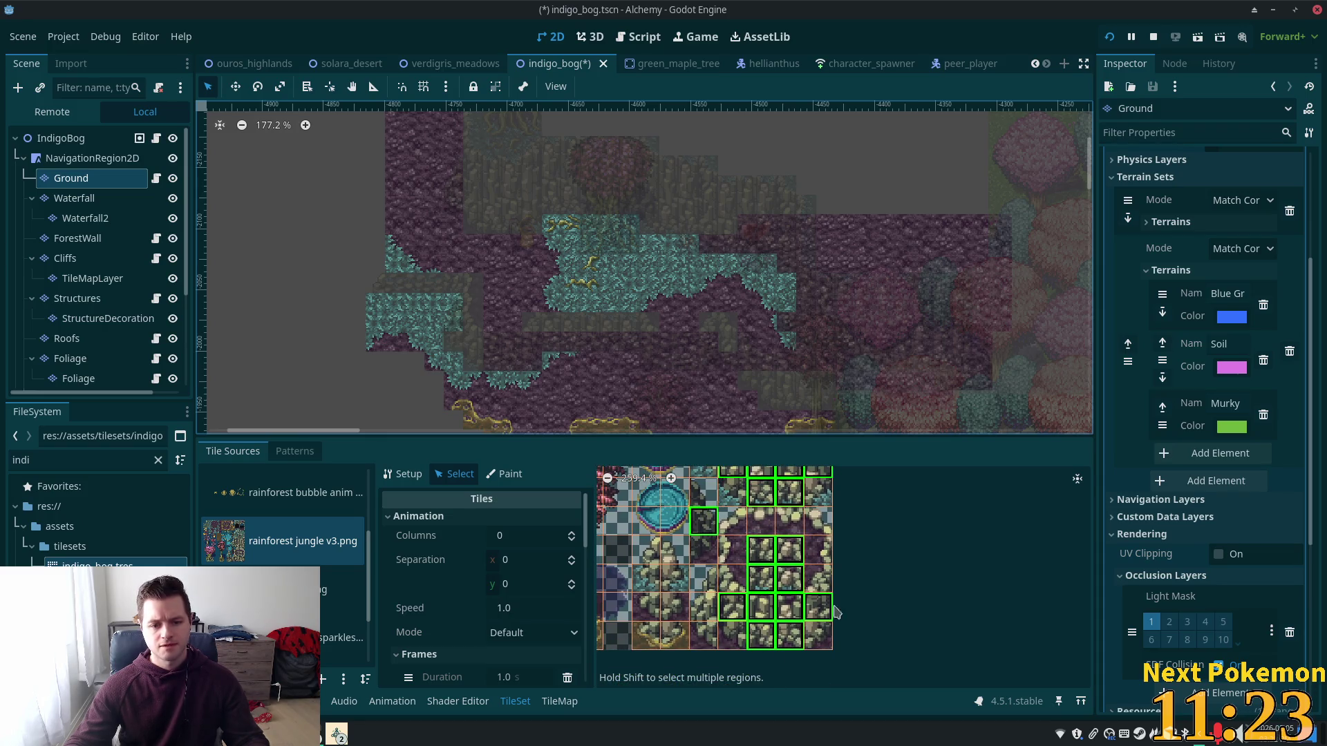
pyautogui.keyDown('shift'); pyautogui.click(695, 614); pyautogui.keyUp('shift')
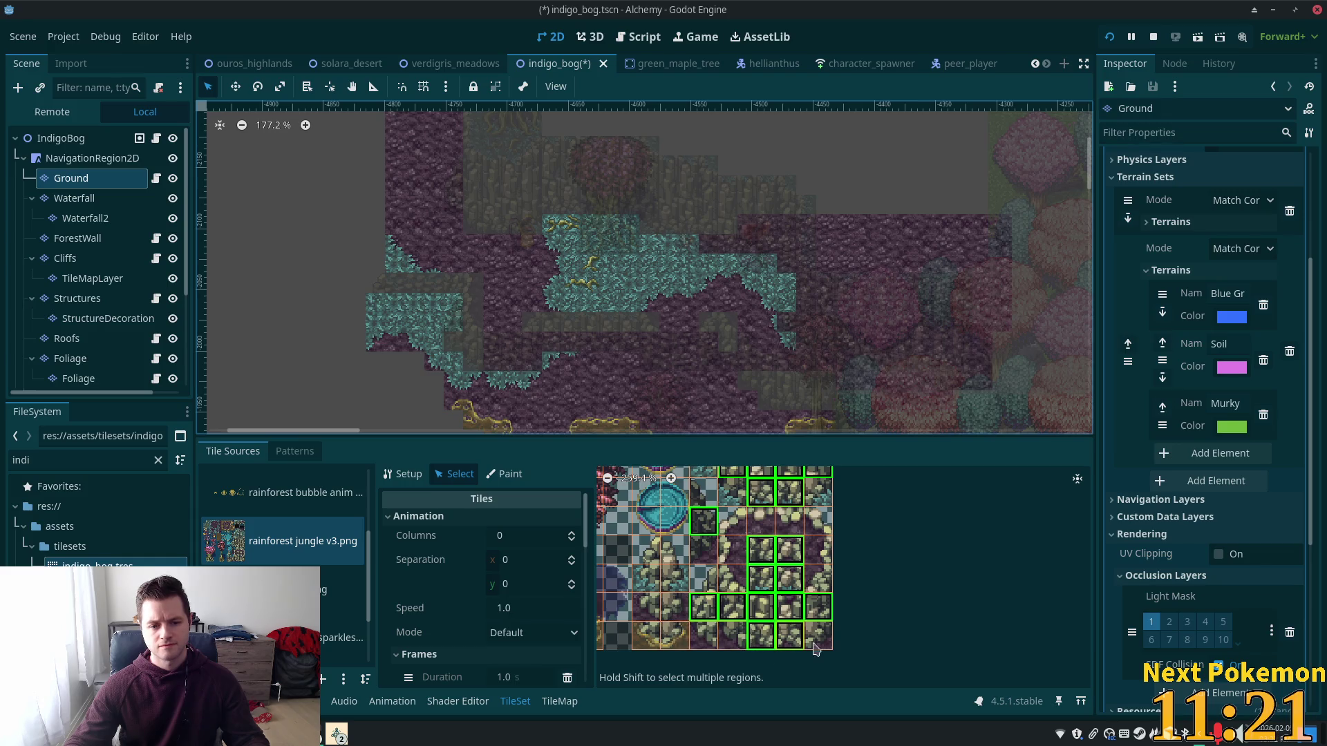
pyautogui.scroll(-3, 795, 591)
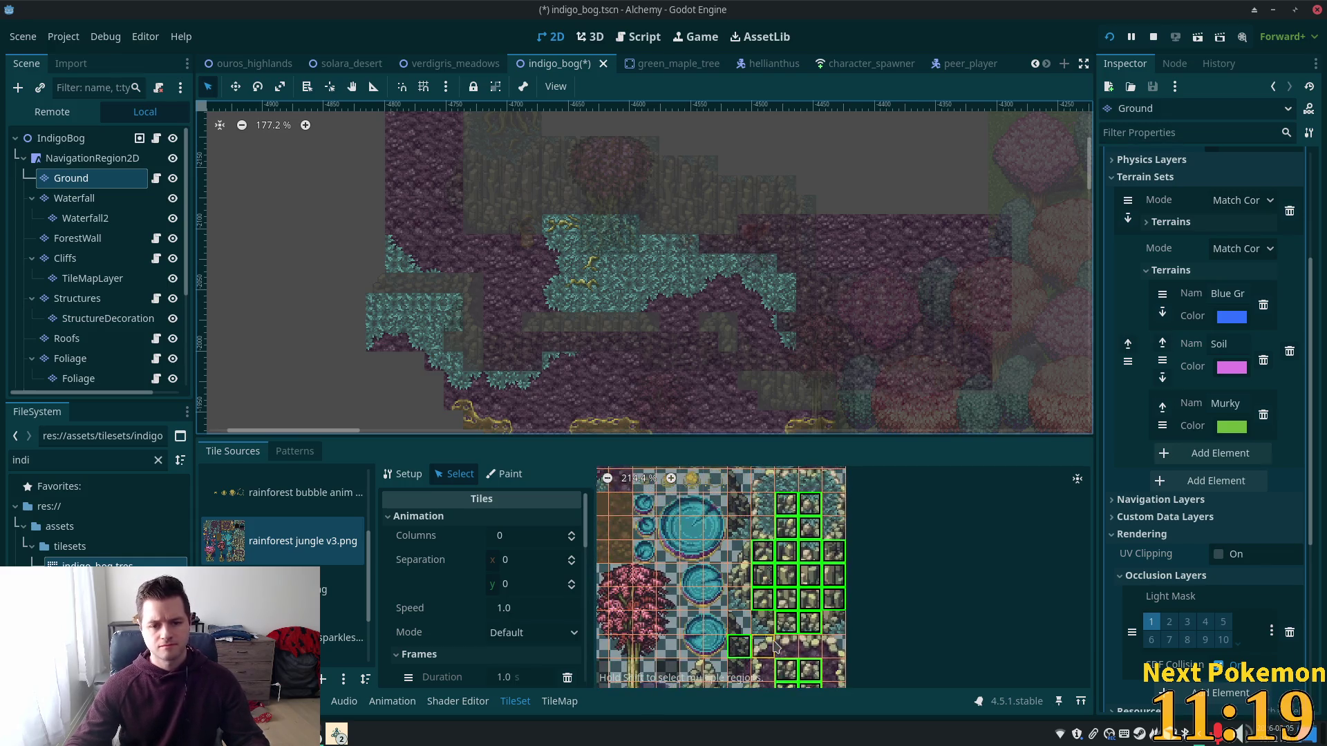
pyautogui.keyDown('shift'); pyautogui.click(745, 577); pyautogui.keyUp('shift')
# Step: Scroll the tile properties down to Physics > Physics Layer 0
pyautogui.scroll(5, 754, 539)
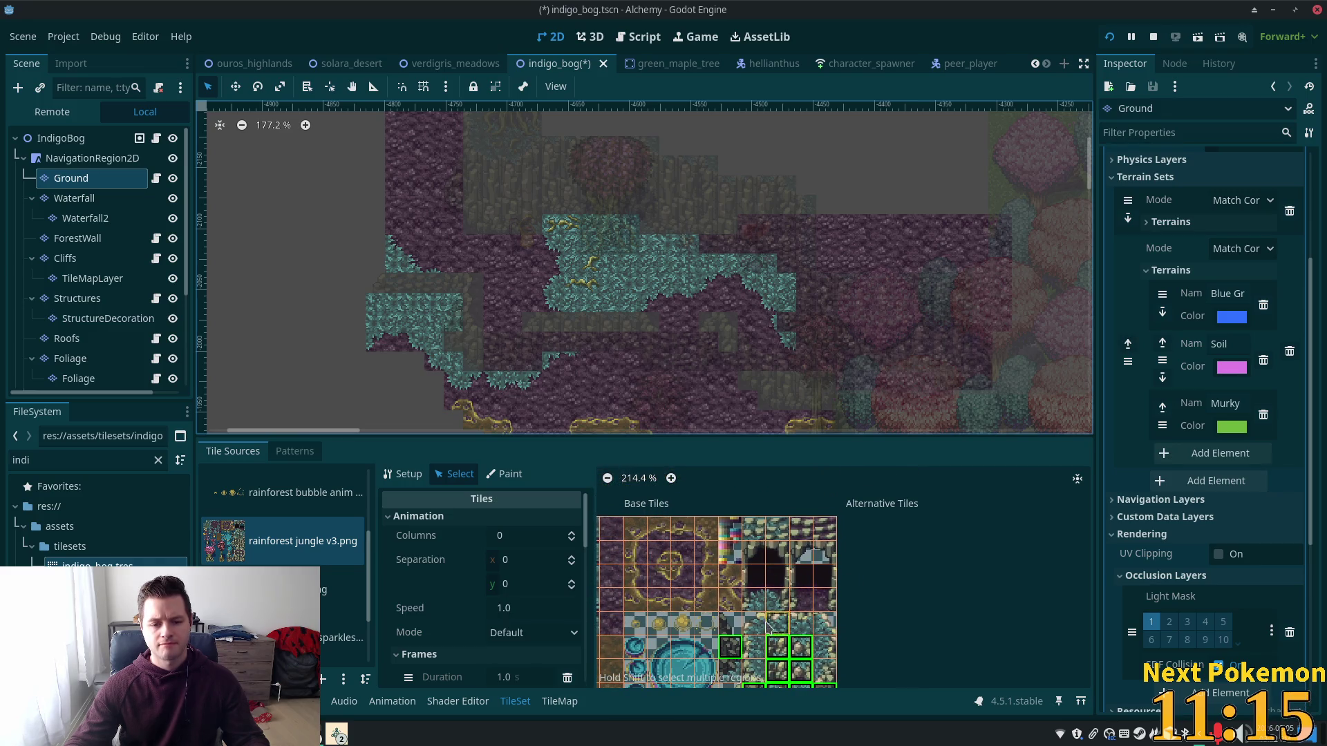
pyautogui.scroll(-5, 731, 582)
pyautogui.hscroll(-5, 869, 653)
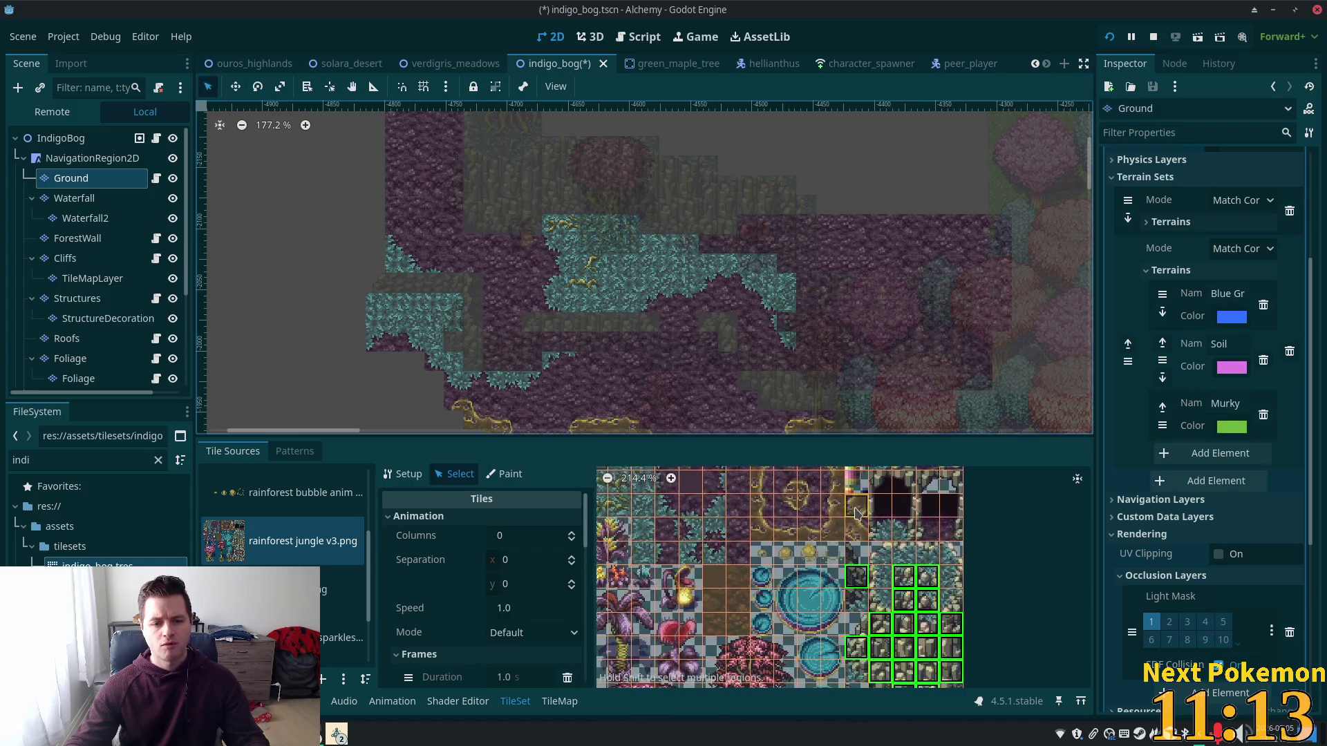
pyautogui.scroll(-5, 868, 653)
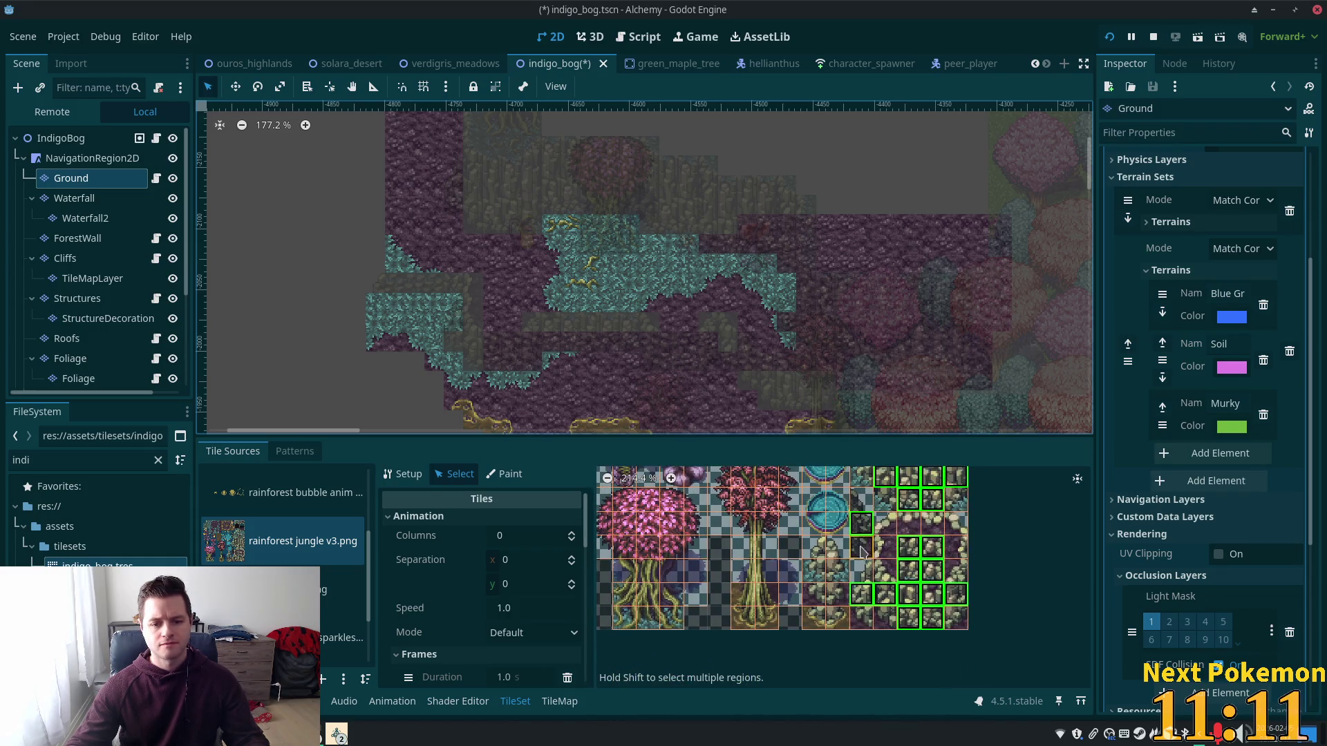
pyautogui.scroll(2, 834, 525)
pyautogui.hscroll(-3, 815, 546)
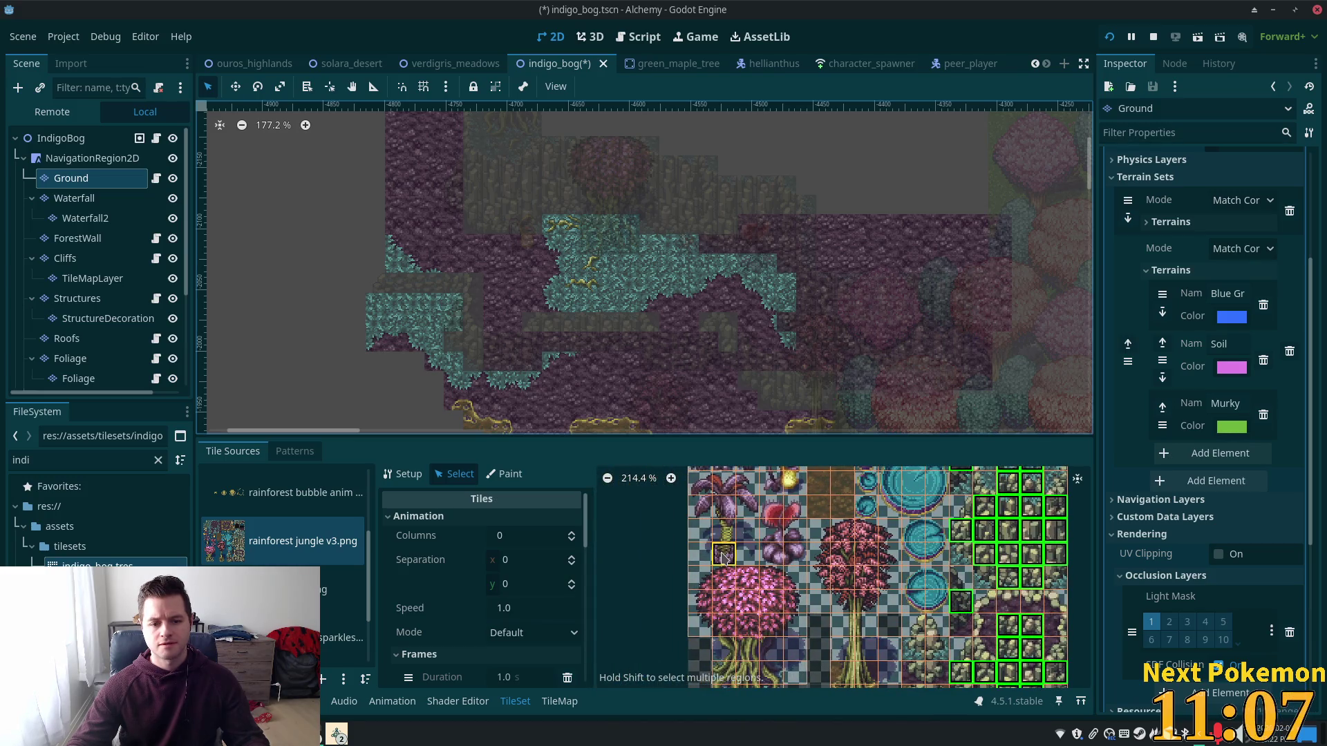
pyautogui.scroll(3, 767, 588)
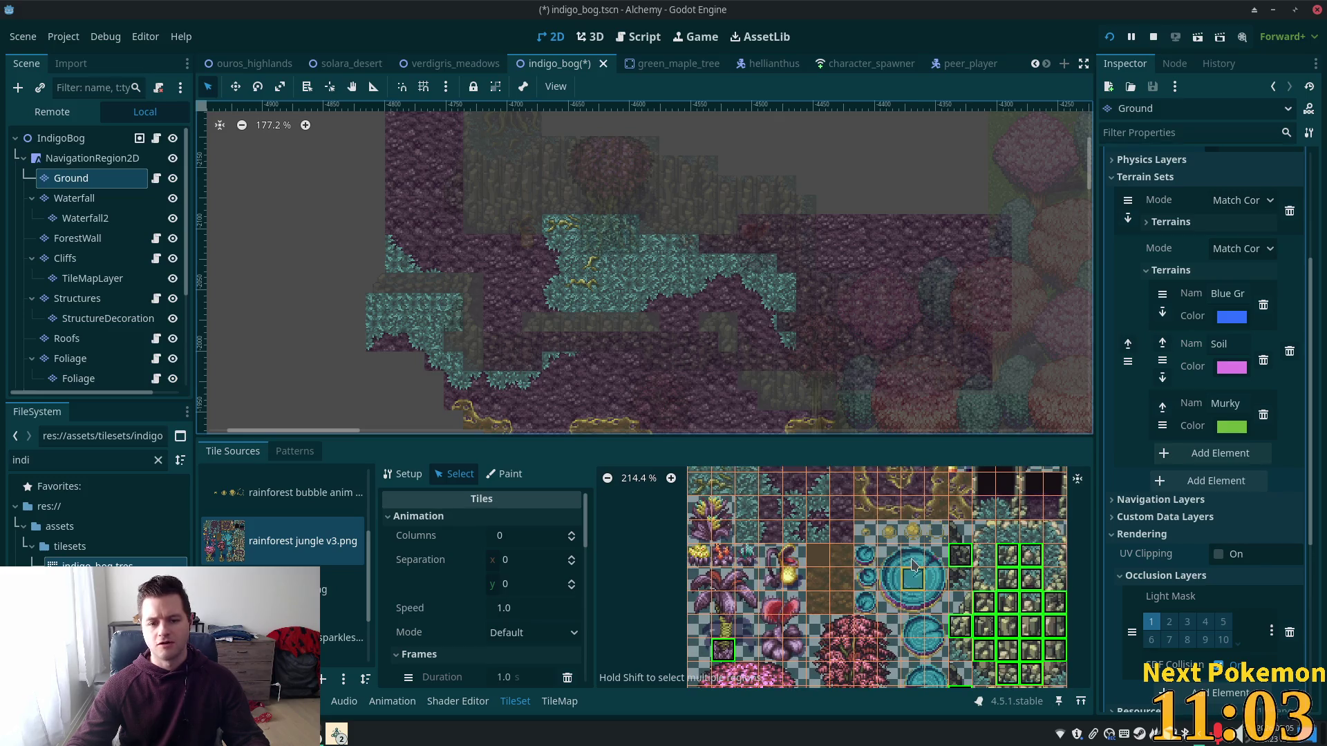
pyautogui.scroll(3, 883, 622)
pyautogui.scroll(-2, 883, 635)
pyautogui.hscroll(5, 850, 602)
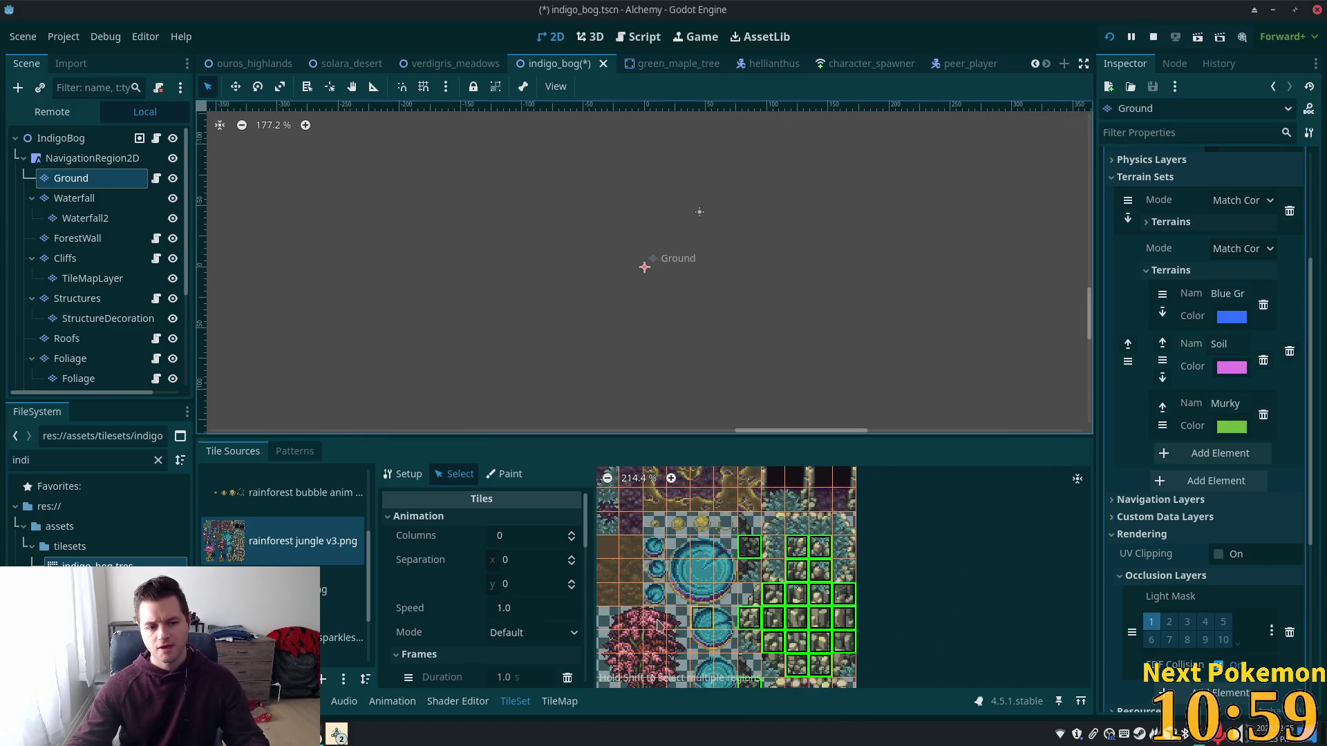
pyautogui.scroll(-5, 525, 612)
pyautogui.scroll(-5, 532, 615)
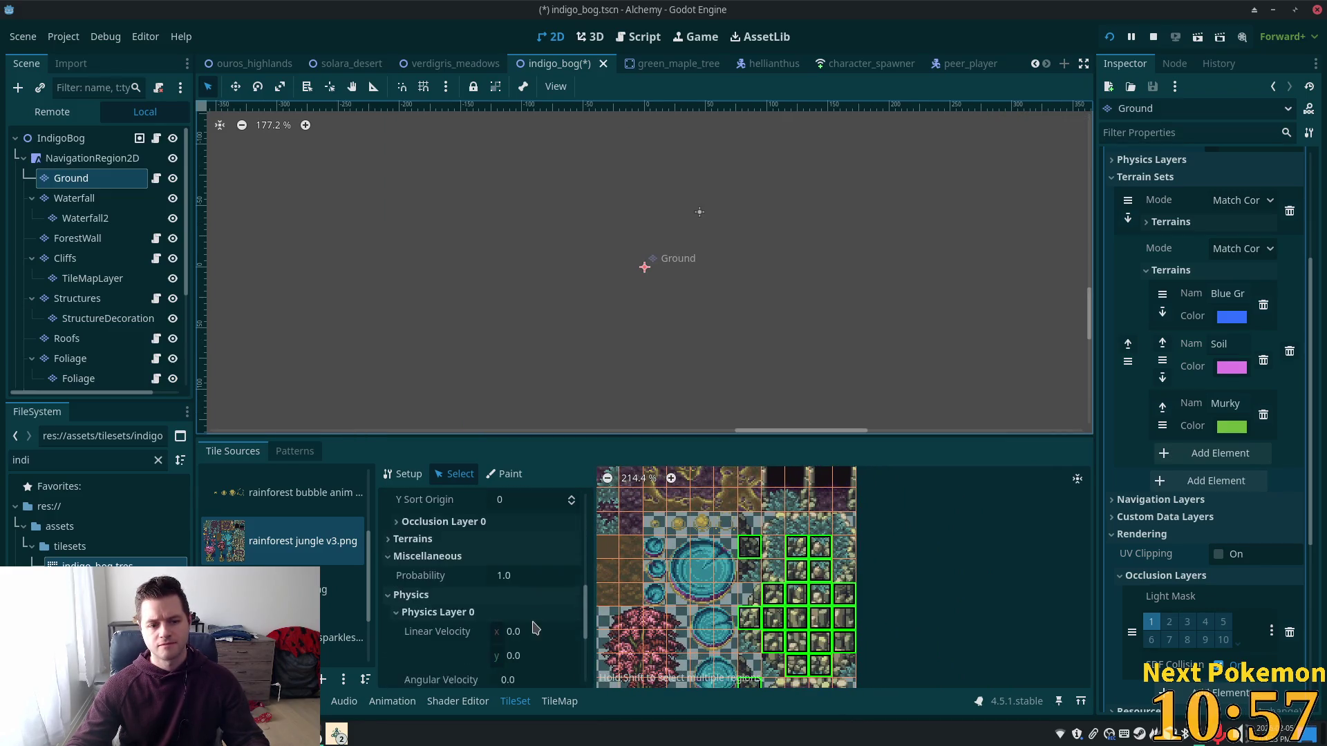
# Step: Reset the selected cliff tiles to a full-square default collision shape
pyautogui.click(553, 616)
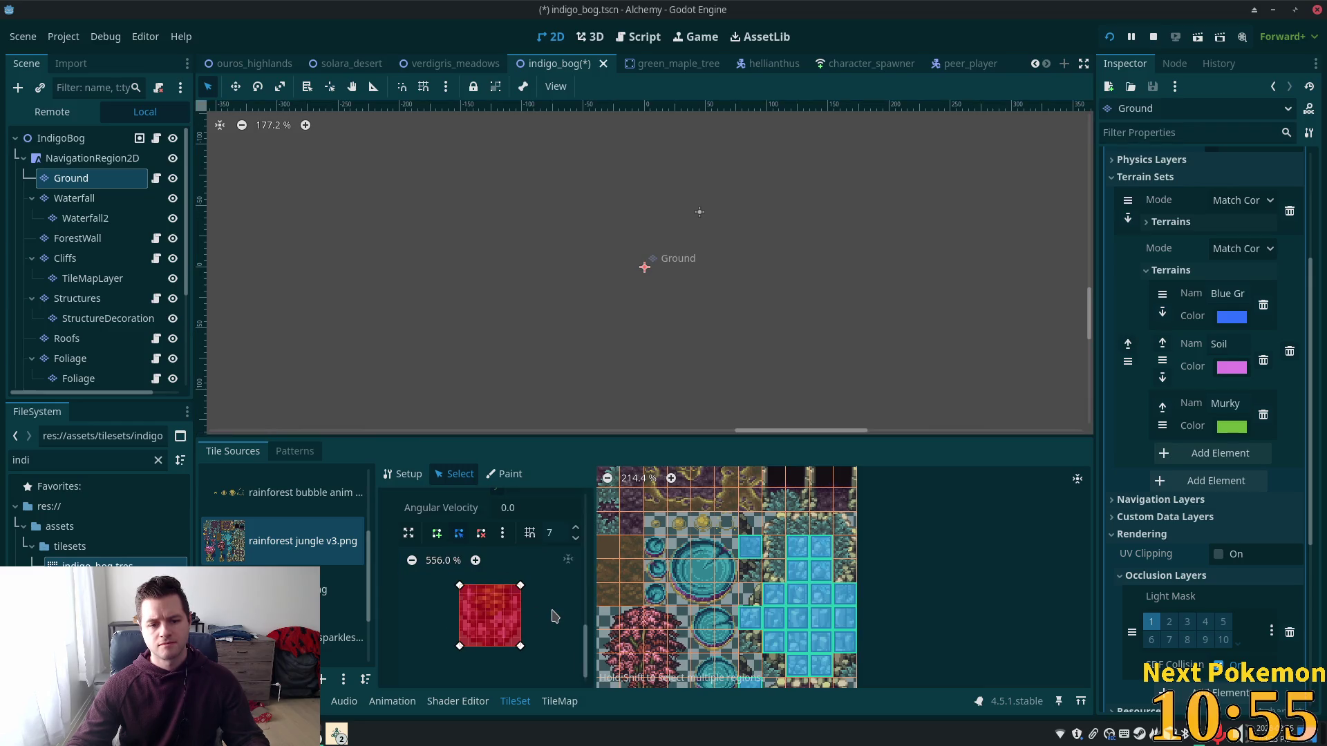
pyautogui.scroll(-3, 868, 622)
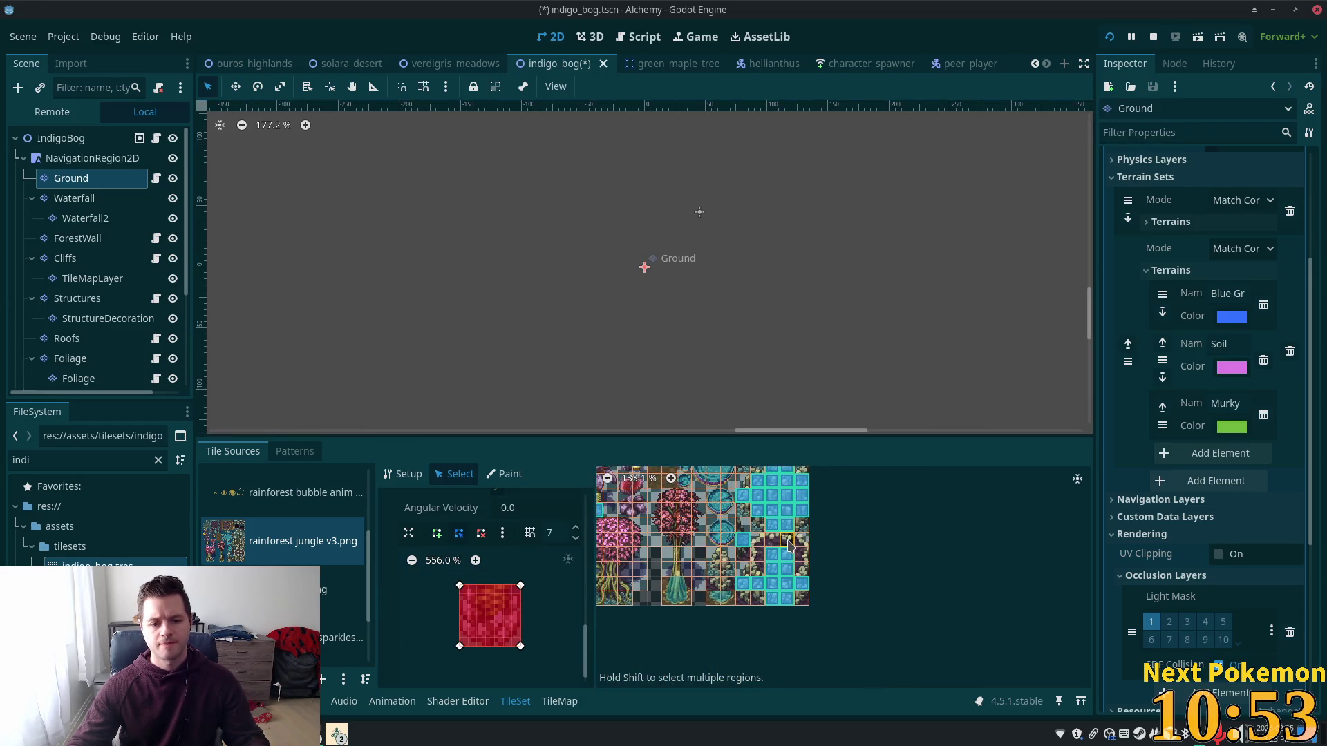
pyautogui.scroll(1, 871, 601)
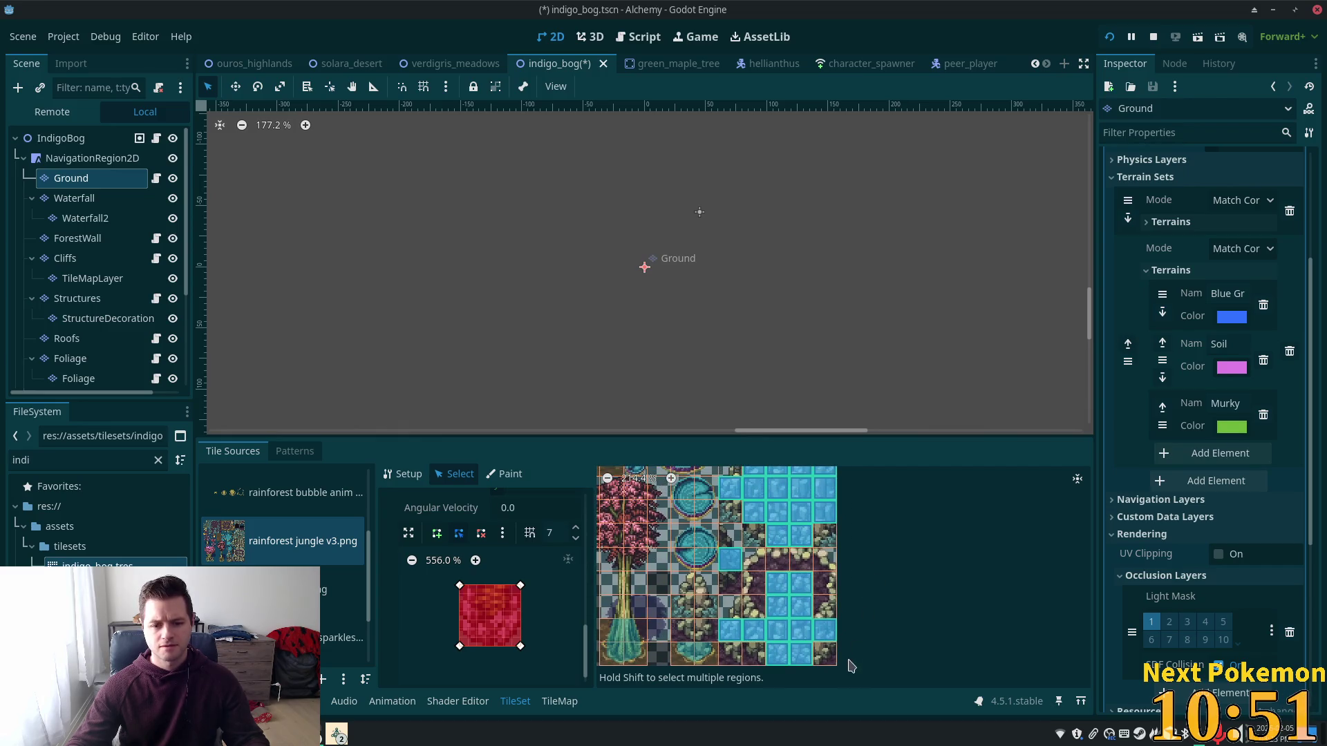
# Step: Select four new tiles and start their collision polygon at the top-left corner
pyautogui.click(755, 662)
pyautogui.keyDown('shift'); pyautogui.click(738, 665); pyautogui.keyUp('shift')
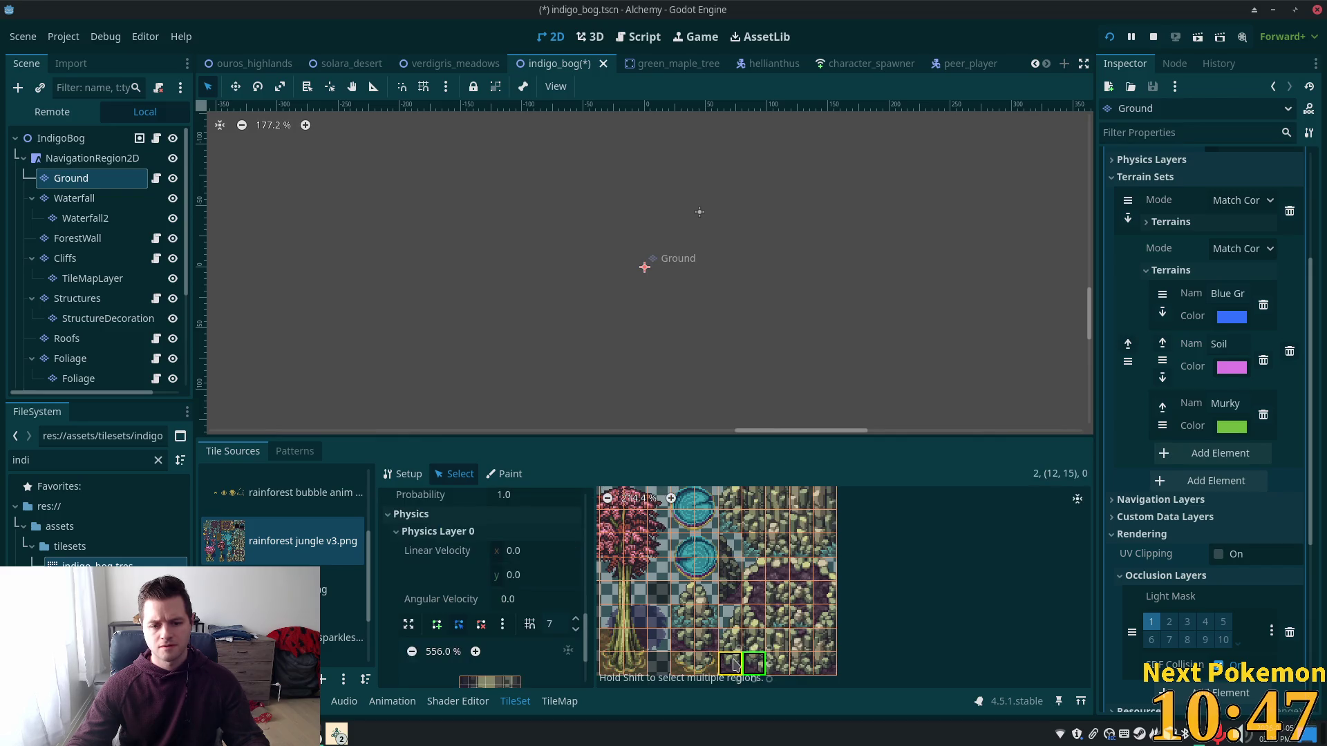
pyautogui.keyDown('shift'); pyautogui.click(730, 511); pyautogui.keyUp('shift')
pyautogui.keyDown('shift'); pyautogui.click(753, 536); pyautogui.keyUp('shift')
pyautogui.scroll(6, 882, 561)
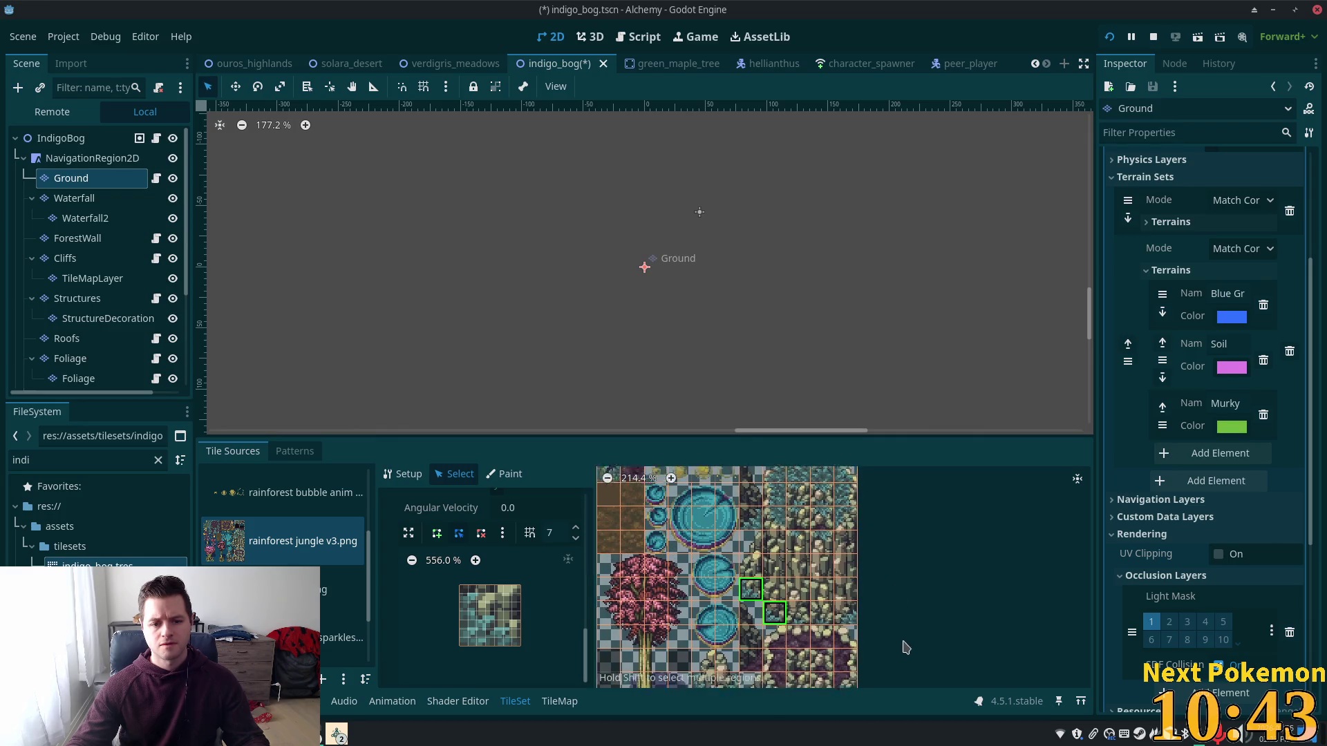
pyautogui.moveTo(926, 589)
pyautogui.mouseDown()
pyautogui.moveTo(921, 656)
pyautogui.moveTo(912, 519)
pyautogui.moveTo(895, 490)
pyautogui.mouseUp()
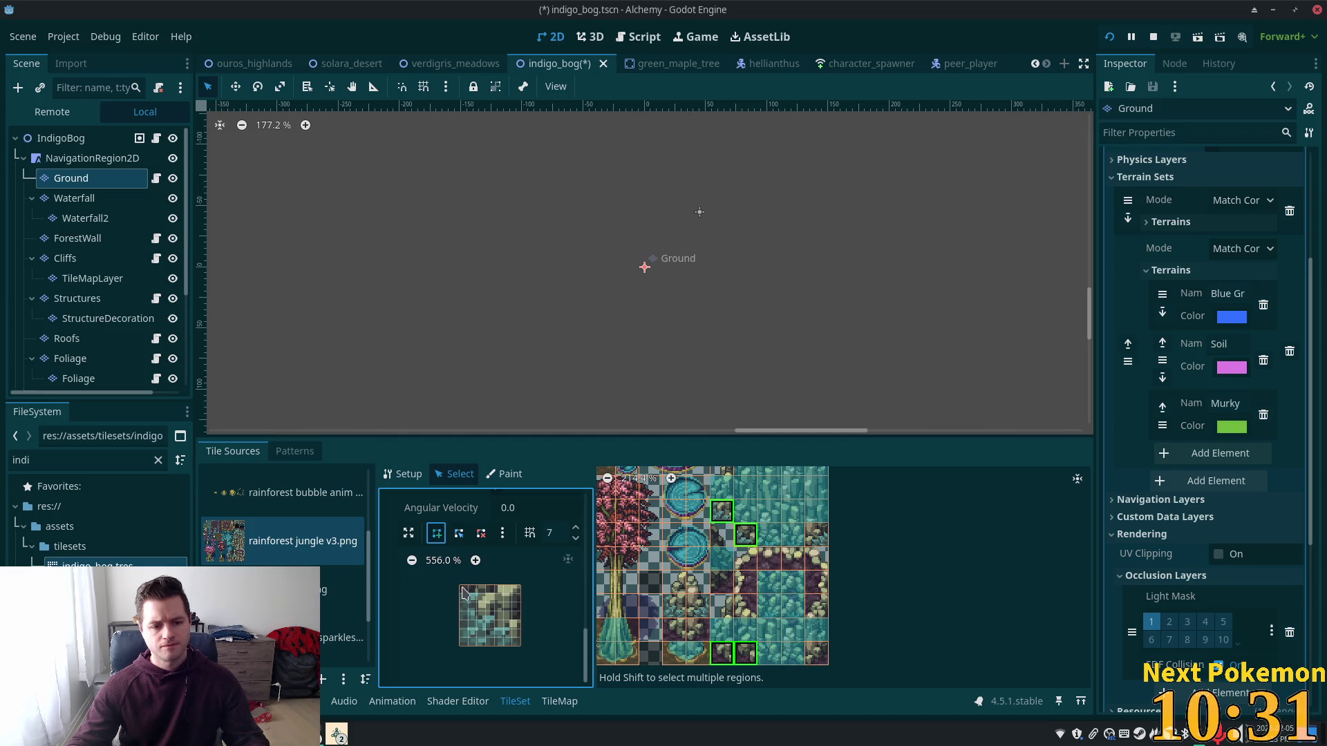
pyautogui.moveTo(512, 641)
pyautogui.mouseDown()
pyautogui.moveTo(434, 574)
pyautogui.moveTo(468, 591)
pyautogui.mouseUp()
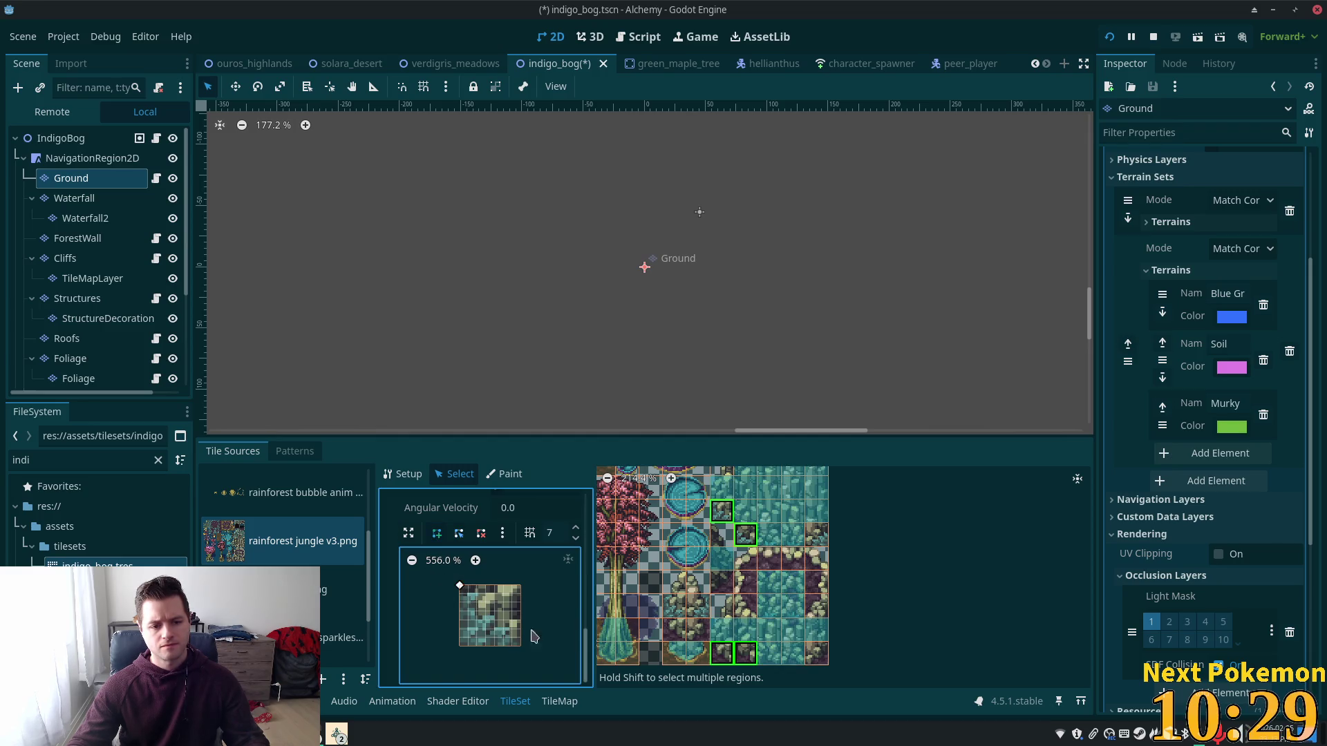
# Step: Complete the upper-right triangular collision for the first tile group
pyautogui.click(520, 647)
pyautogui.click(520, 585)
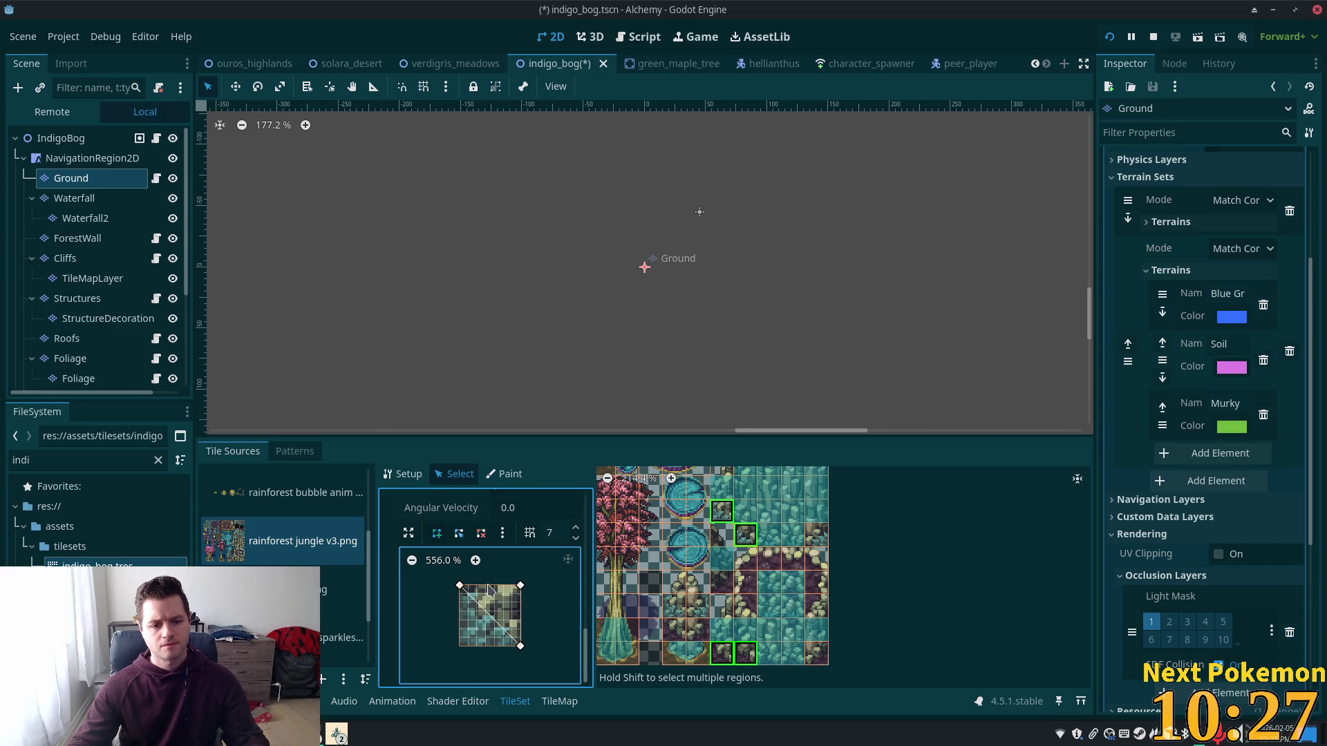
pyautogui.click(460, 587)
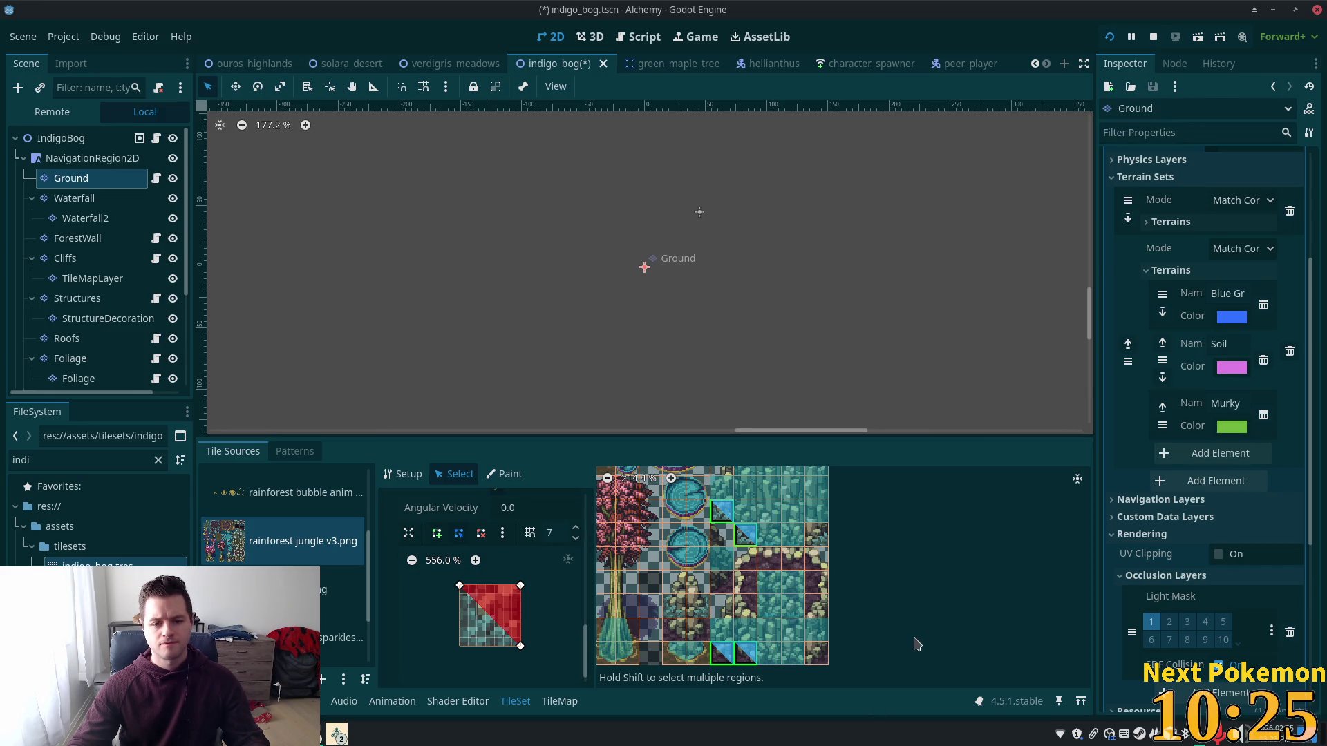
# Step: Give three more edge tiles an upper-left triangular collision, then select another tile to check
pyautogui.click(799, 671)
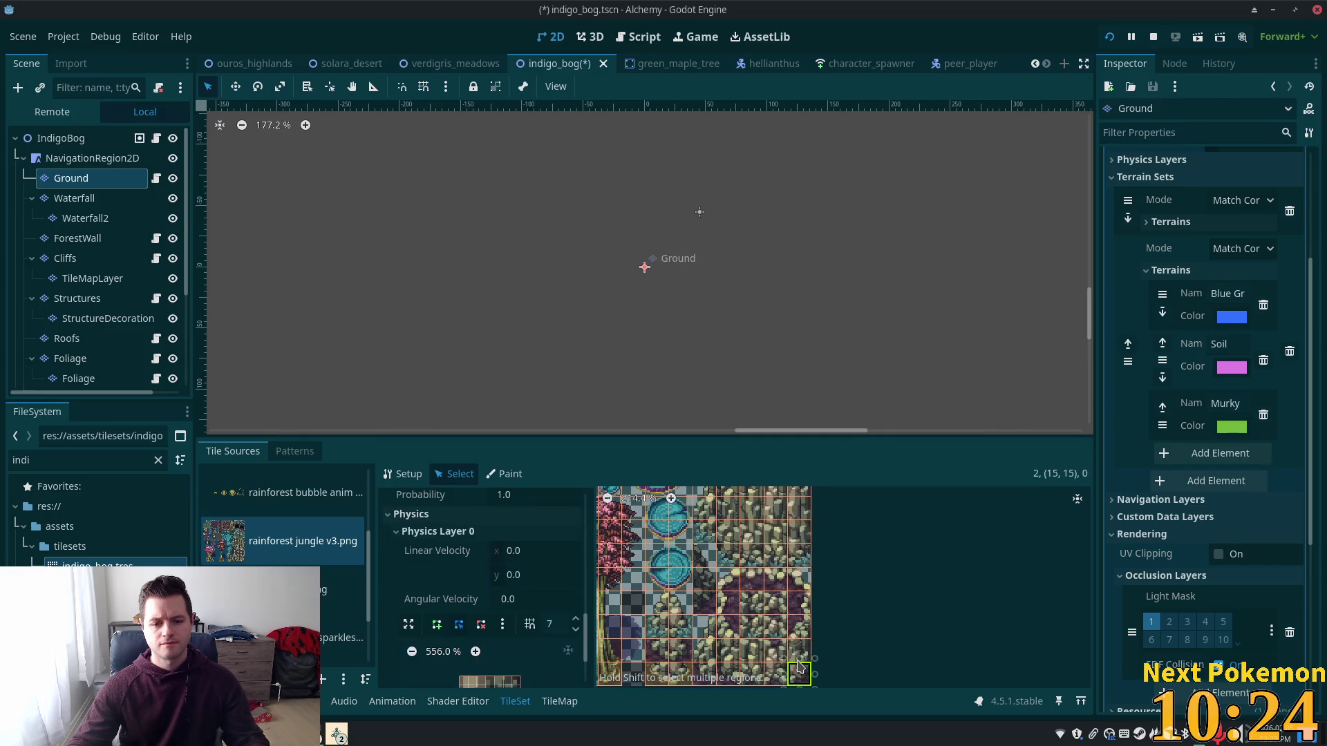
pyautogui.keyDown('shift'); pyautogui.click(805, 565); pyautogui.keyUp('shift')
pyautogui.scroll(3, 766, 608)
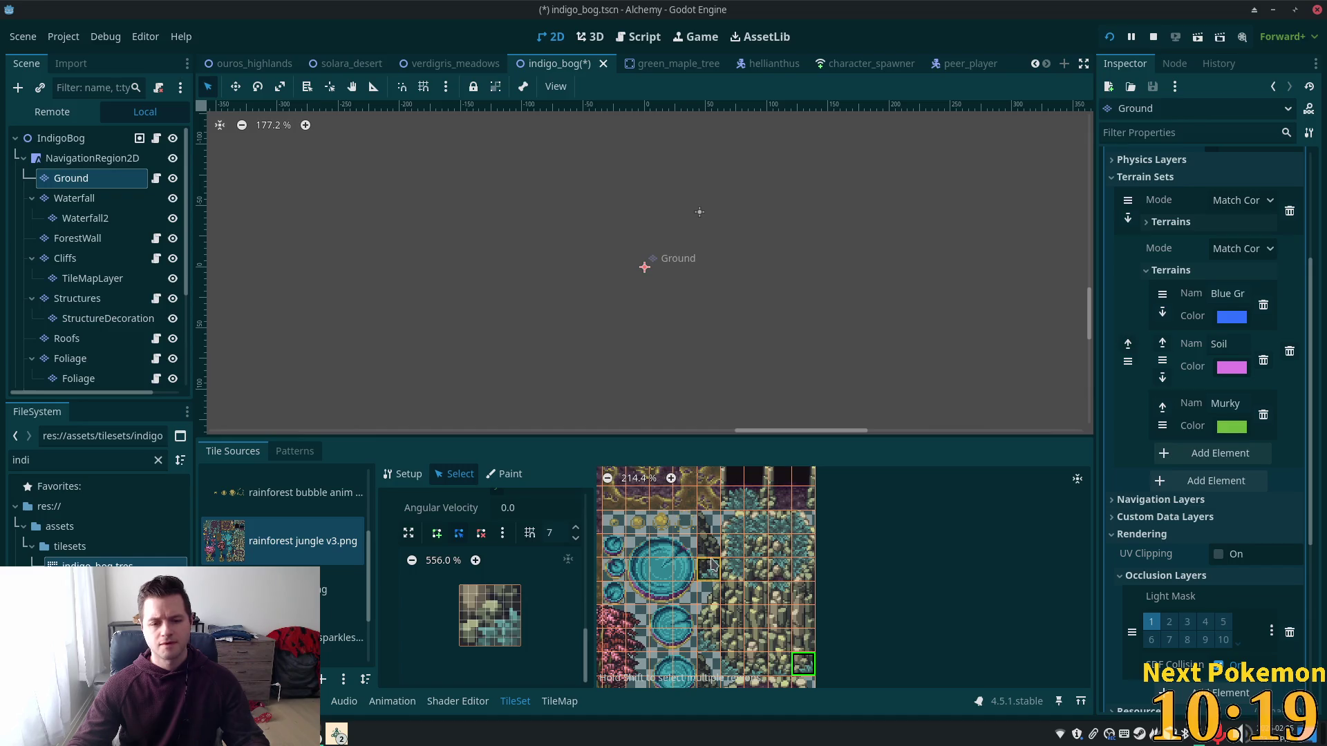
pyautogui.keyDown('shift'); pyautogui.click(704, 568); pyautogui.keyUp('shift')
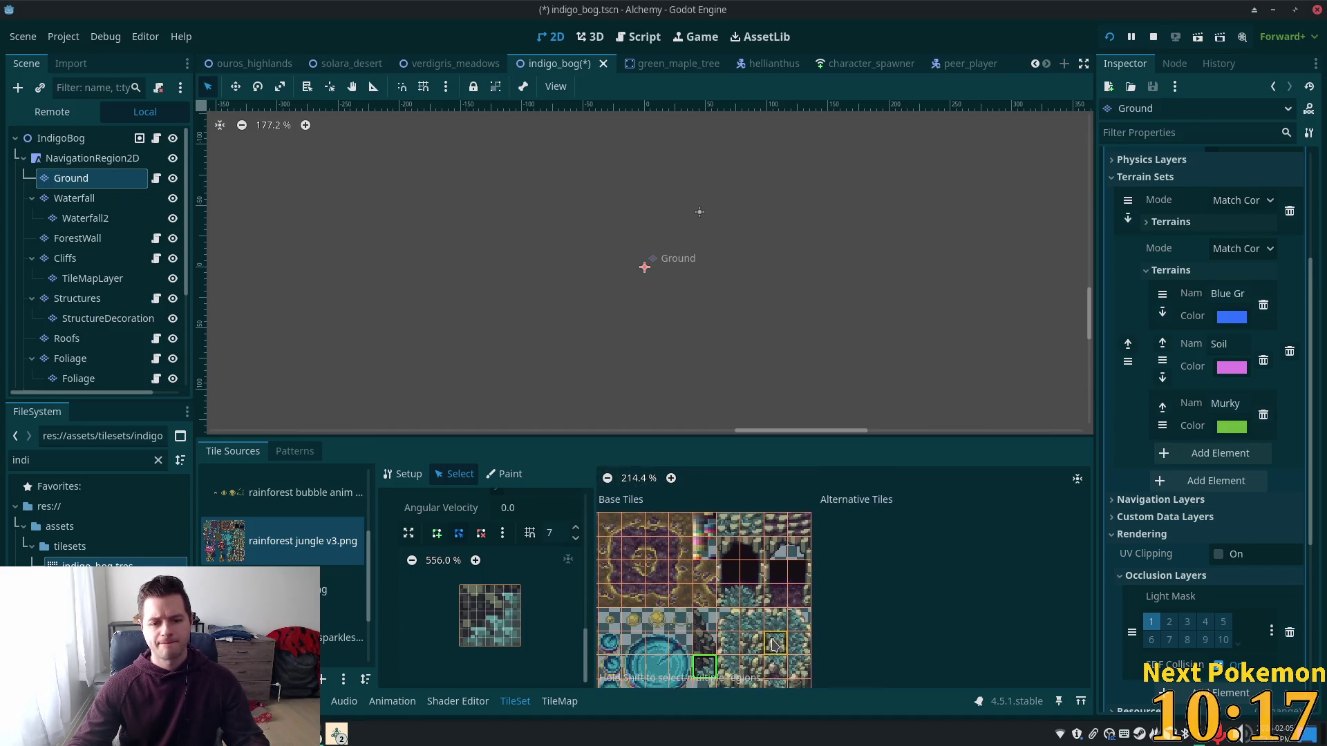
pyautogui.scroll(-3, 793, 538)
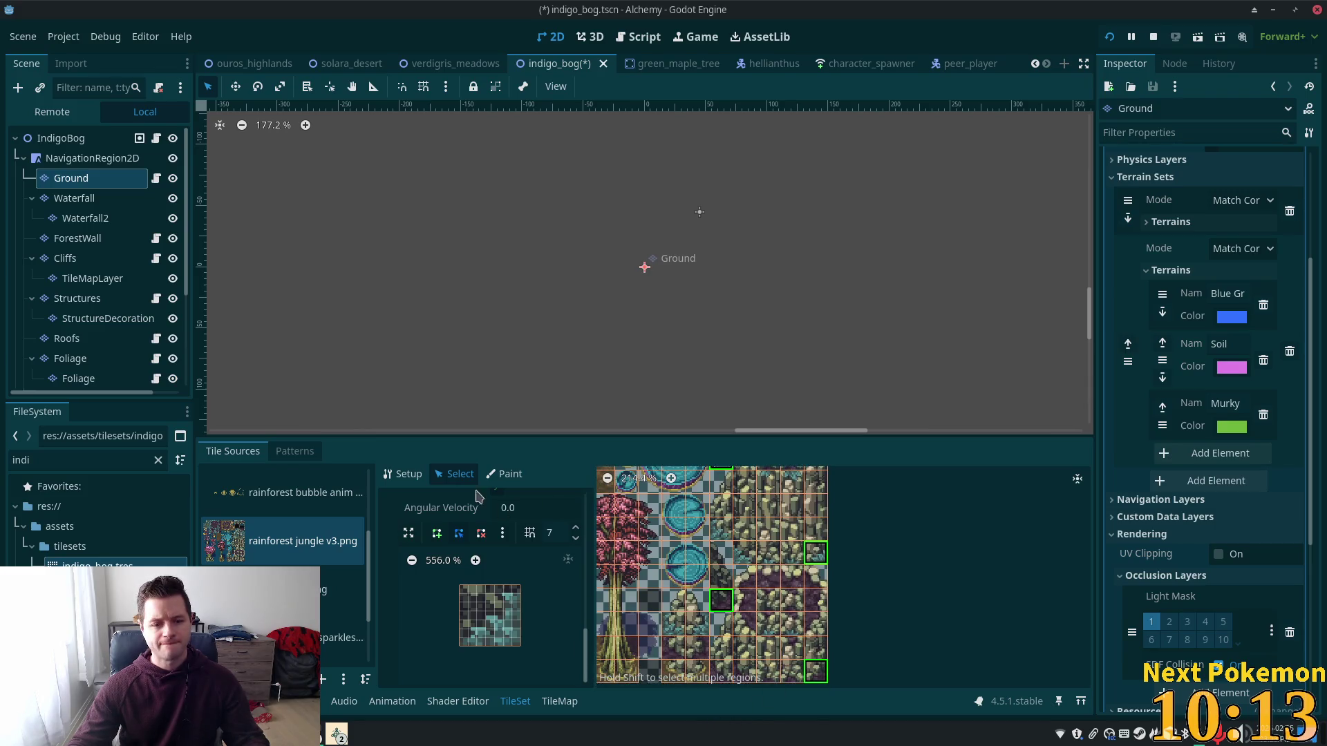
pyautogui.click(461, 650)
pyautogui.click(520, 586)
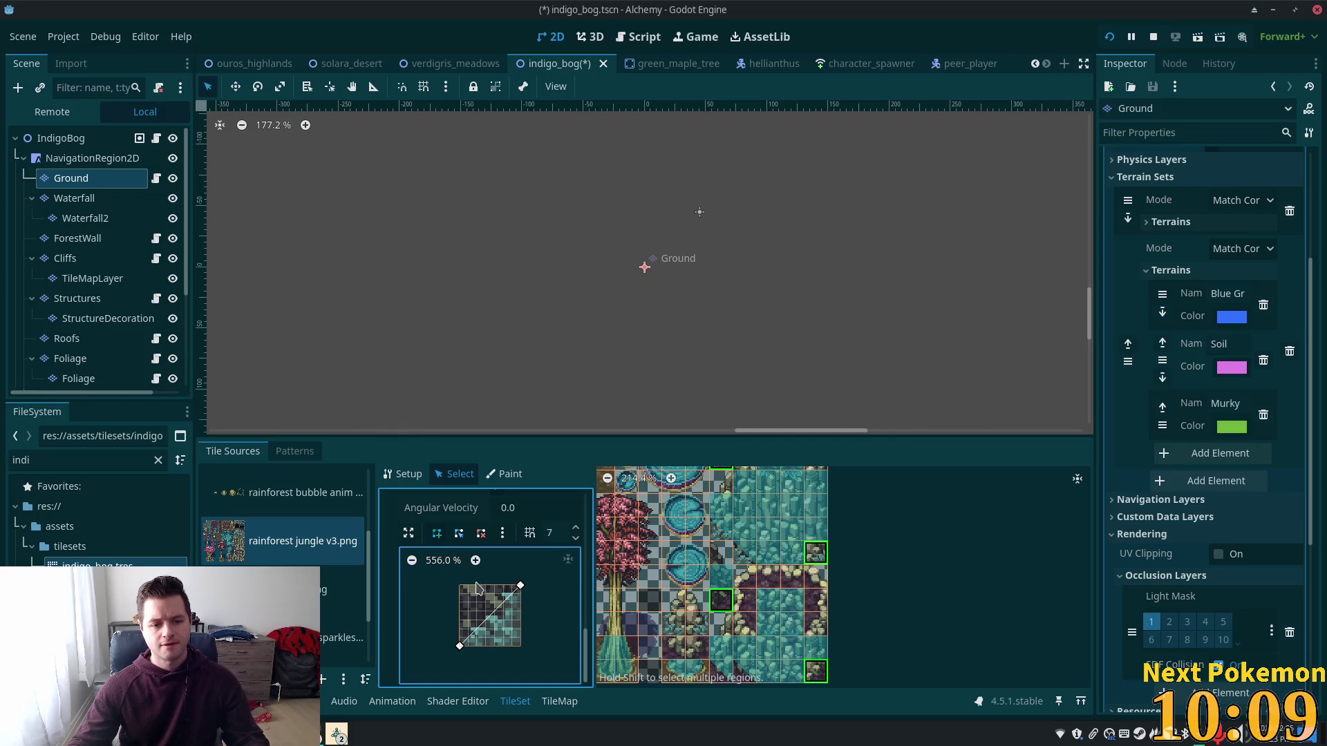
pyautogui.click(460, 586)
pyautogui.click(460, 647)
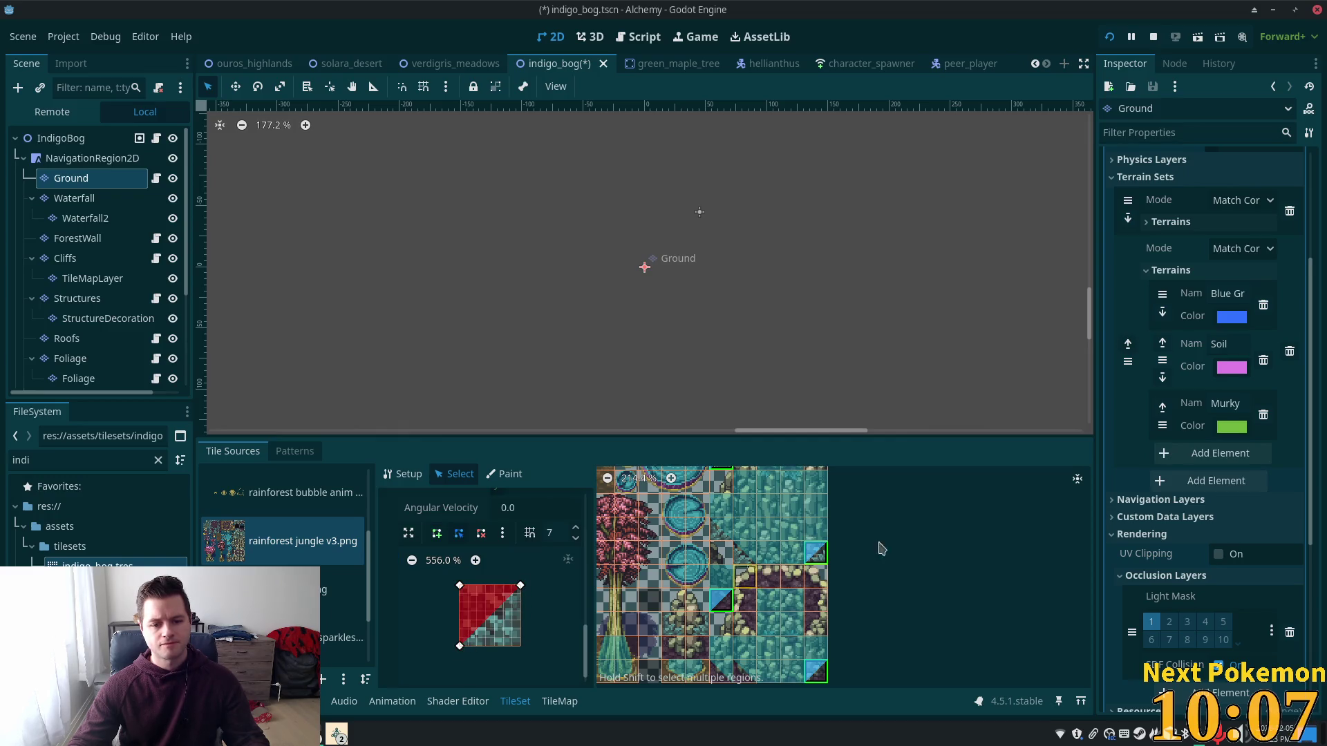
pyautogui.scroll(-4, 906, 562)
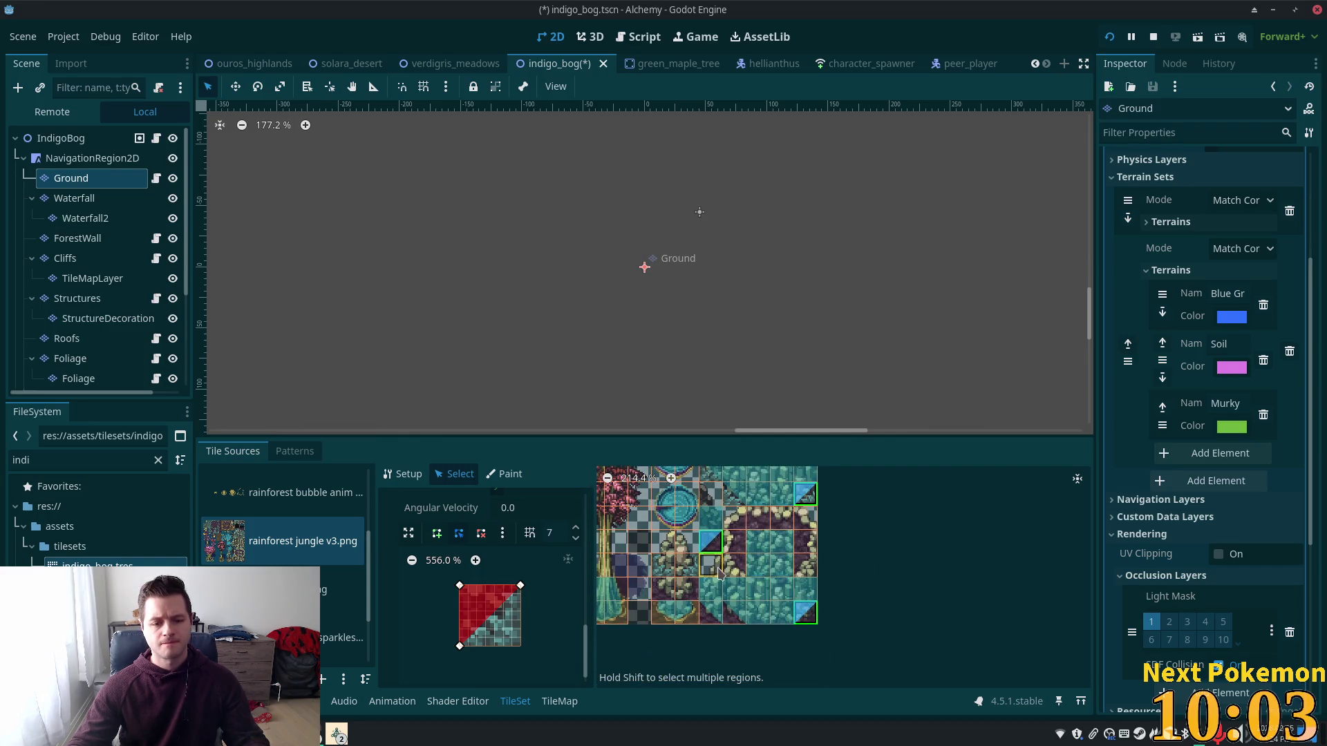
pyautogui.click(712, 557)
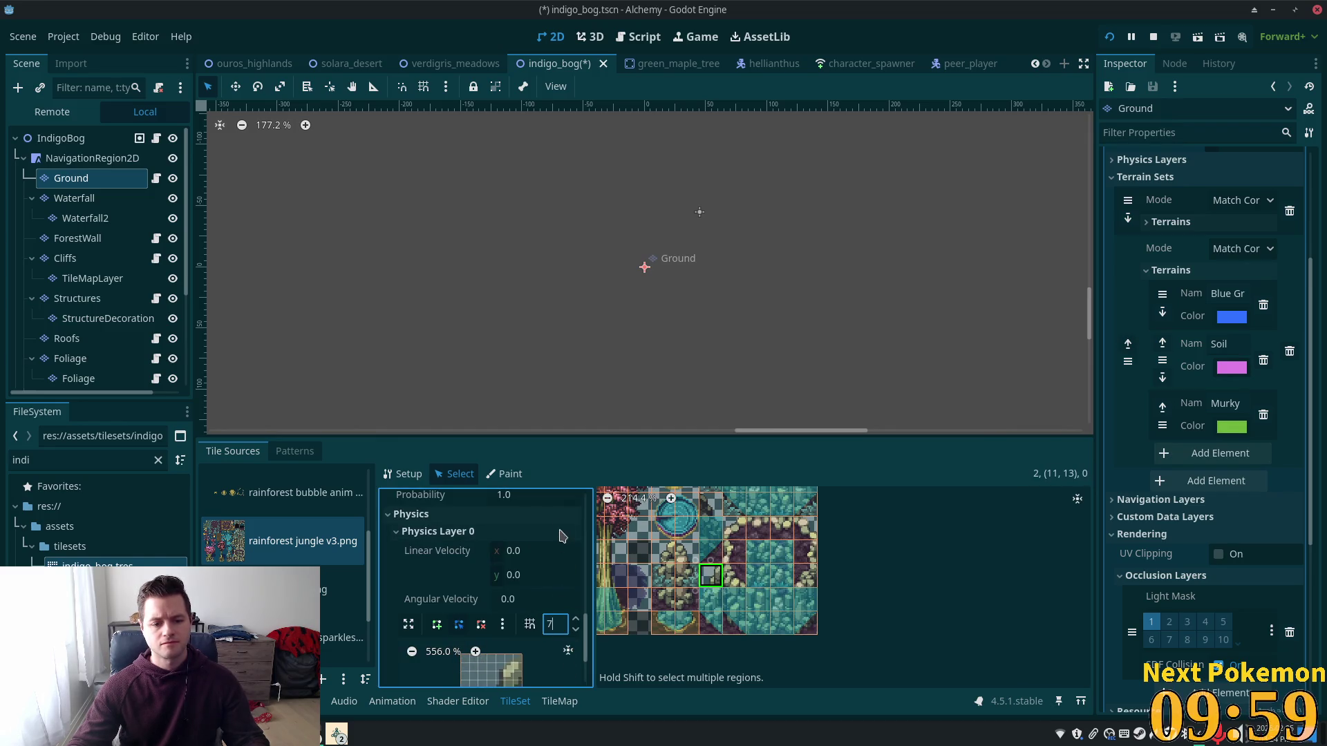
# Step: Lower the shape snapping grid from 7 to 5 and start a bottom-edge collision shape on a lower tree tile
pyautogui.scroll(-3, 541, 615)
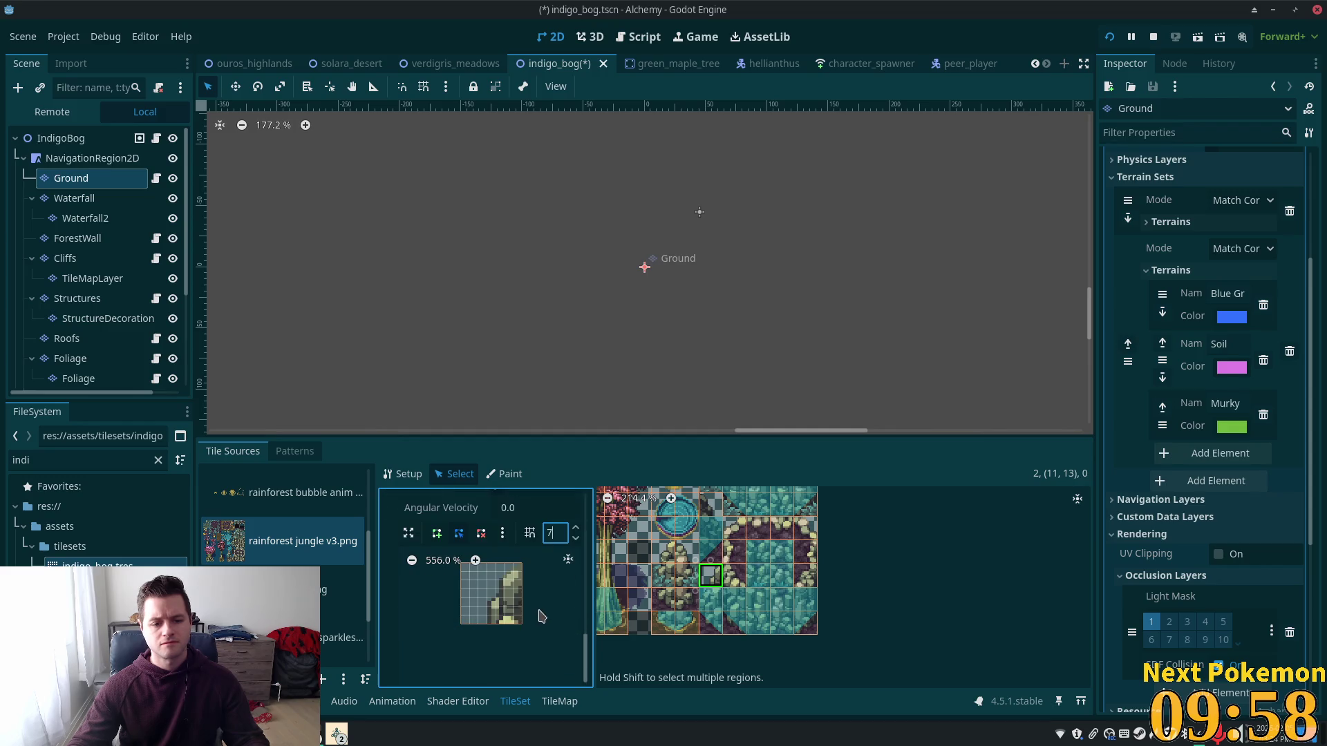
pyautogui.click(576, 538)
pyautogui.click(575, 538)
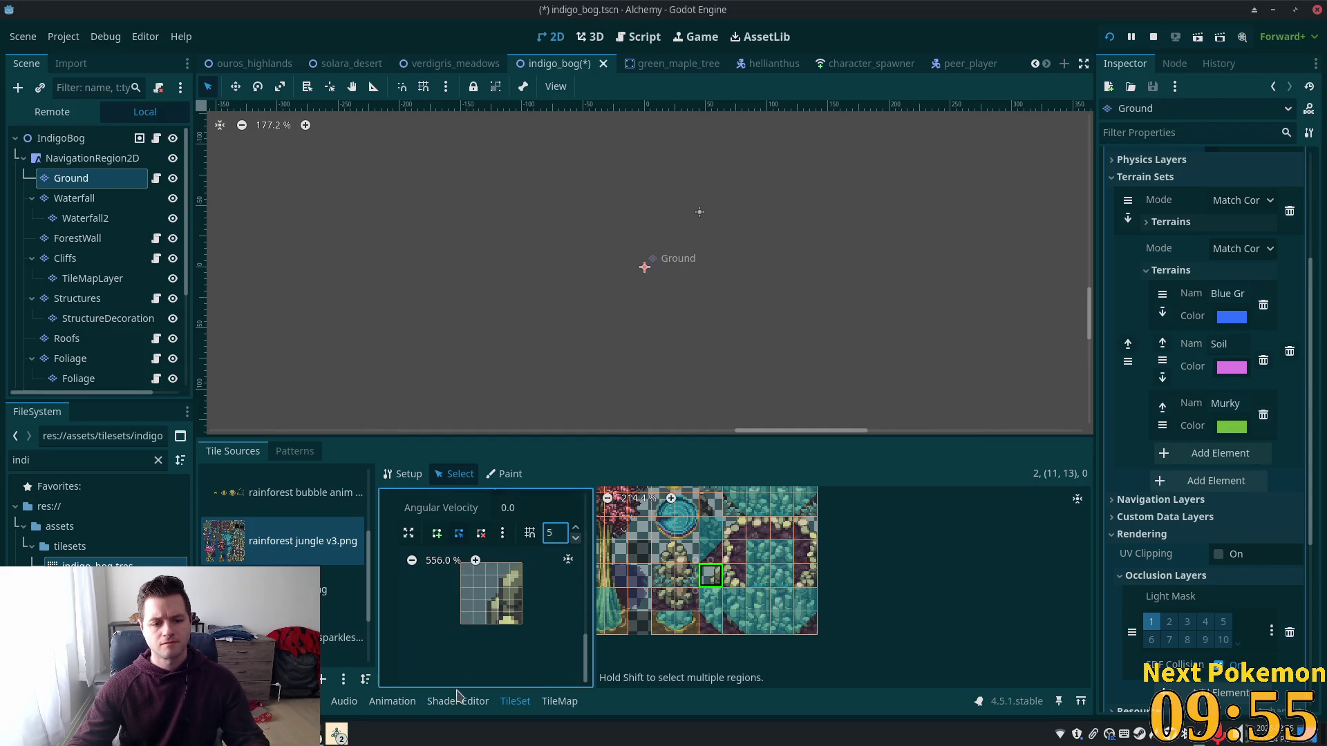
pyautogui.scroll(5, 930, 634)
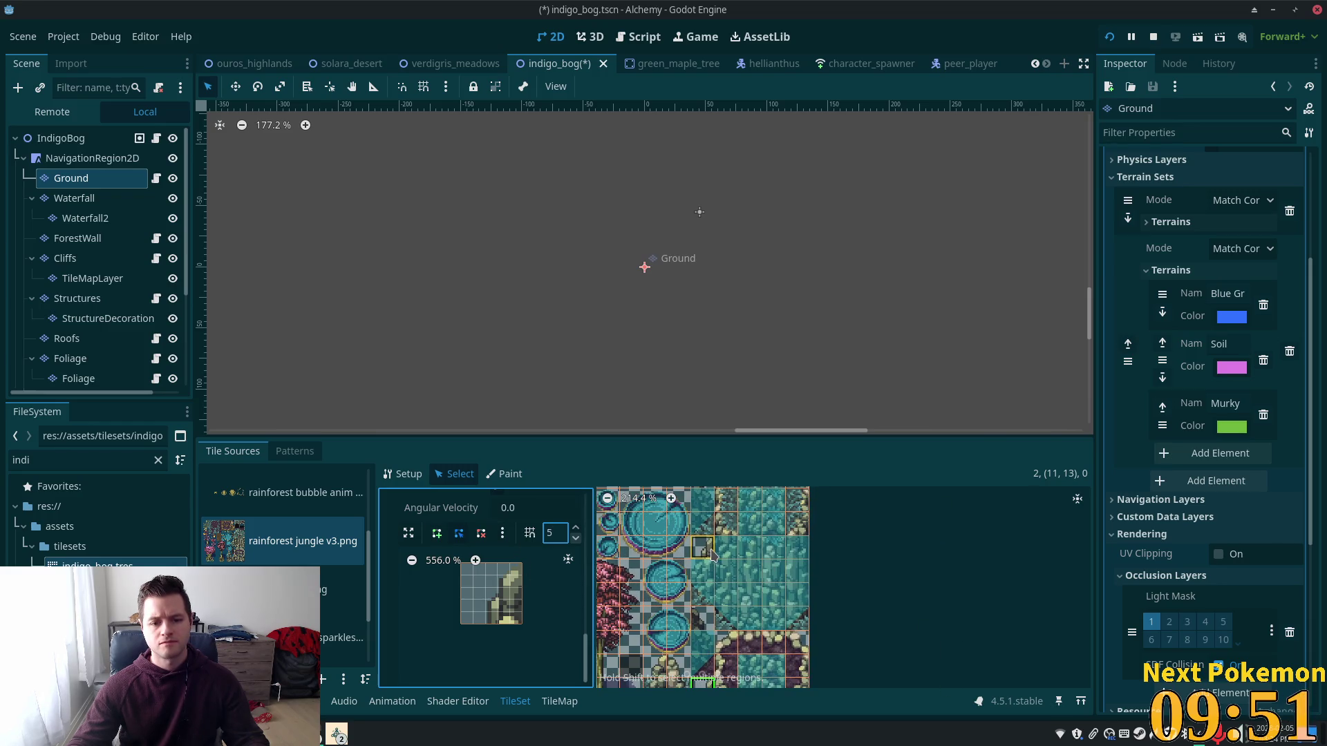
pyautogui.scroll(-1, 920, 580)
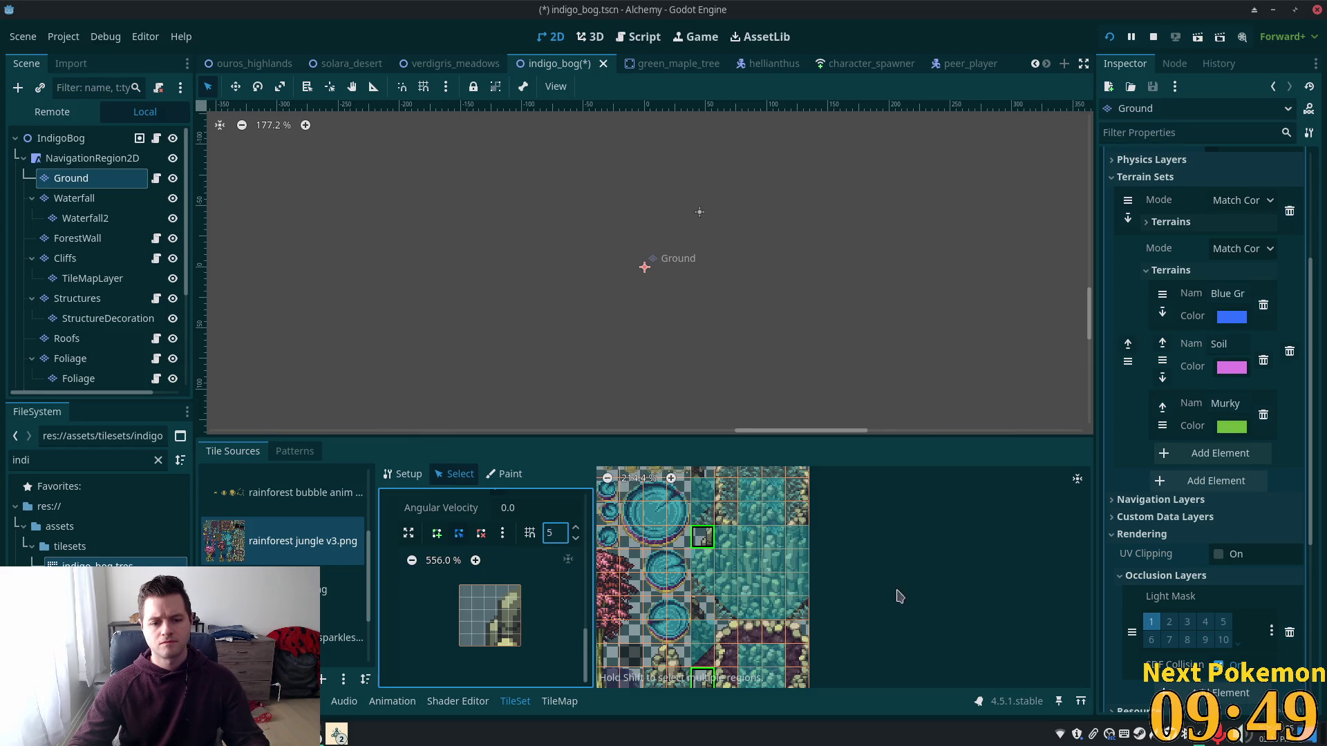
pyautogui.scroll(-3, 917, 595)
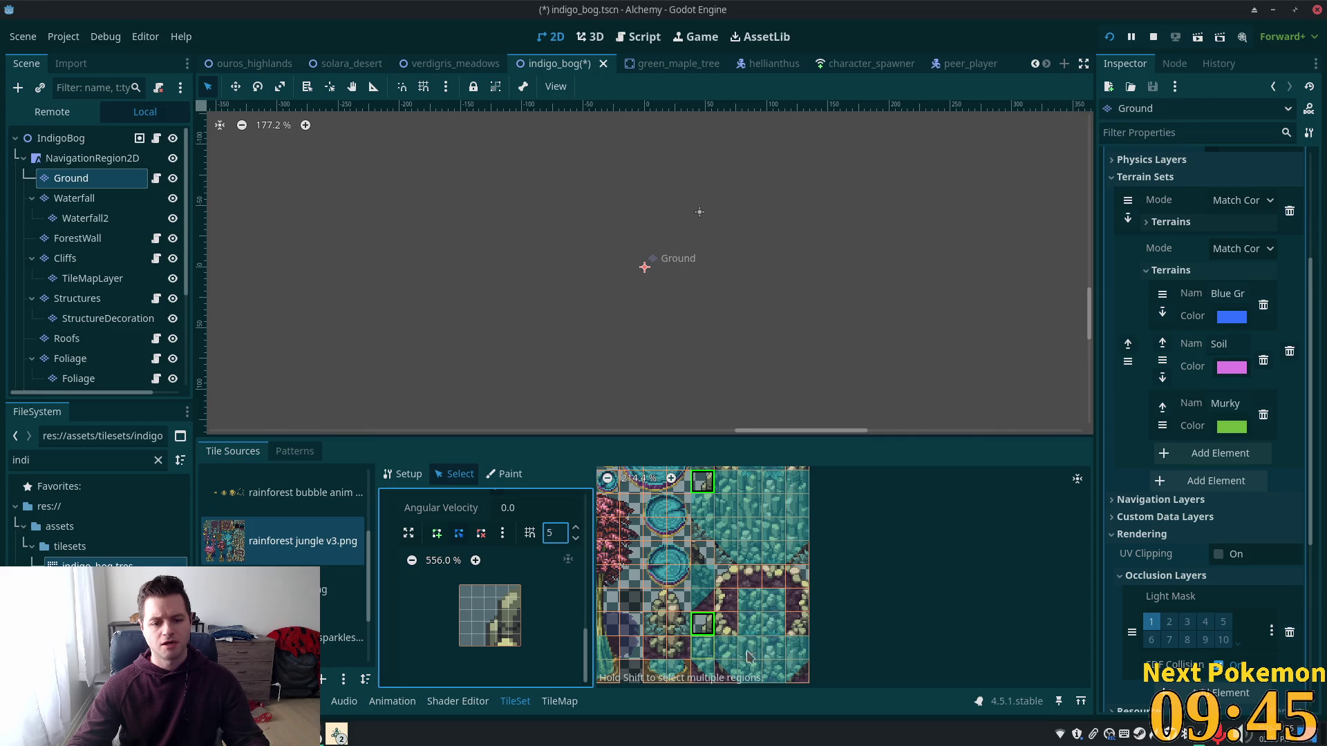
pyautogui.scroll(-3, 1002, 608)
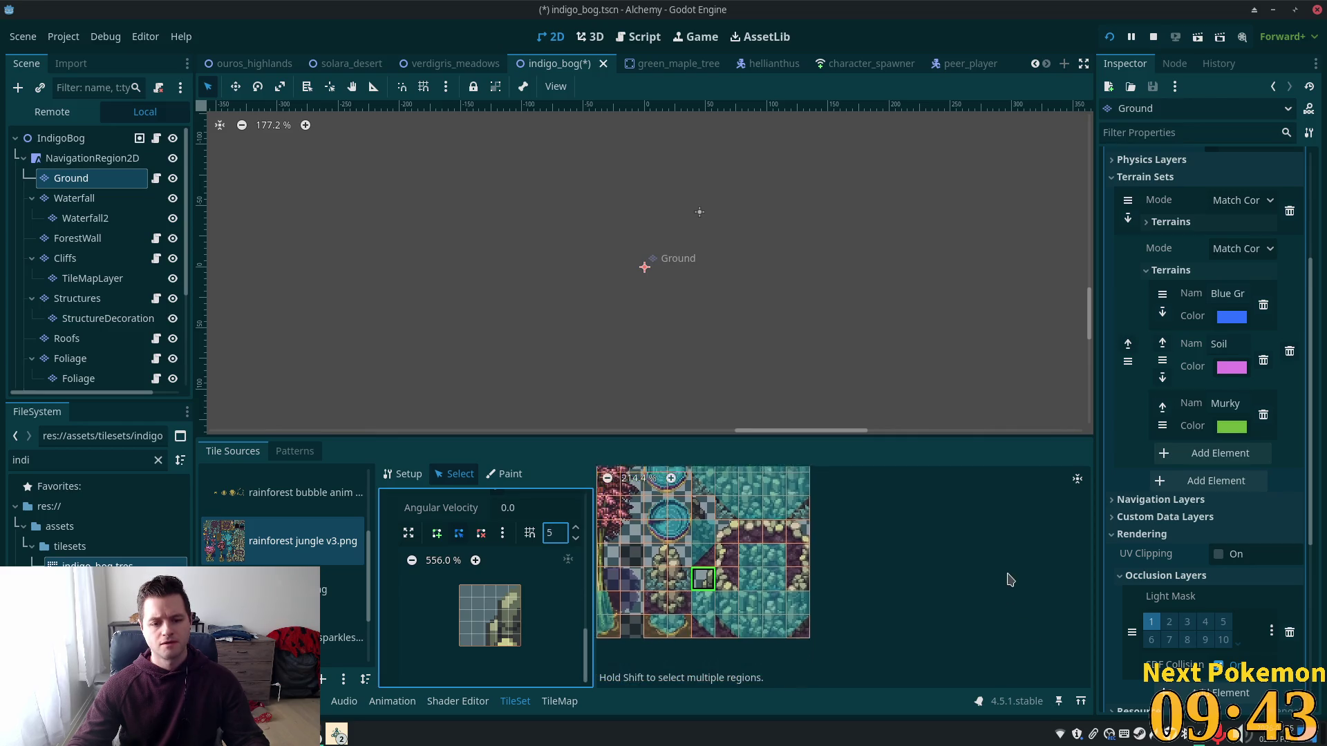
pyautogui.click(716, 594)
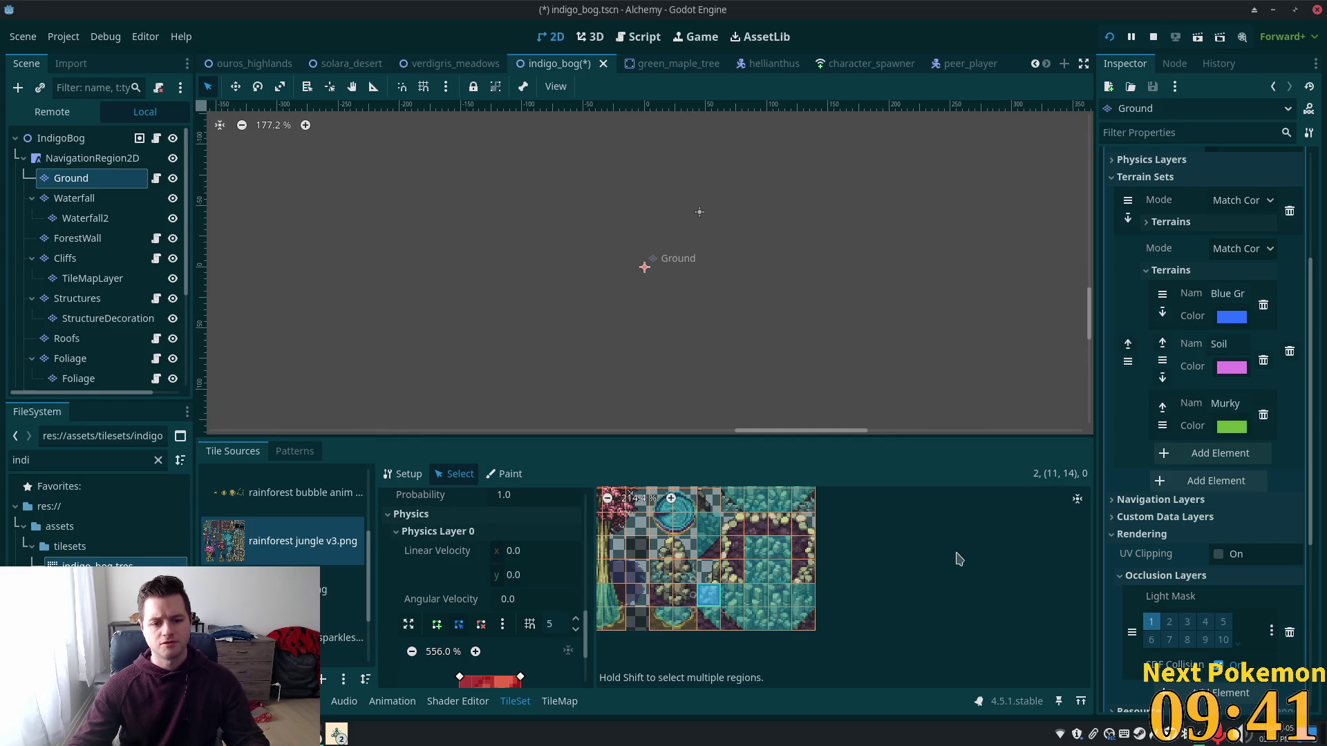
pyautogui.scroll(3, 815, 601)
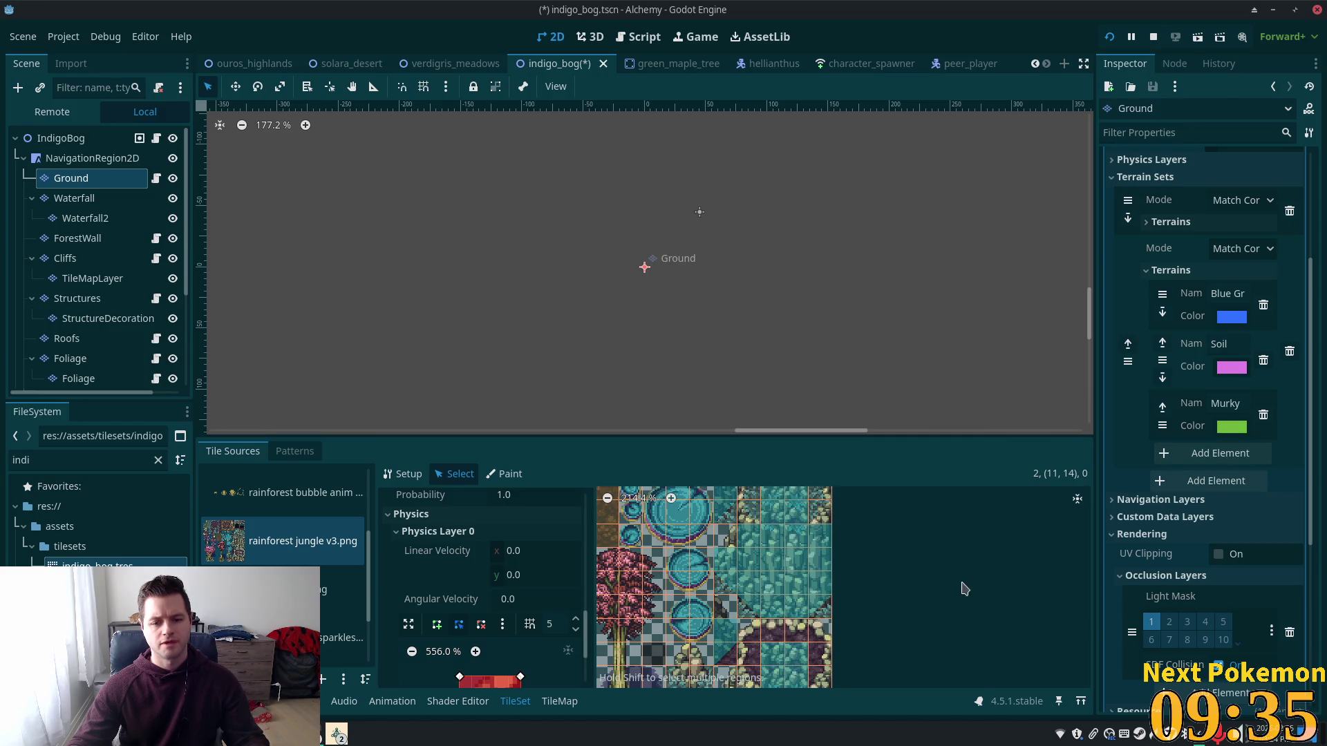
pyautogui.scroll(3, 965, 584)
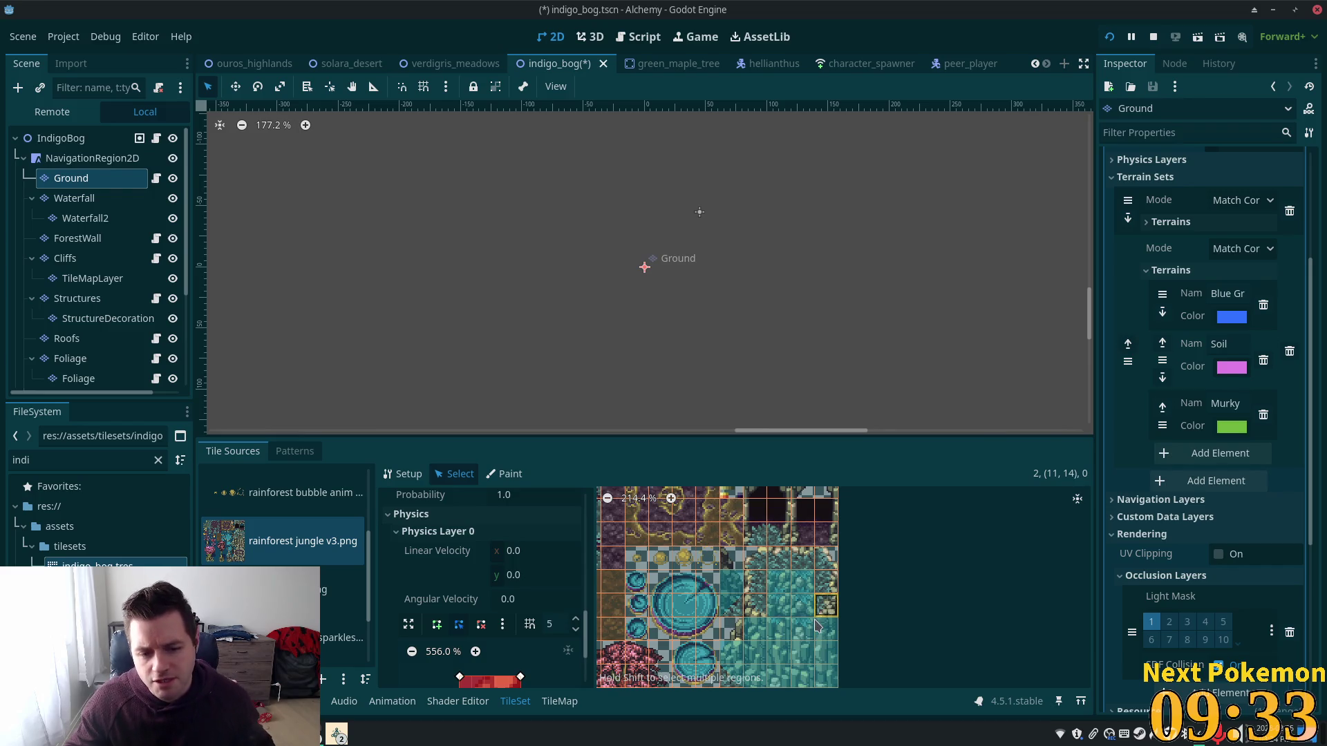
pyautogui.scroll(-4, 864, 626)
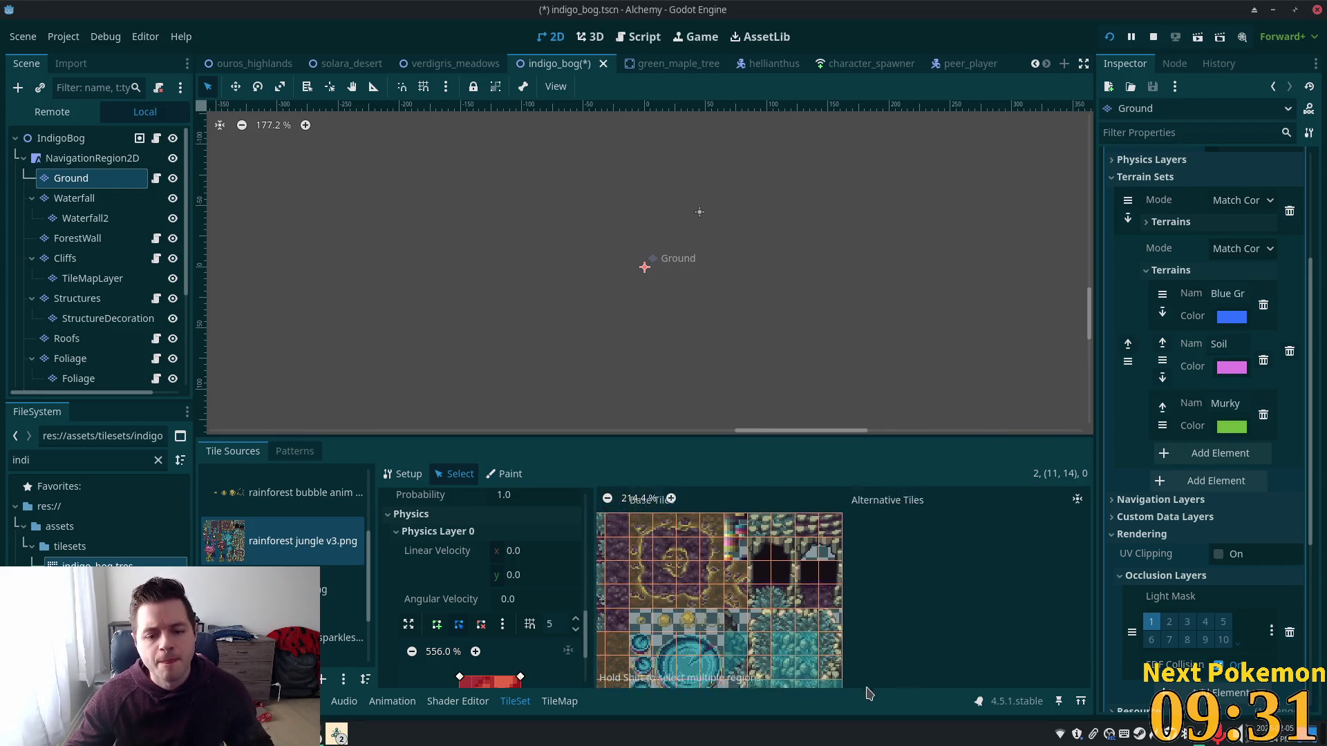
pyautogui.scroll(-1, 836, 544)
pyautogui.scroll(-3, 871, 512)
pyautogui.click(798, 626)
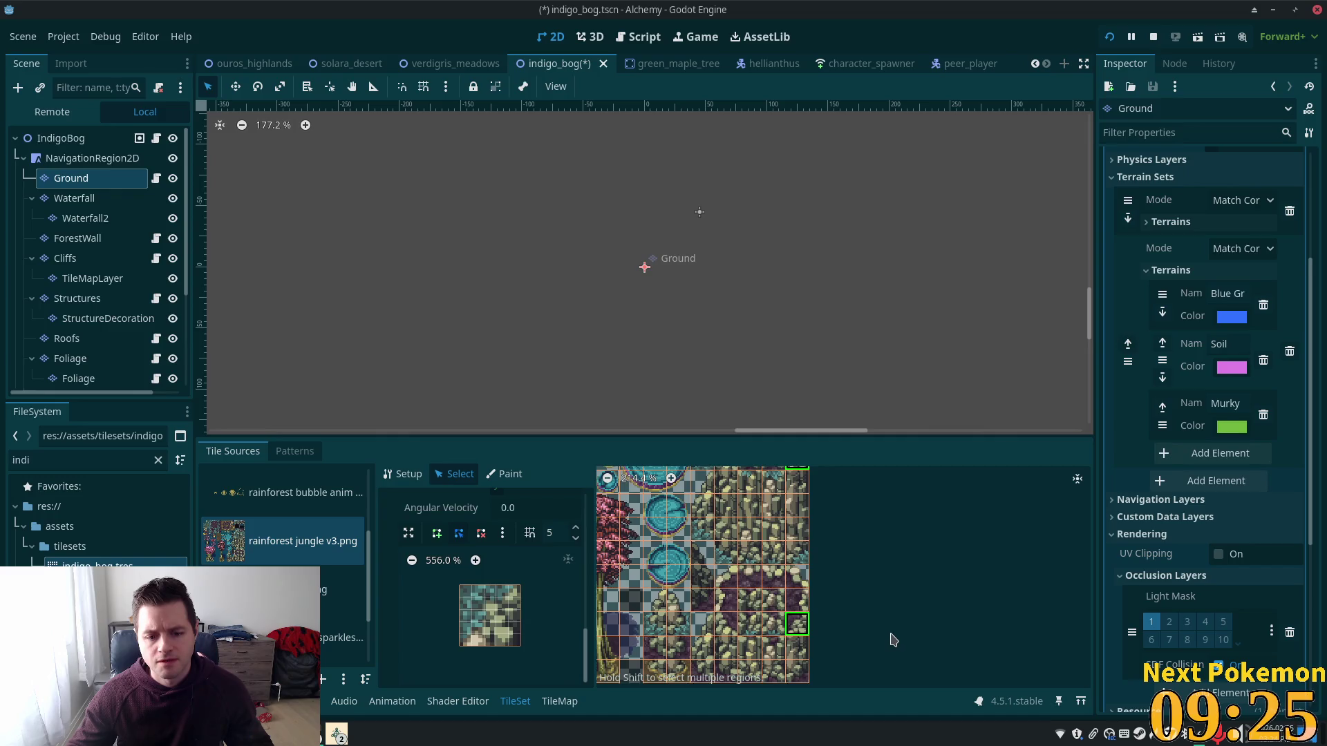
pyautogui.scroll(2, 886, 613)
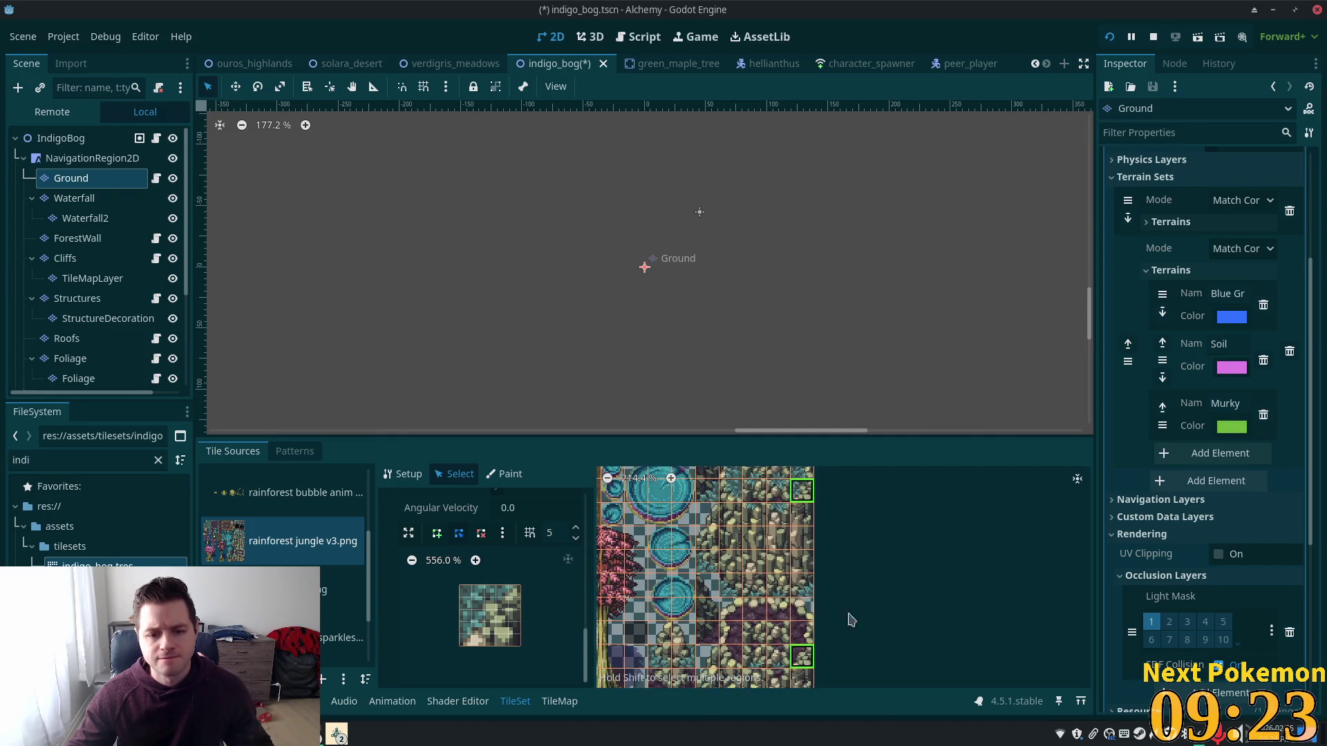
pyautogui.click(460, 646)
pyautogui.click(521, 647)
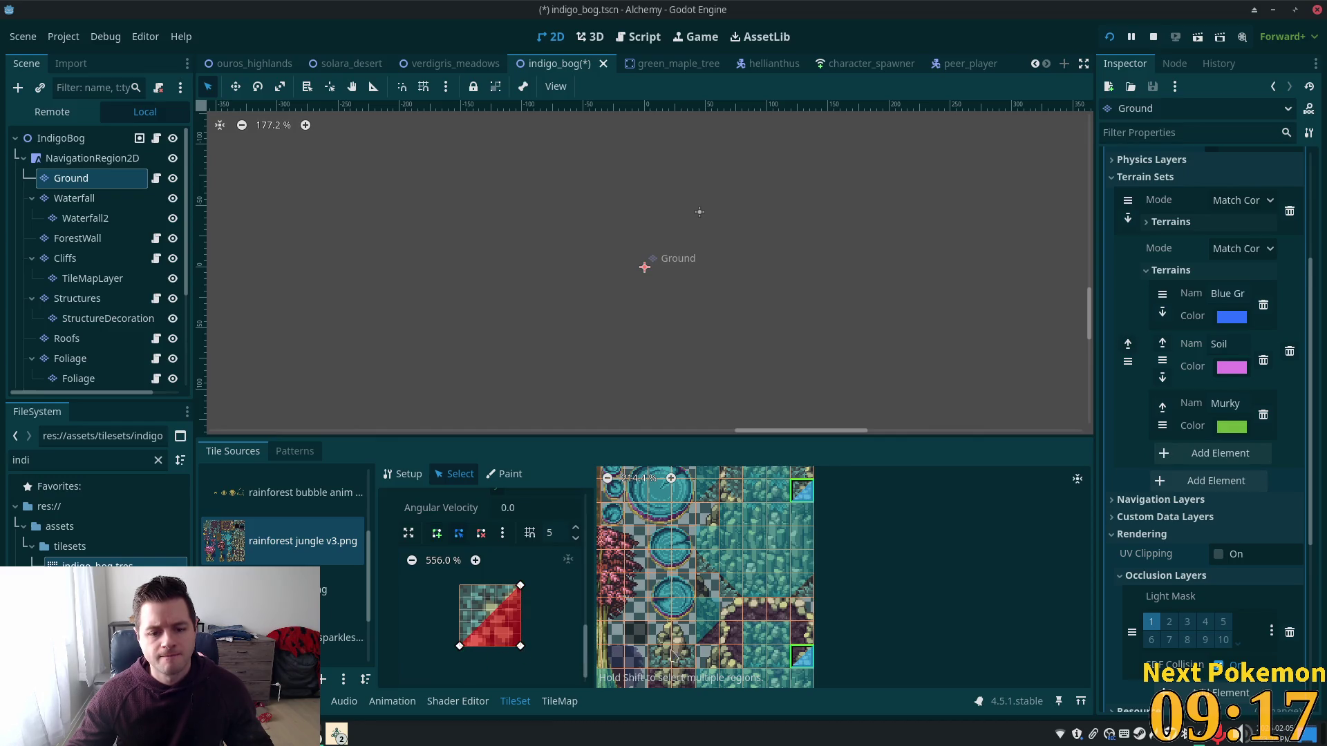
# Step: Draw a triangular collision polygon on another tree tile, from top-left to bottom corners
pyautogui.click(731, 656)
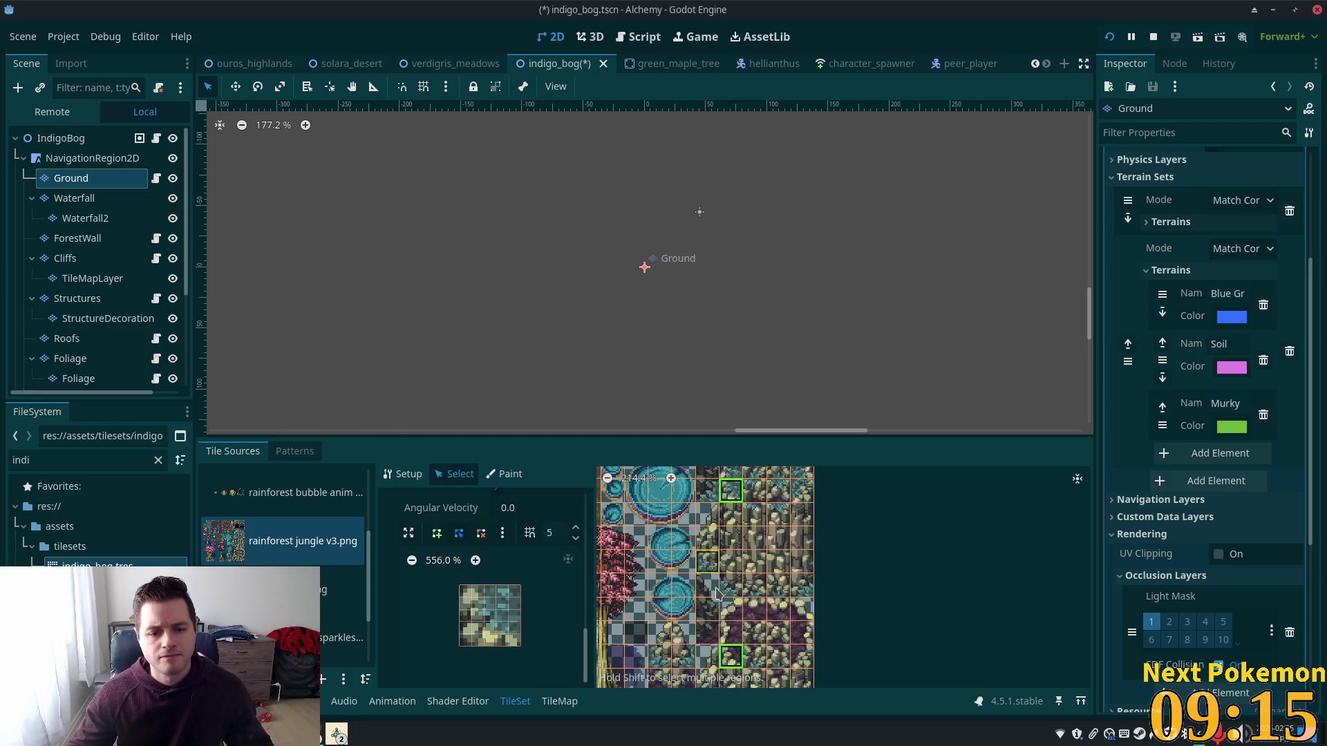
pyautogui.click(437, 533)
pyautogui.click(460, 586)
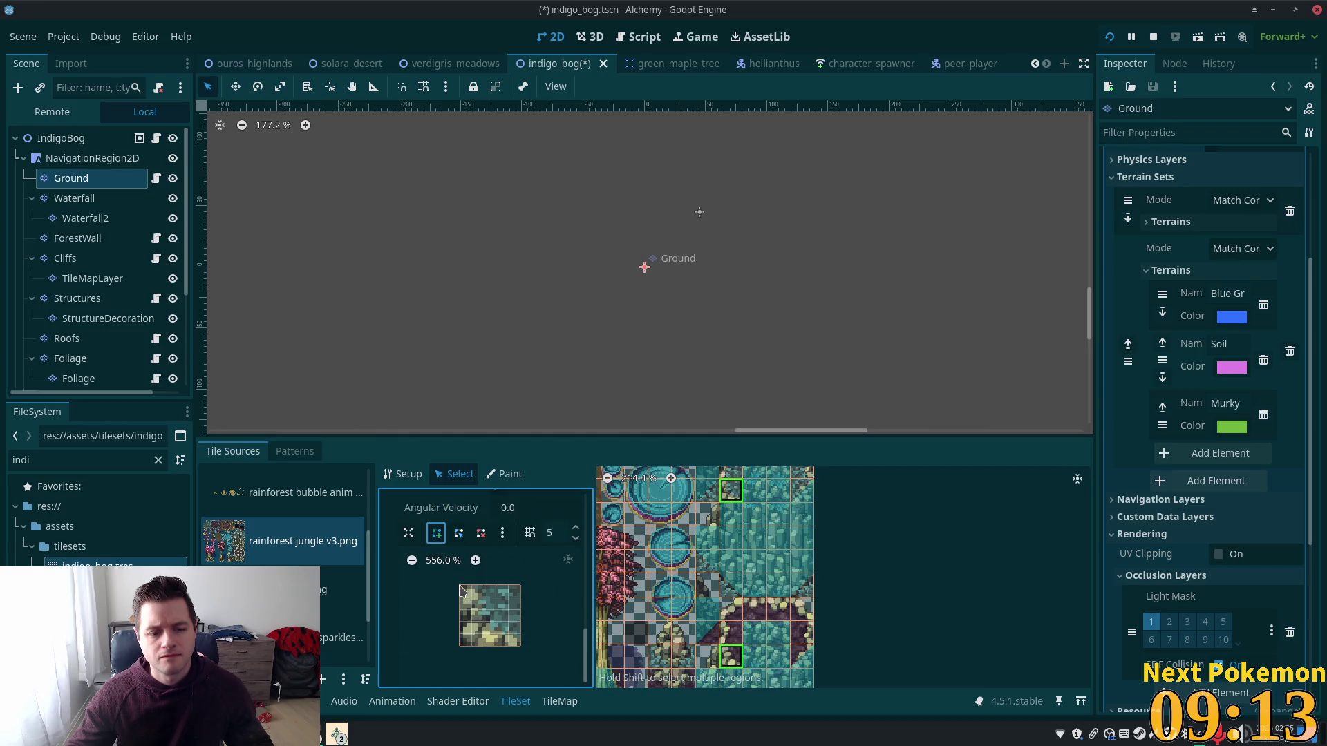
pyautogui.click(520, 646)
pyautogui.click(460, 647)
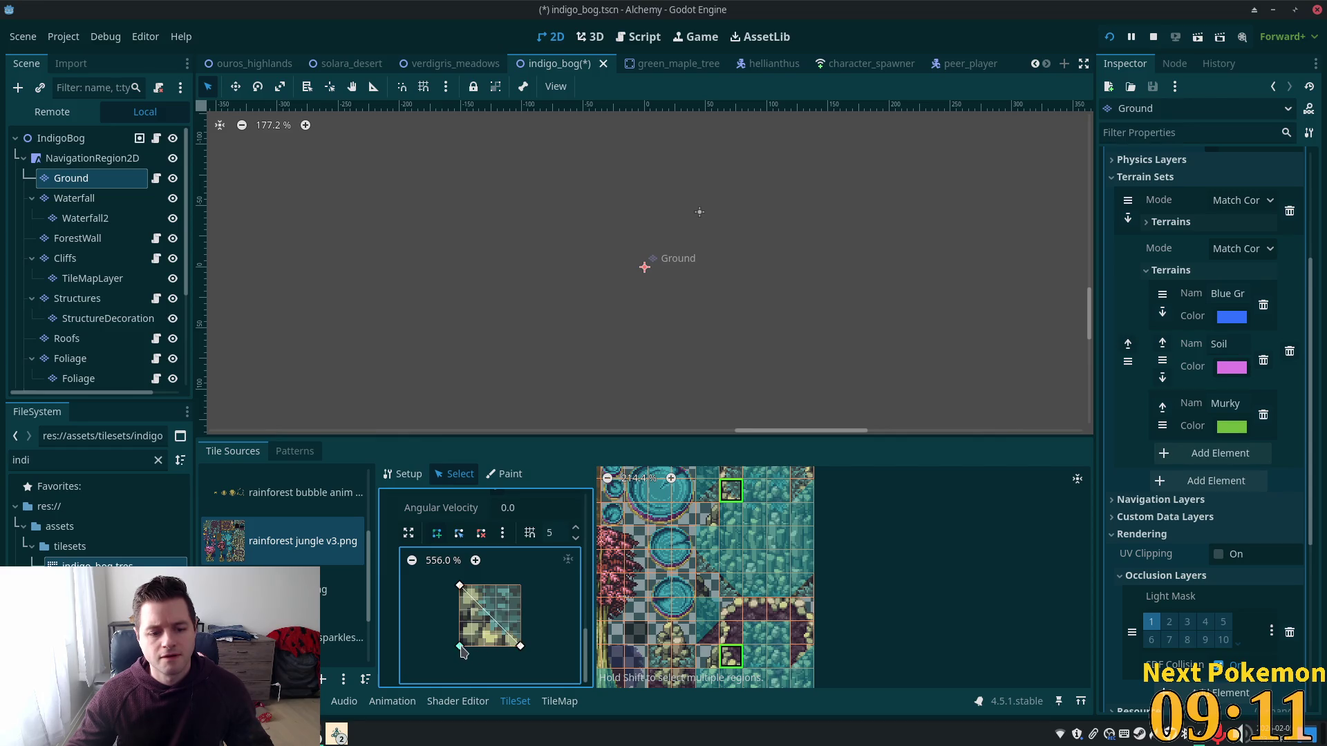
pyautogui.click(460, 587)
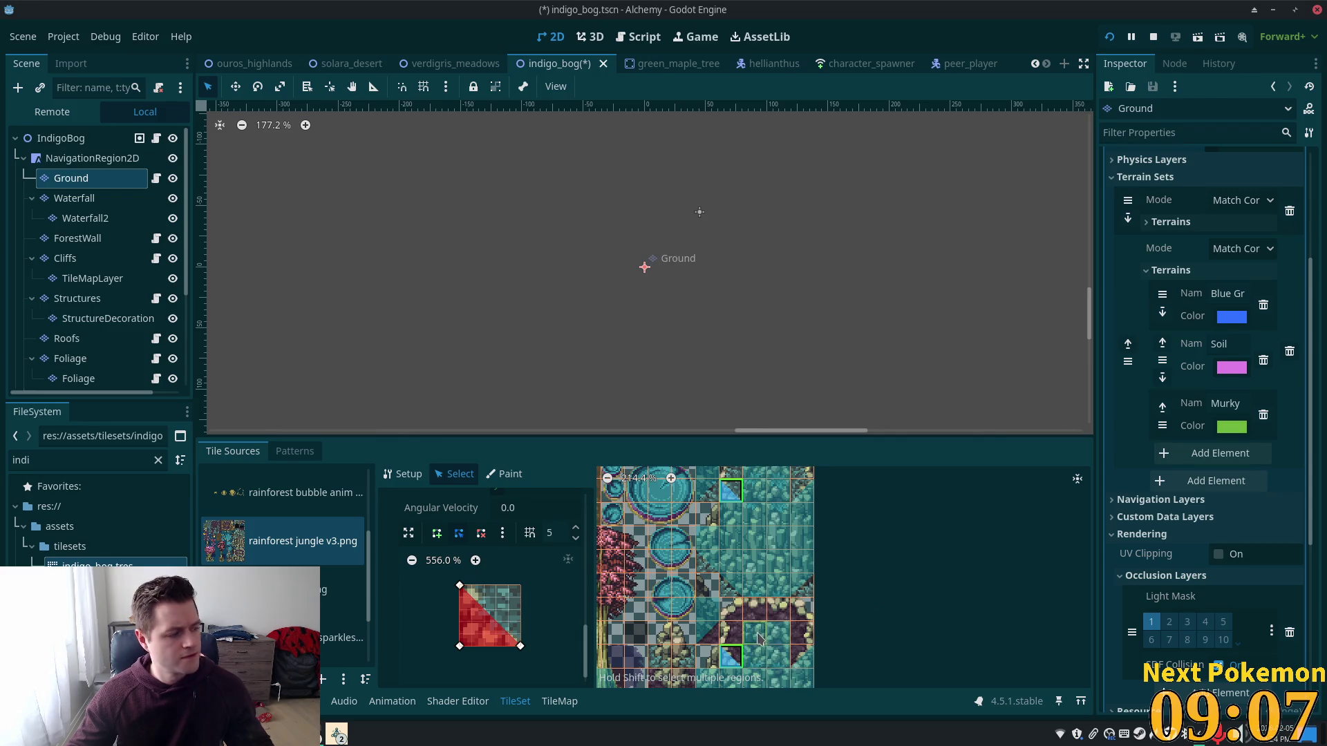
# Step: Add a narrow collision strip along the left side of the next tree tile
pyautogui.click(731, 634)
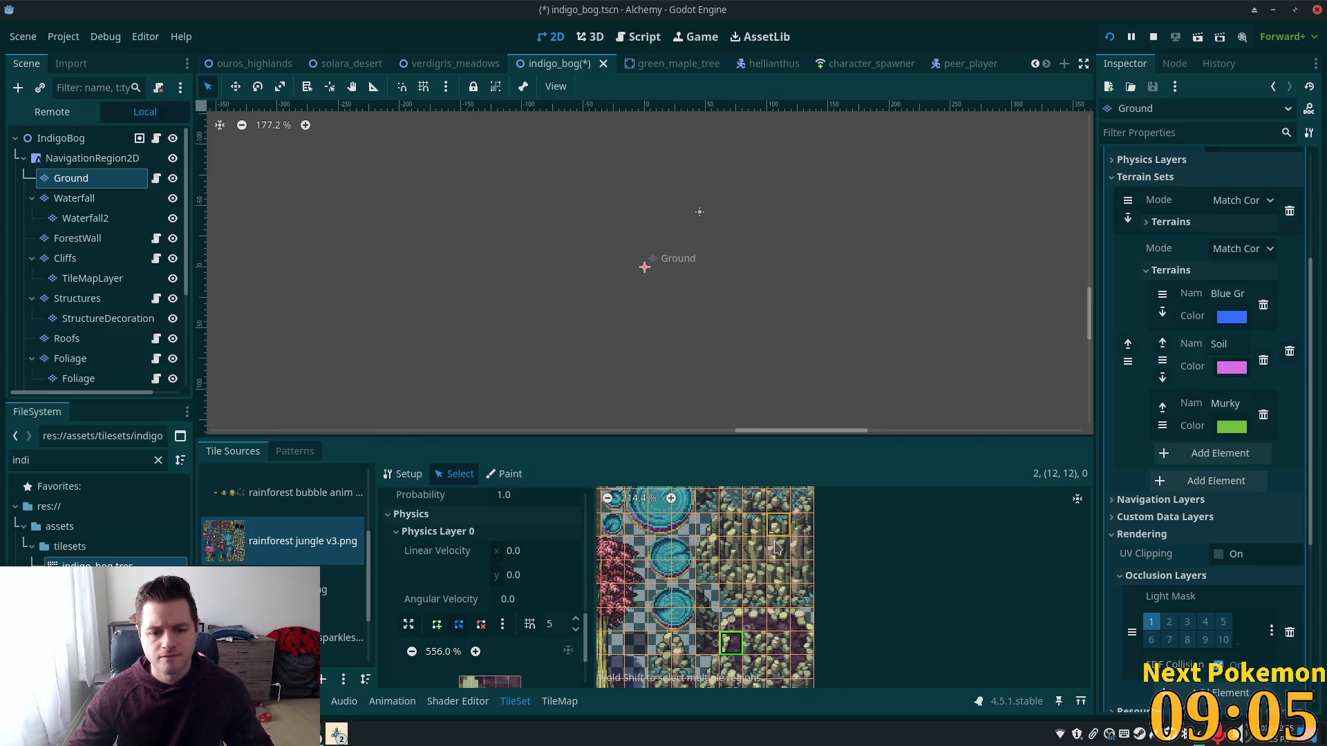
pyautogui.click(749, 560)
pyautogui.scroll(-5, 743, 587)
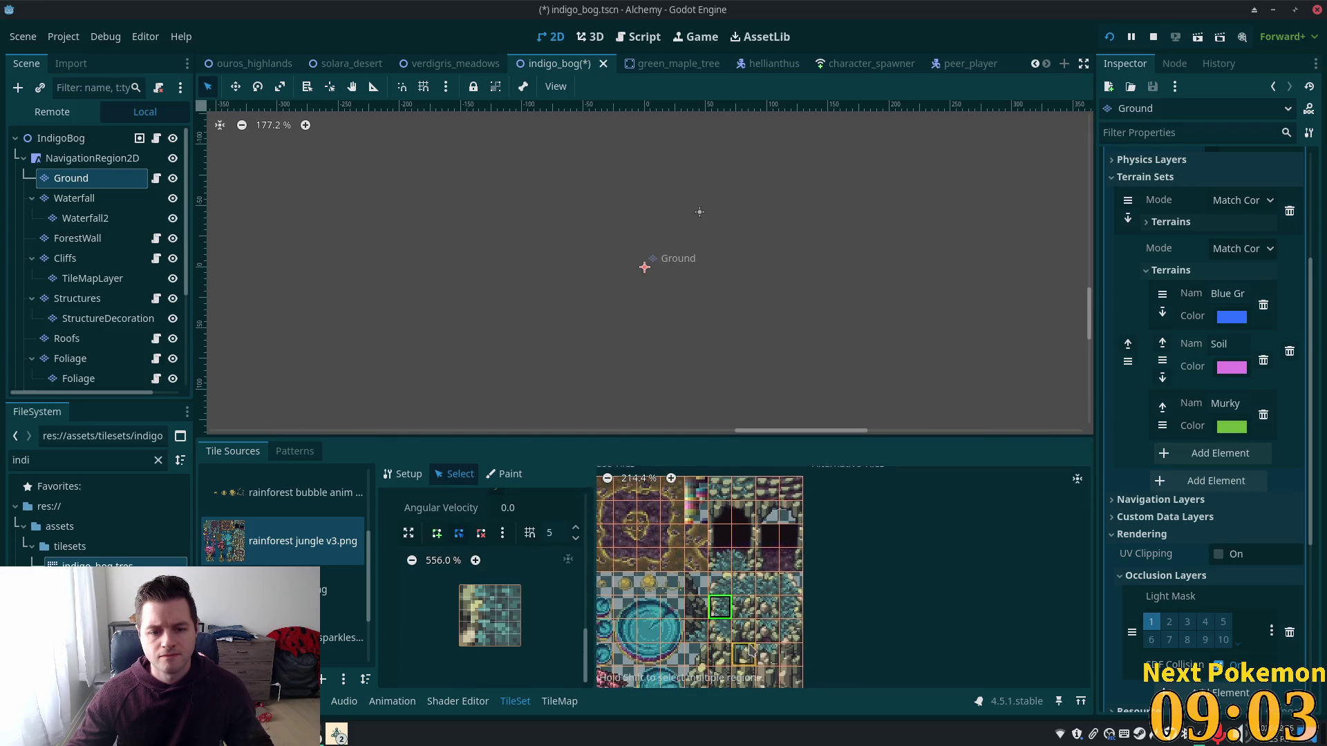
pyautogui.scroll(3, 734, 517)
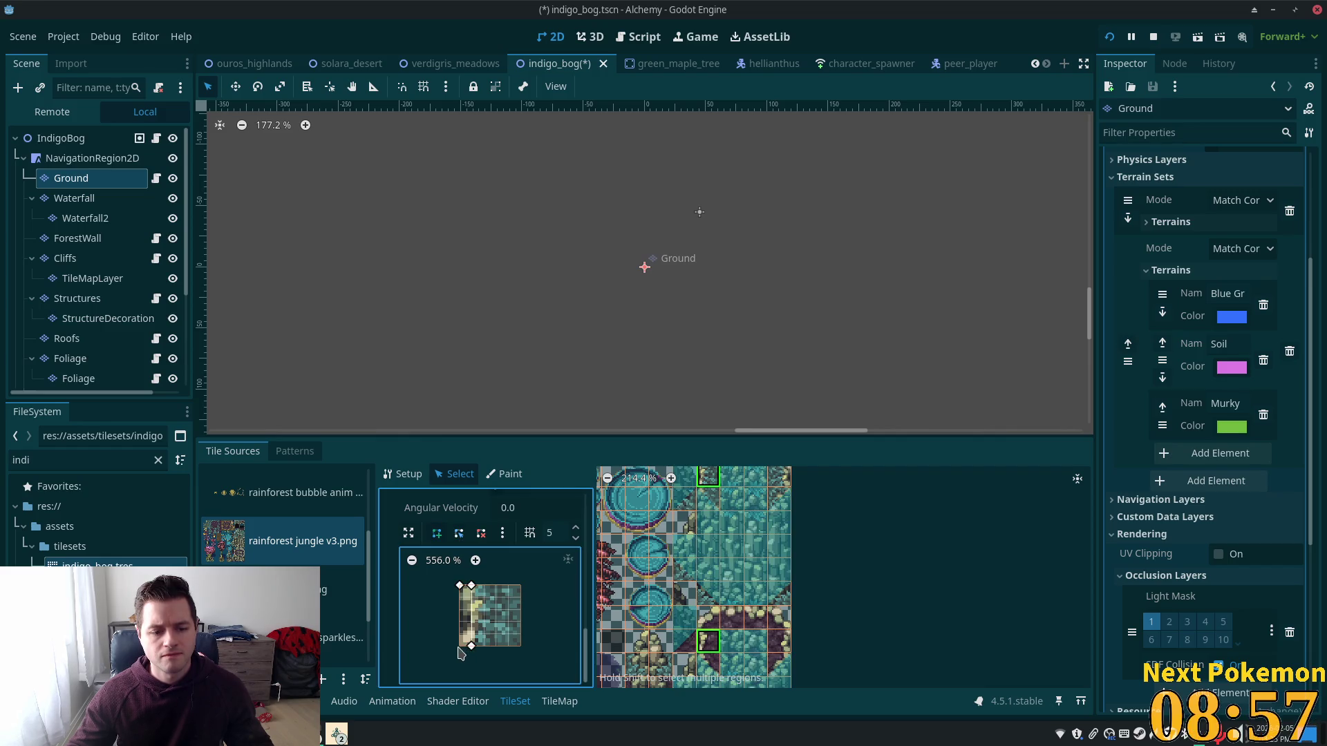
pyautogui.click(460, 588)
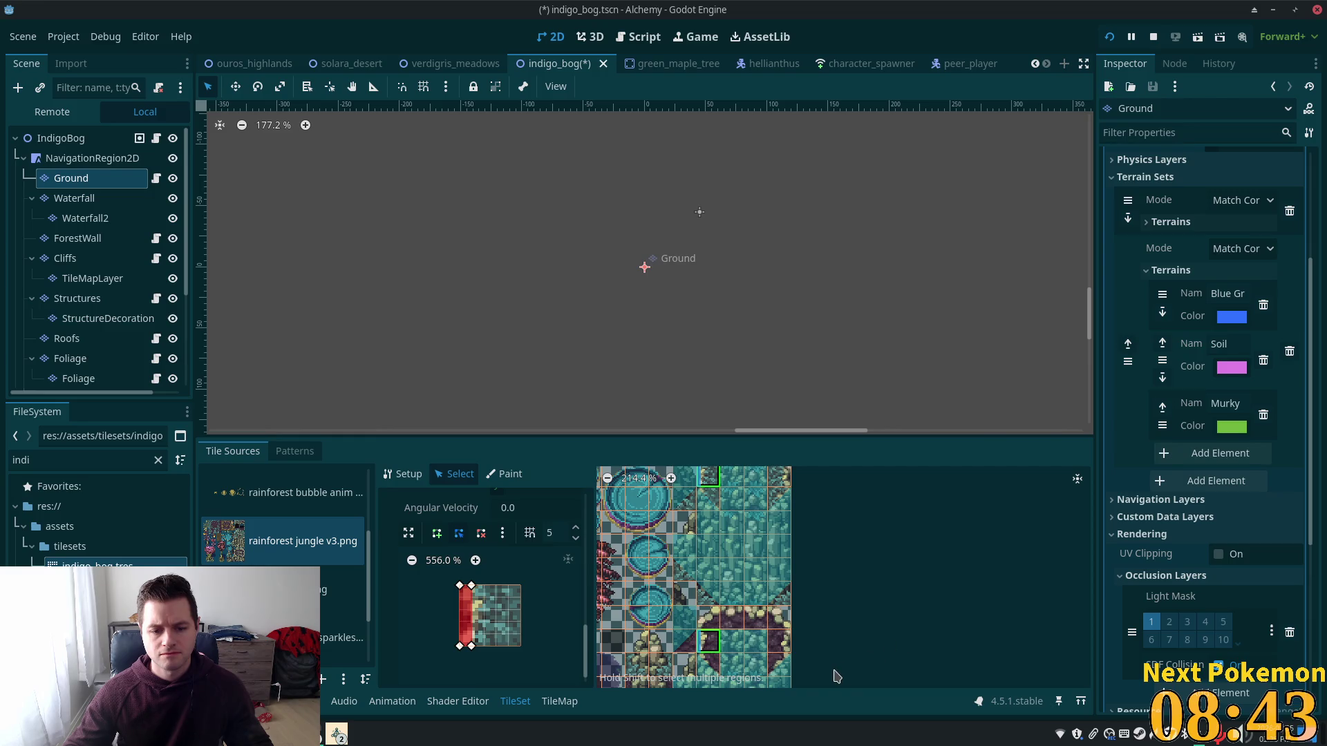
pyautogui.click(780, 646)
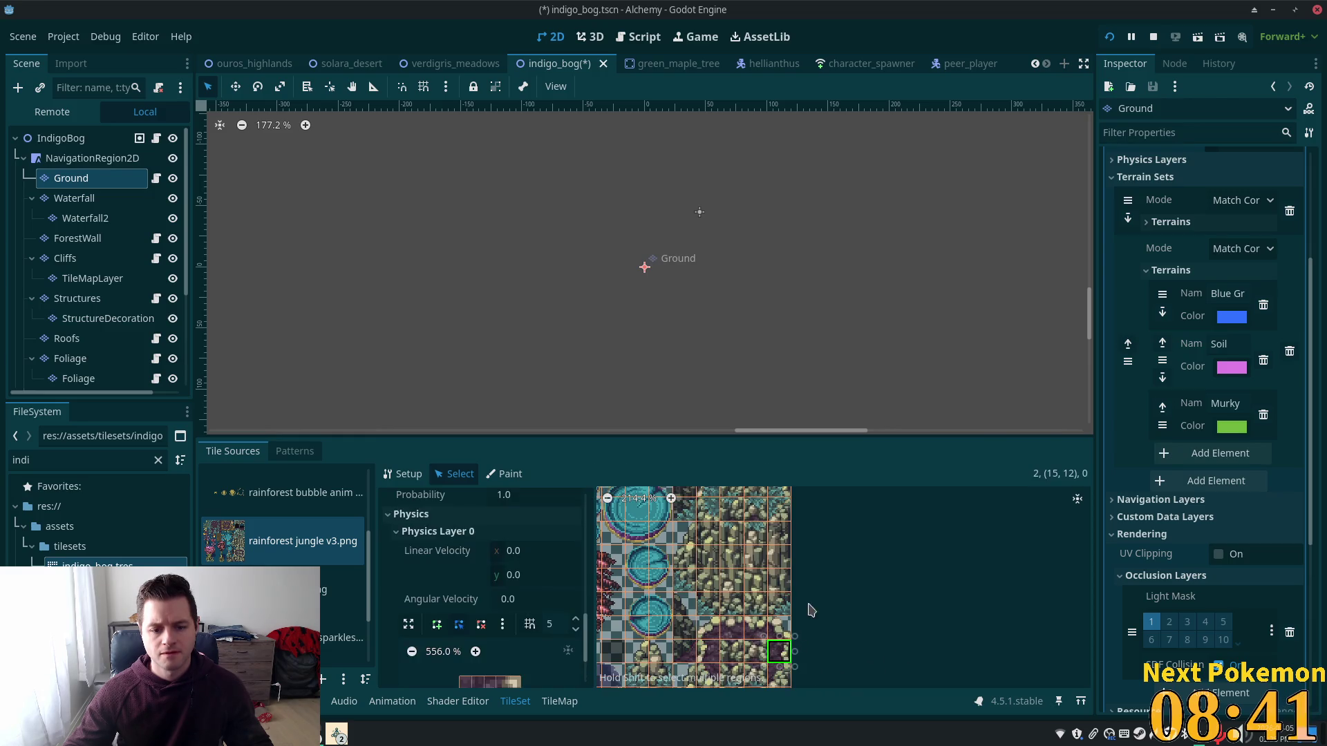
# Step: Give an upper-row tree tile a collision strip along its right side
pyautogui.scroll(3, 819, 553)
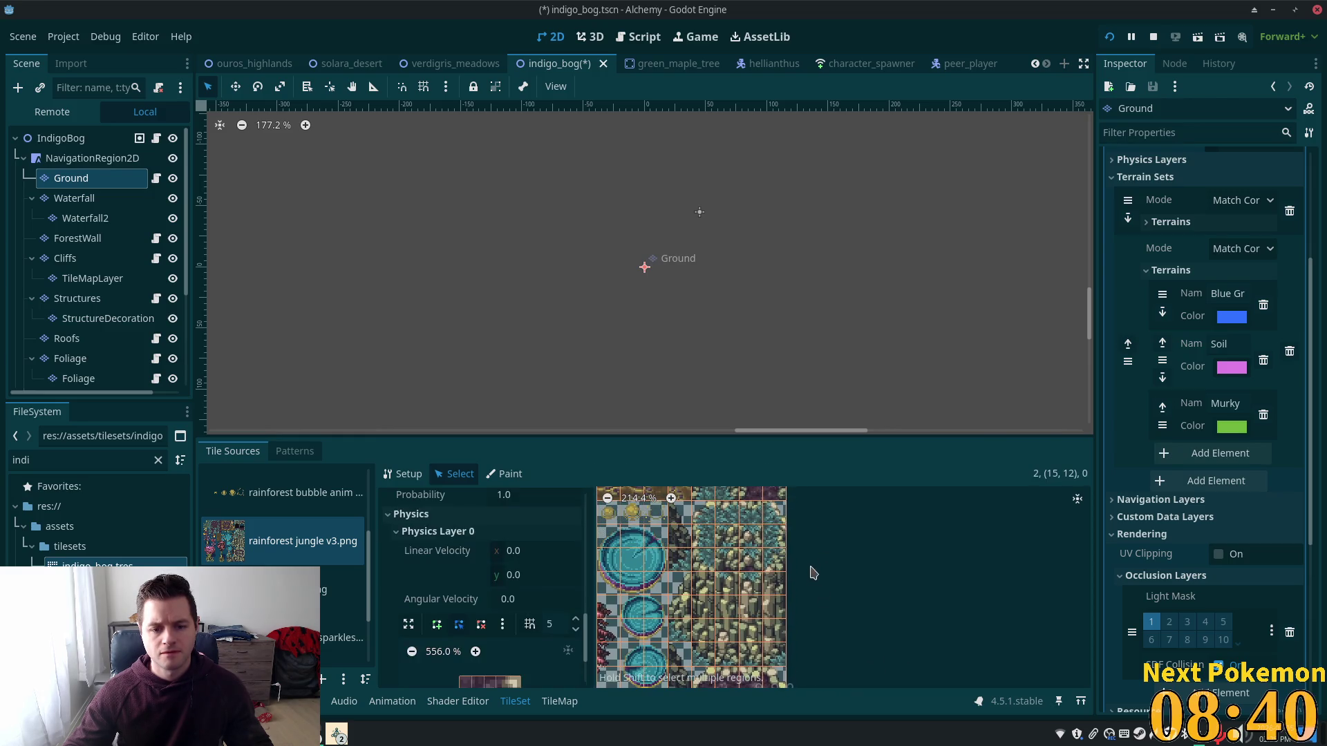
pyautogui.click(780, 543)
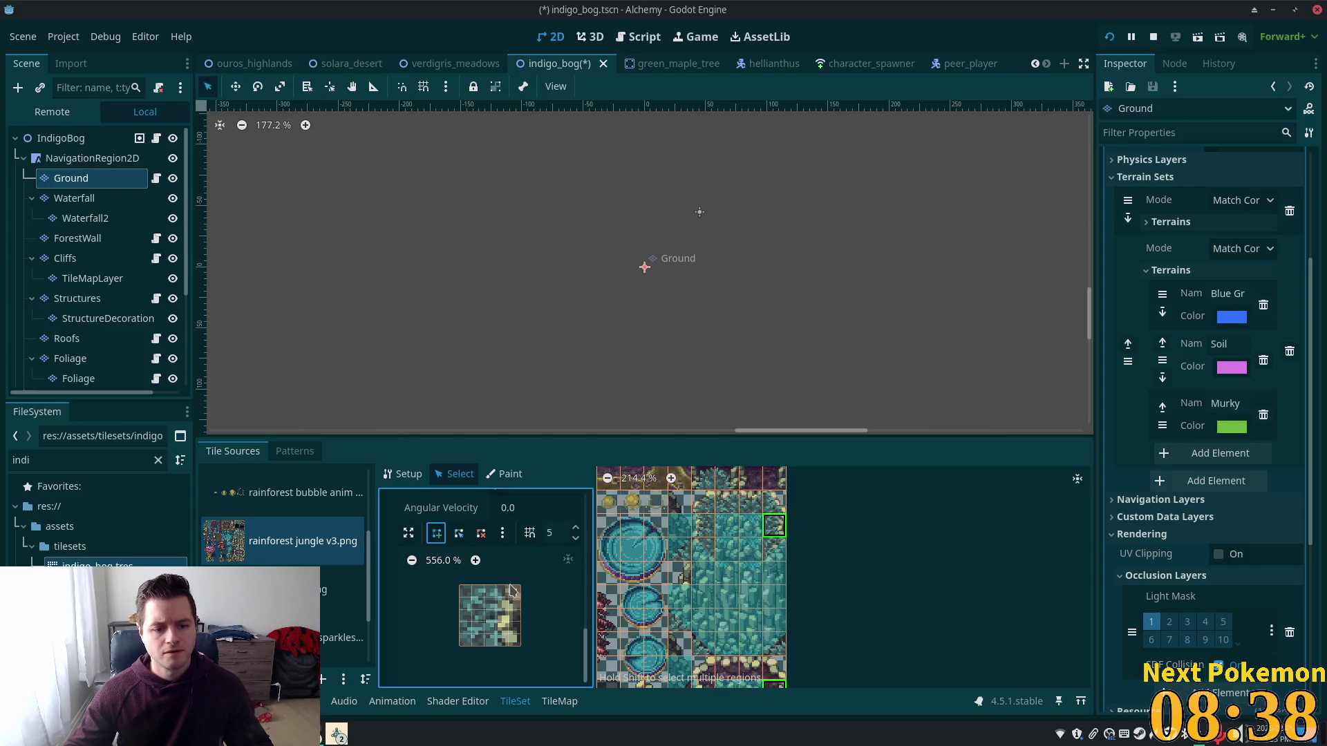
pyautogui.click(509, 587)
pyautogui.click(511, 649)
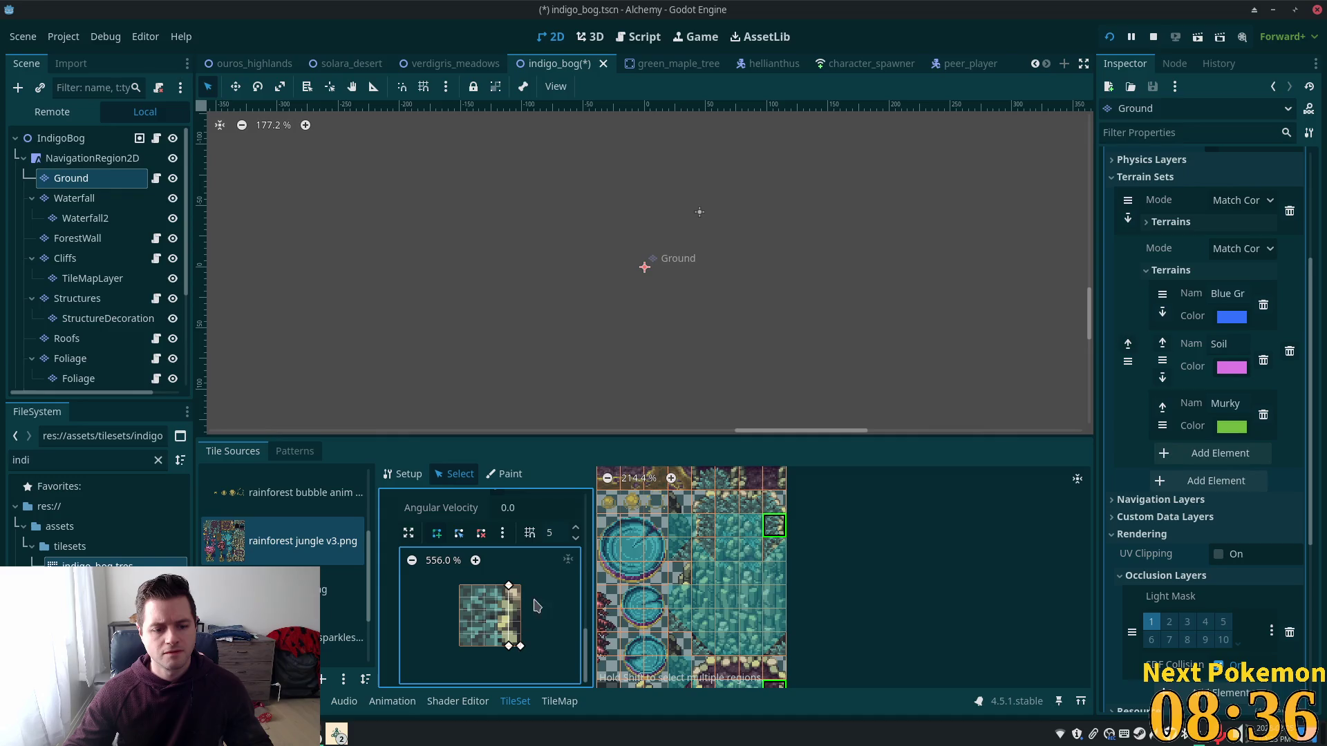
pyautogui.click(510, 587)
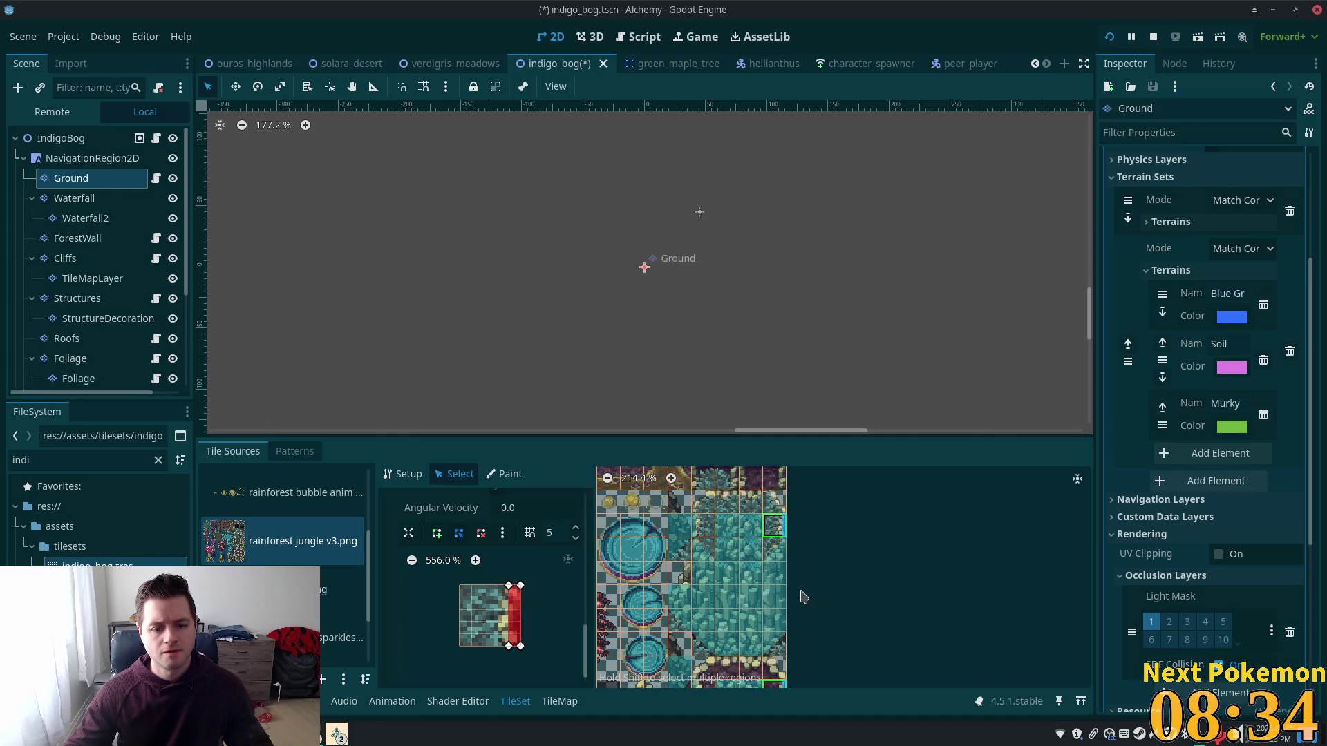
# Step: Select two top-row and two bottom-row tiles and draw a collision strip along their top
pyautogui.scroll(2, 817, 594)
pyautogui.scroll(3, 812, 632)
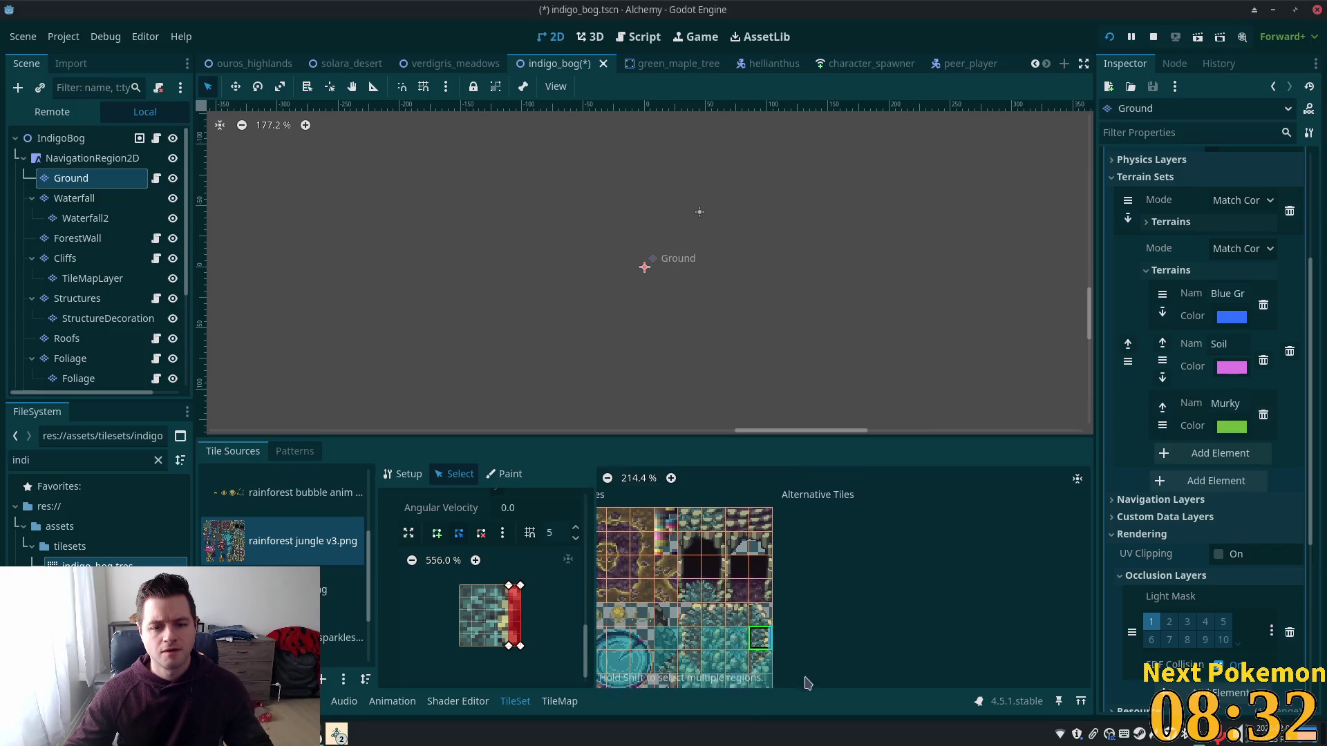
pyautogui.scroll(-5, 823, 575)
pyautogui.click(733, 491)
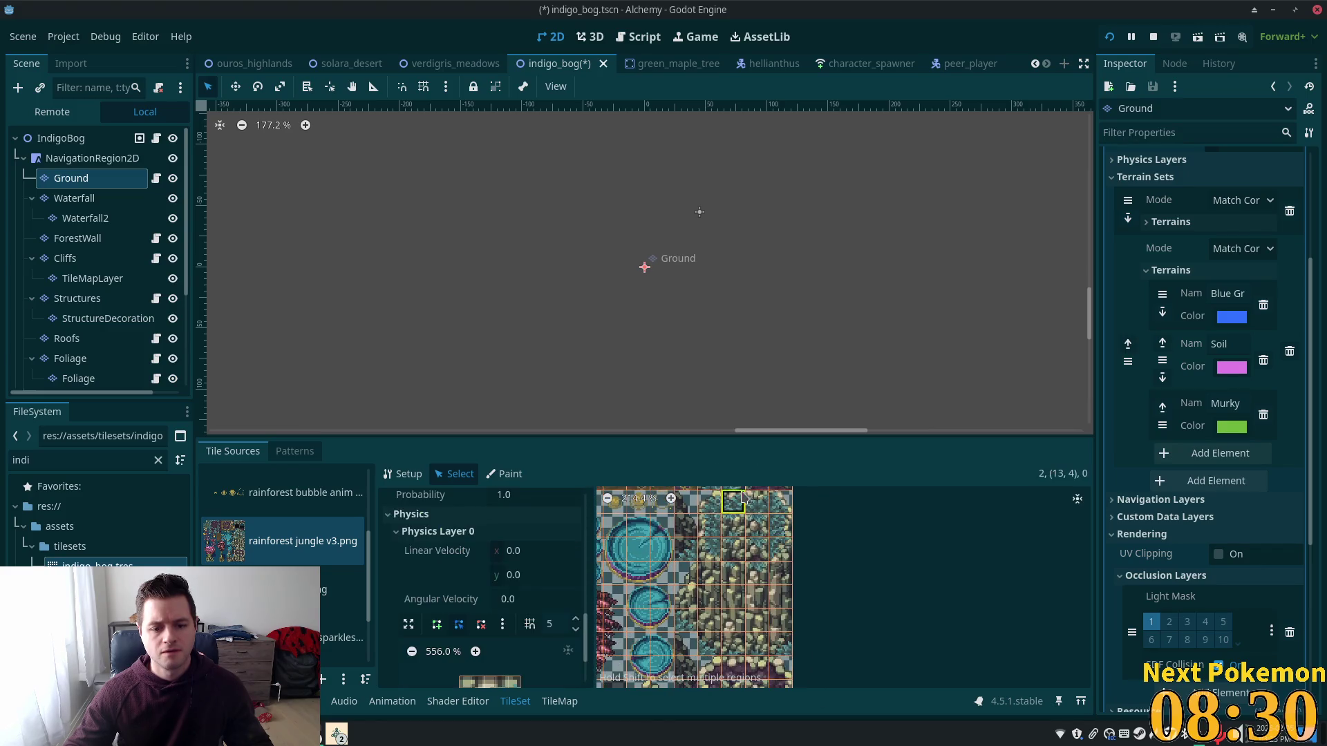
pyautogui.keyDown('shift'); pyautogui.click(757, 492); pyautogui.keyUp('shift')
pyautogui.keyDown('shift'); pyautogui.click(732, 656); pyautogui.keyUp('shift')
pyautogui.keyDown('shift'); pyautogui.click(757, 657); pyautogui.keyUp('shift')
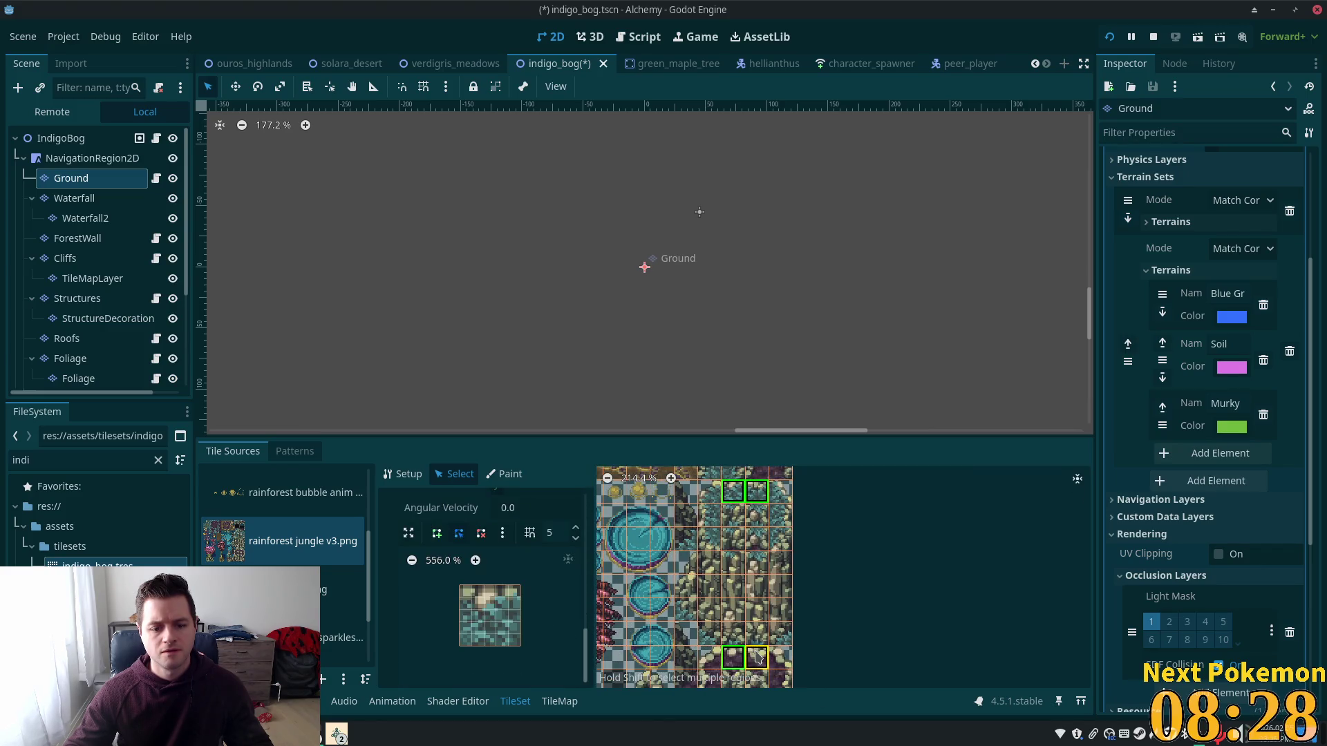
pyautogui.click(438, 539)
pyautogui.click(460, 586)
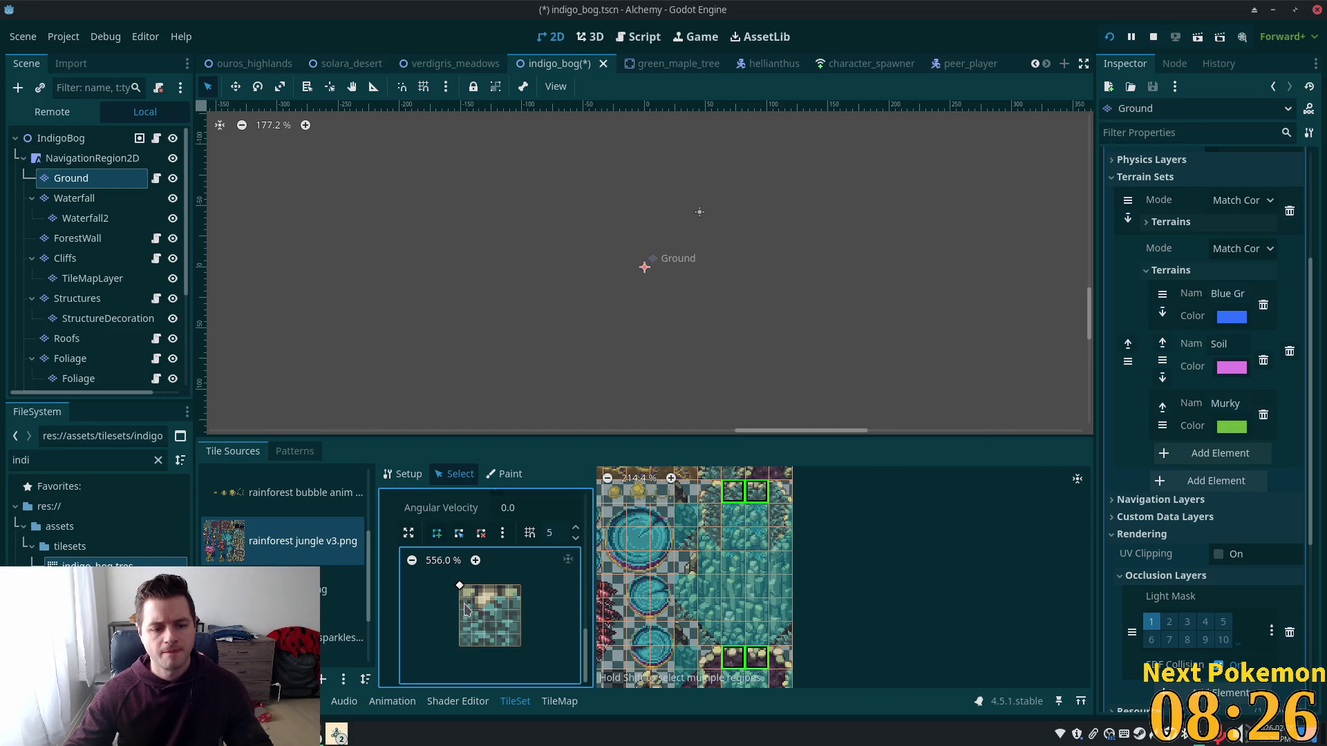
pyautogui.click(520, 597)
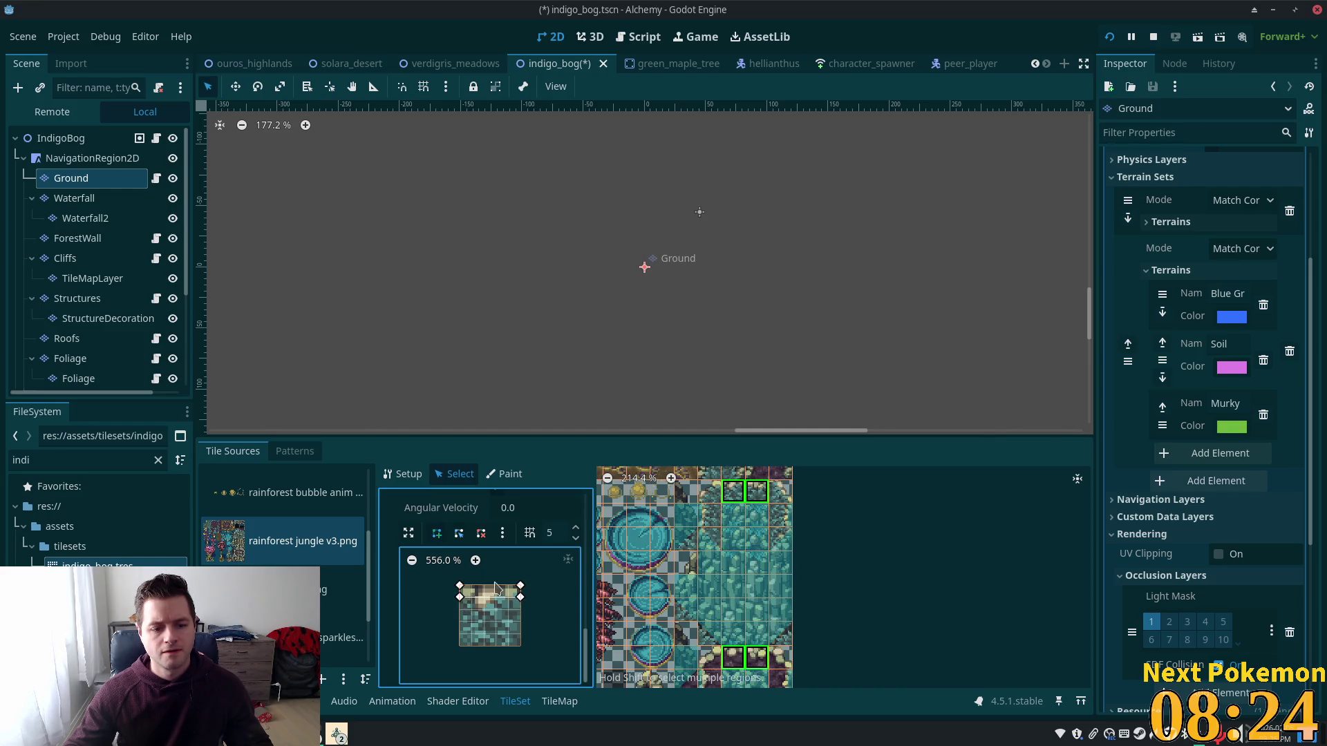
pyautogui.click(460, 587)
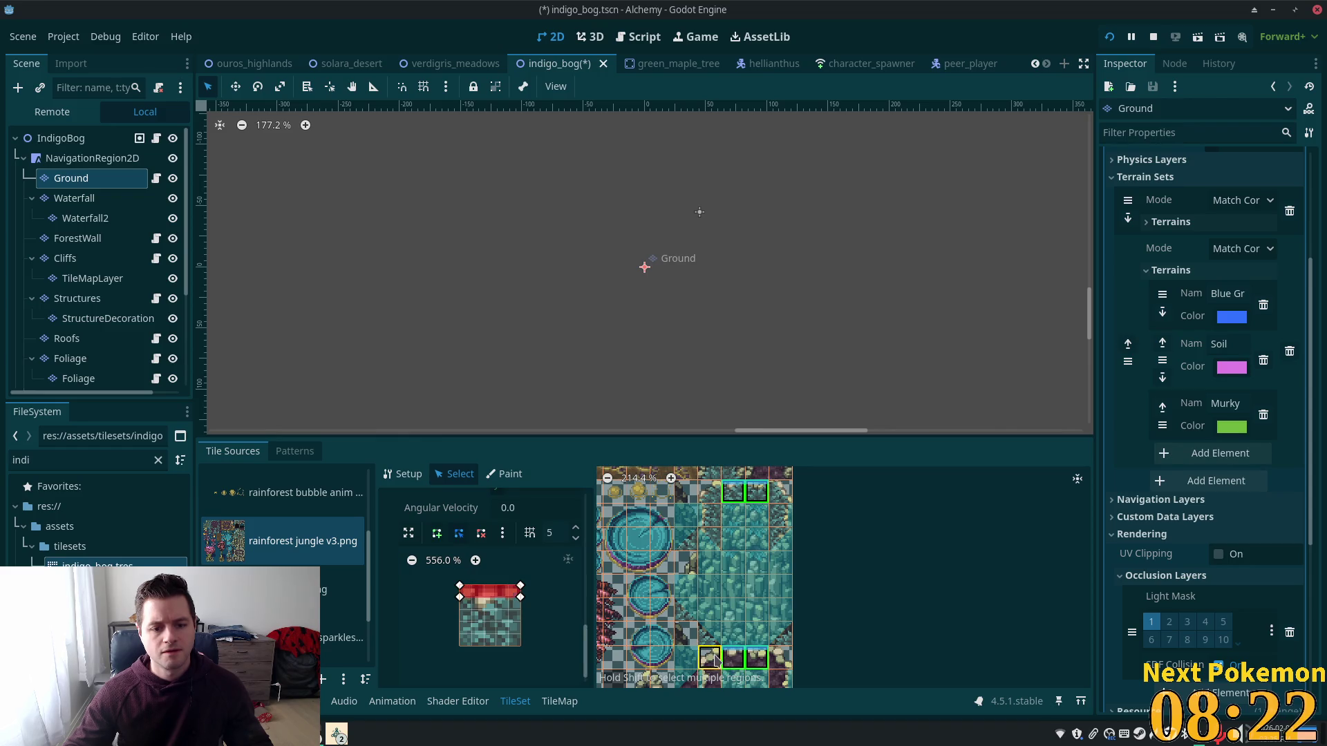
# Step: Draw a collision polygon from the top edge to the bottom-left corner on another tree tile
pyautogui.click(715, 660)
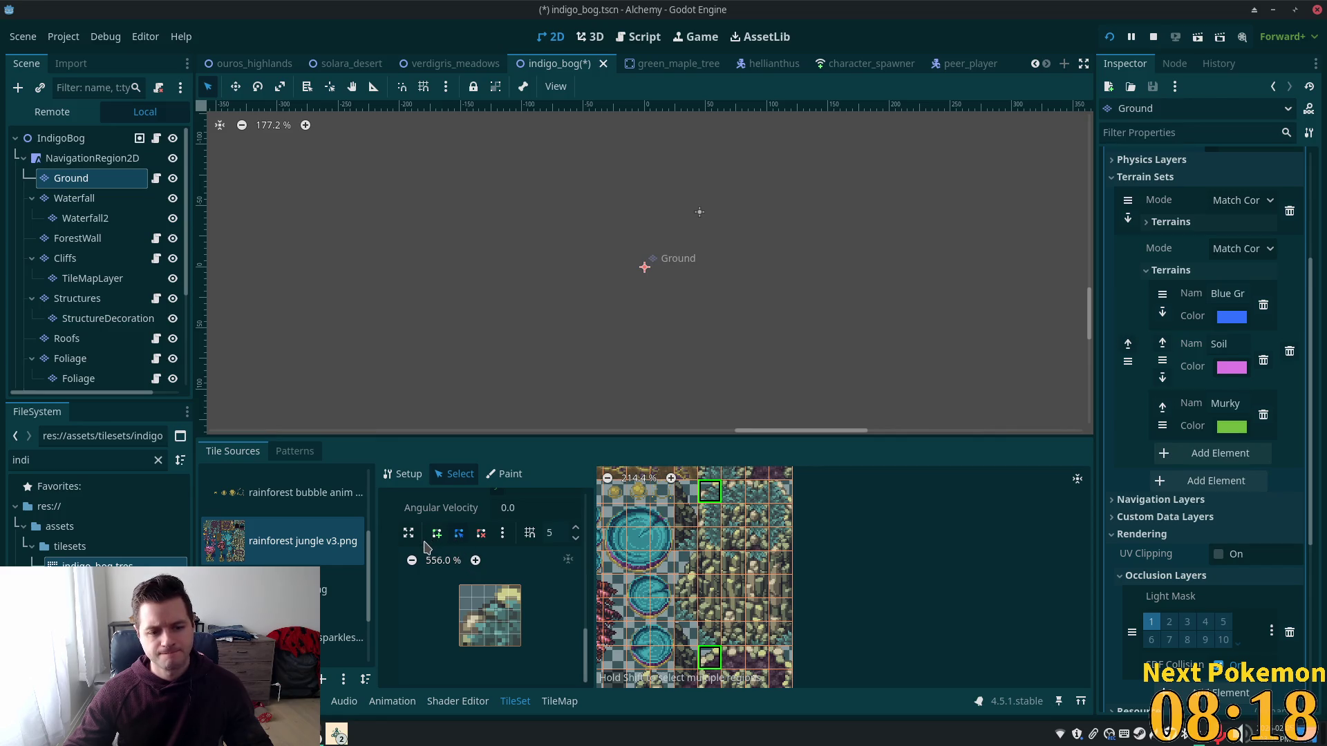
pyautogui.click(436, 535)
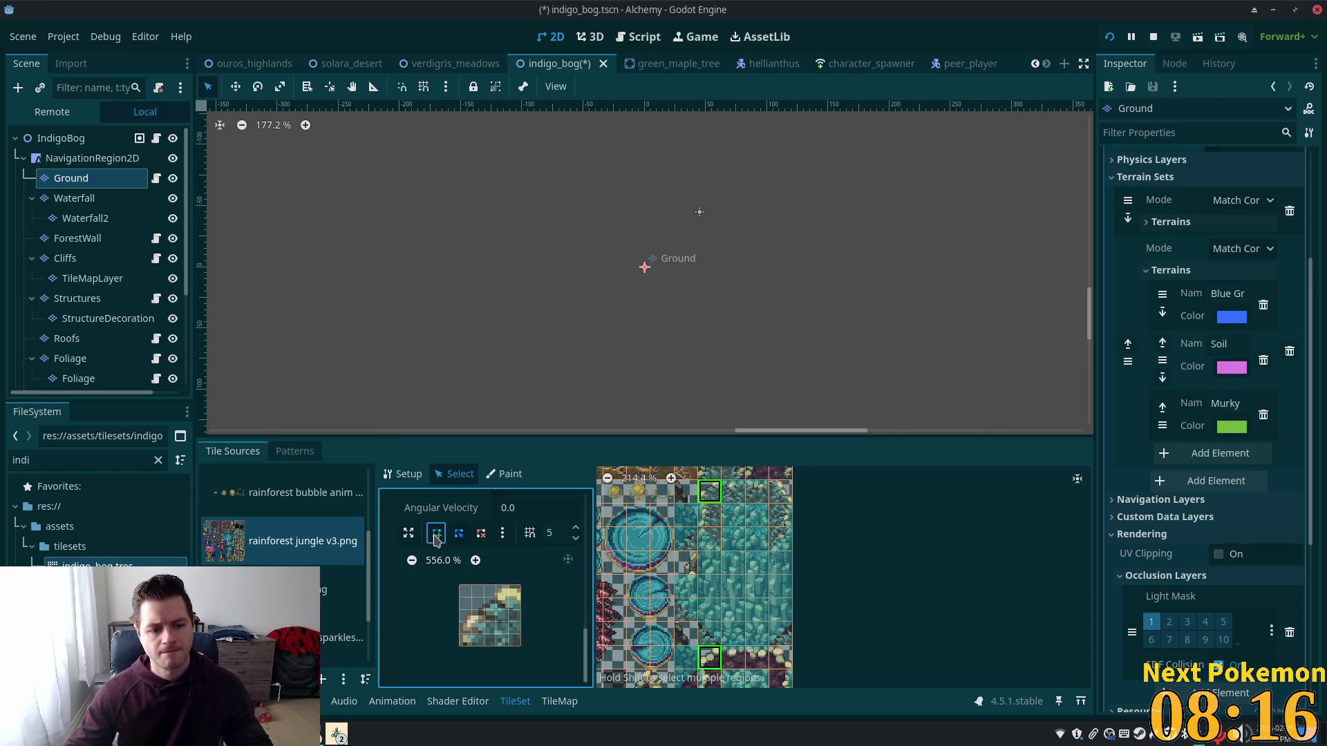
pyautogui.click(507, 587)
pyautogui.click(519, 586)
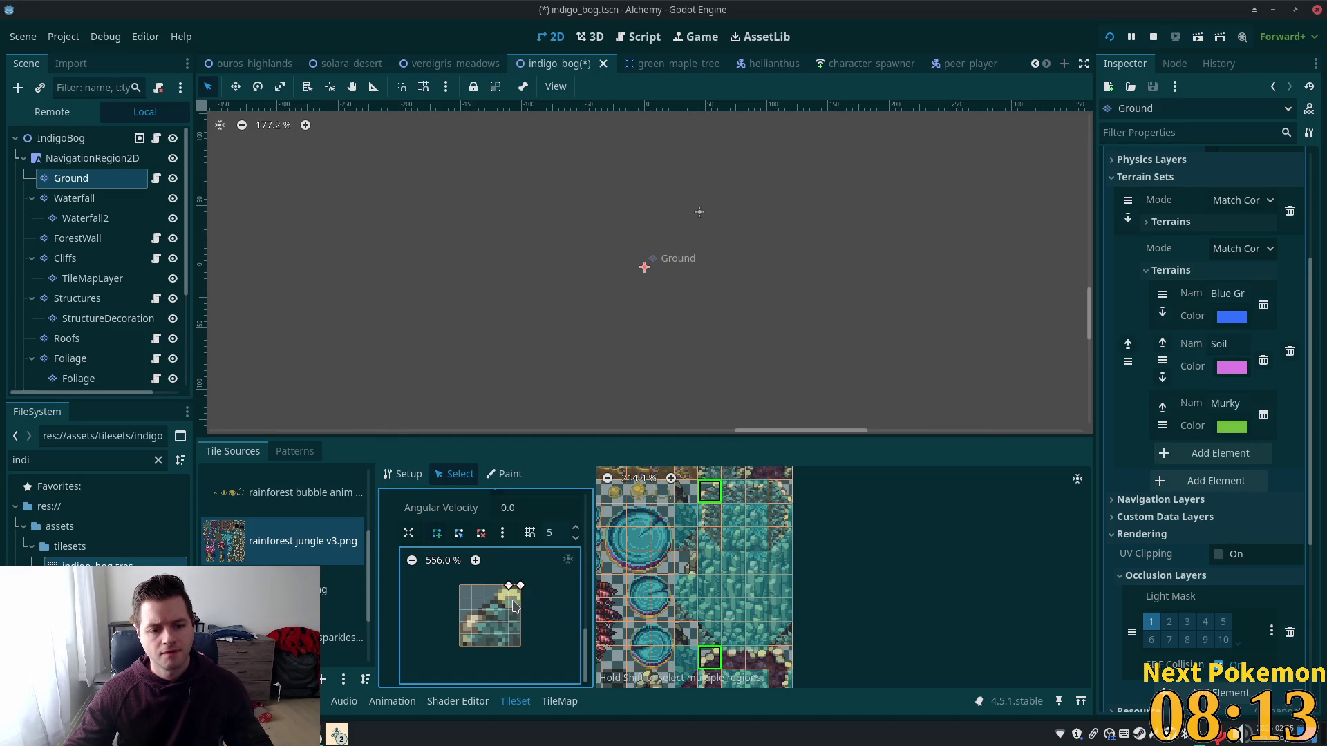
pyautogui.click(460, 636)
pyautogui.click(460, 646)
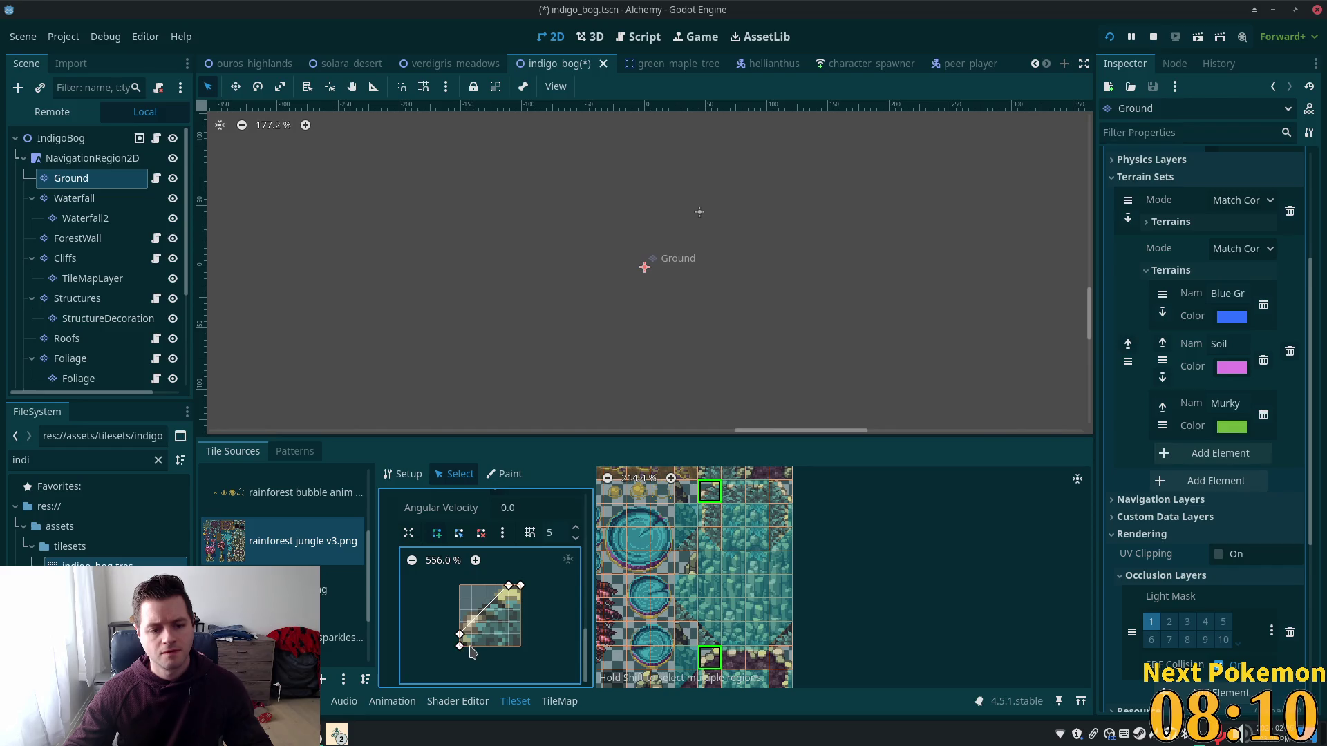
pyautogui.click(520, 596)
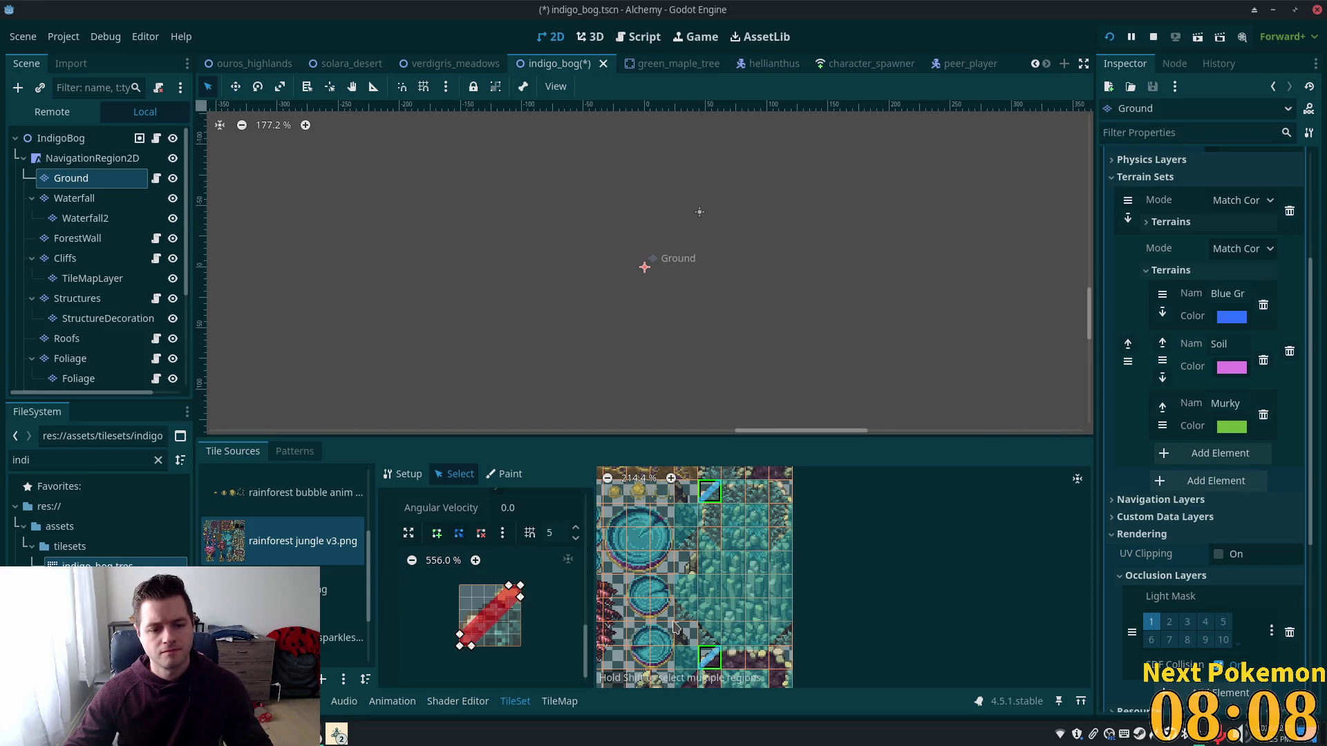
# Step: Give the next pair of tree tiles a small diagonal collision polygon at the top-left corner
pyautogui.click(781, 657)
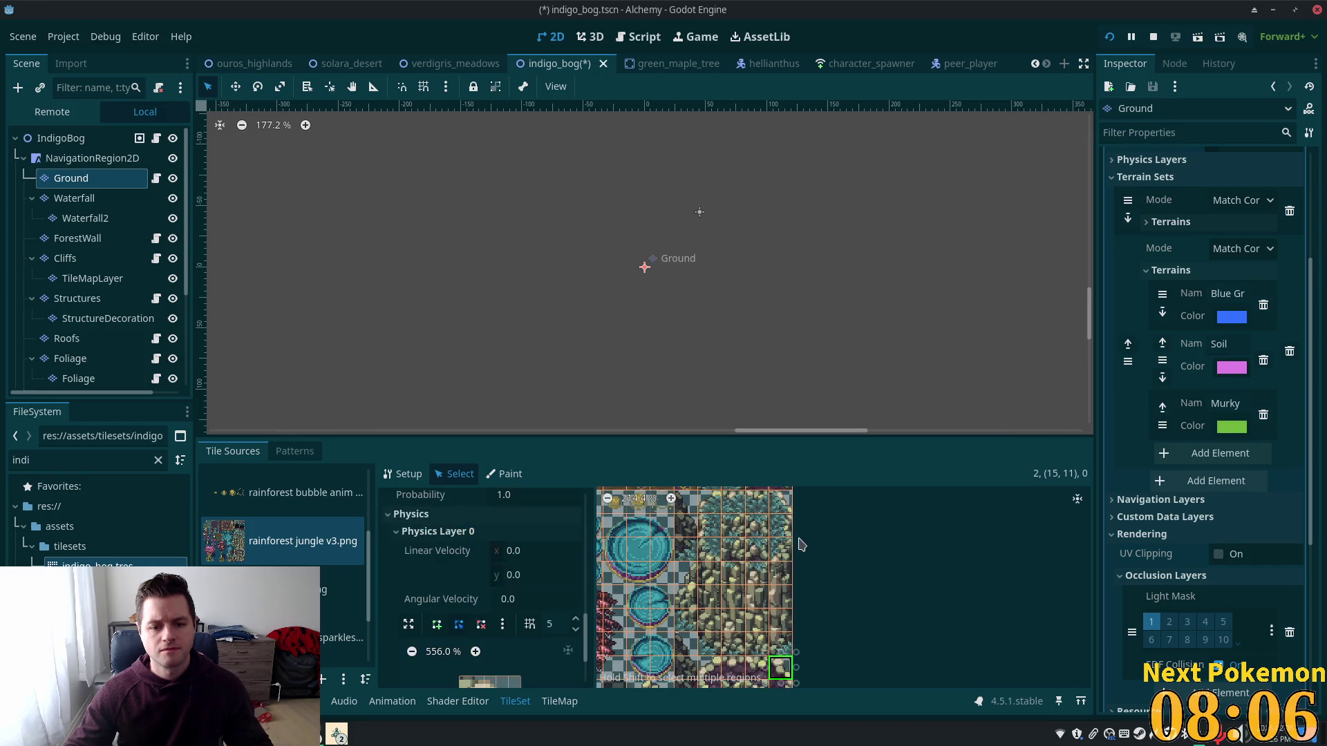
pyautogui.keyDown('shift'); pyautogui.click(781, 492); pyautogui.keyUp('shift')
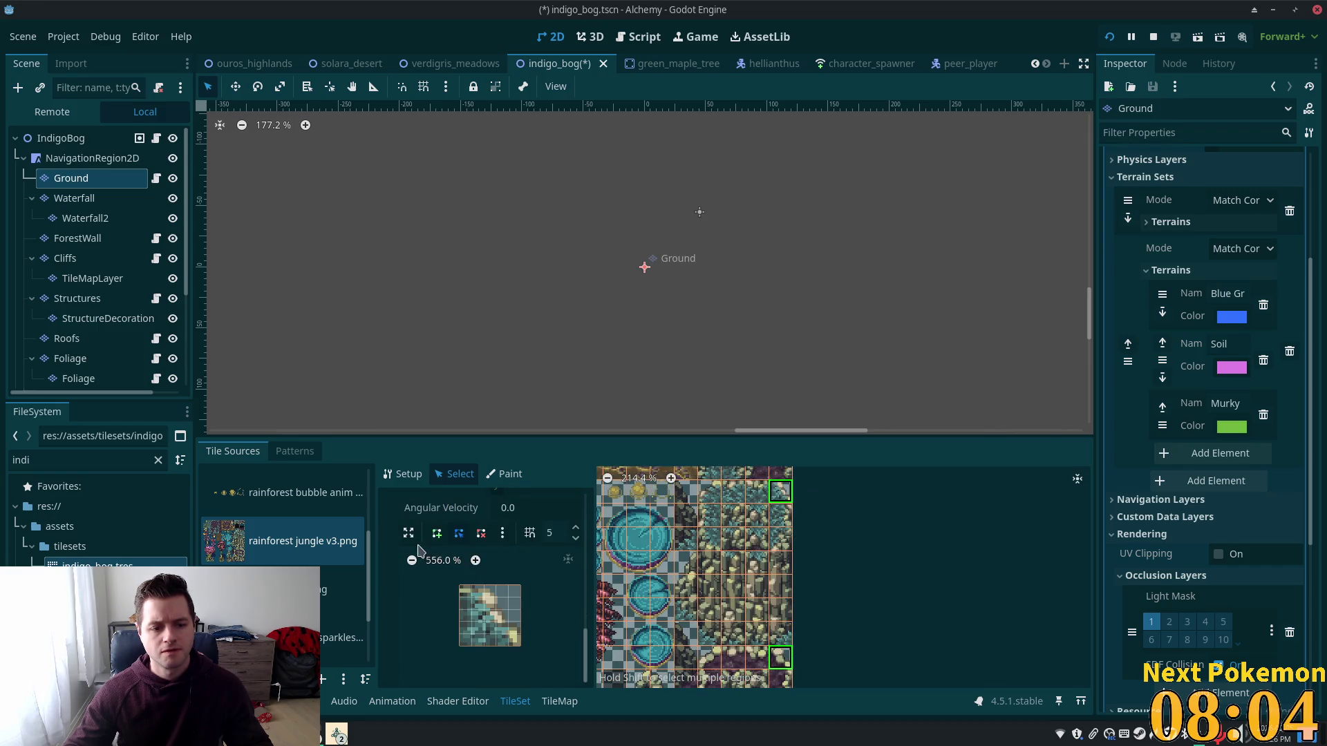
pyautogui.click(436, 532)
pyautogui.click(460, 586)
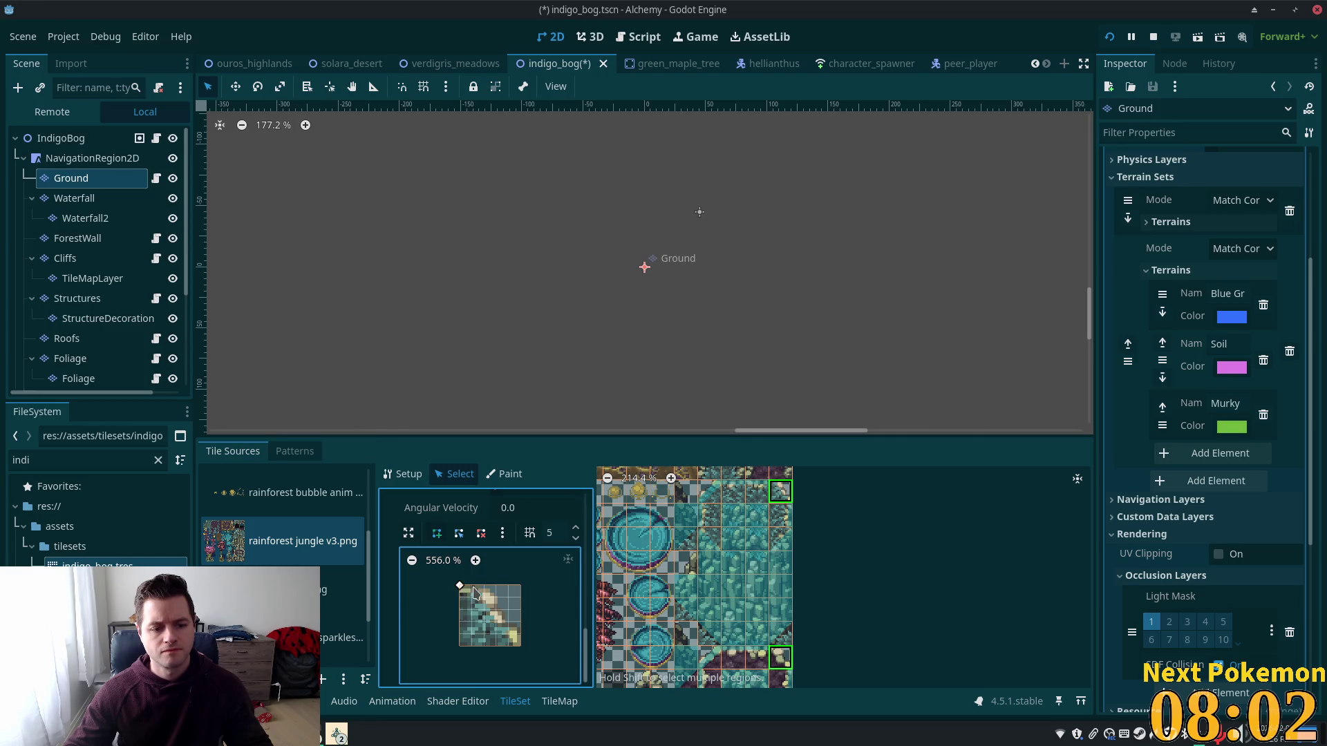
pyautogui.click(472, 587)
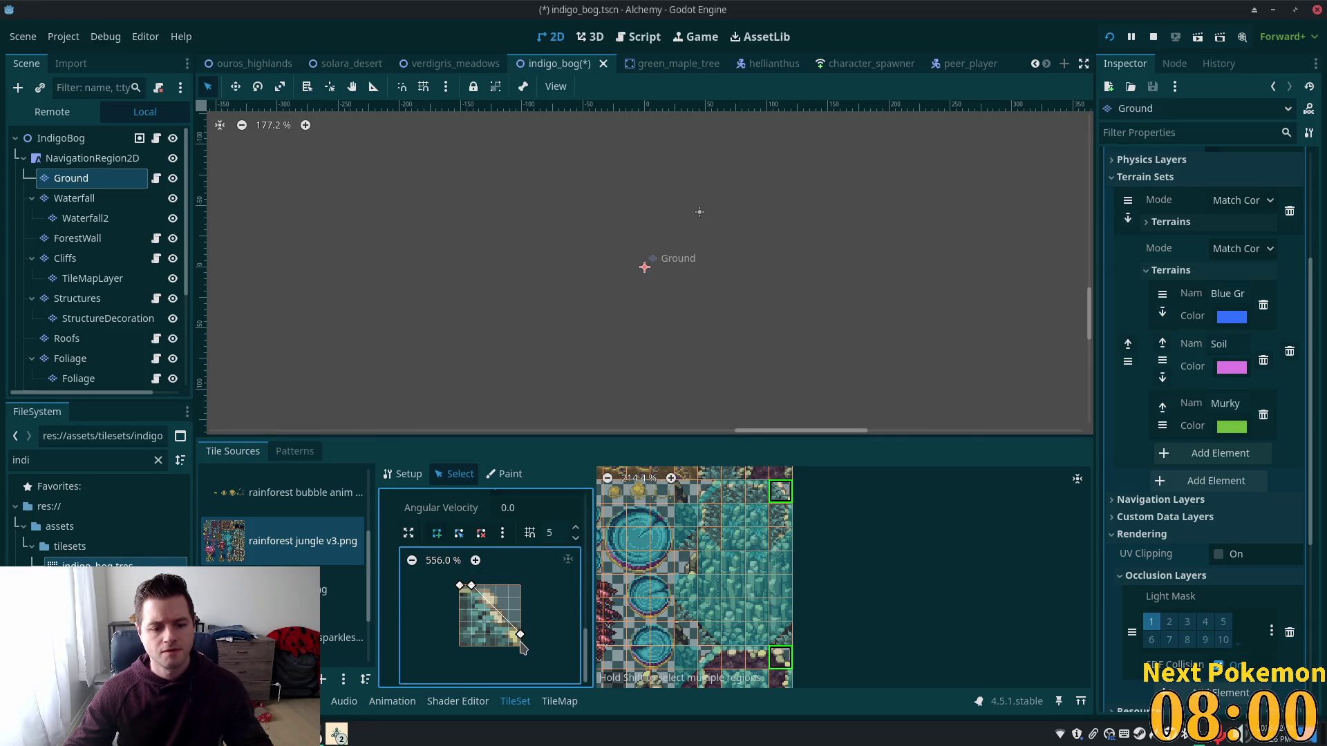
pyautogui.click(460, 596)
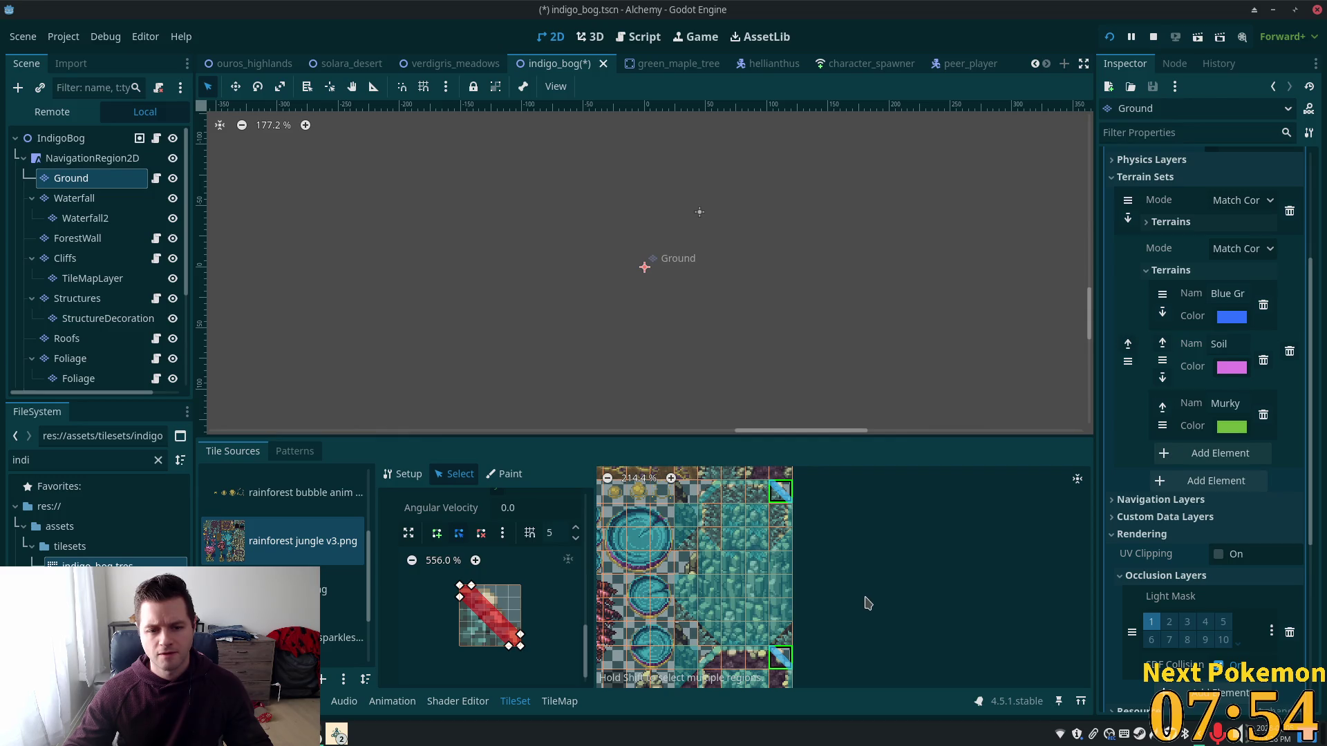
# Step: Save the indigo_bog scene with Ctrl+S
pyautogui.scroll(-4, 869, 602)
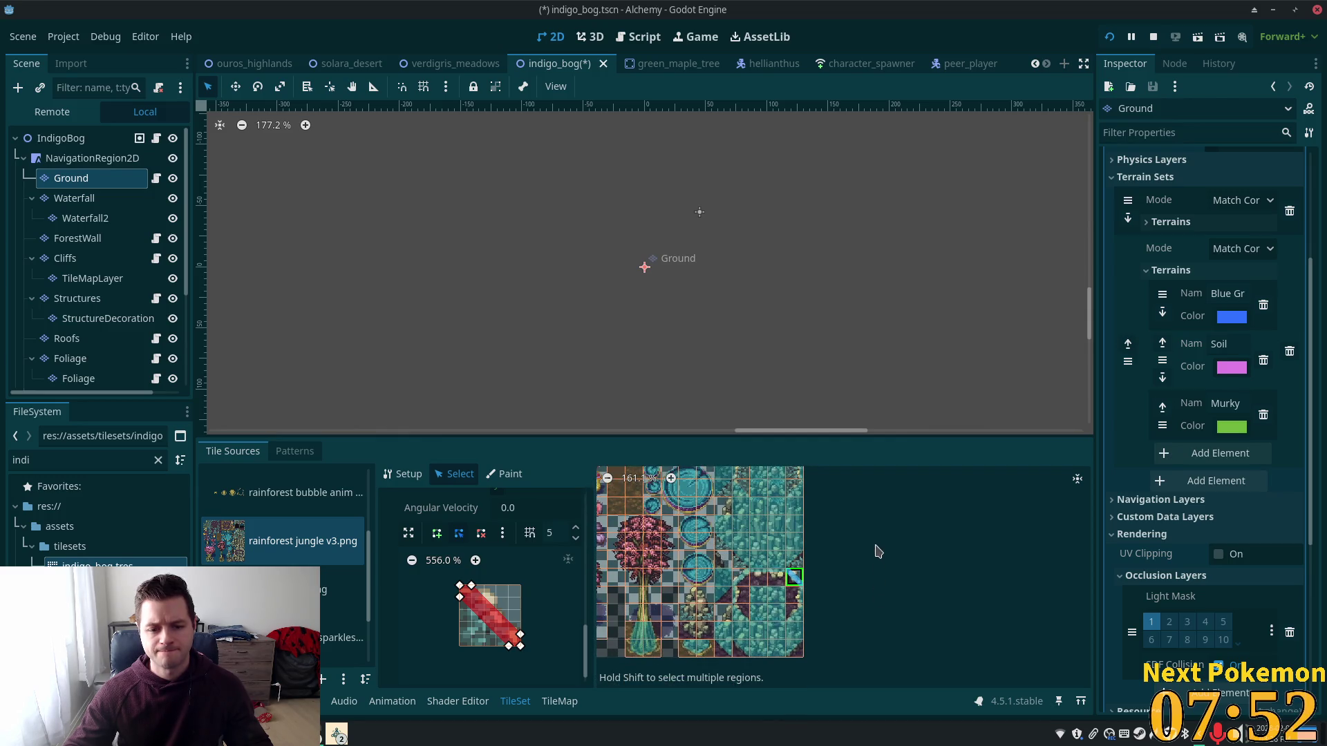
pyautogui.scroll(5, 865, 631)
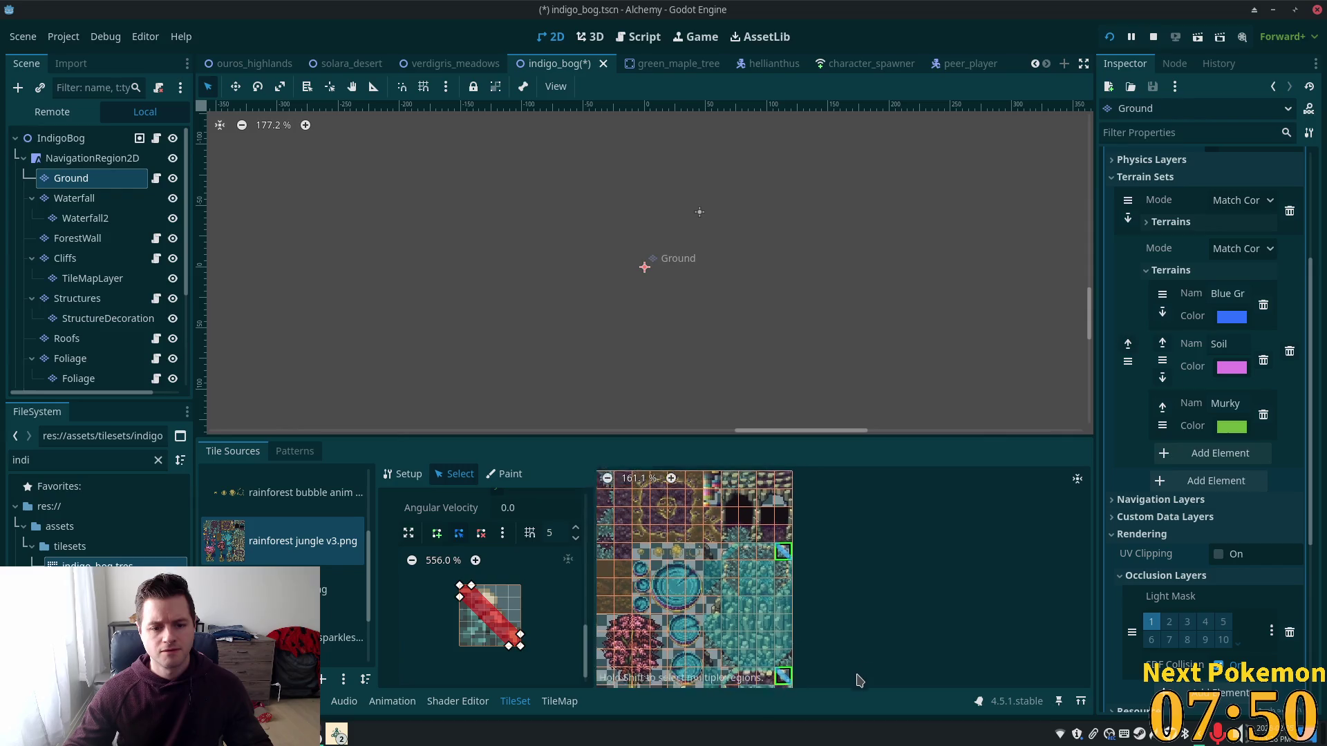
pyautogui.scroll(-4, 896, 625)
pyautogui.hotkey('ctrl', 's')
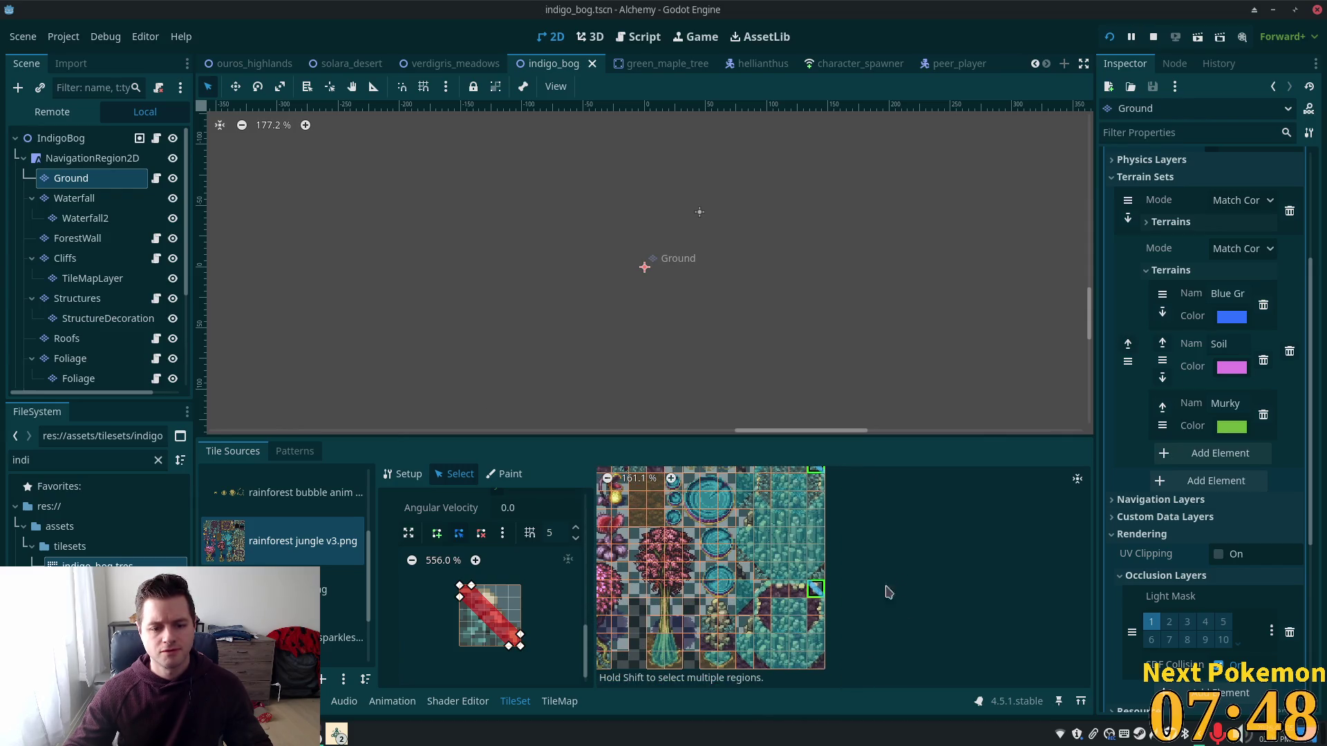
# Step: Draw a collision polygon on a purple tree tile and bulge its left edge outward
pyautogui.scroll(5, 698, 580)
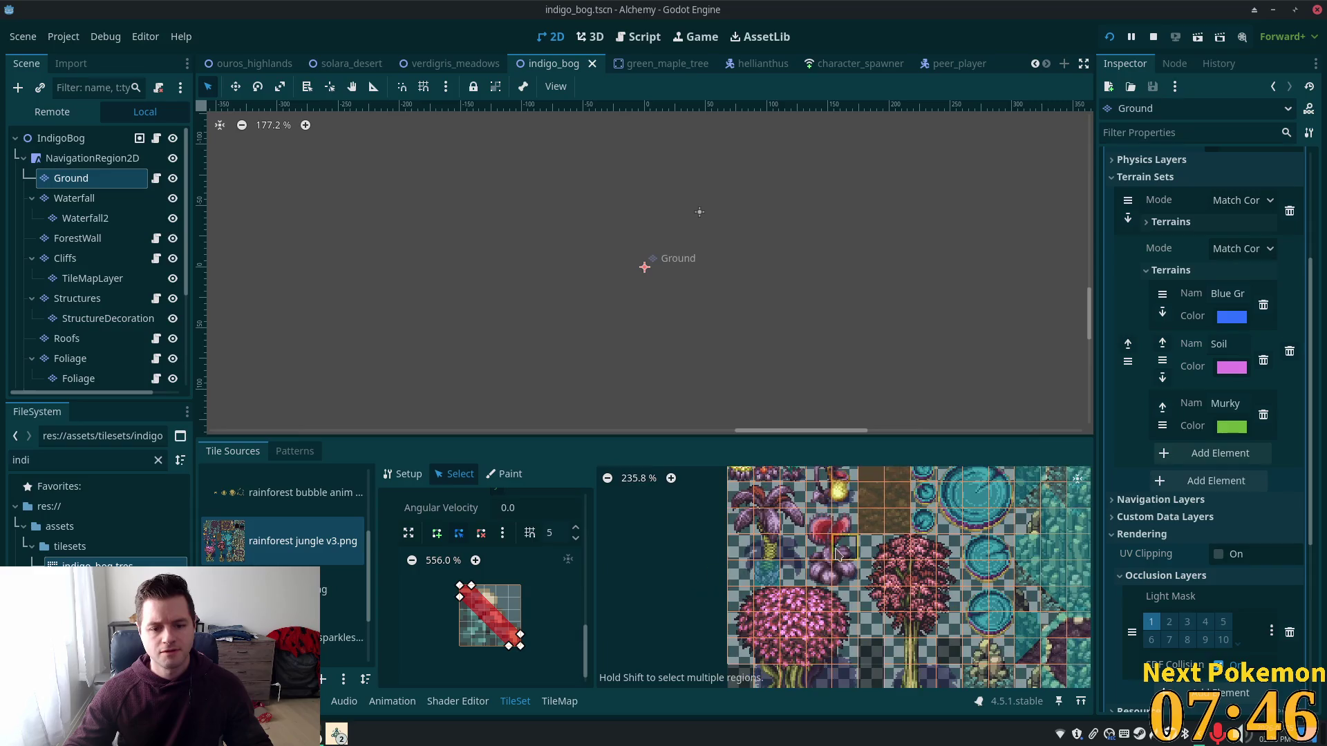
pyautogui.scroll(2, 836, 553)
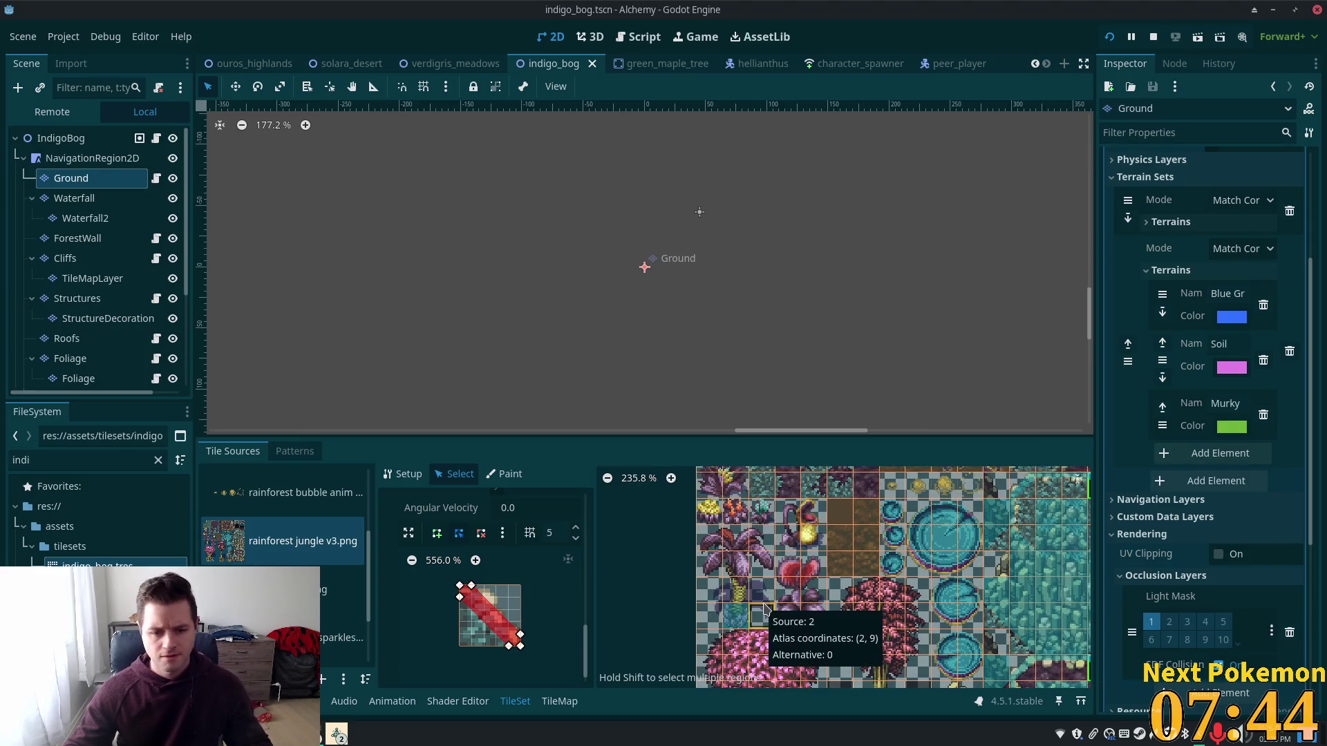
pyautogui.click(788, 612)
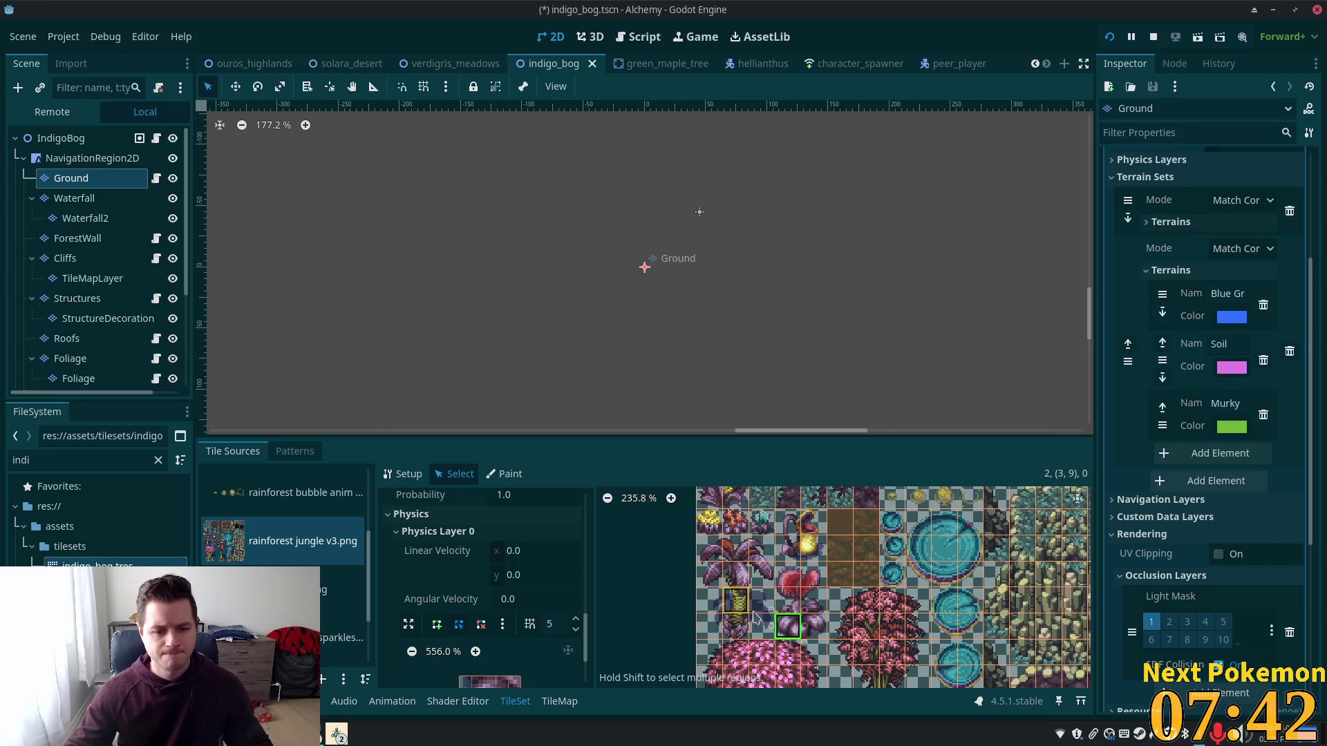
pyautogui.scroll(-3, 747, 618)
pyautogui.scroll(-2, 505, 587)
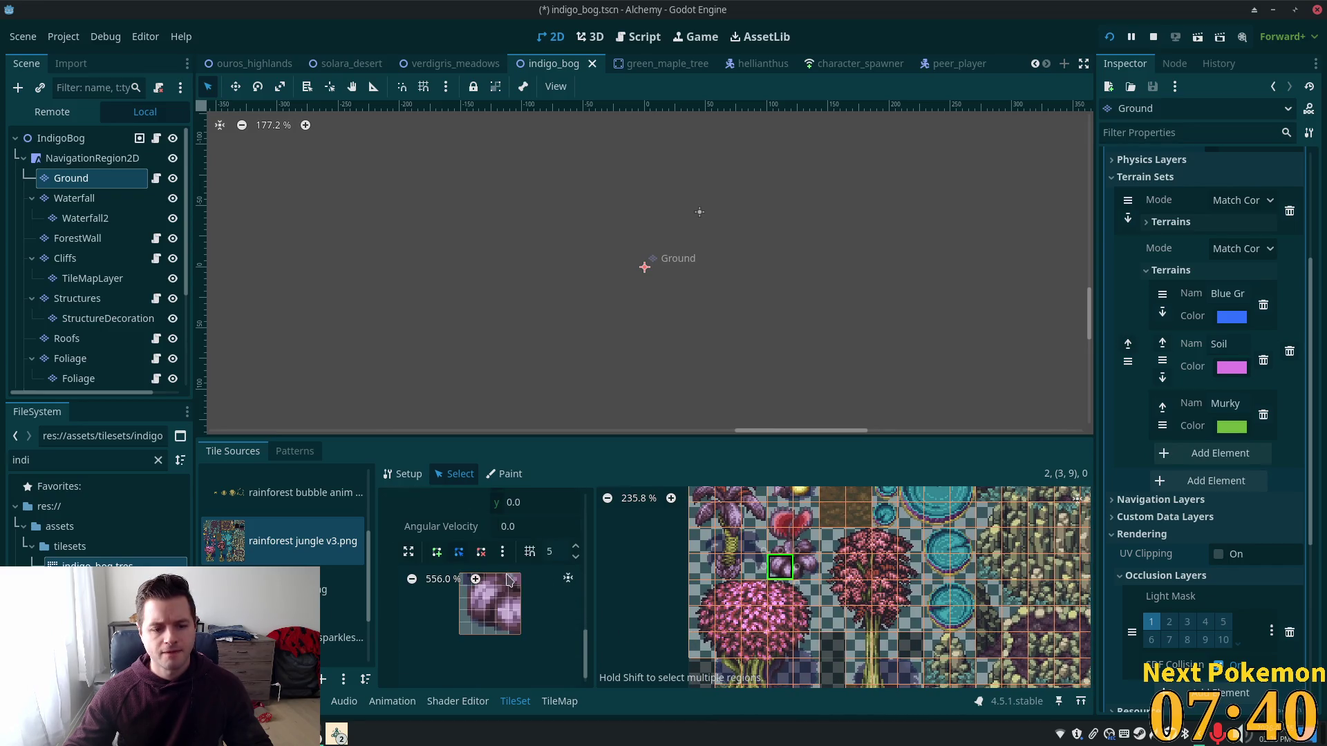
pyautogui.click(437, 551)
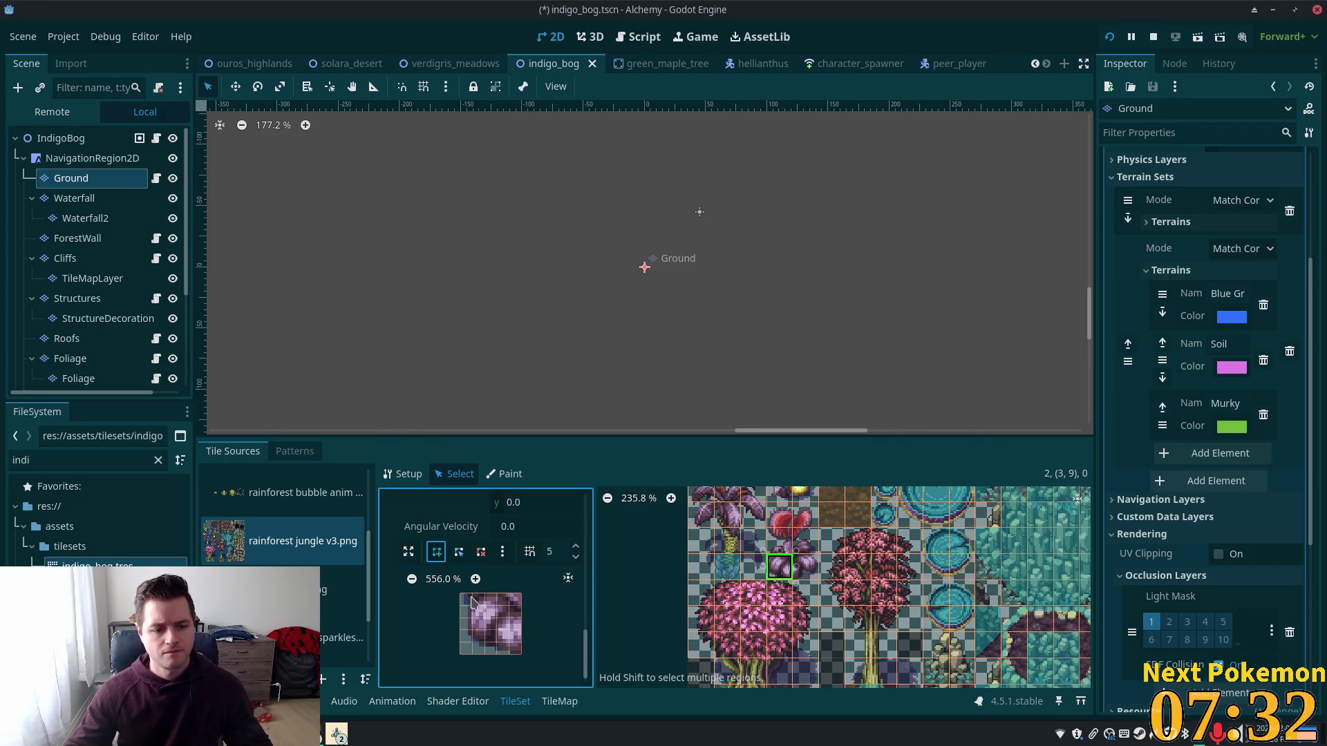
pyautogui.click(472, 602)
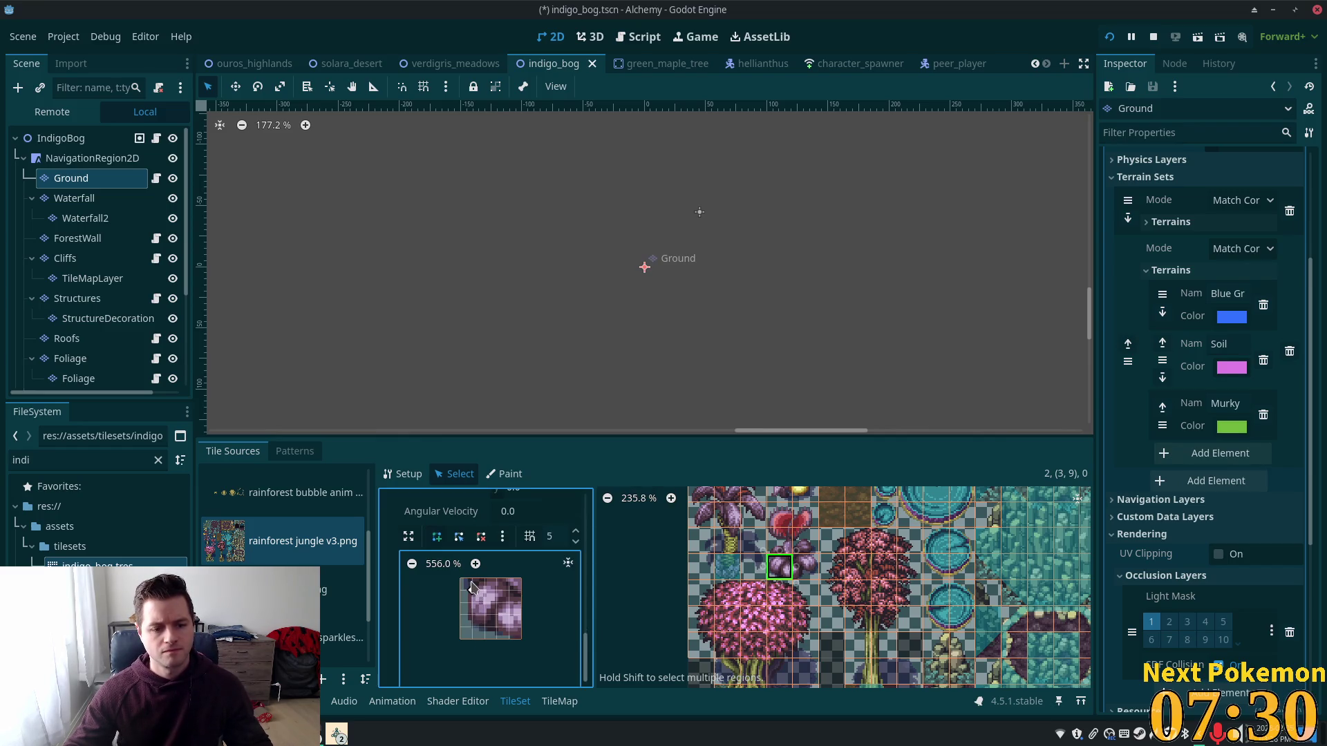
pyautogui.click(509, 639)
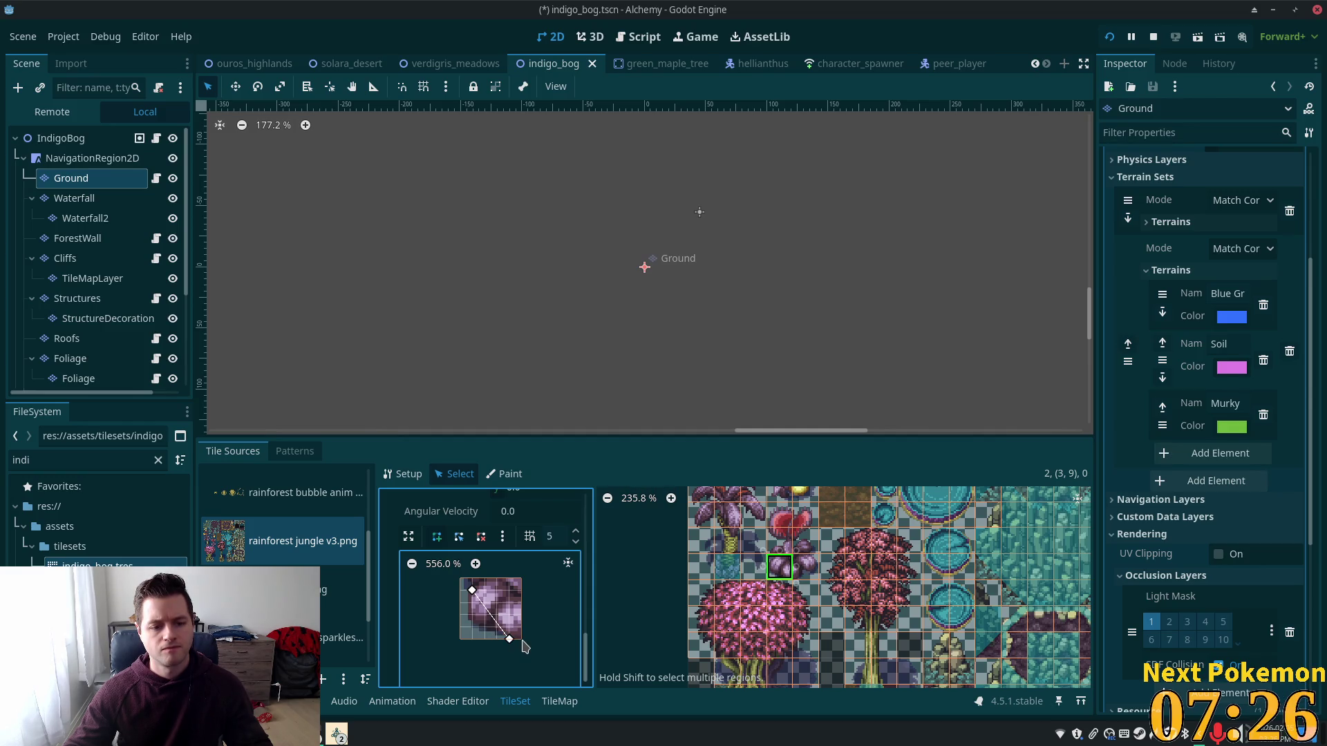
pyautogui.click(521, 639)
pyautogui.click(521, 578)
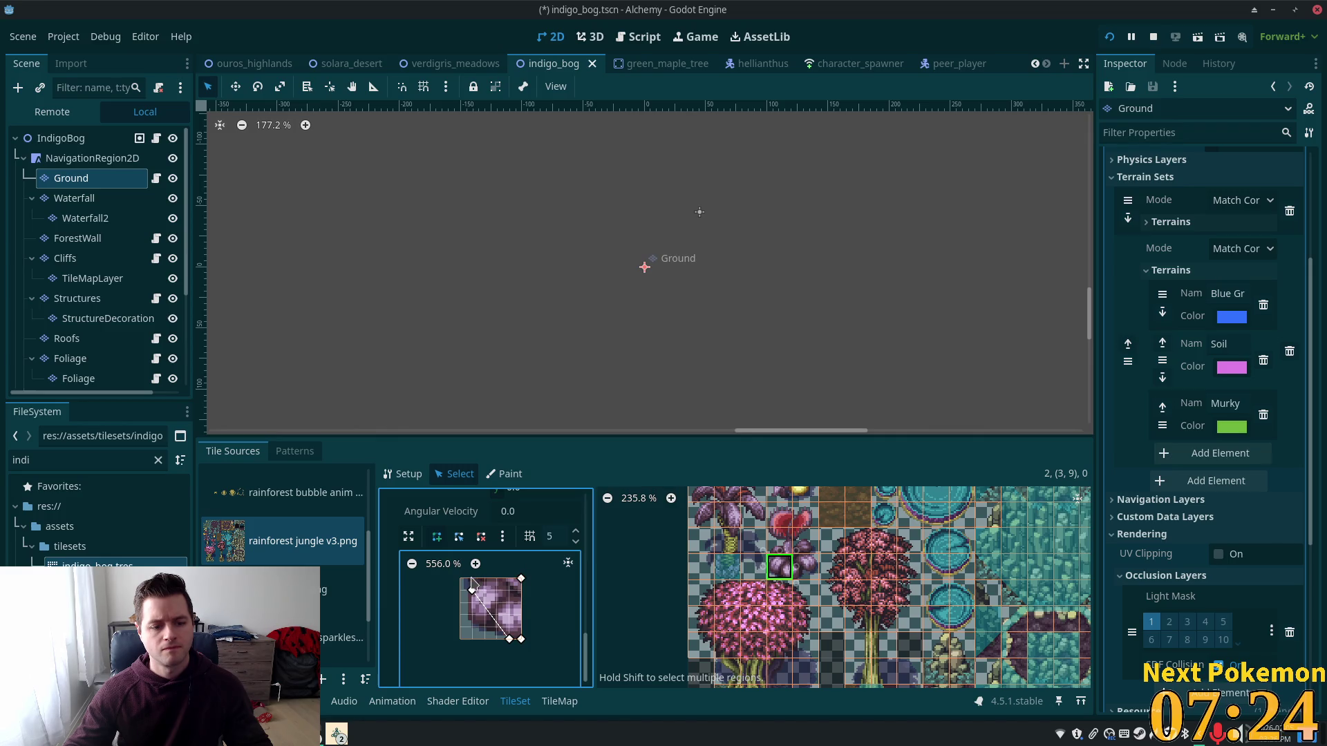
pyautogui.click(472, 589)
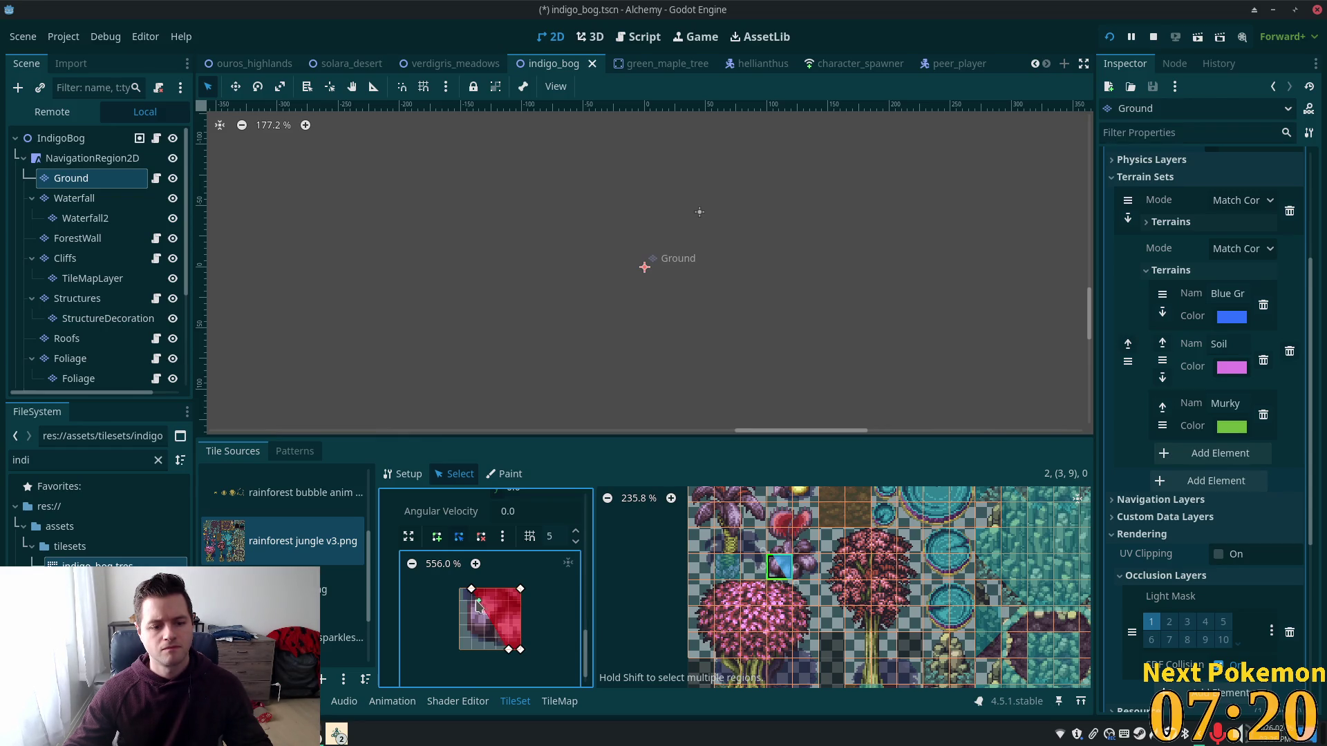
pyautogui.moveTo(478, 605); pyautogui.dragTo(471, 625)
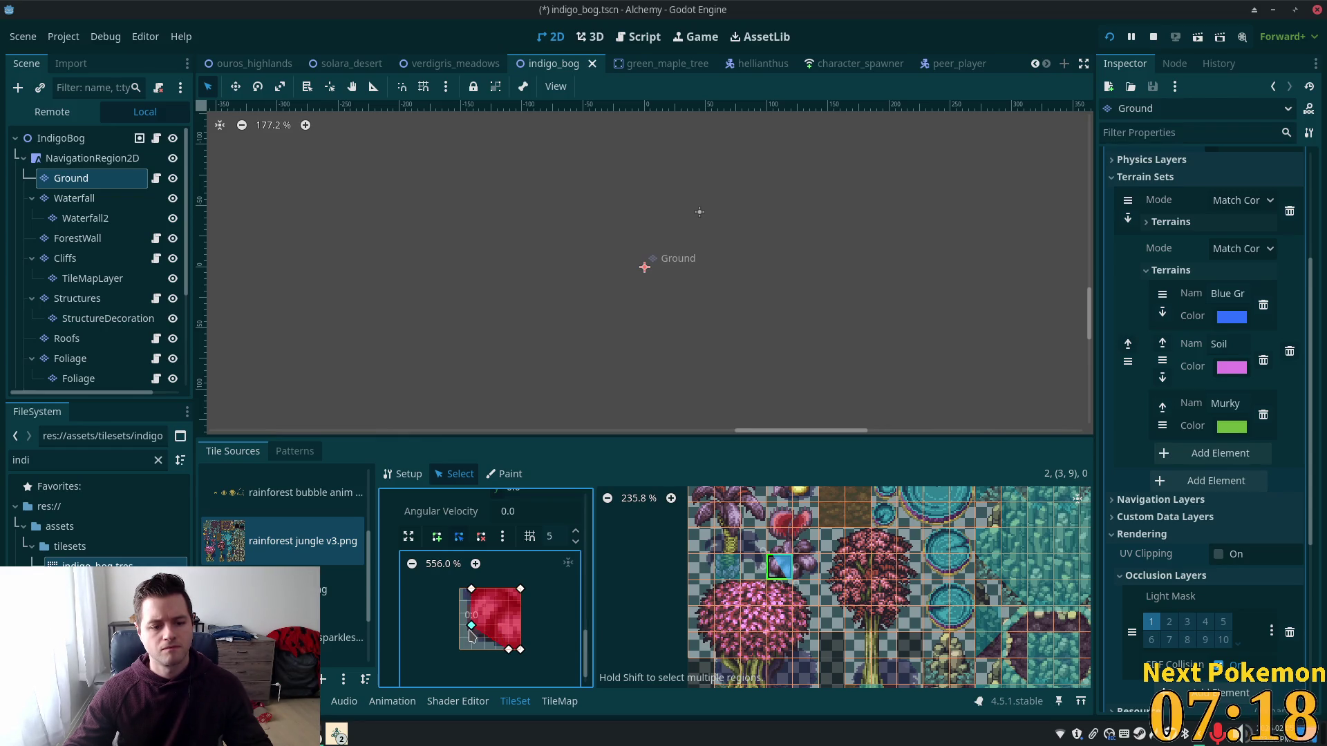
# Step: Give tile (4,9) a collision polygon spanning its left edge to the right side
pyautogui.click(802, 568)
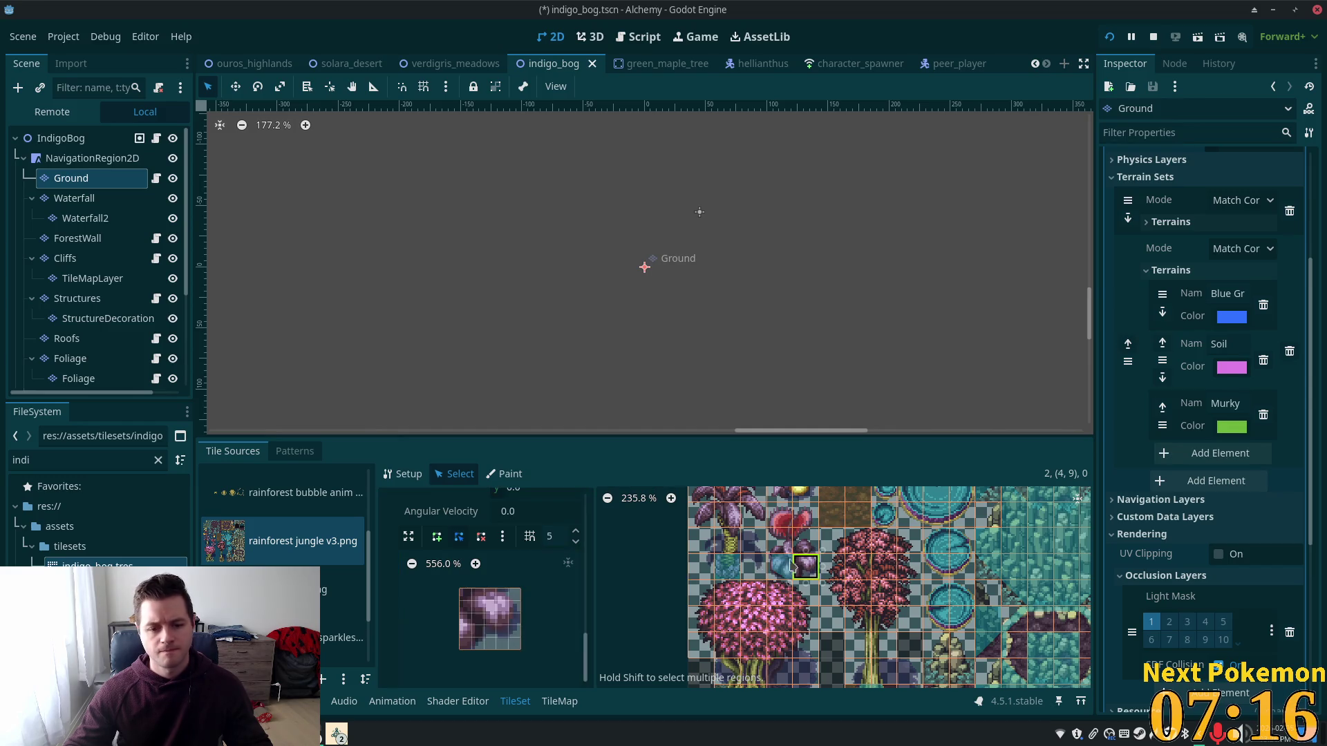
pyautogui.click(459, 589)
pyautogui.click(460, 650)
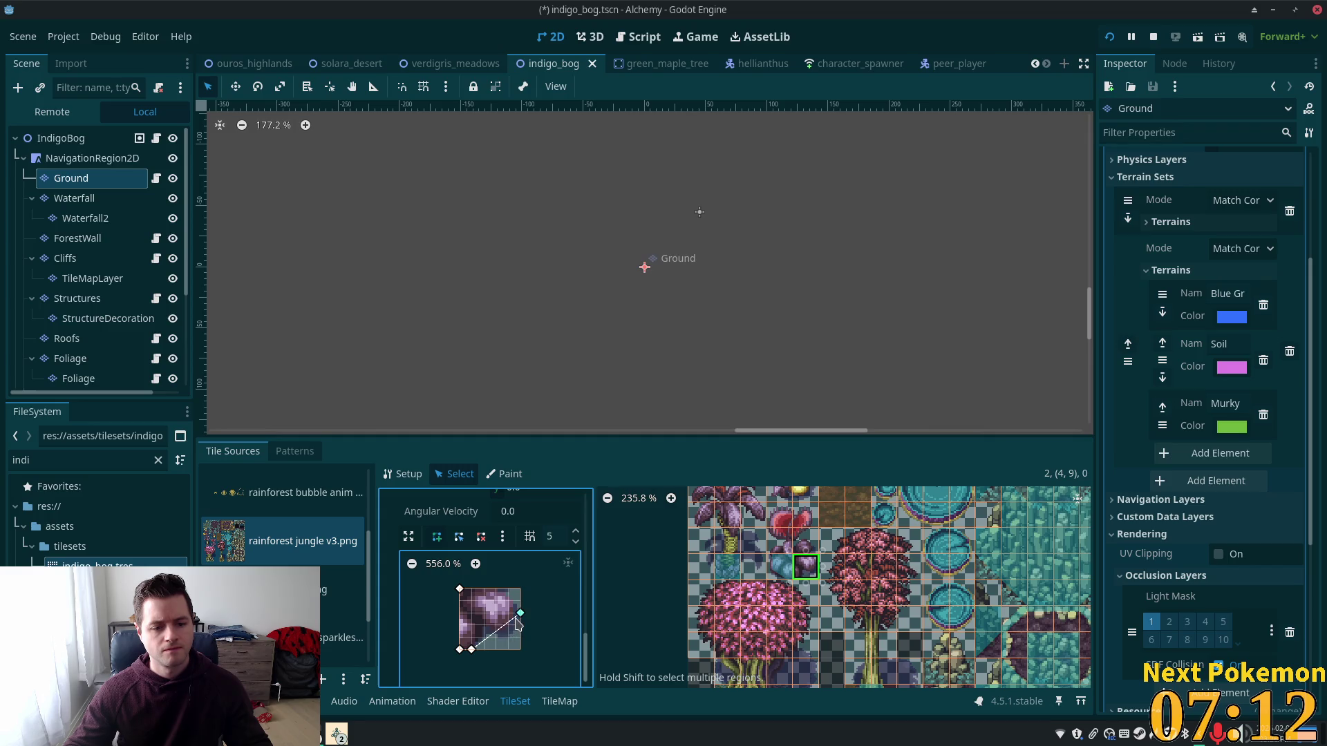
pyautogui.click(519, 615)
pyautogui.click(509, 590)
pyautogui.click(459, 589)
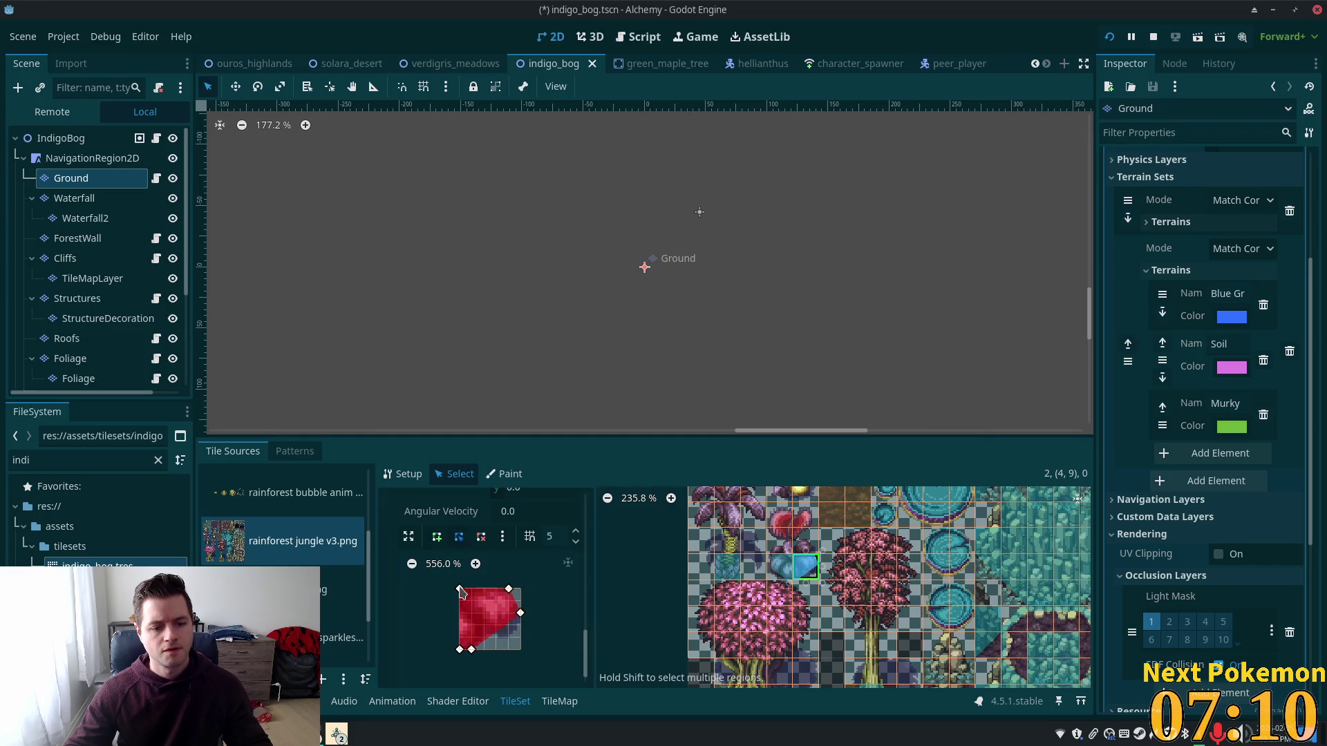
# Step: Add a thin collision outline along the bottom of tile (4,8)
pyautogui.click(806, 543)
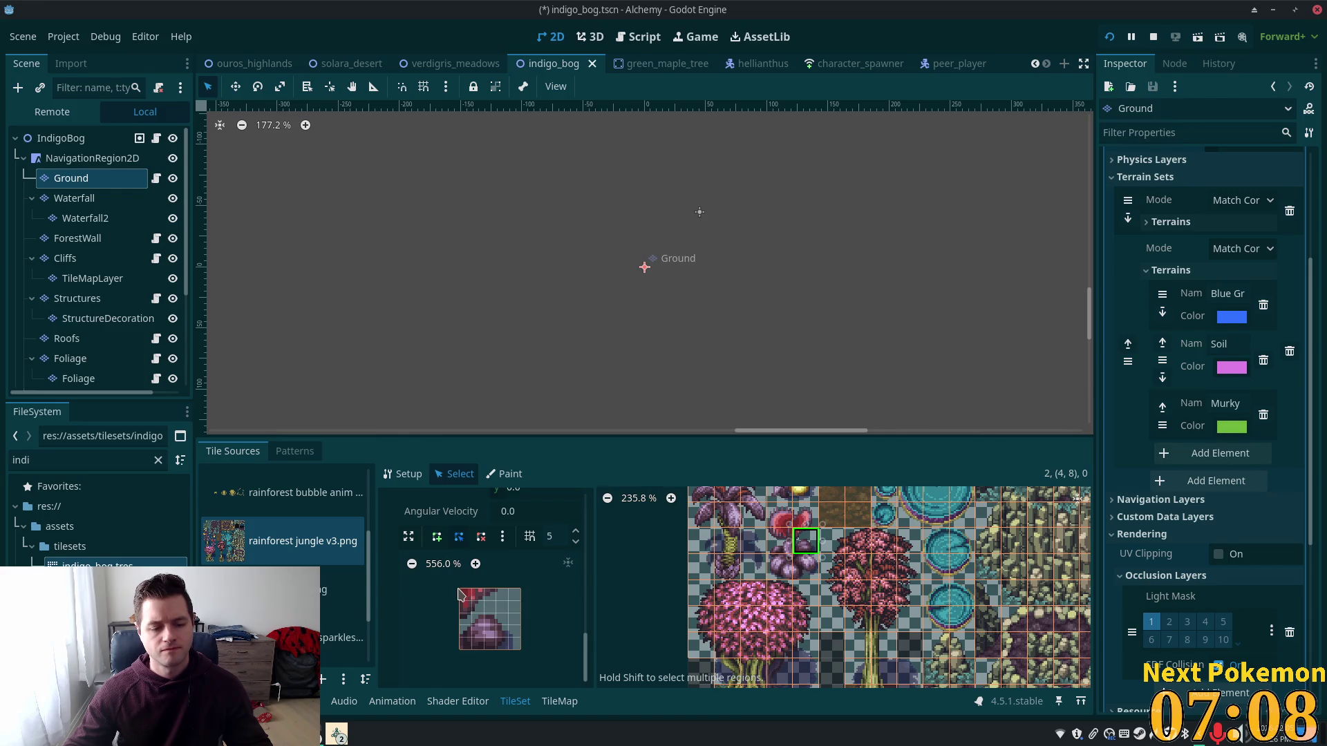
pyautogui.click(438, 544)
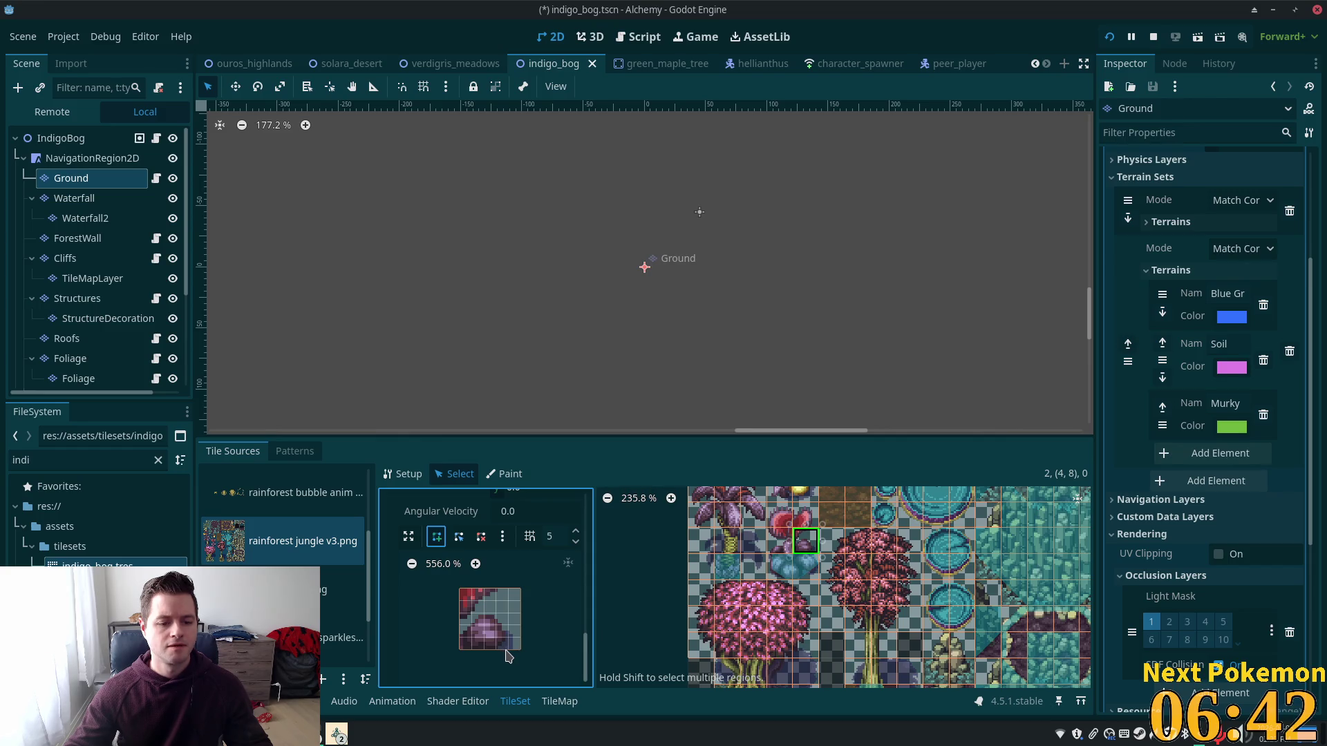
pyautogui.click(501, 643)
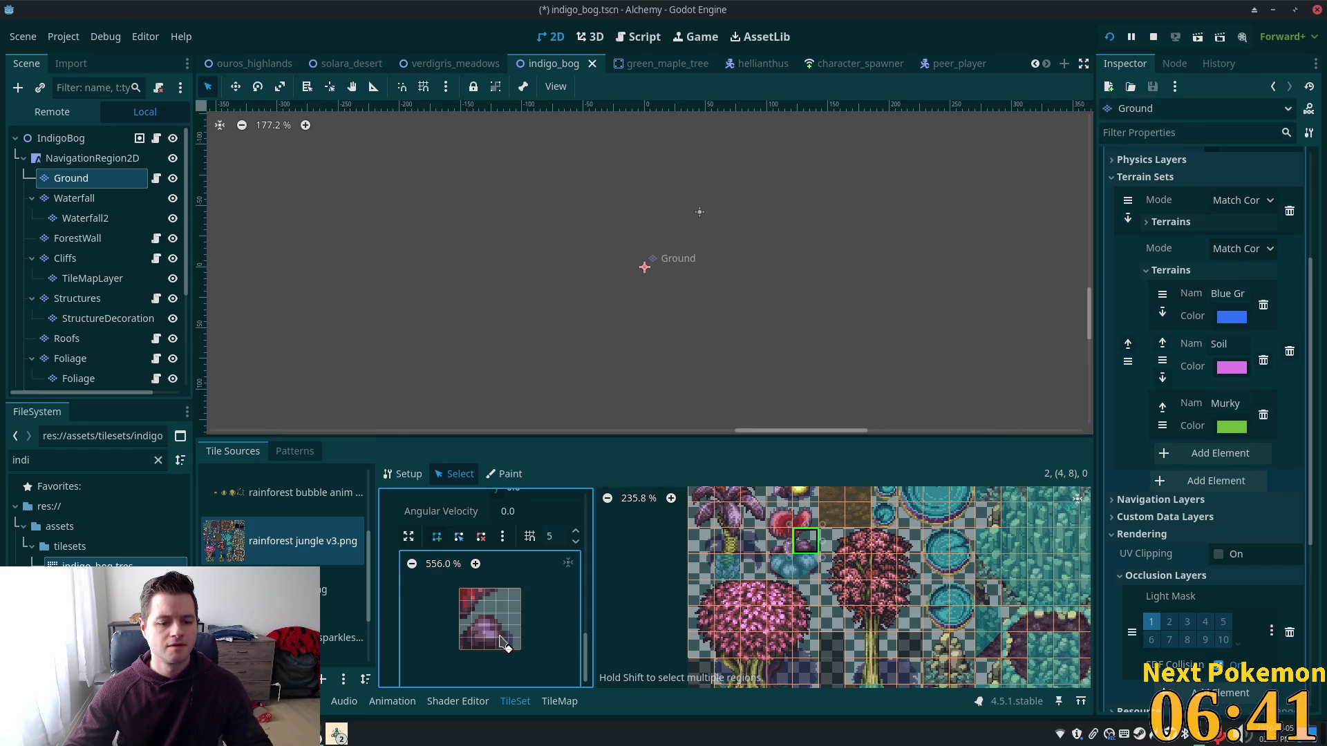
pyautogui.click(459, 650)
pyautogui.click(509, 649)
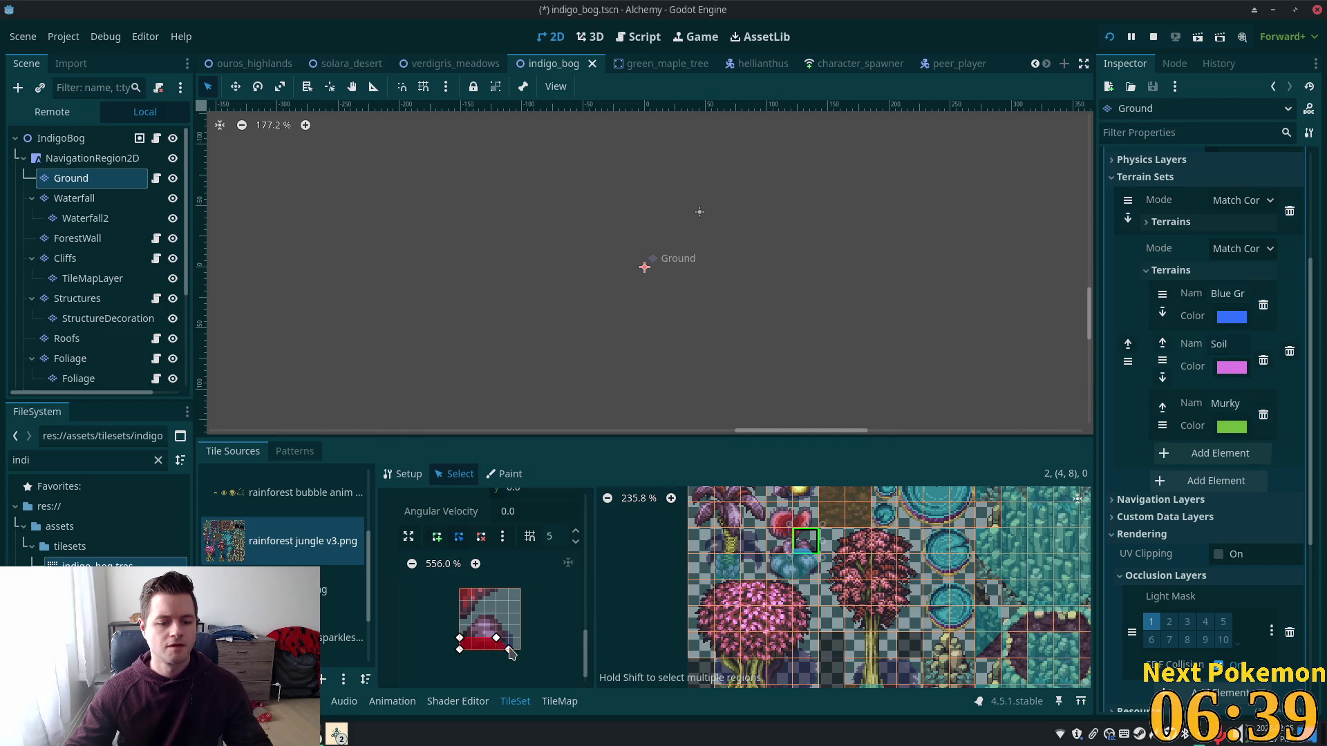
# Step: Give tile (3,8) a thin bottom-edge collision strip, then select a 2x2 tile block
pyautogui.click(779, 551)
pyautogui.click(510, 639)
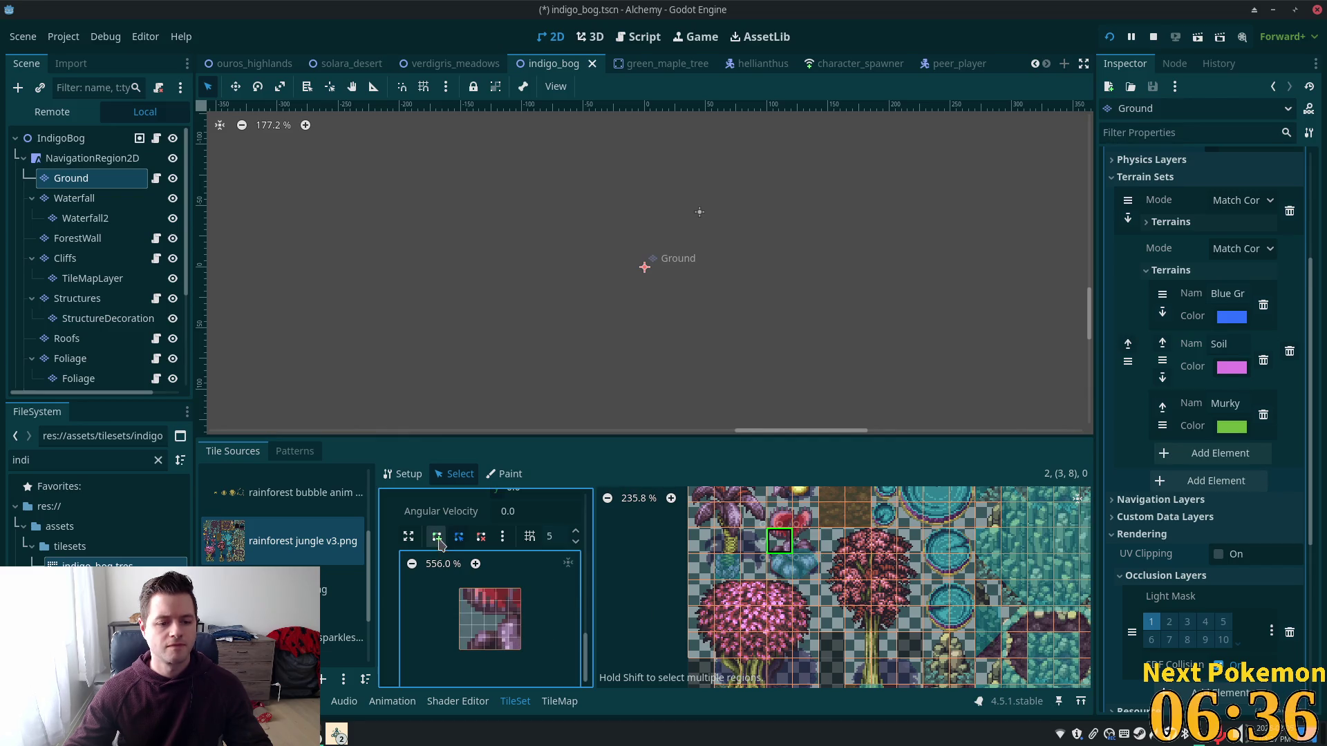
pyautogui.click(520, 649)
pyautogui.click(471, 649)
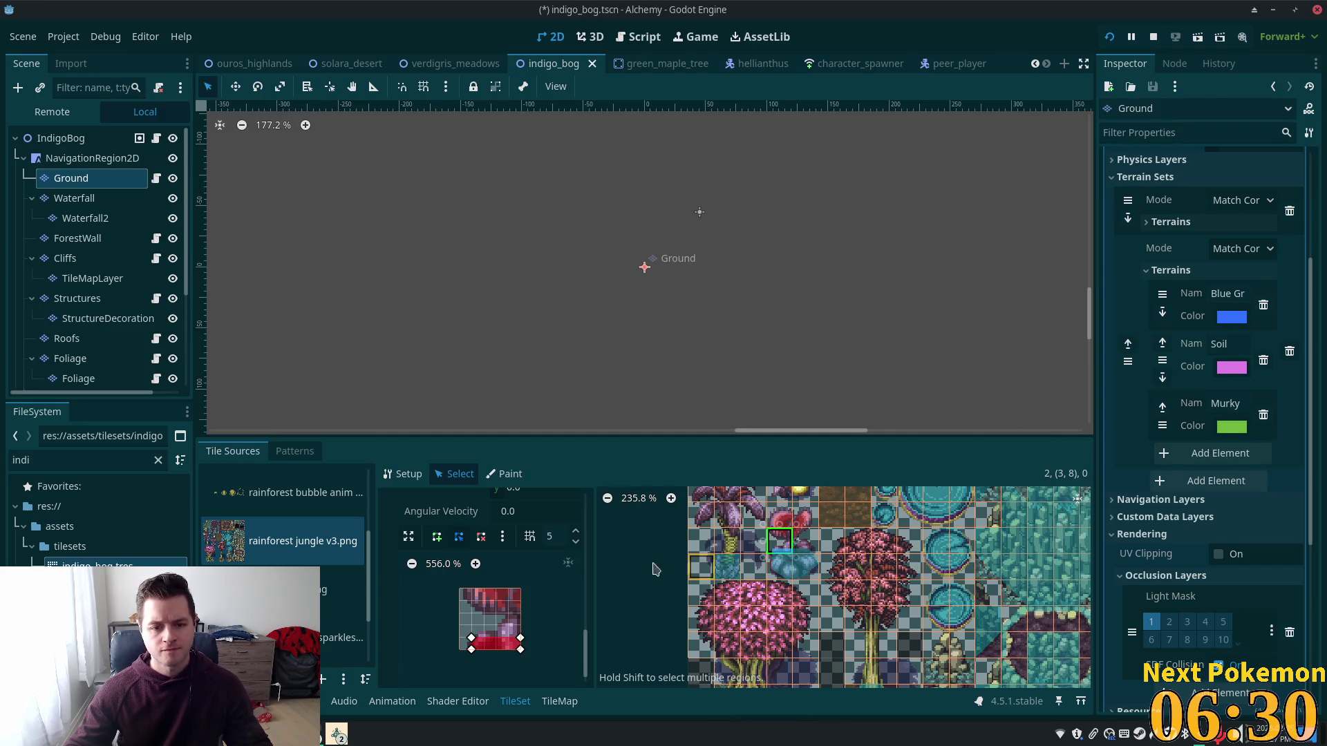
pyautogui.moveTo(786, 557)
pyautogui.mouseDown()
pyautogui.moveTo(803, 546)
pyautogui.moveTo(803, 511)
pyautogui.mouseUp()
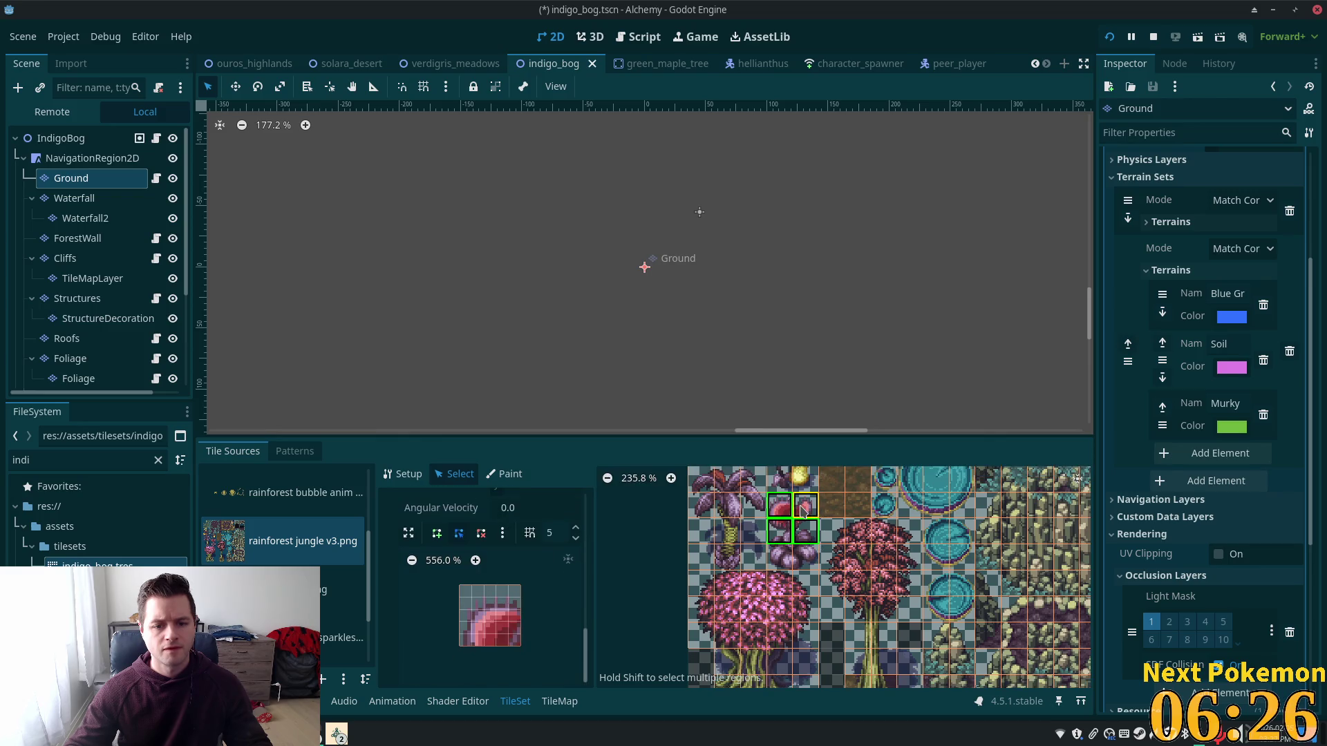
pyautogui.scroll(5, 491, 587)
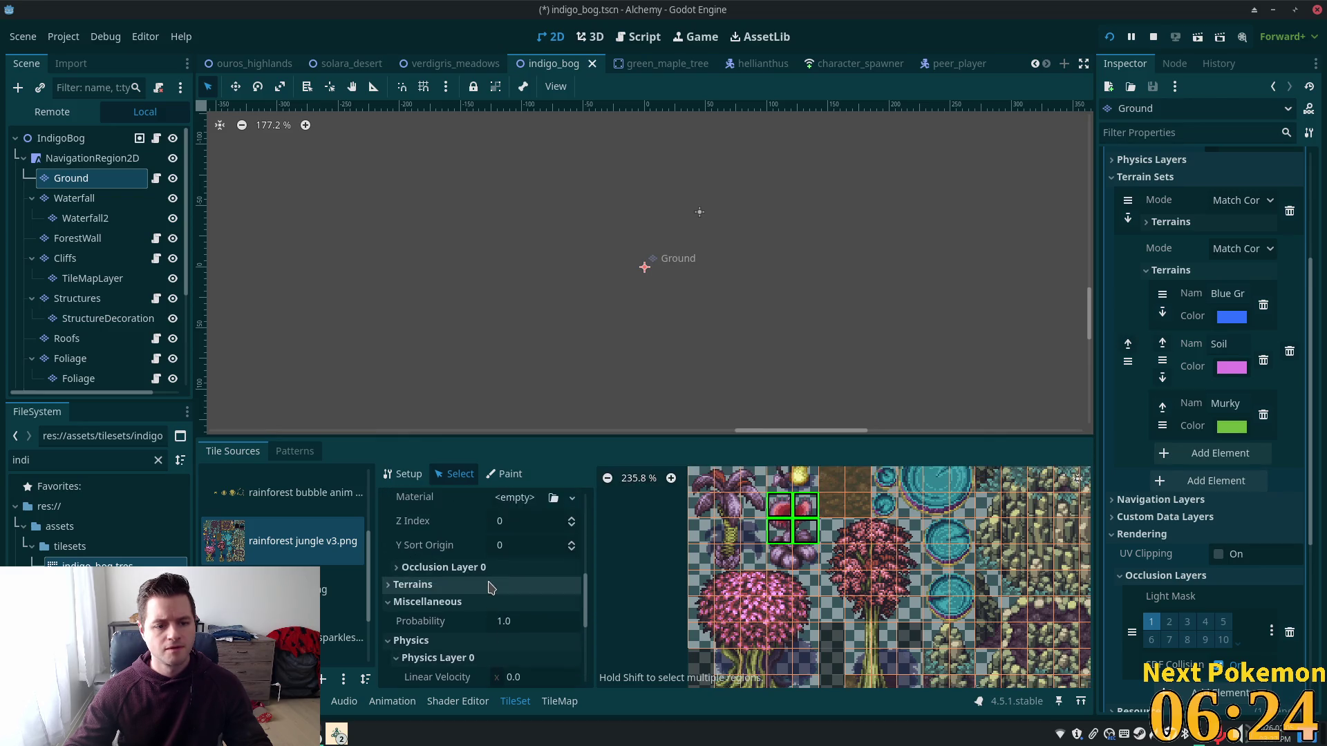
# Step: Set Z Index to 5 for the selected 2x2 tree tiles
pyautogui.scroll(2, 491, 588)
pyautogui.click(499, 570)
pyautogui.write('5')
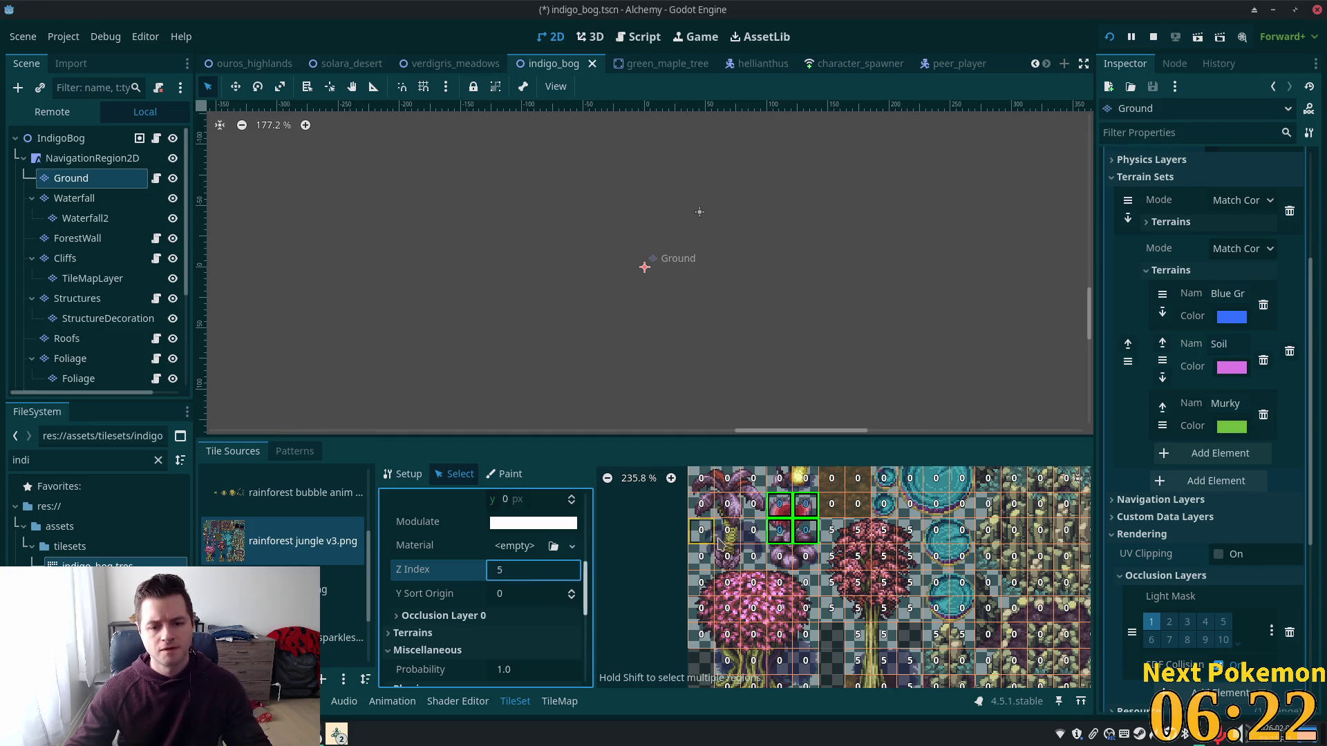
pyautogui.press('Tab')
# Step: Select the 3x3 tree block plus its top row and set their Z Index to 5
pyautogui.click(749, 548)
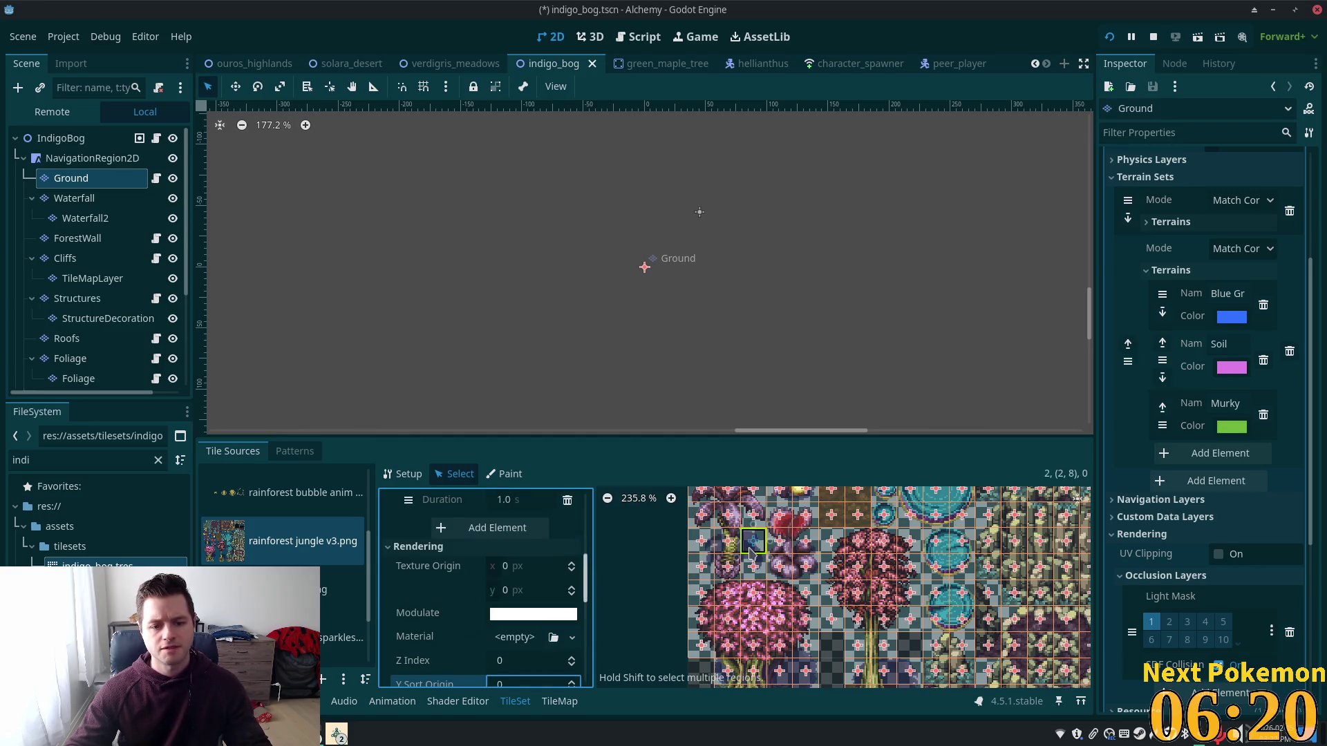
pyautogui.click(727, 541)
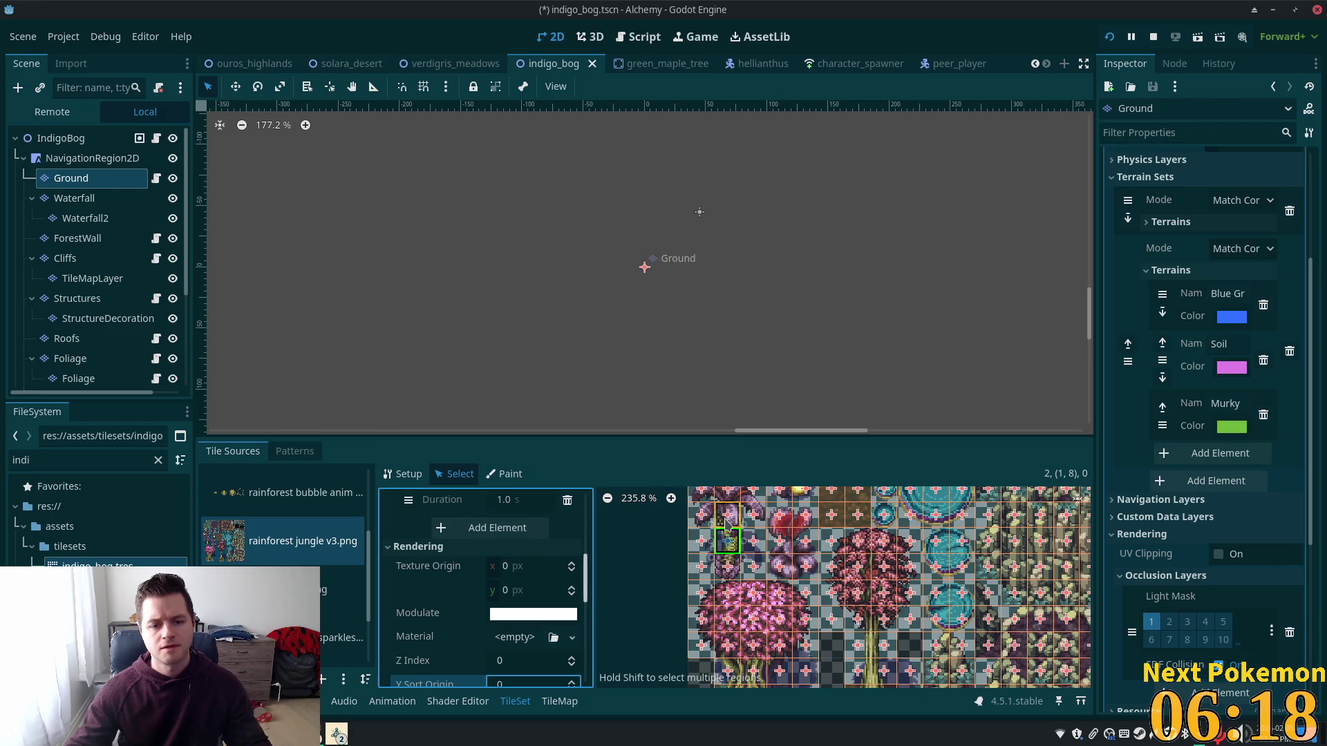
pyautogui.keyDown('shift'); pyautogui.click(725, 523); pyautogui.keyUp('shift')
pyautogui.keyDown('shift'); pyautogui.click(702, 505); pyautogui.keyUp('shift')
pyautogui.keyDown('shift'); pyautogui.click(753, 531); pyautogui.keyUp('shift')
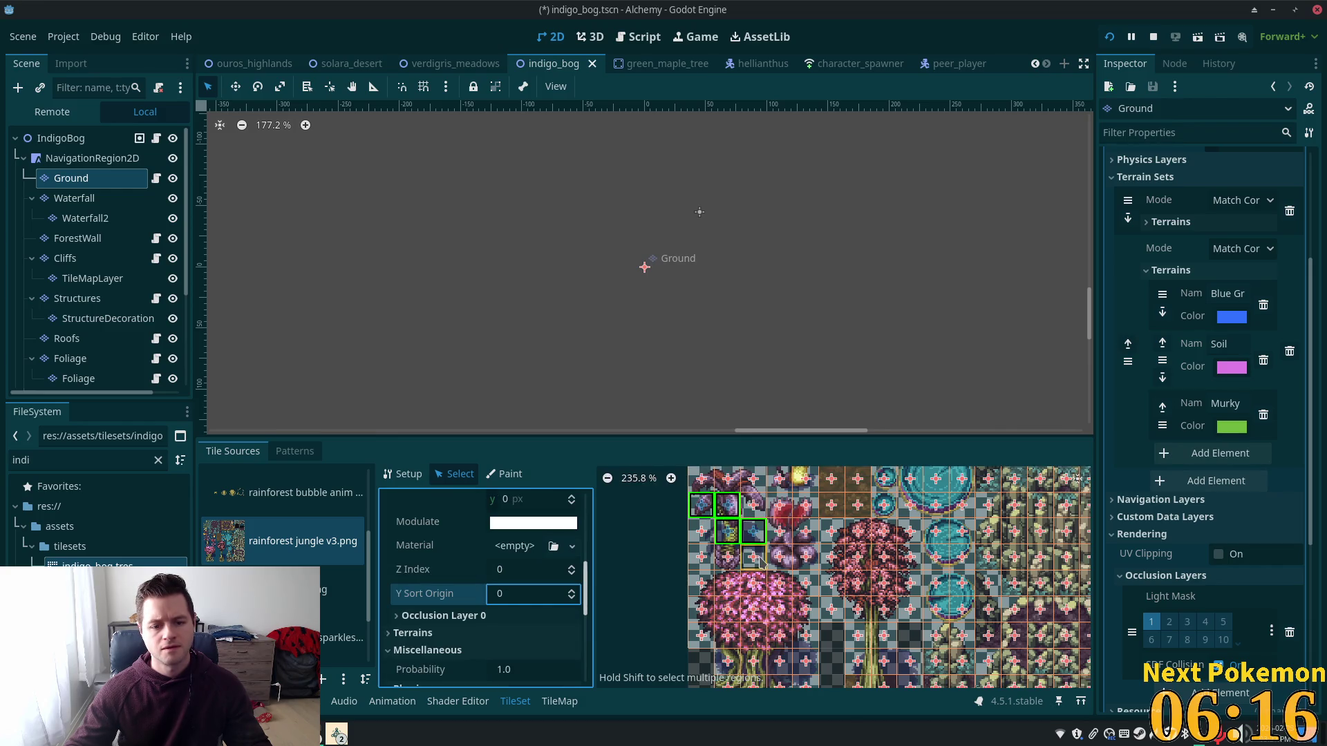
pyautogui.moveTo(753, 556)
pyautogui.mouseDown()
pyautogui.moveTo(702, 557)
pyautogui.moveTo(701, 531)
pyautogui.mouseUp()
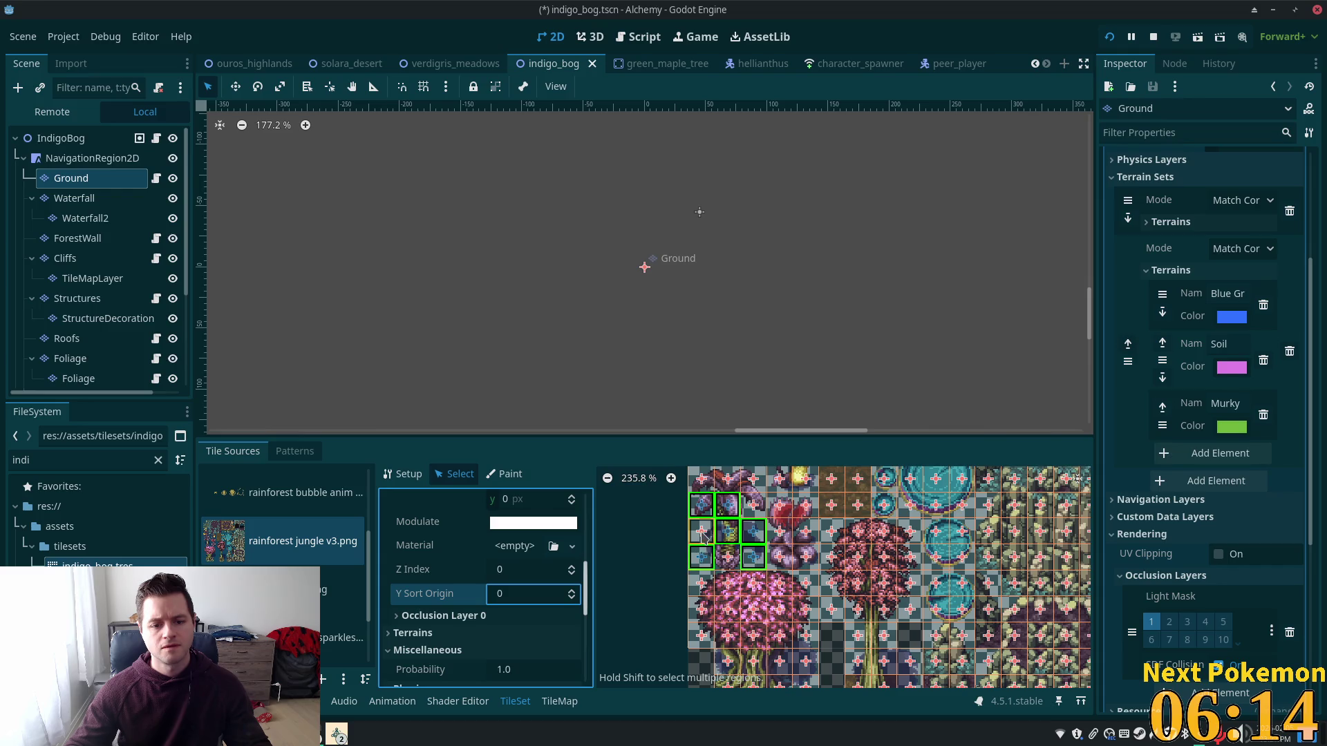
pyautogui.keyDown('shift'); pyautogui.click(753, 505); pyautogui.keyUp('shift')
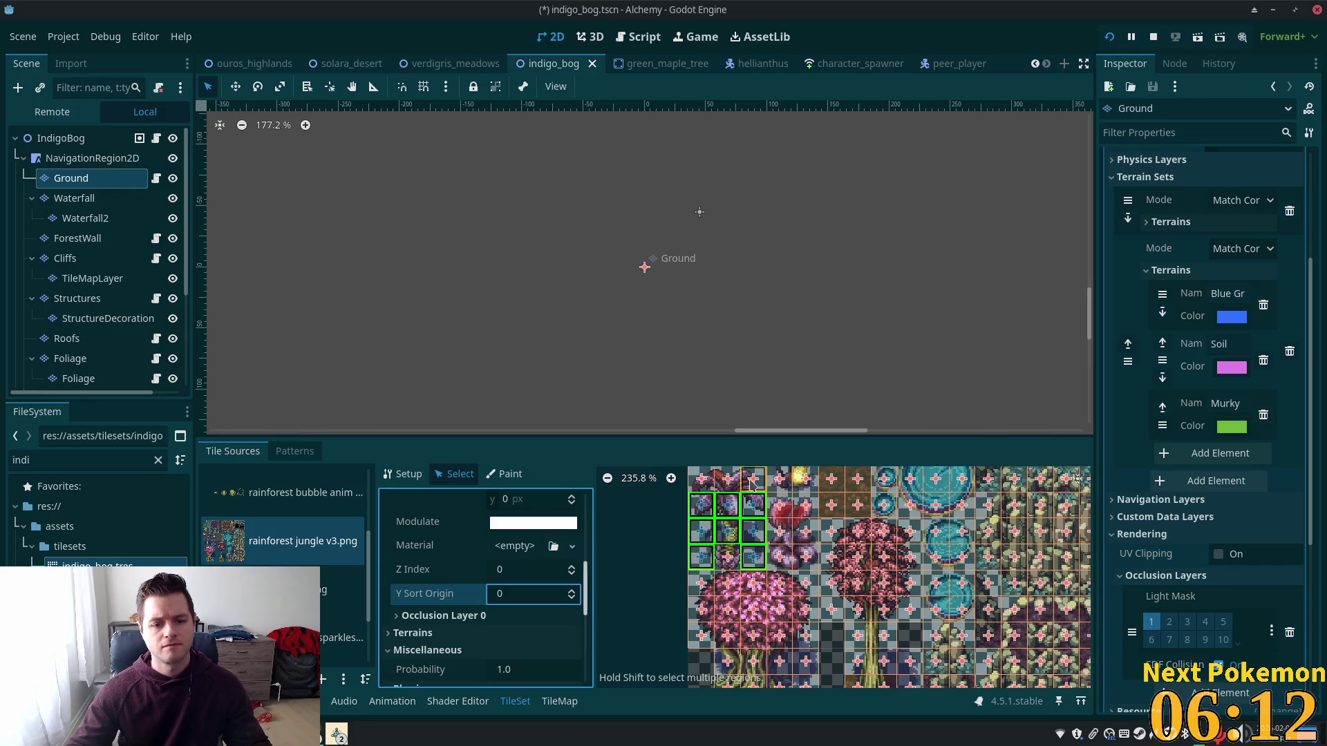
pyautogui.moveTo(752, 484); pyautogui.dragTo(701, 484)
pyautogui.scroll(1, 765, 567)
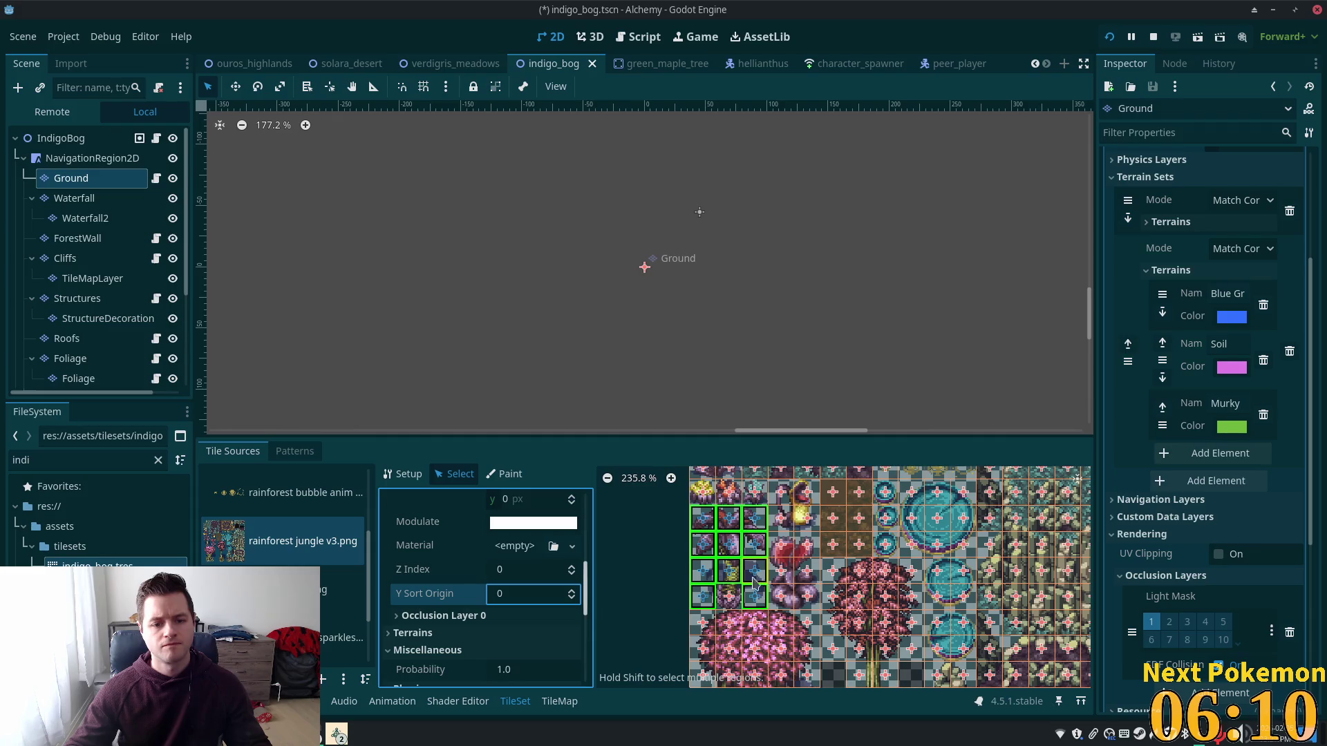
pyautogui.click(518, 572)
pyautogui.write('5')
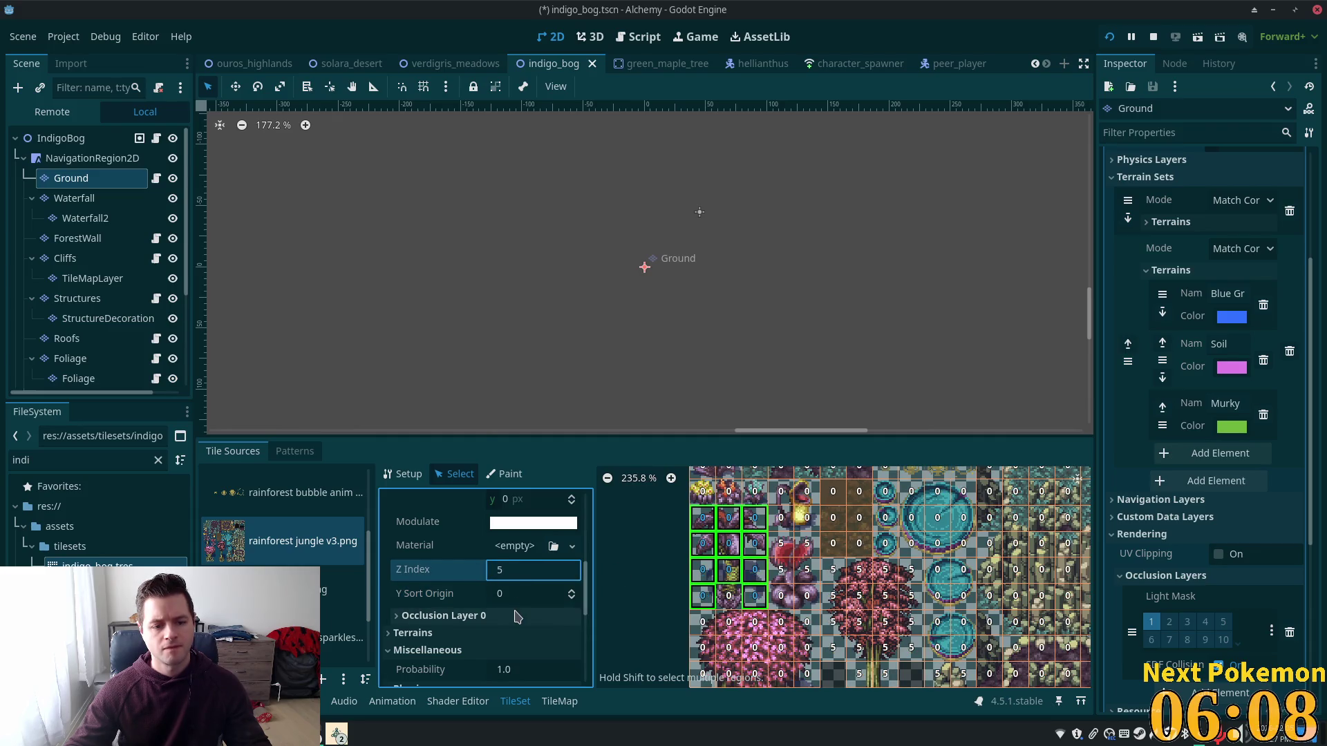
pyautogui.press('Tab')
# Step: Set Z Index 5 on the lantern tile and the tile above it
pyautogui.click(808, 515)
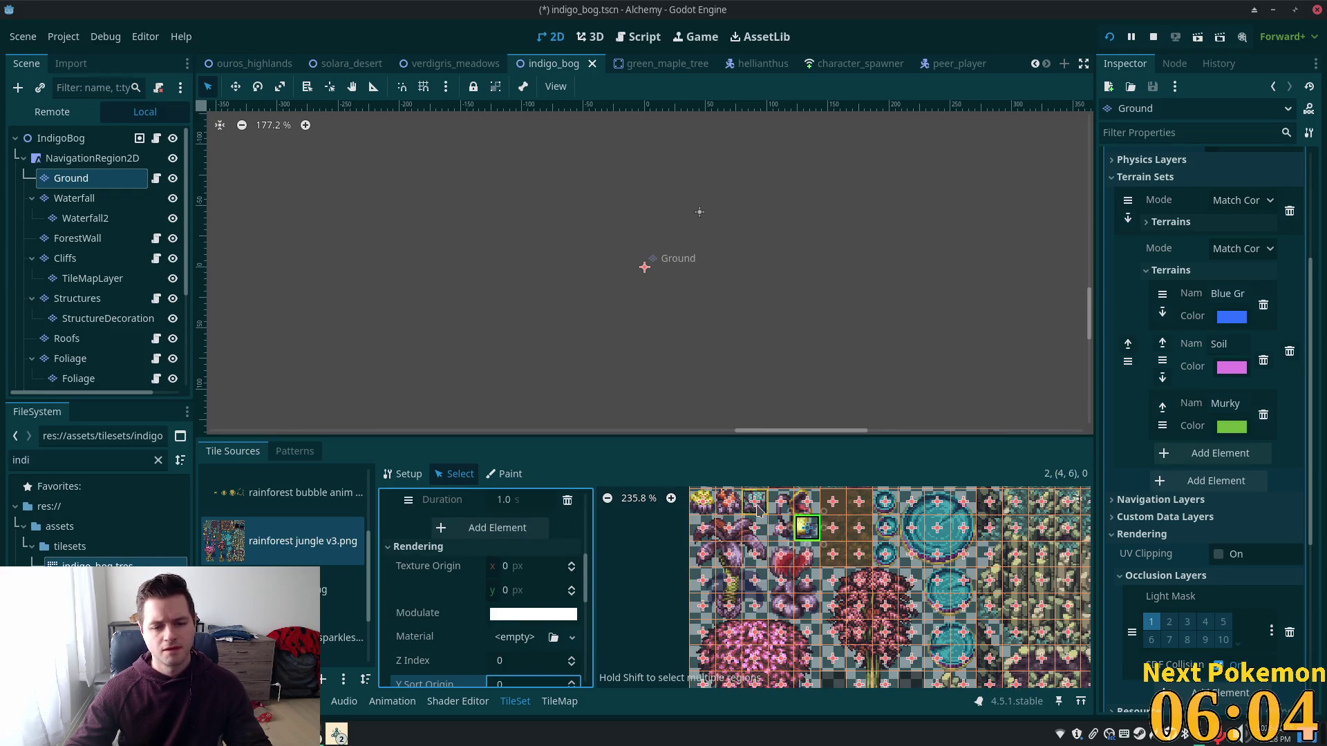
pyautogui.keyDown('shift'); pyautogui.click(781, 528); pyautogui.keyUp('shift')
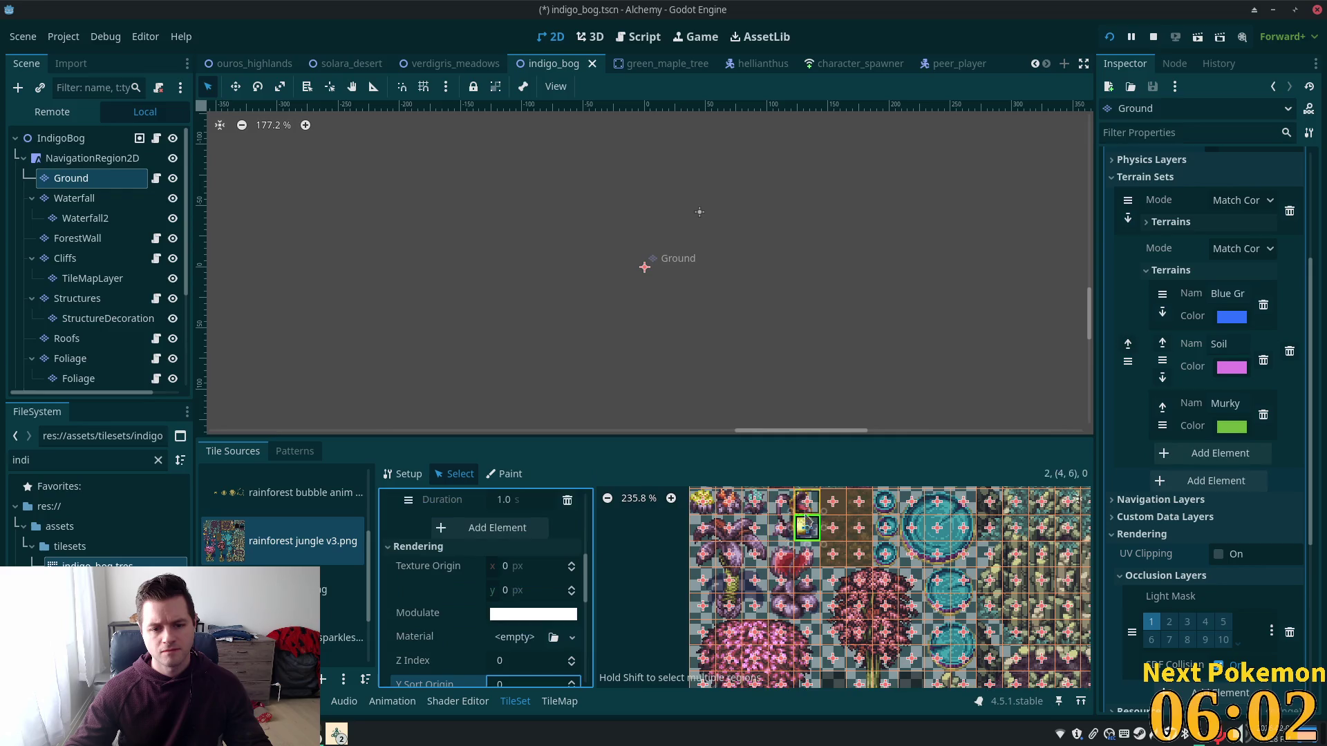
pyautogui.click(808, 517)
pyautogui.scroll(-1, 561, 621)
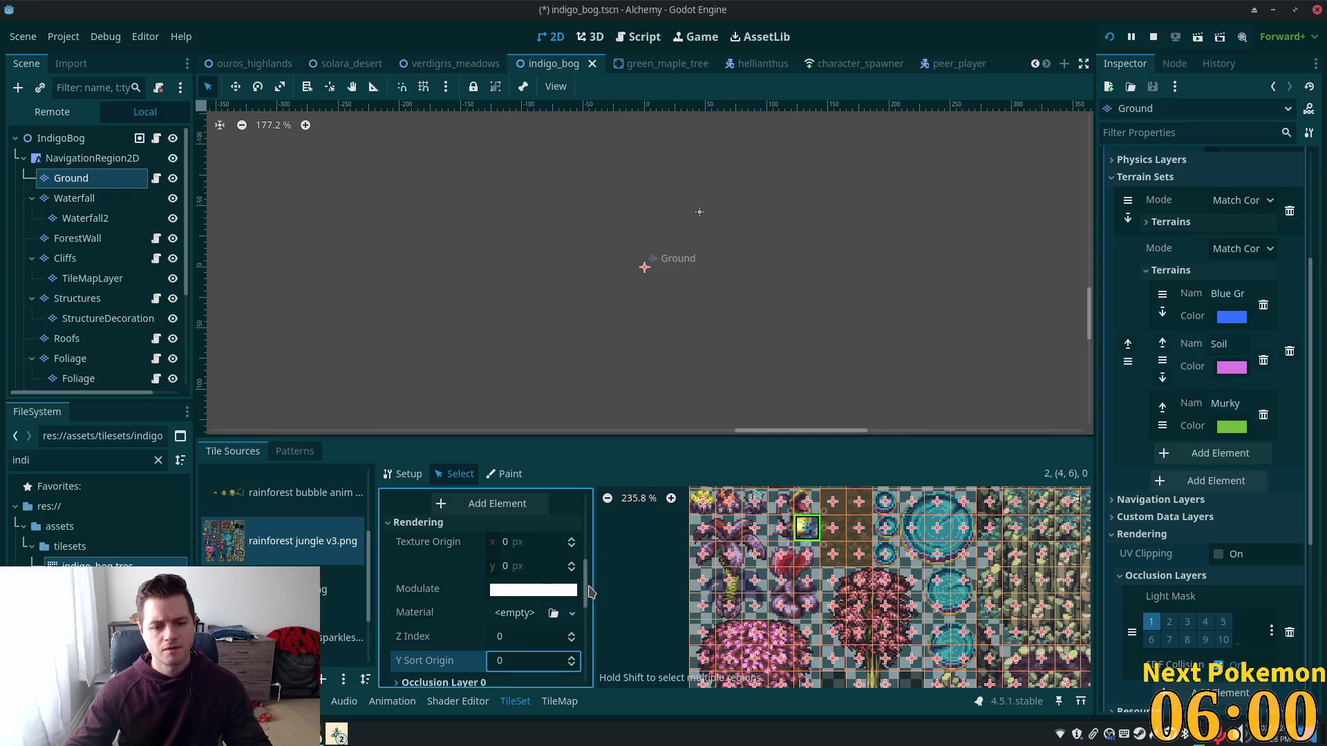
pyautogui.click(806, 503)
pyautogui.scroll(2, 831, 571)
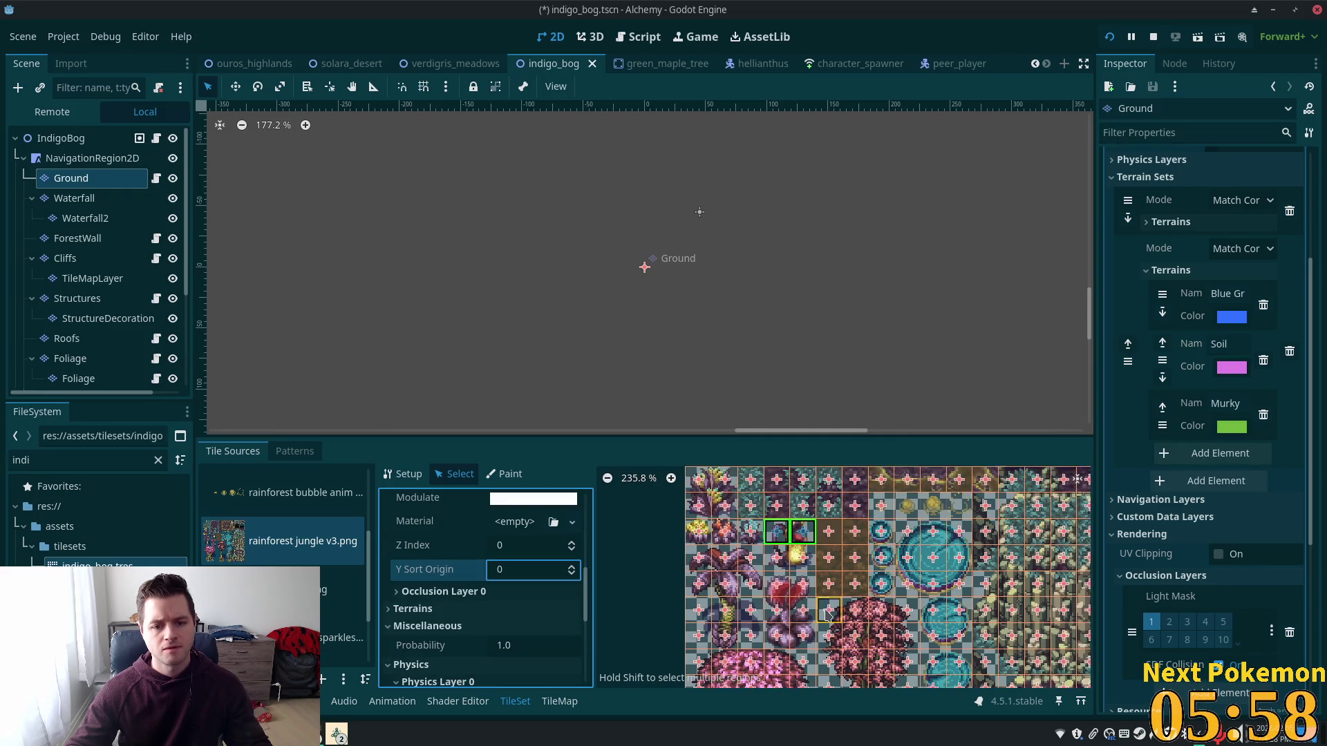
pyautogui.click(504, 545)
pyautogui.write('5')
pyautogui.press('Tab')
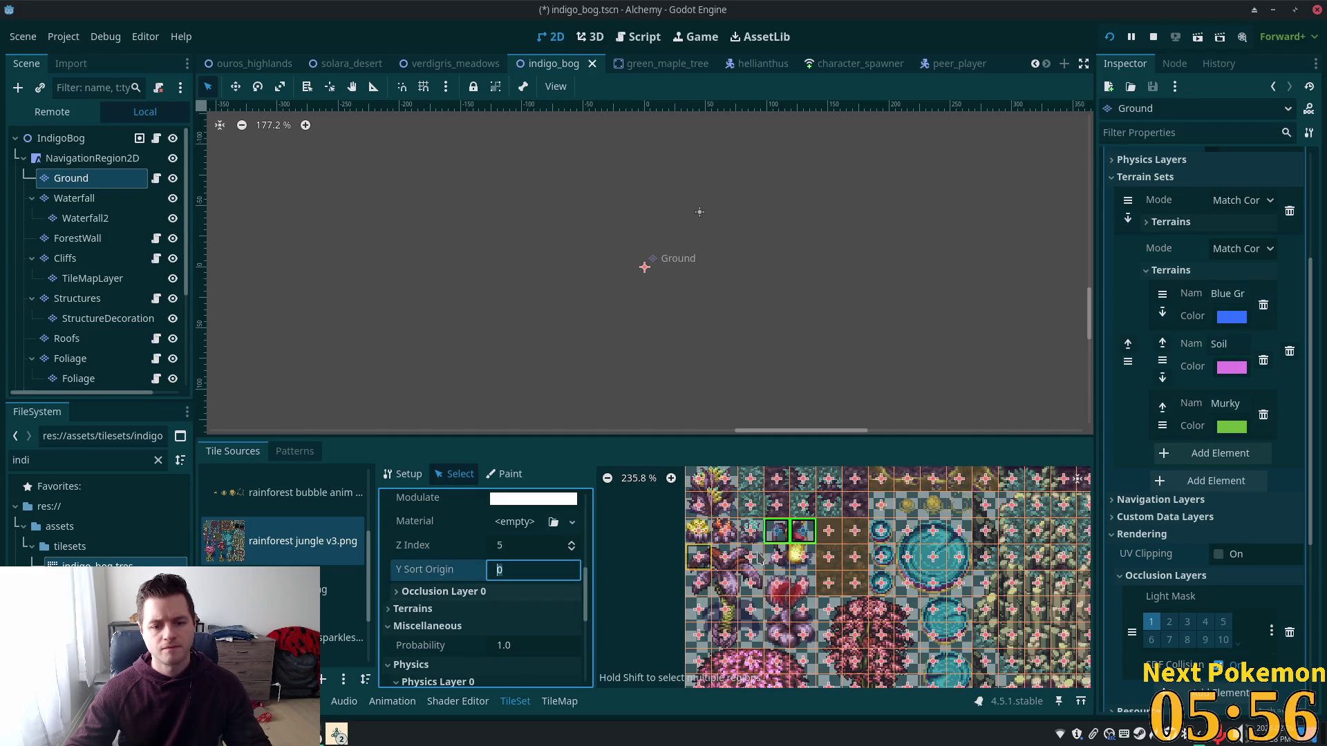
pyautogui.click(800, 556)
pyautogui.scroll(-4, 571, 617)
pyautogui.scroll(-5, 570, 616)
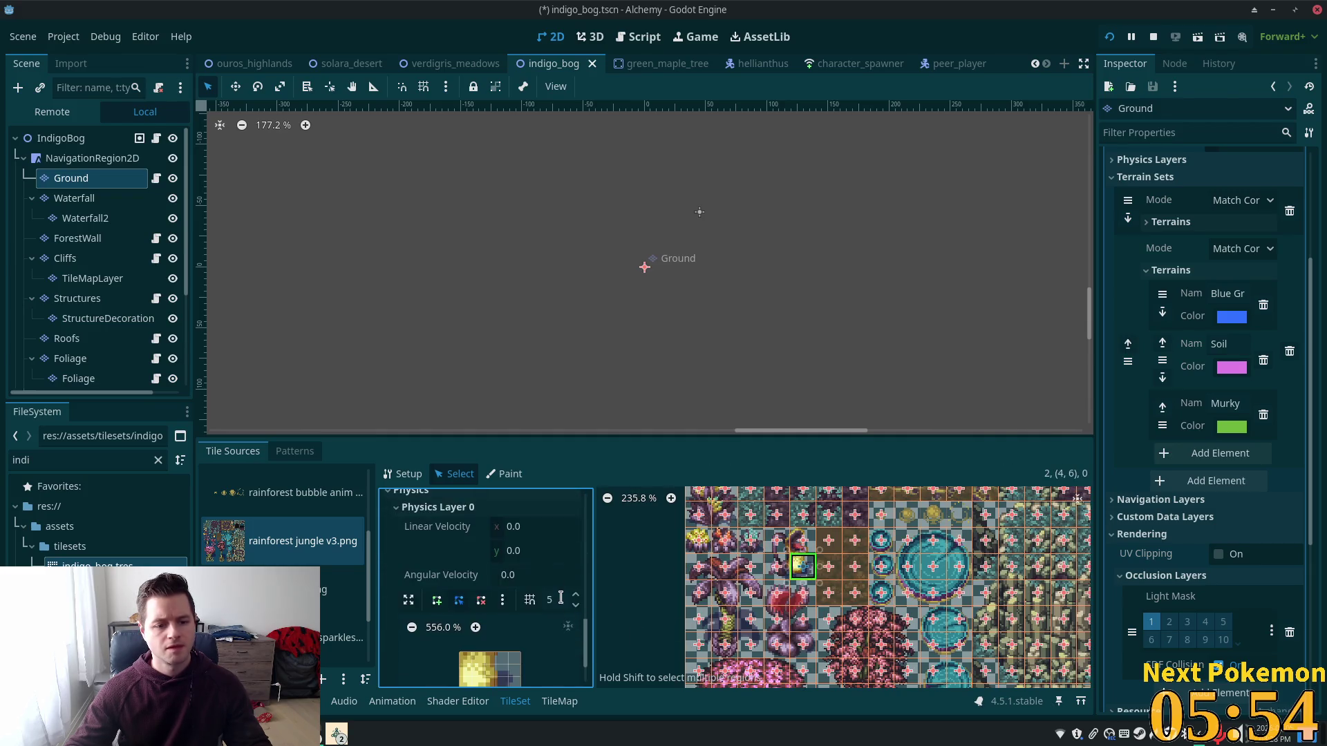
# Step: Draw a four-point Physics Layer 0 collision polygon on the current jungle tile
pyautogui.click(496, 586)
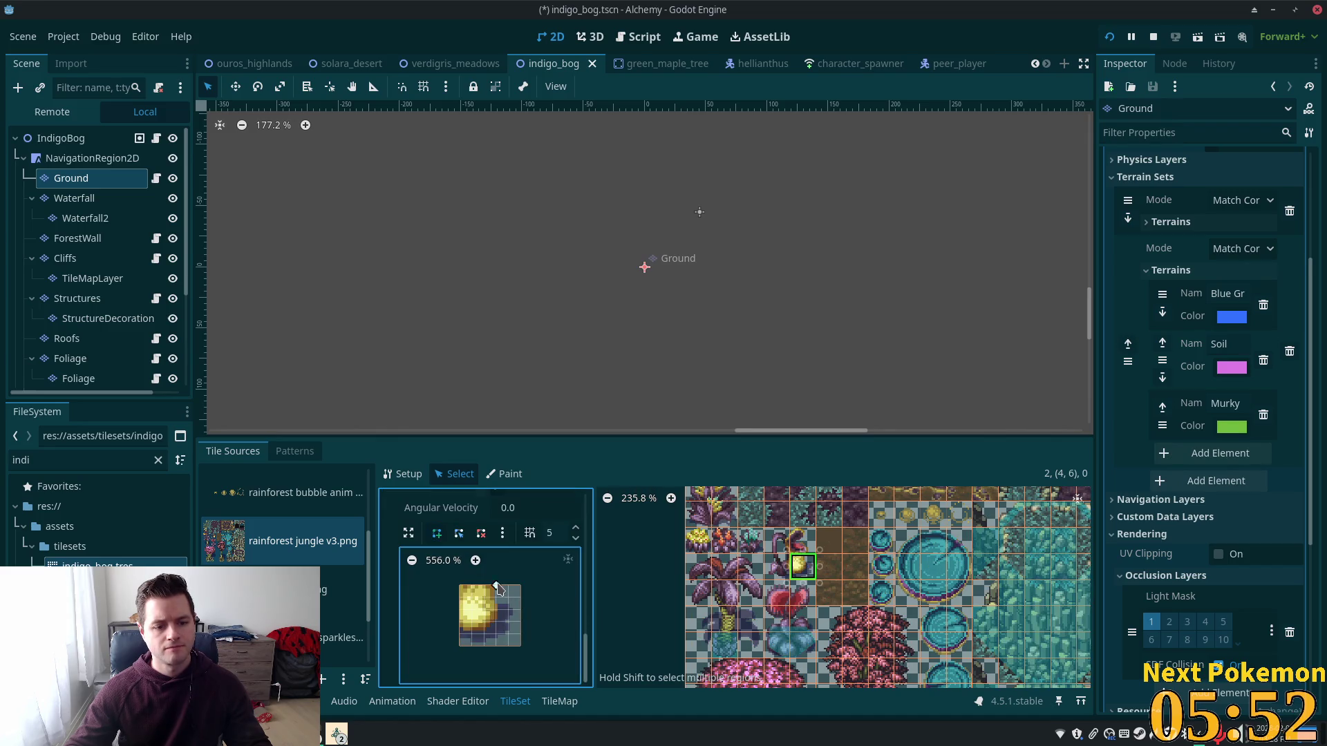
pyautogui.click(484, 634)
pyautogui.click(461, 635)
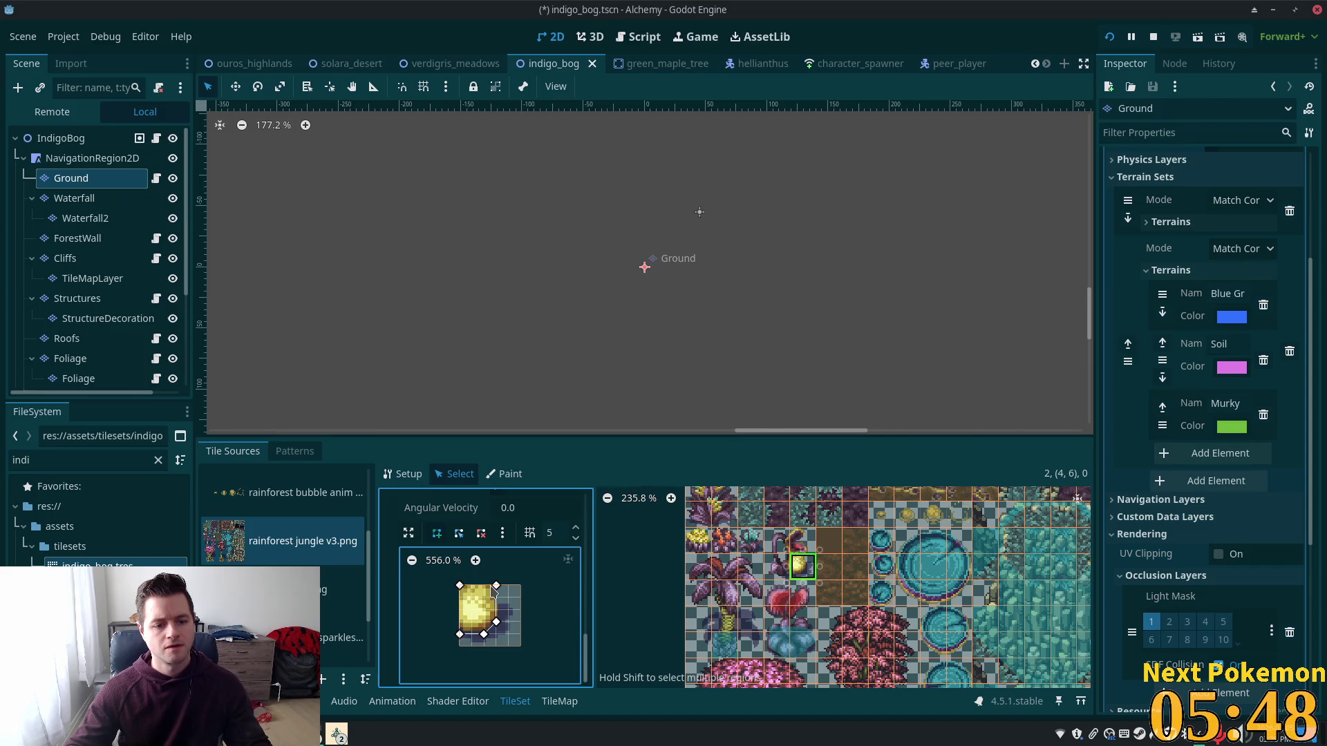
pyautogui.click(496, 587)
# Step: Give the tree tile at (3, 6) a collision polygon along its right and top edges
pyautogui.click(777, 565)
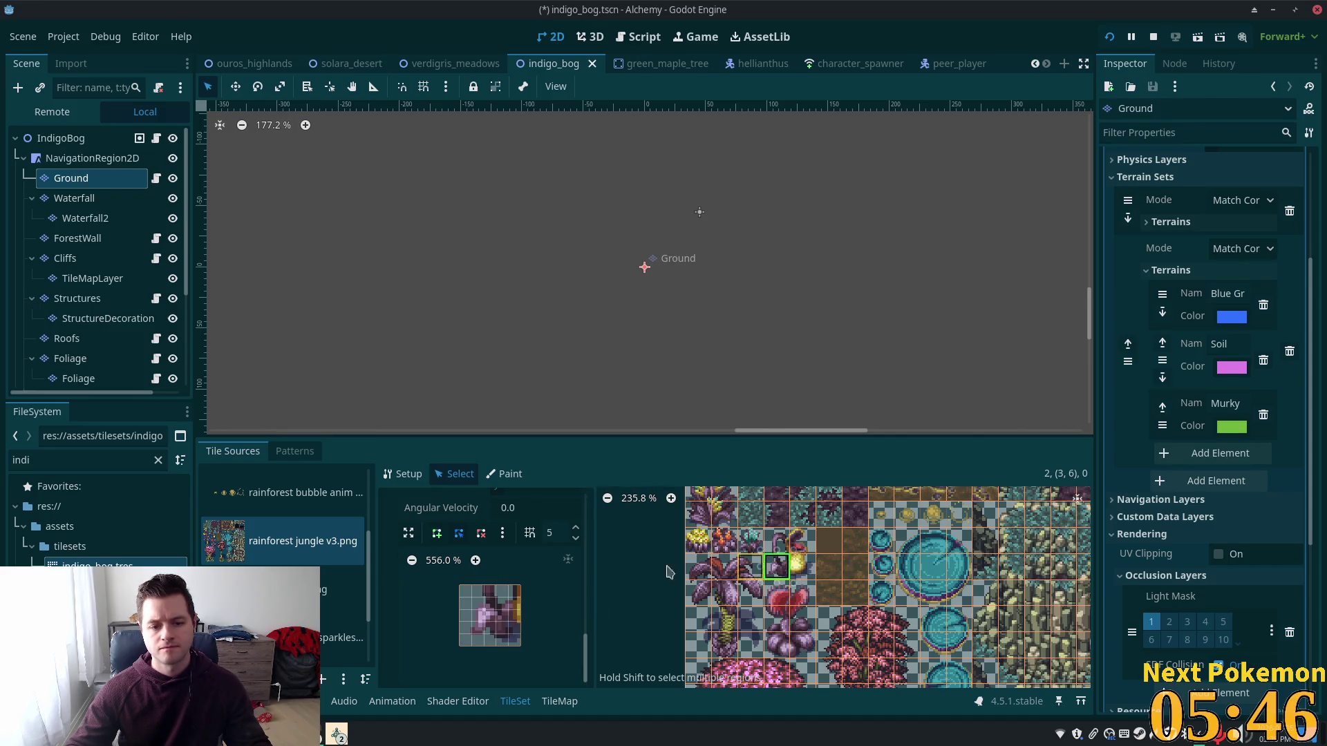
pyautogui.click(436, 538)
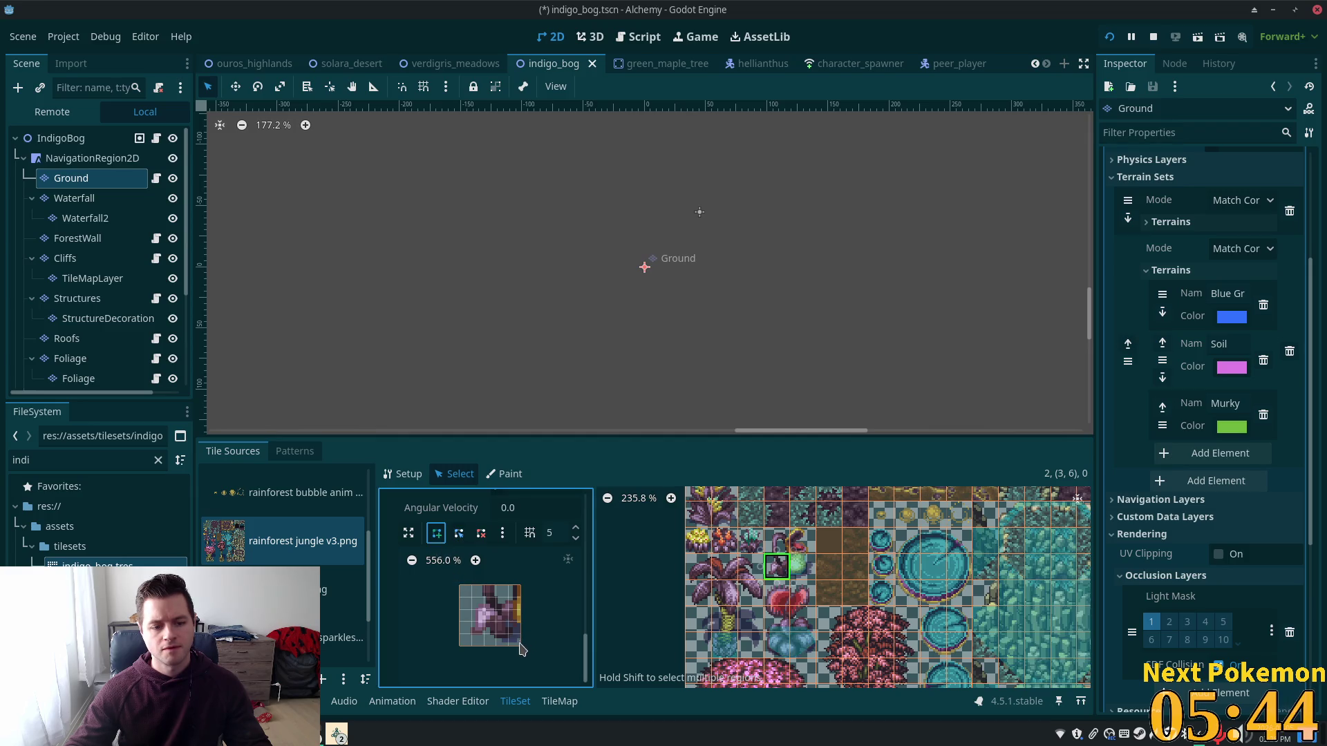
pyautogui.click(520, 634)
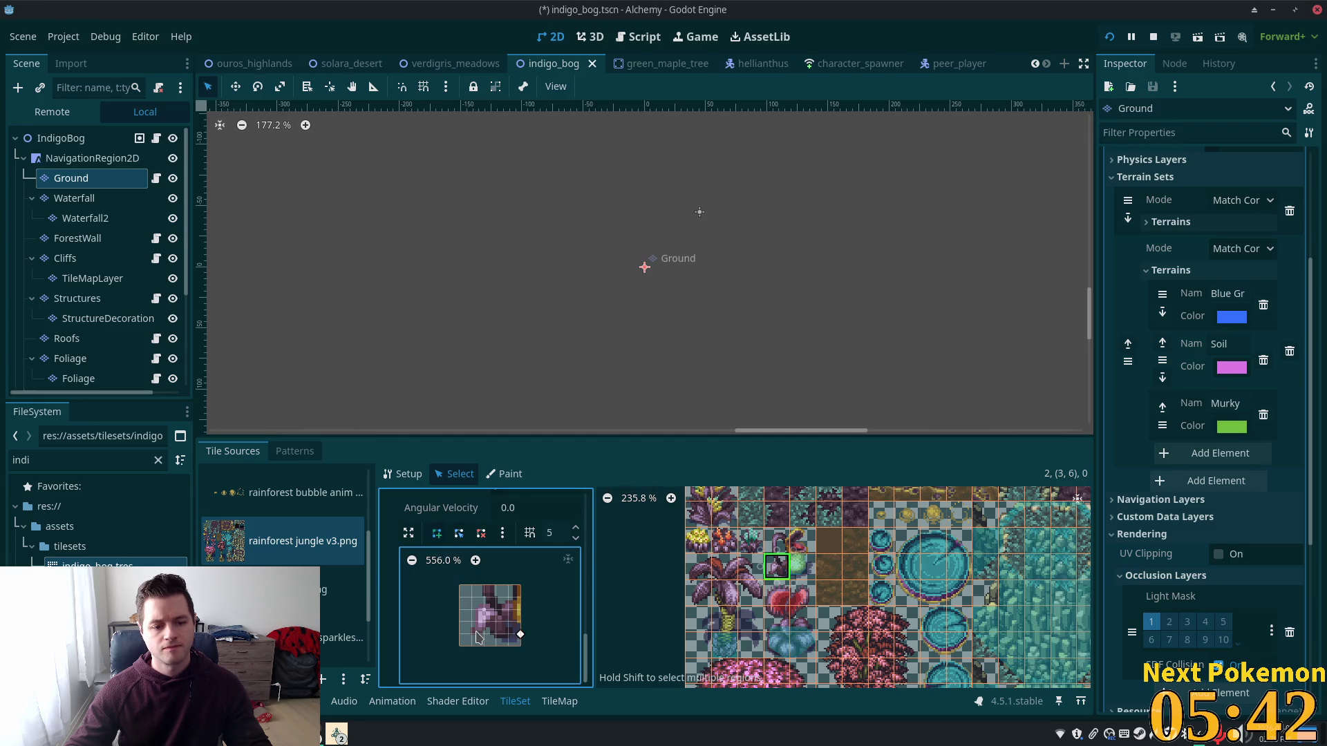
pyautogui.click(484, 587)
pyautogui.click(520, 587)
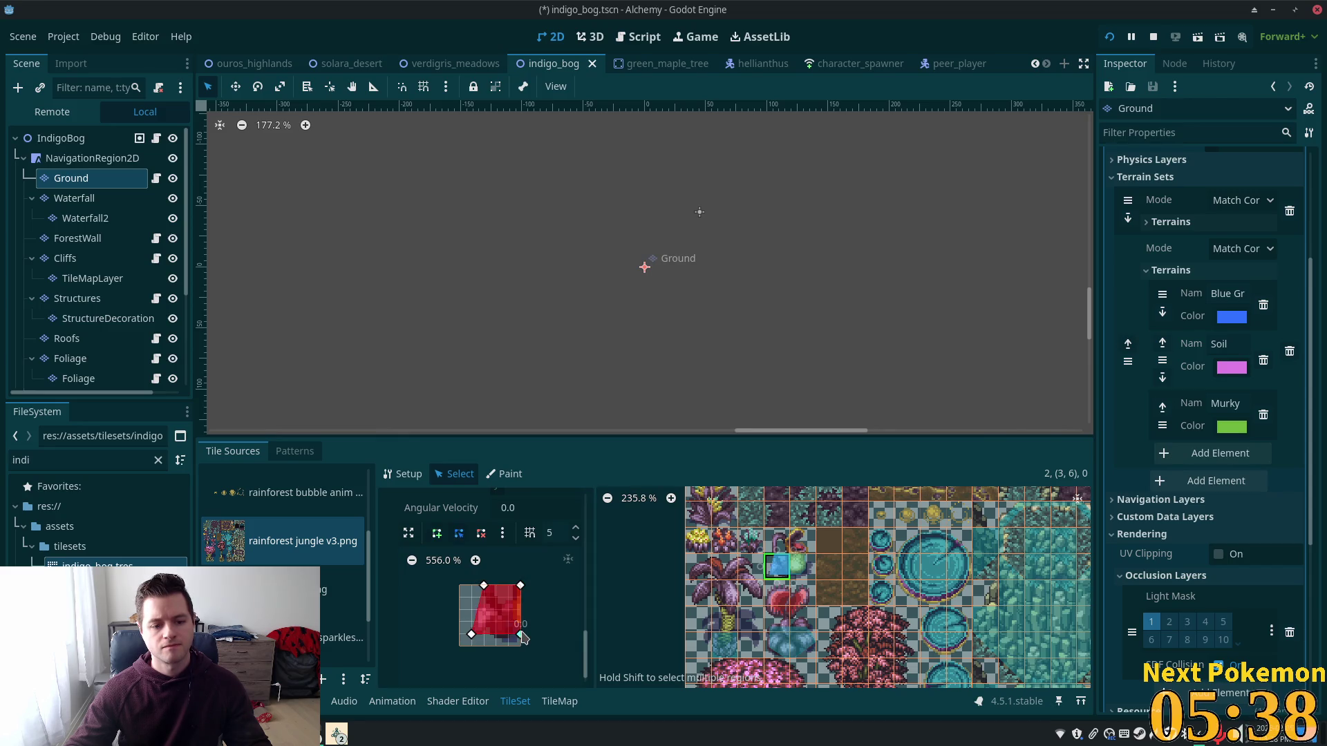
pyautogui.click(521, 635)
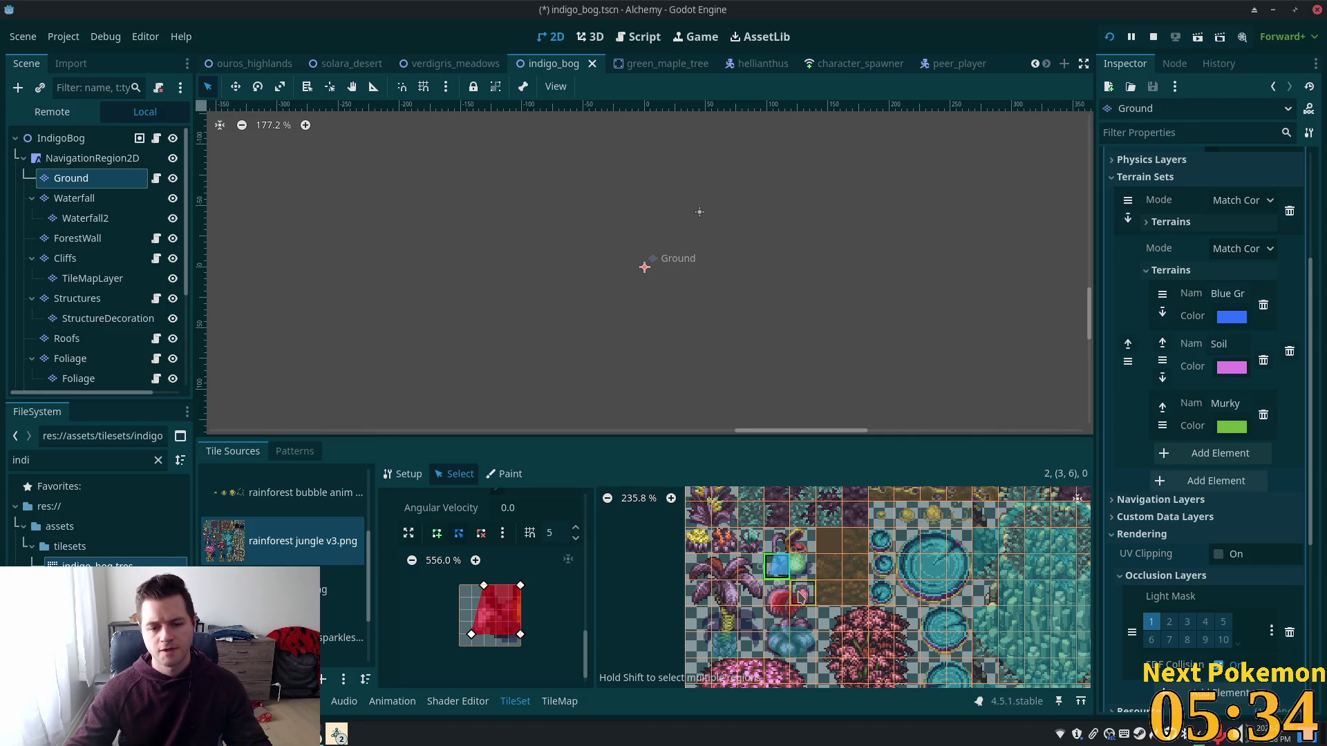
# Step: Draw a collision polygon on the tree tile at (1, 4)
pyautogui.scroll(2, 732, 532)
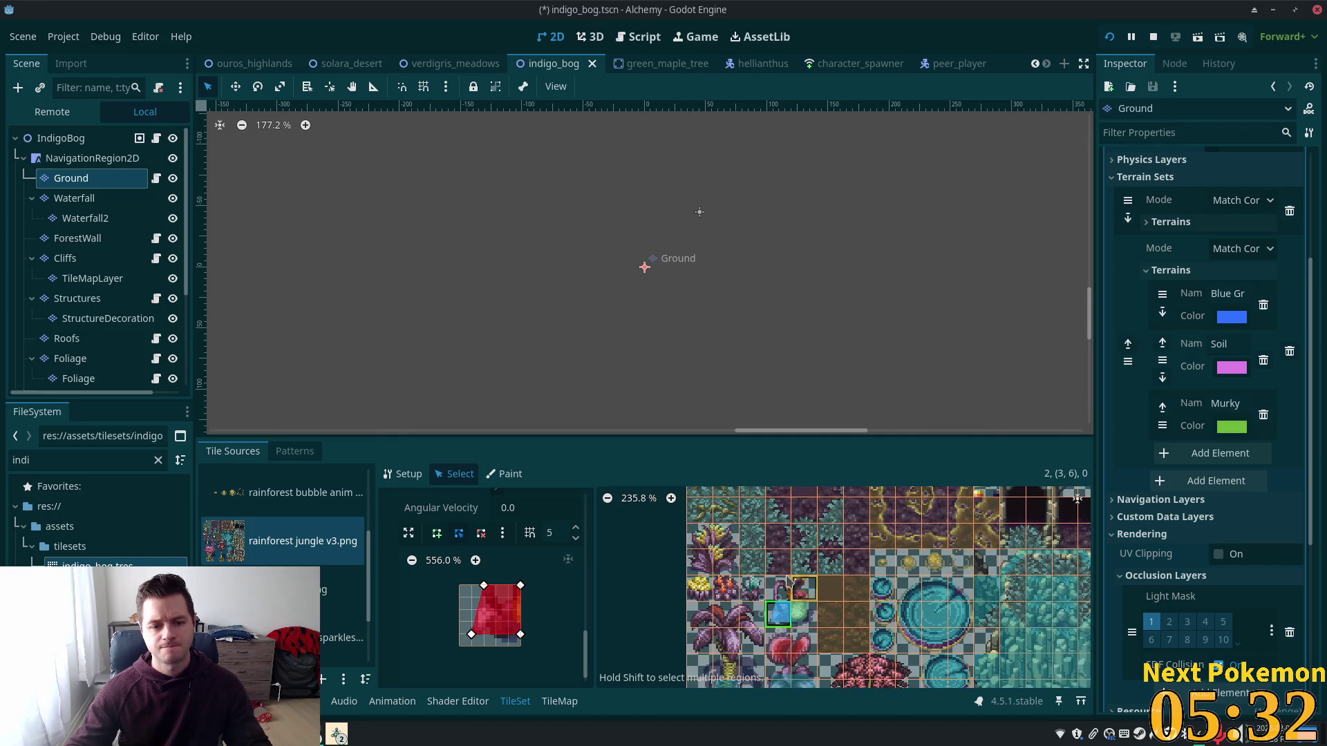
pyautogui.click(725, 562)
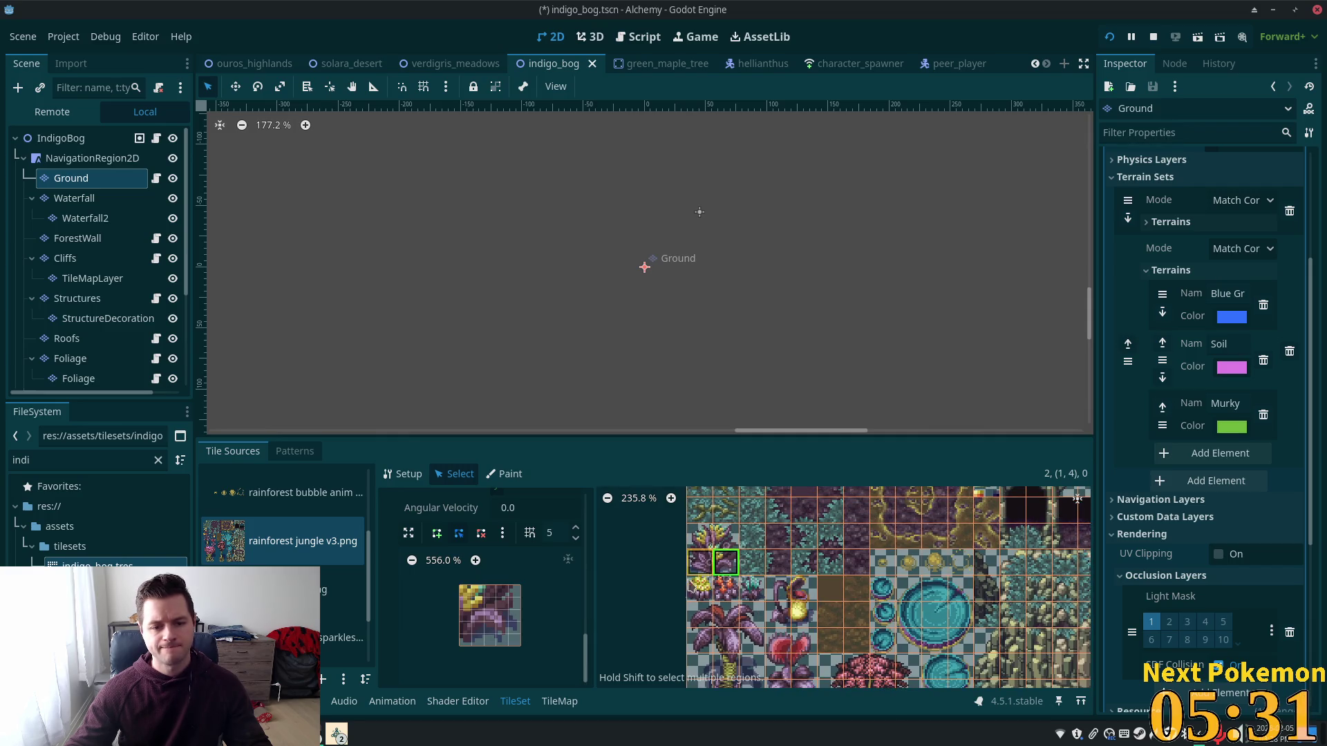
pyautogui.click(437, 533)
pyautogui.click(461, 647)
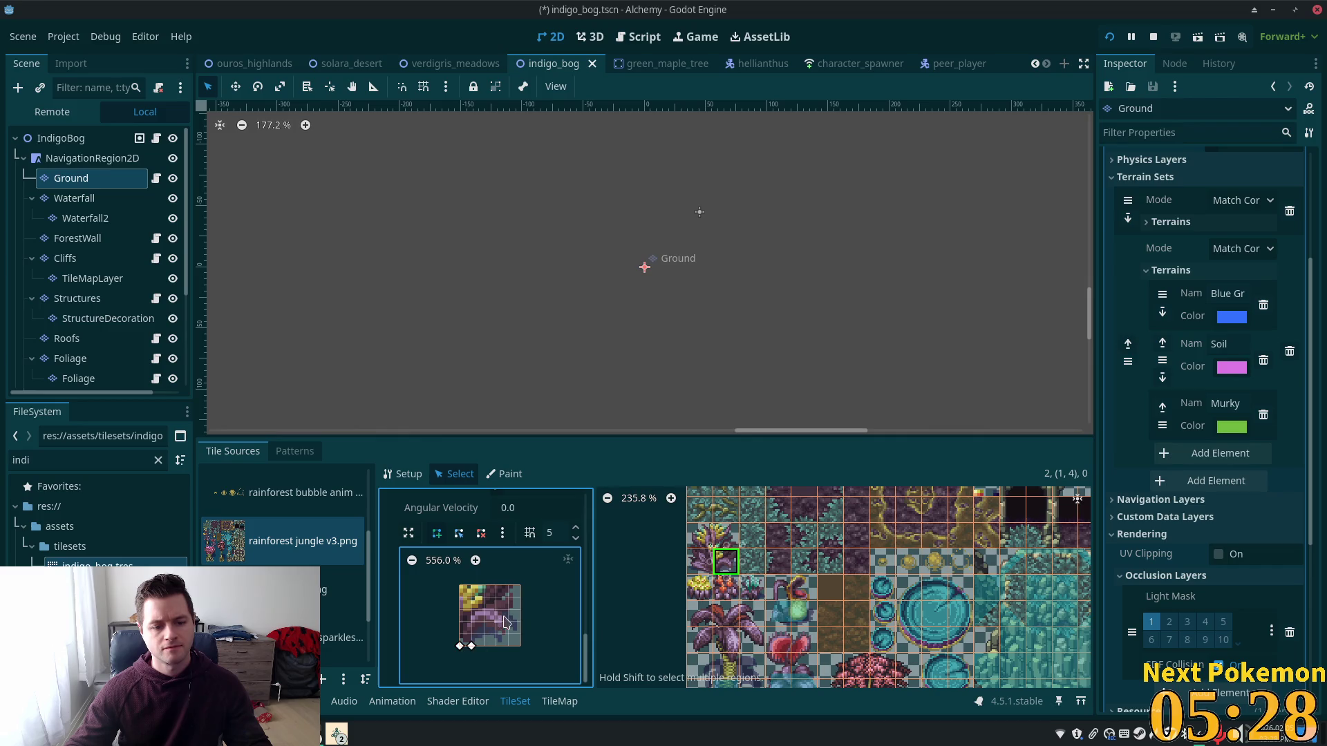
pyautogui.click(509, 623)
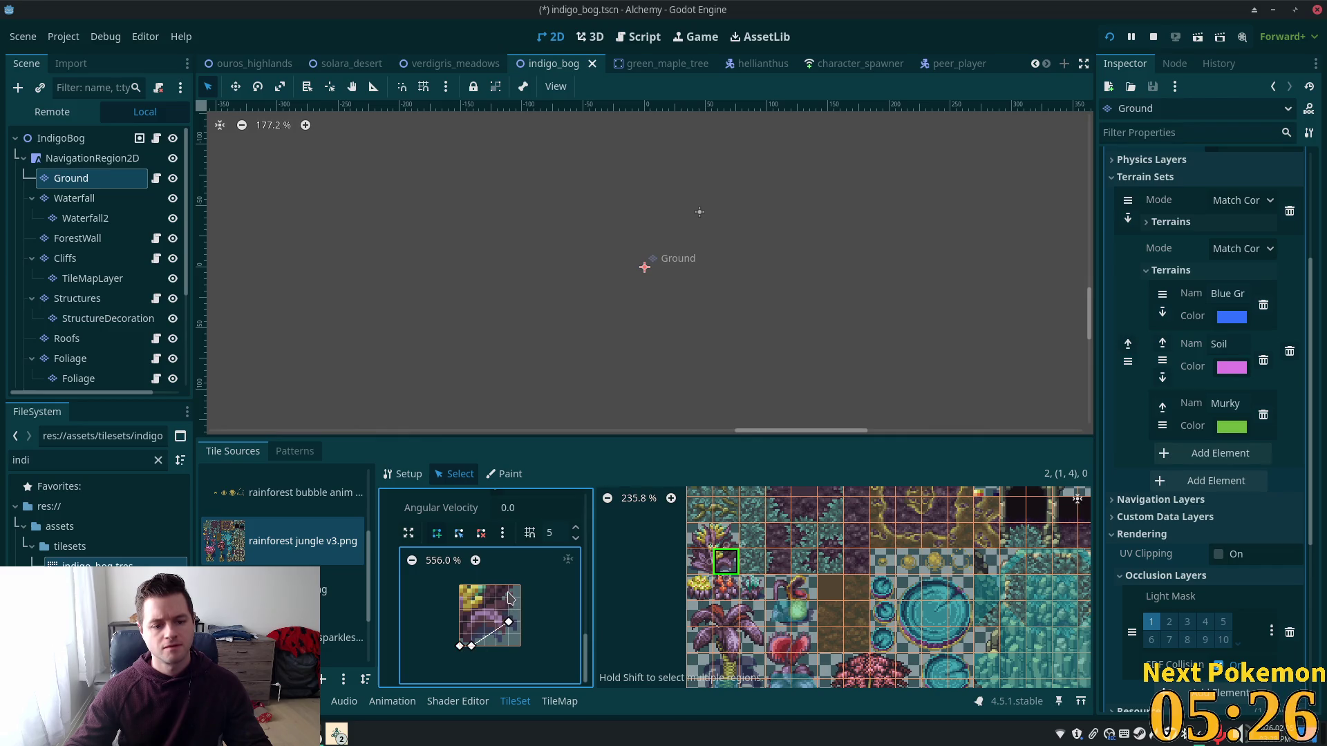
pyautogui.click(459, 587)
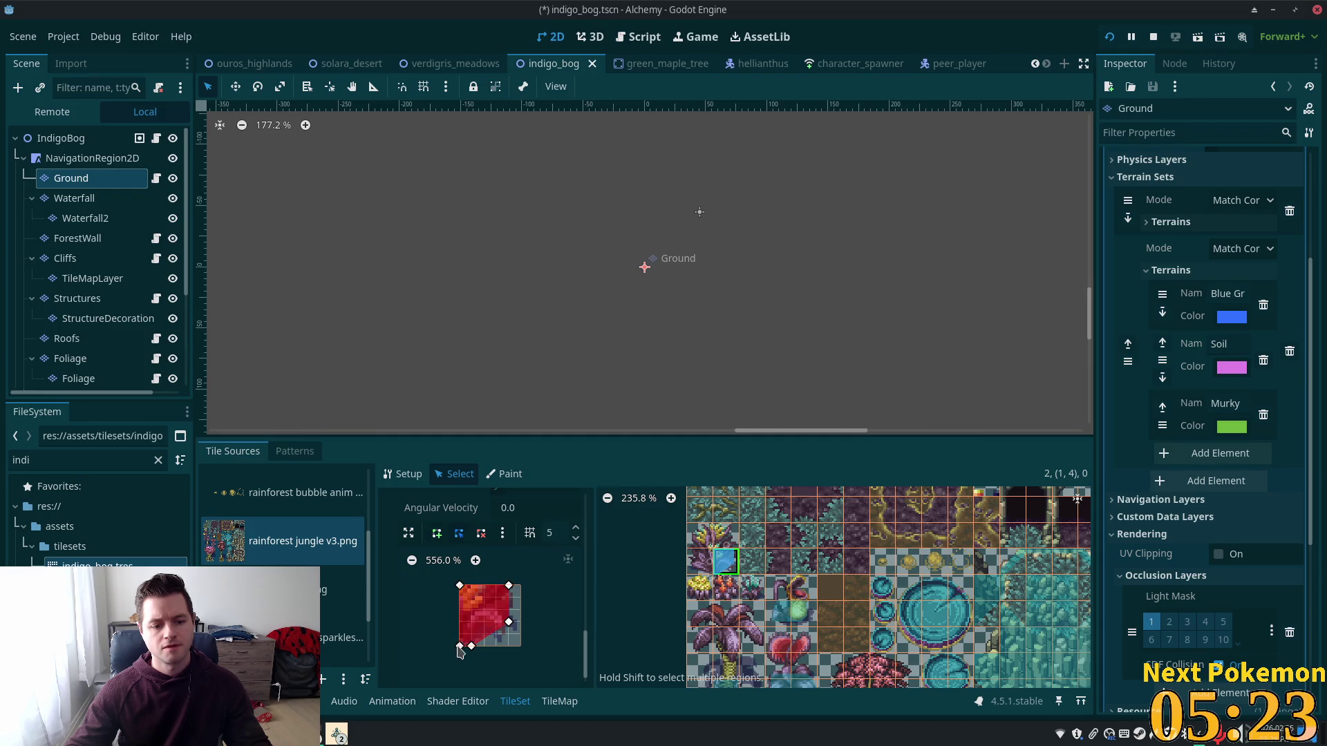
# Step: Cover tile (0, 4) with a full-square collision polygon, then select the next two plant tiles
pyautogui.click(701, 568)
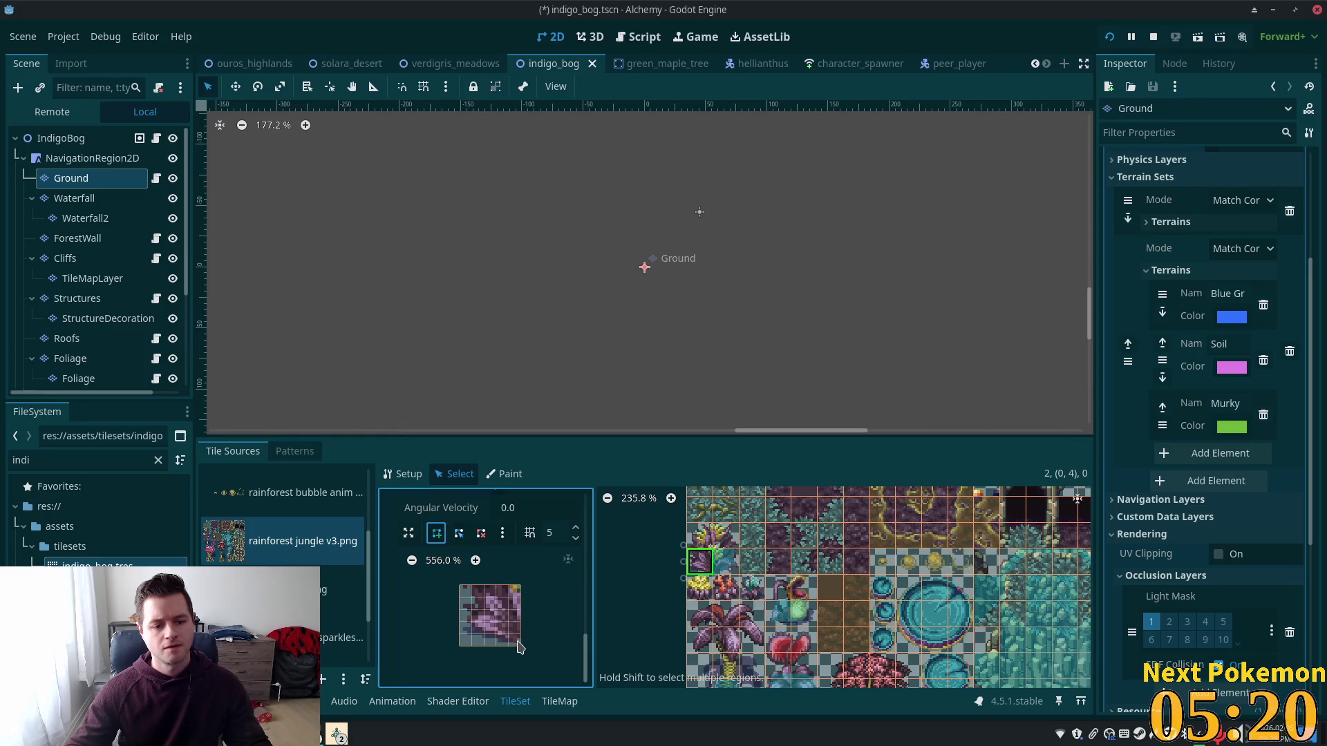
pyautogui.click(520, 649)
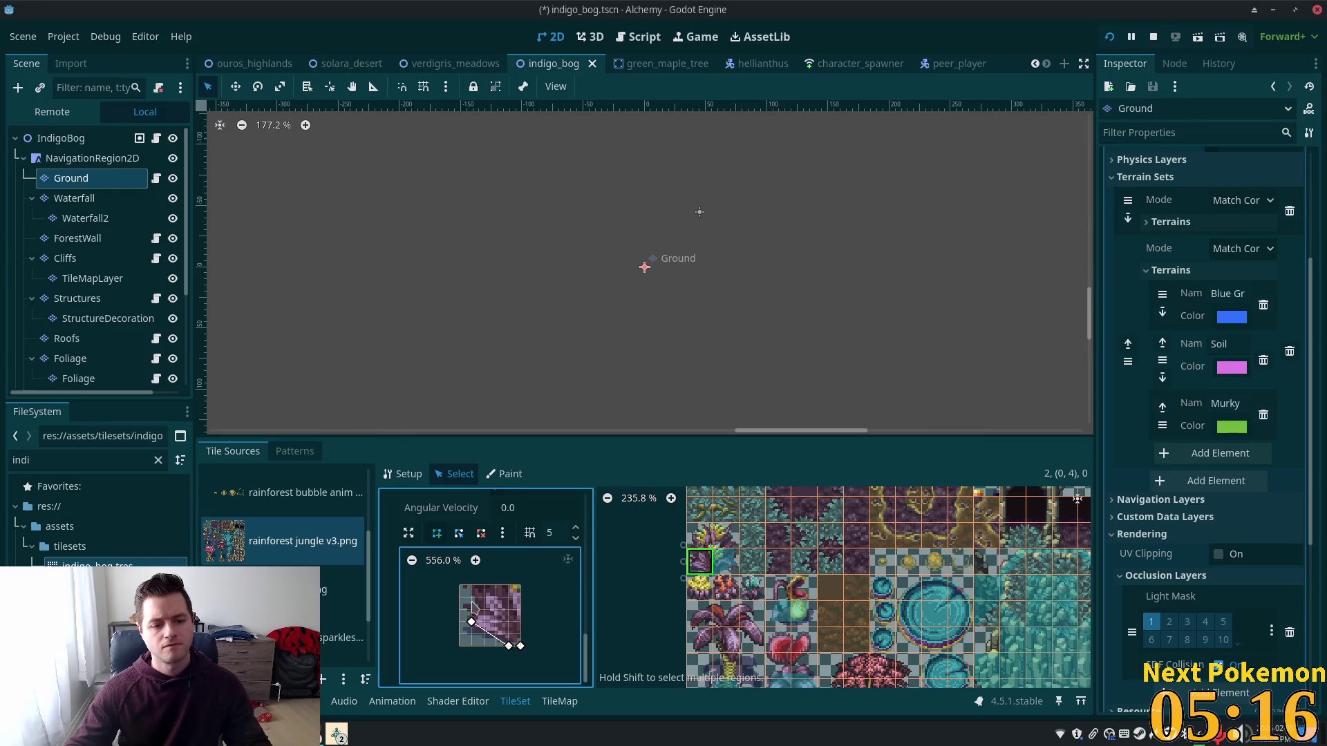
pyautogui.click(472, 587)
pyautogui.click(520, 587)
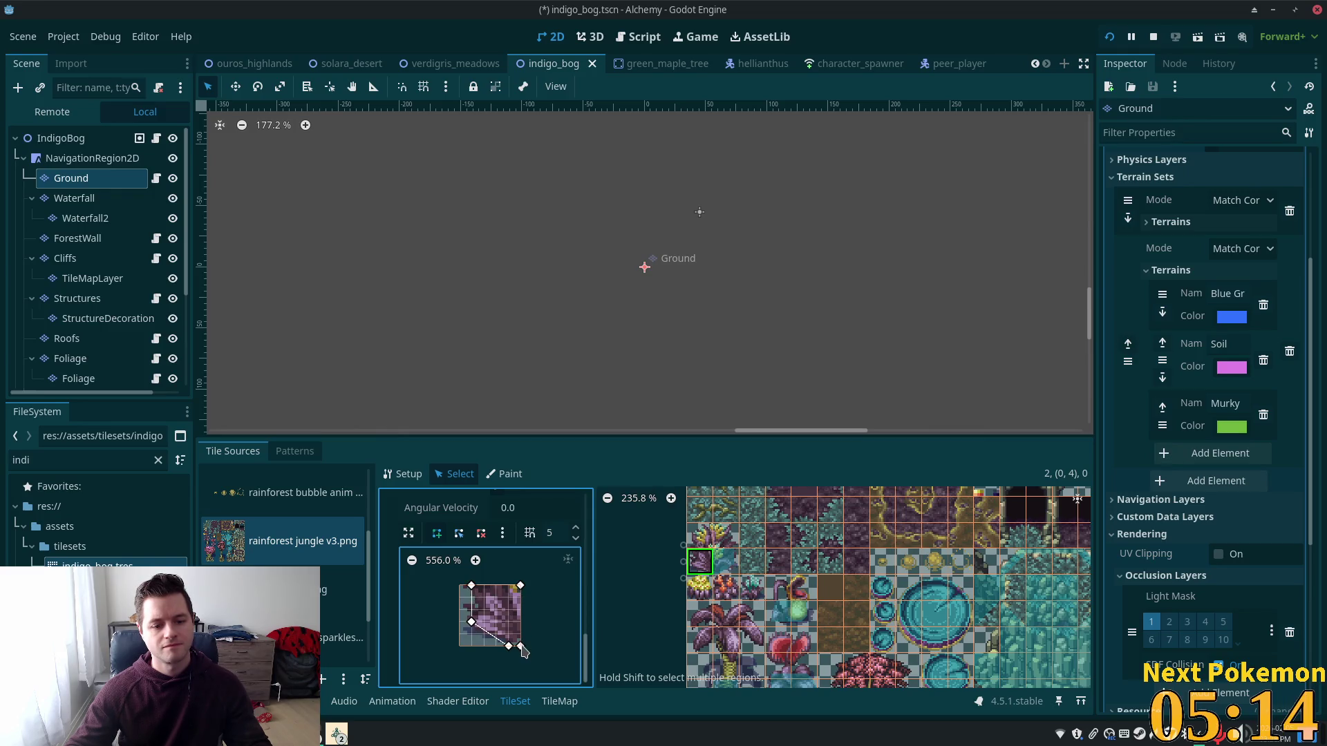
pyautogui.click(521, 648)
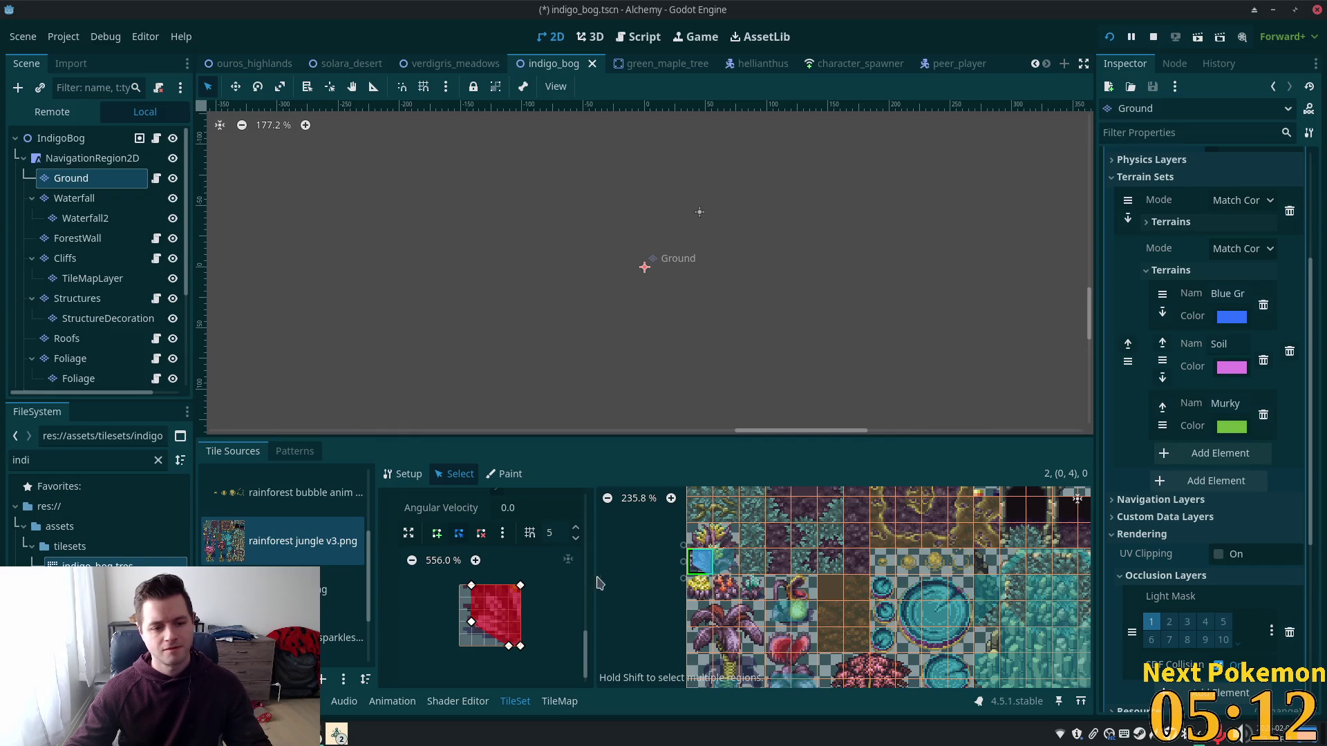
pyautogui.moveTo(726, 536); pyautogui.dragTo(700, 536)
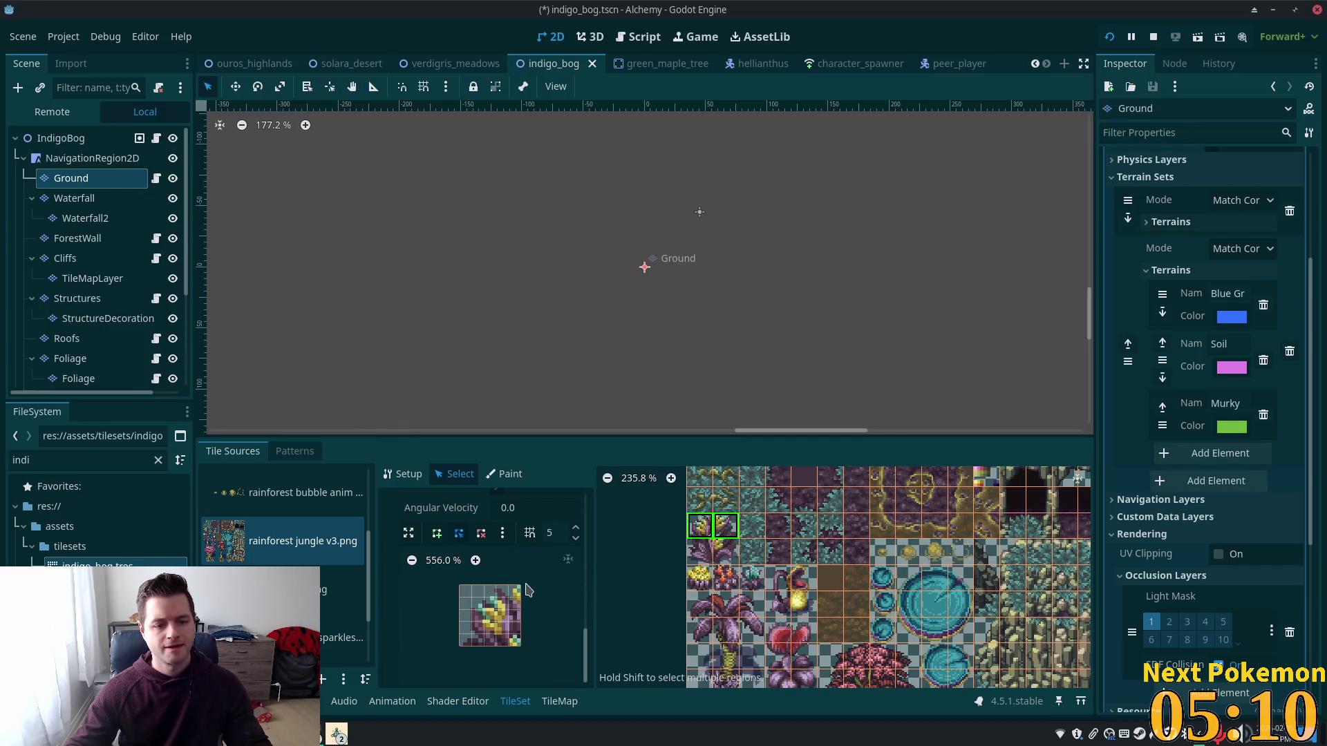
pyautogui.scroll(5, 529, 586)
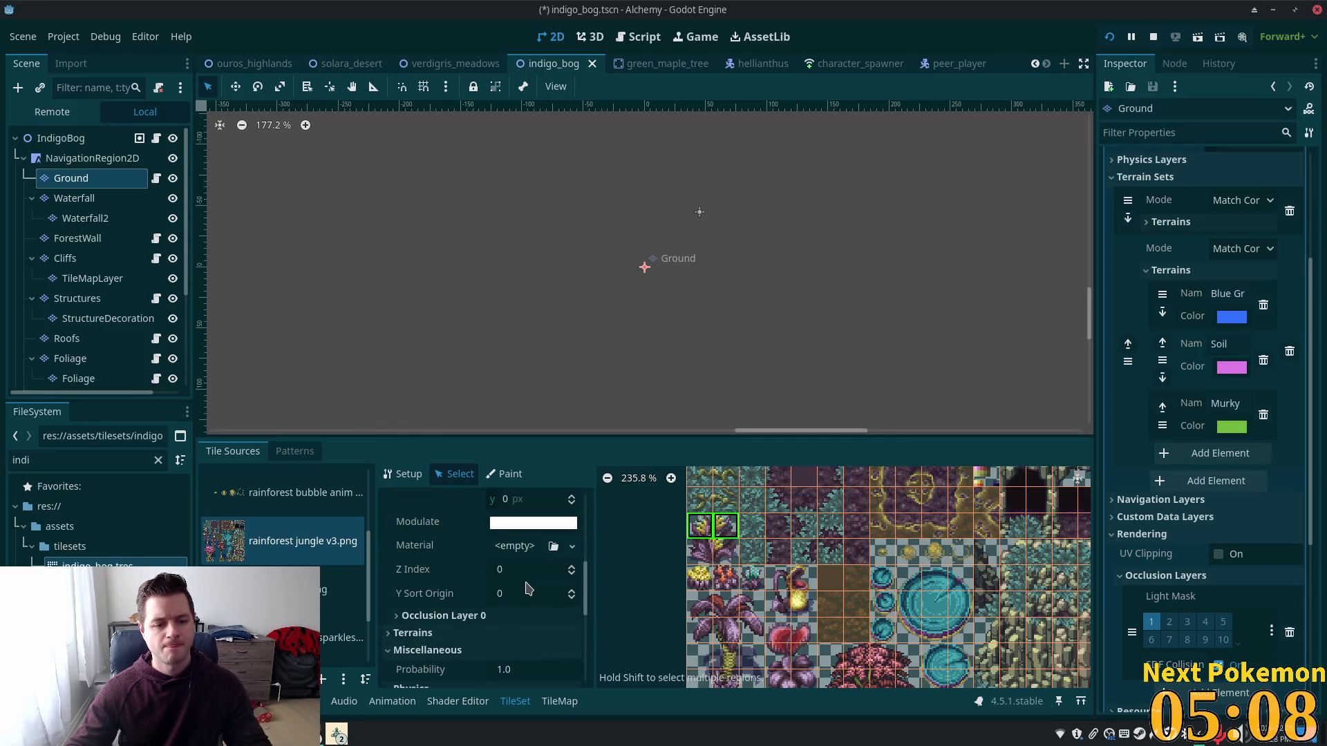
# Step: Set Z Index to 5 on the selected purple and yellow plant tiles
pyautogui.click(511, 570)
pyautogui.write('5')
pyautogui.press('Tab')
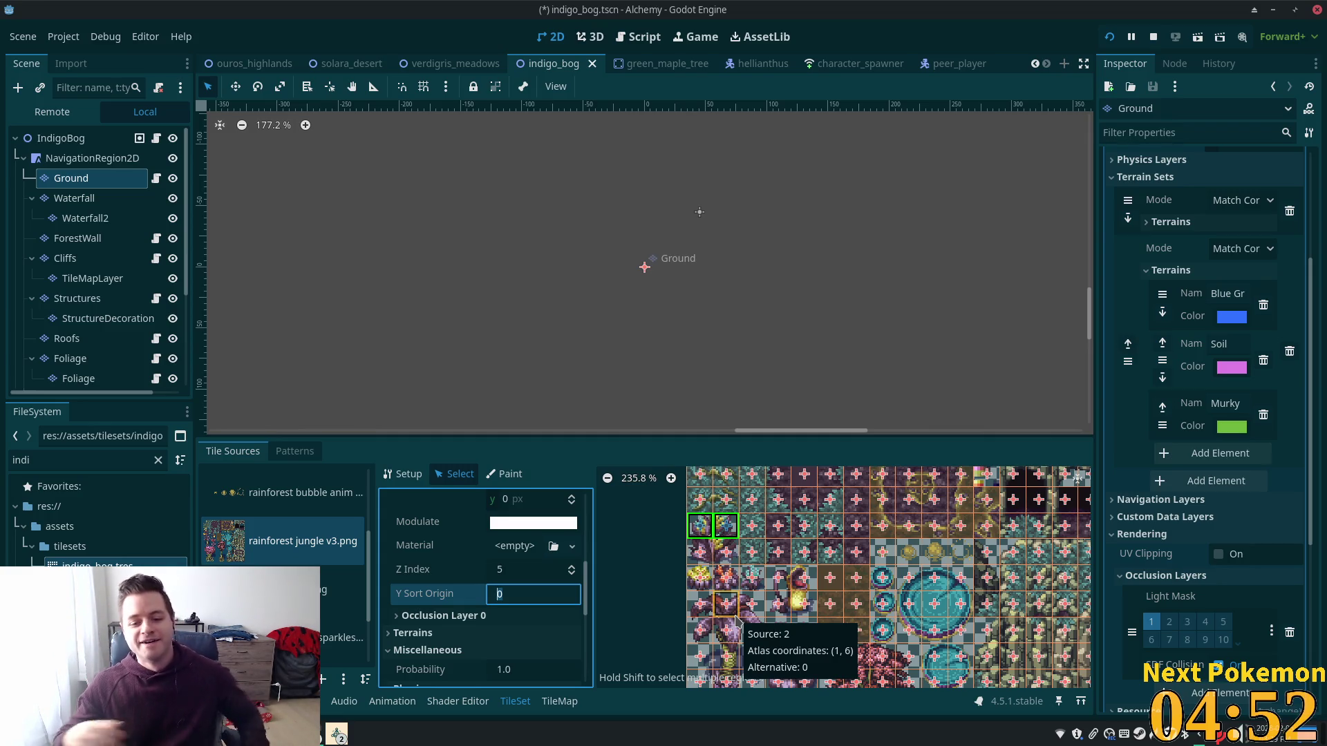
pyautogui.scroll(-4, 940, 622)
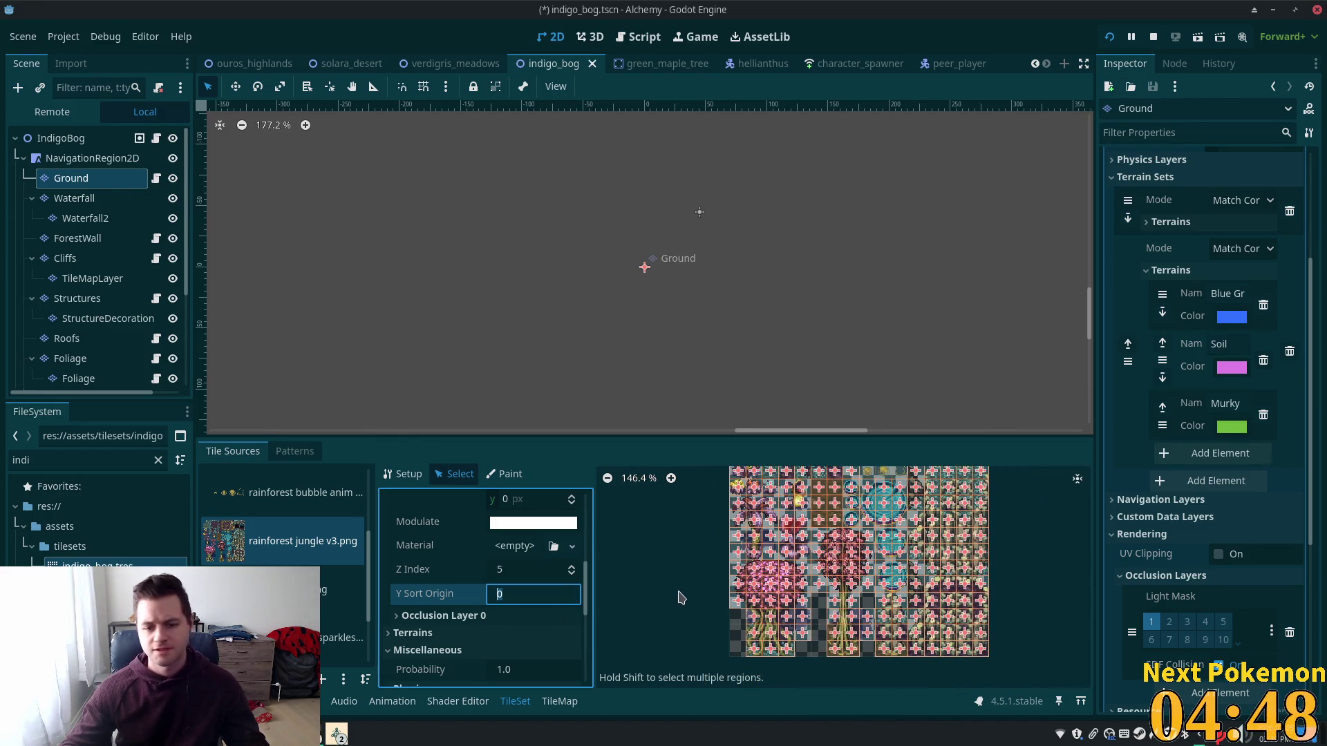
pyautogui.scroll(3, 456, 572)
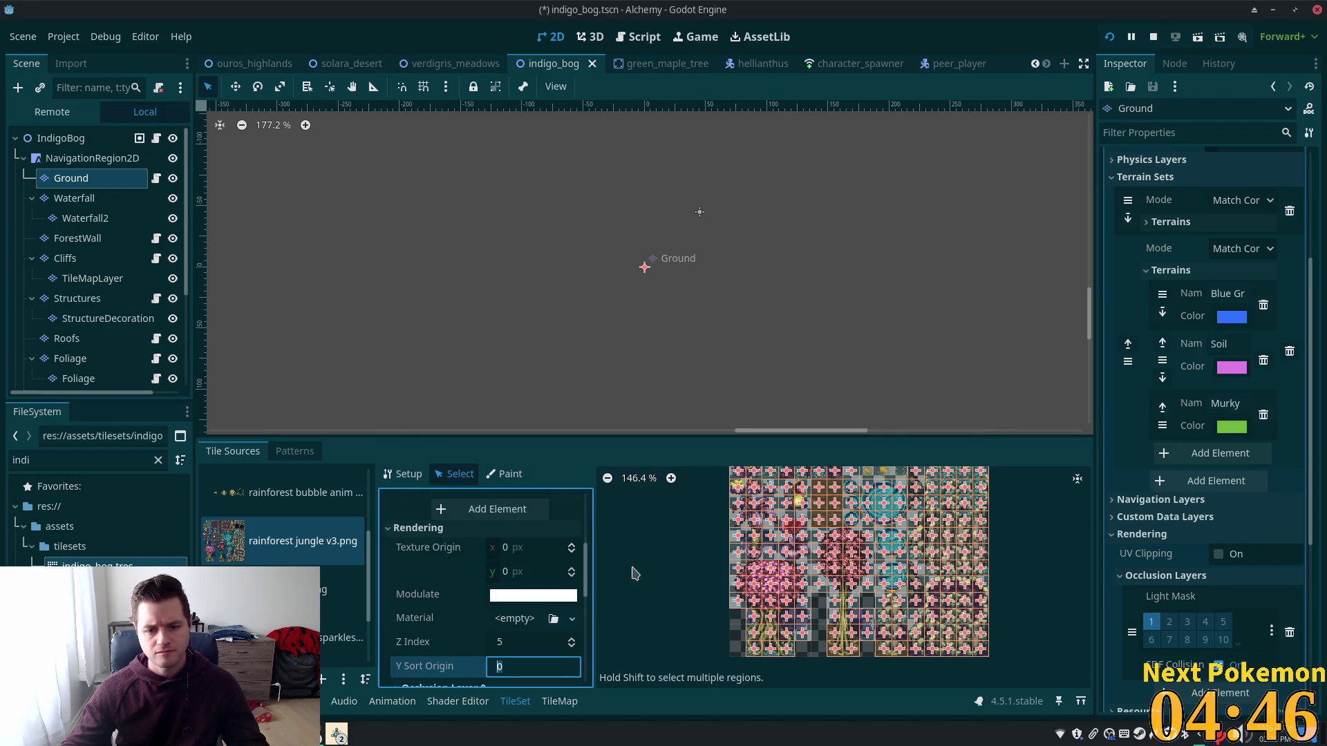
# Step: Review the atlas Z Index overlay, Probability and tint colour settings without changing them
pyautogui.click(517, 642)
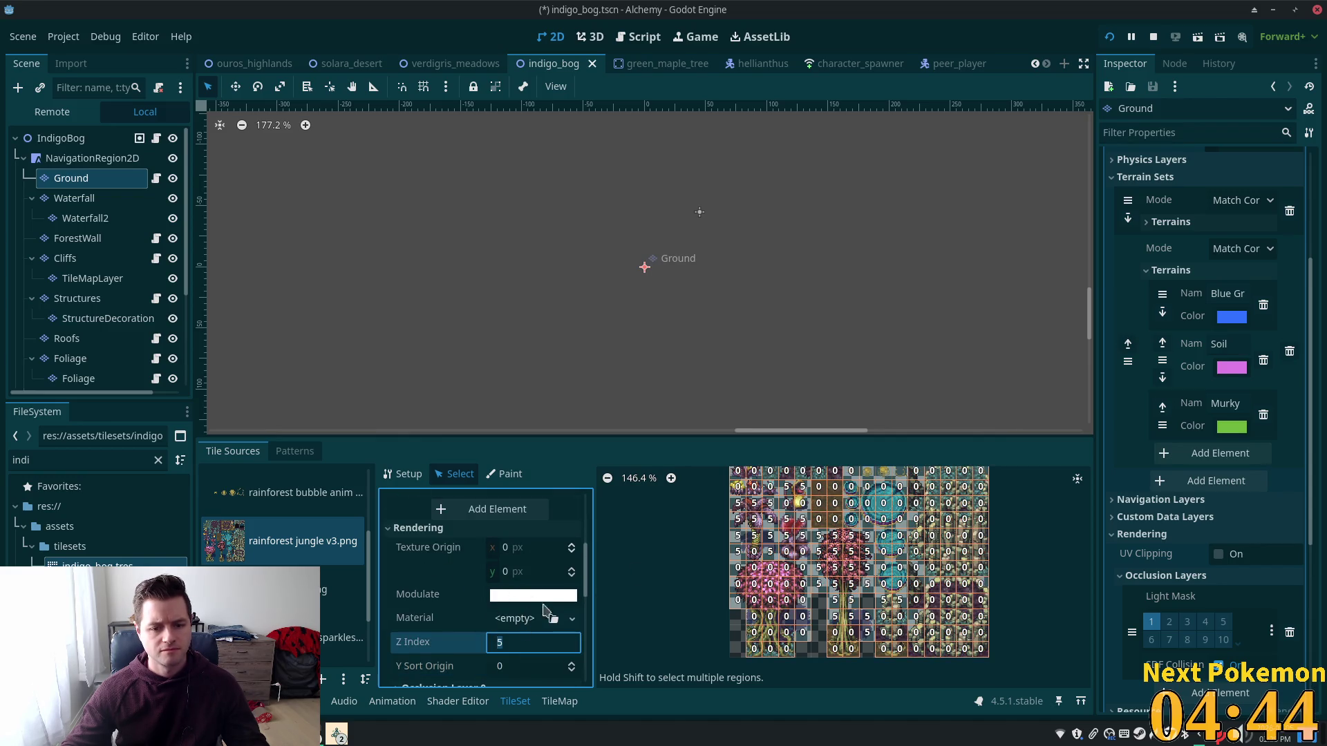
pyautogui.scroll(-4, 532, 615)
pyautogui.click(528, 645)
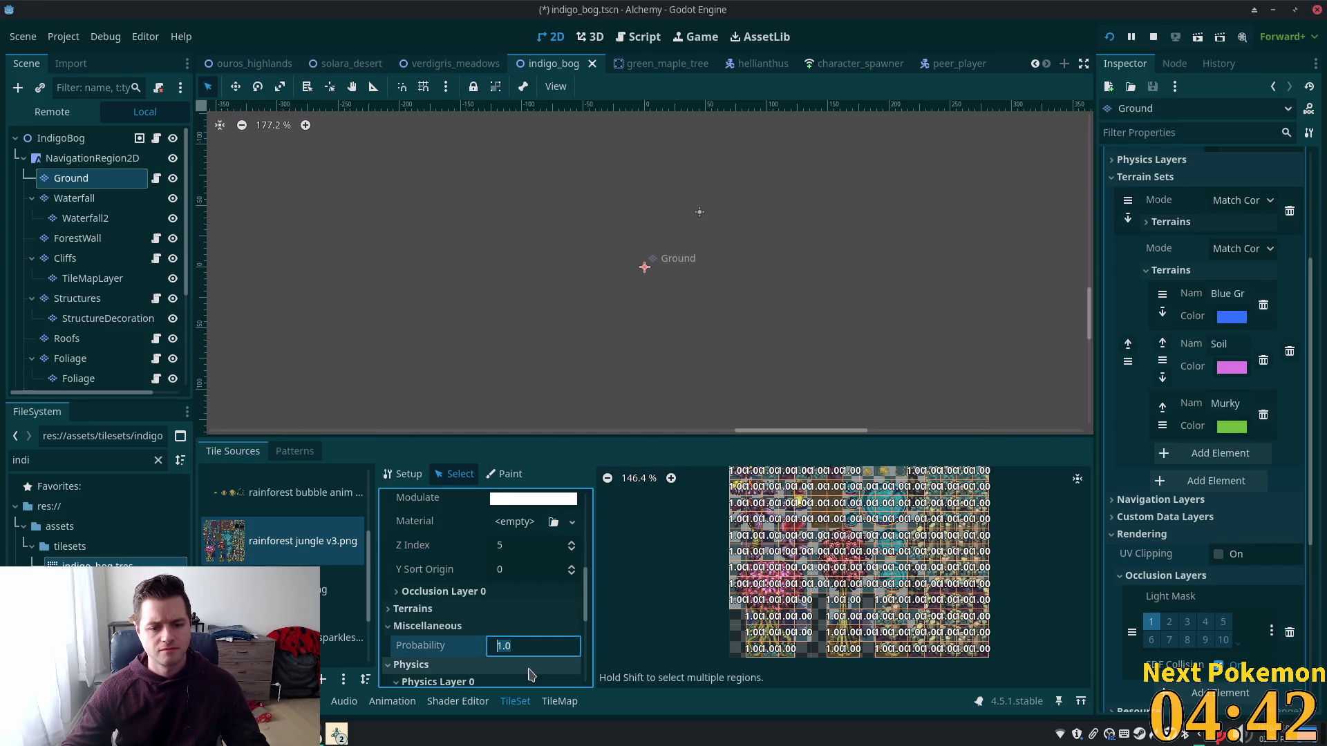
pyautogui.click(532, 665)
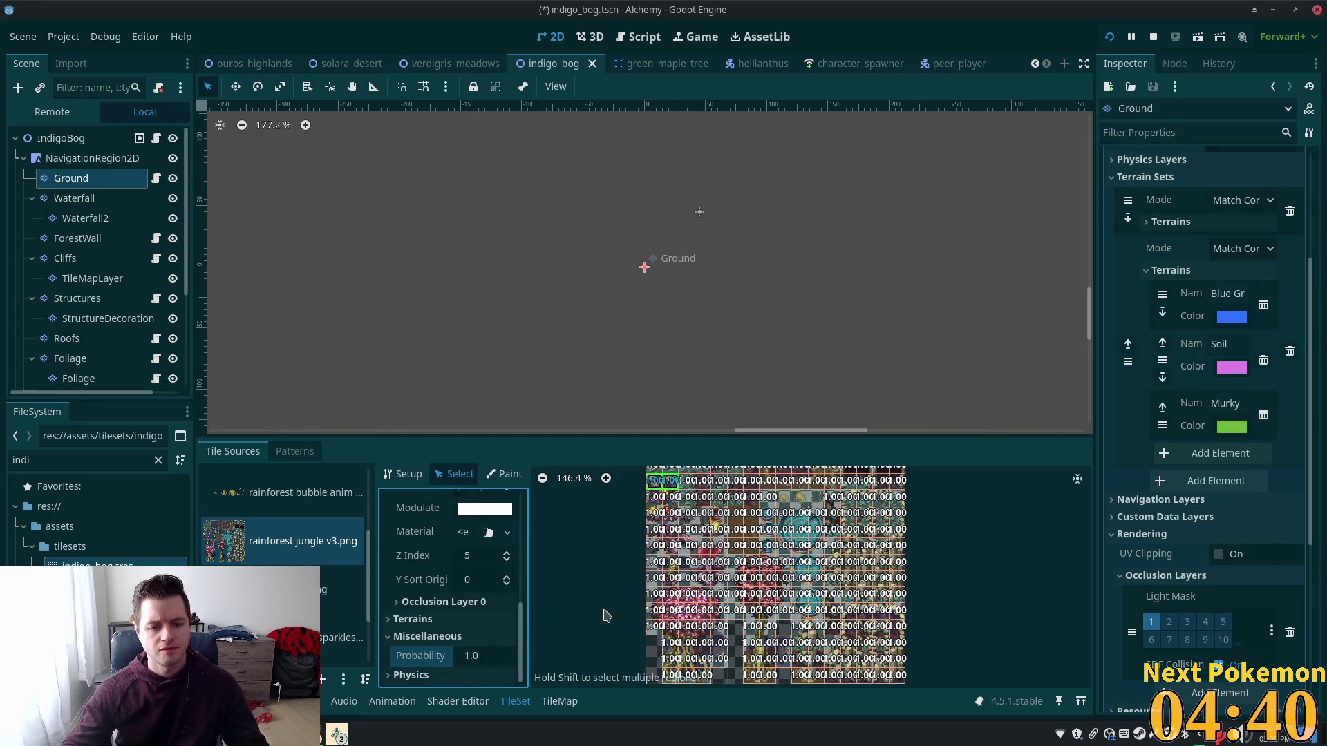
pyautogui.moveTo(607, 615); pyautogui.dragTo(648, 560)
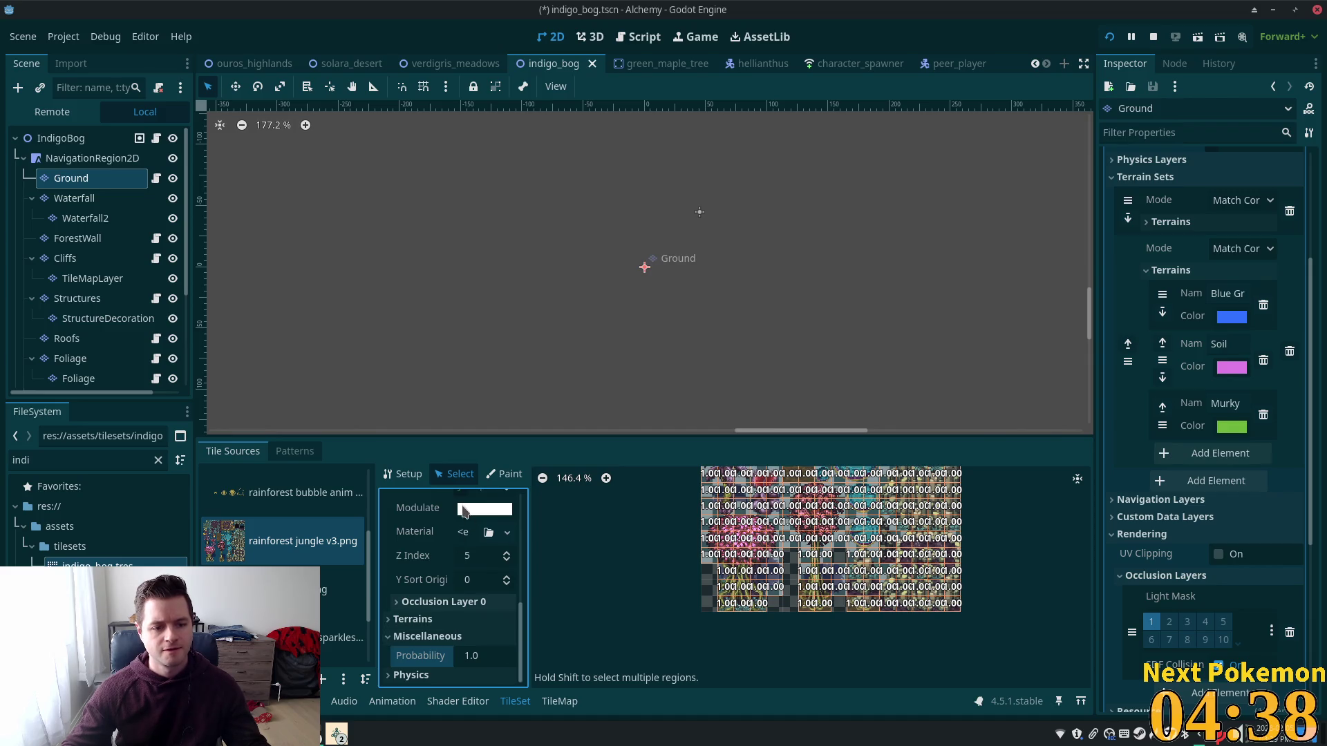
pyautogui.click(464, 510)
pyautogui.click(416, 509)
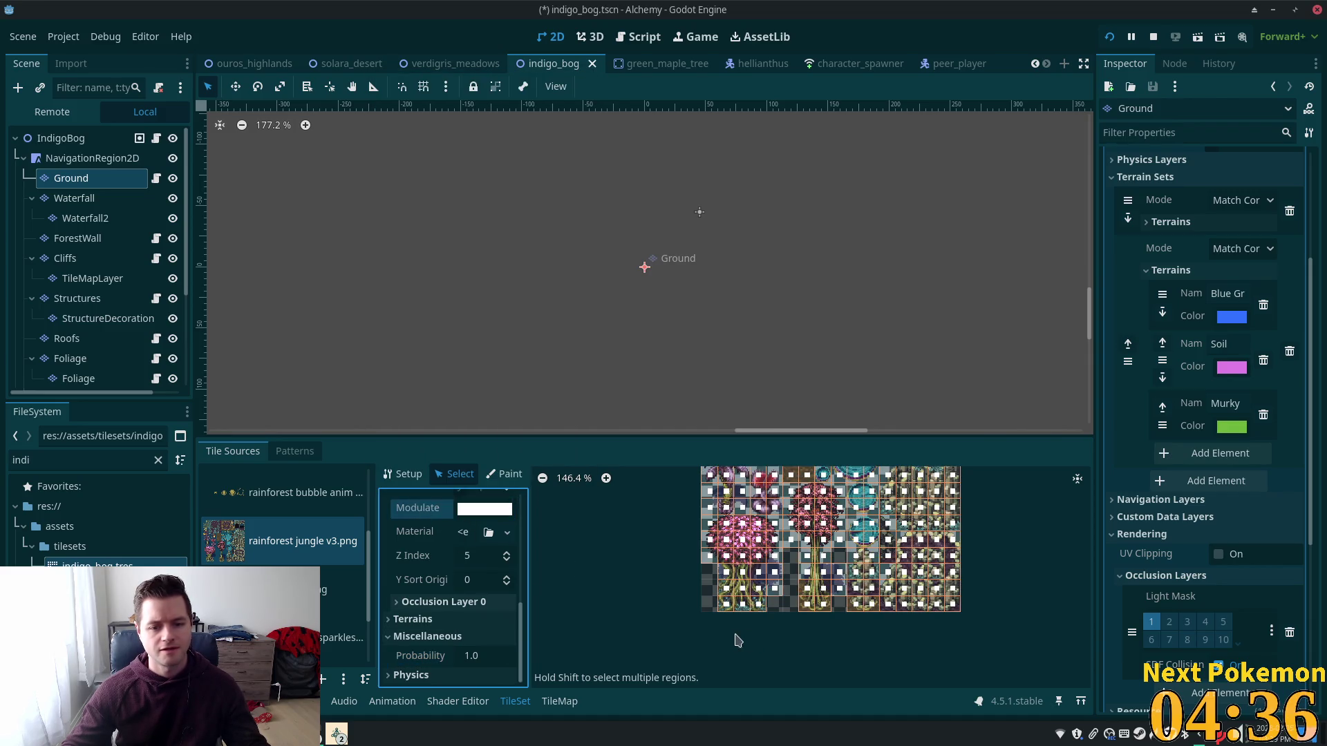
# Step: Zoom the atlas into the tree tiles at the bottom and select a tree-root tile
pyautogui.scroll(5, 440, 527)
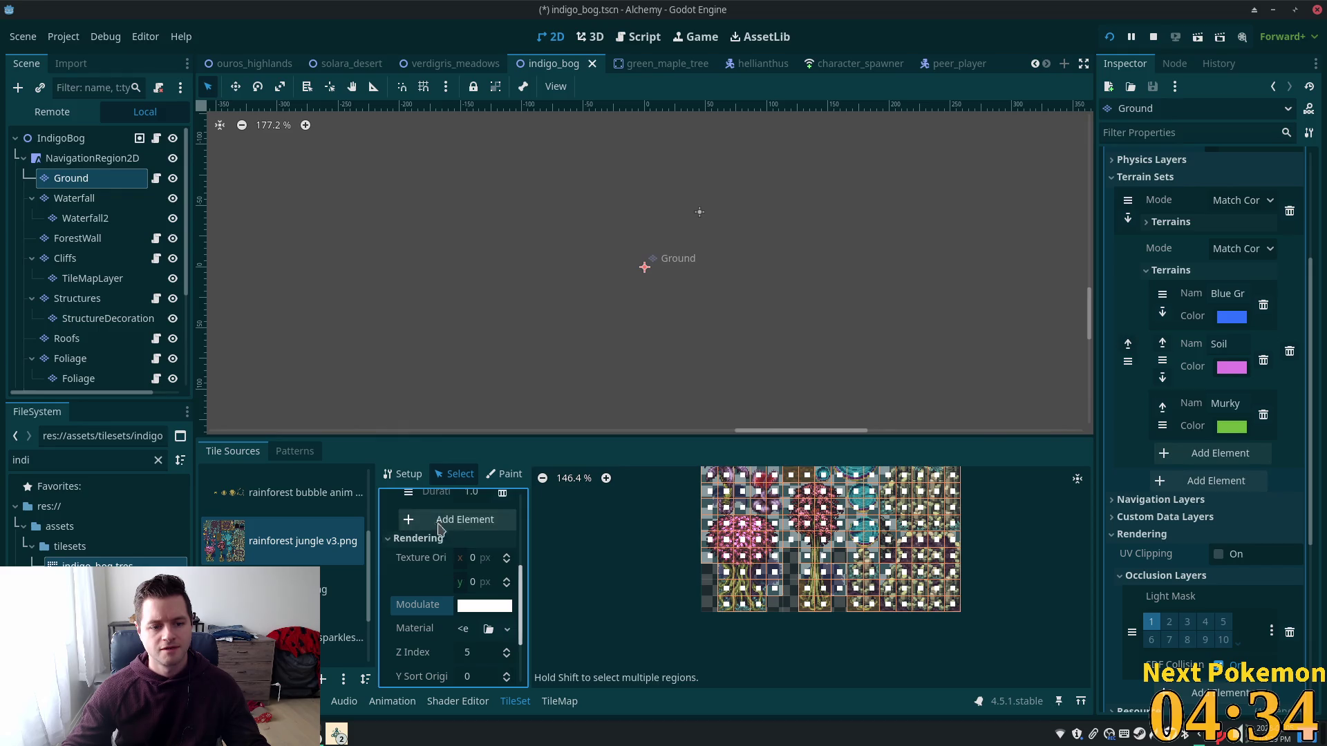
pyautogui.scroll(-5, 439, 527)
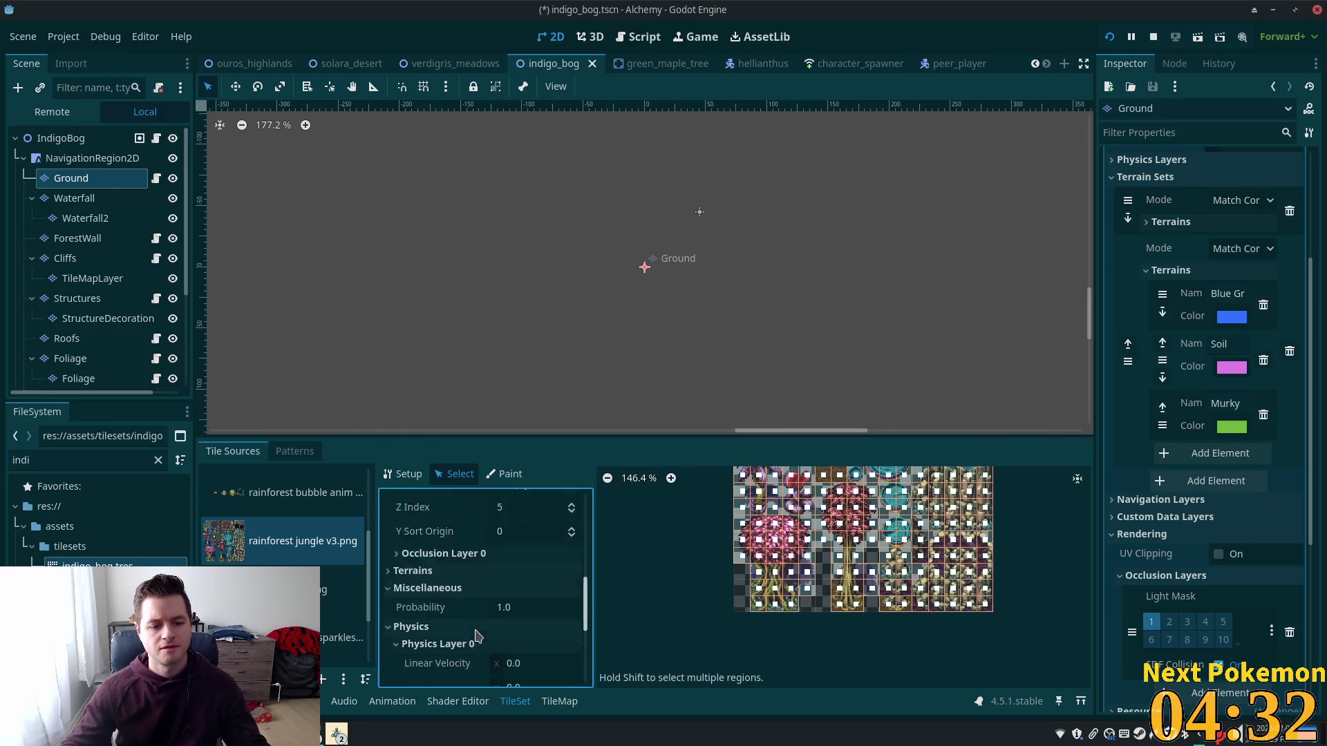
pyautogui.scroll(-5, 475, 635)
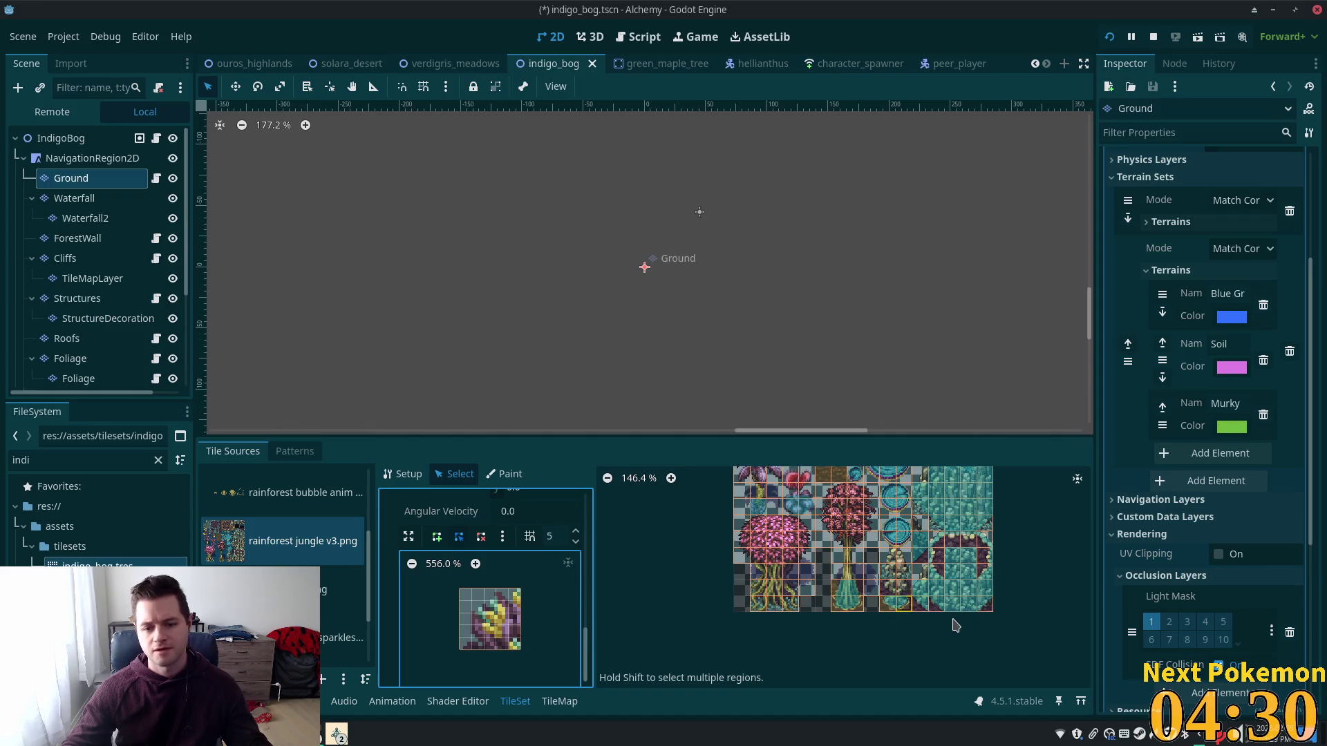
pyautogui.scroll(2, 1034, 574)
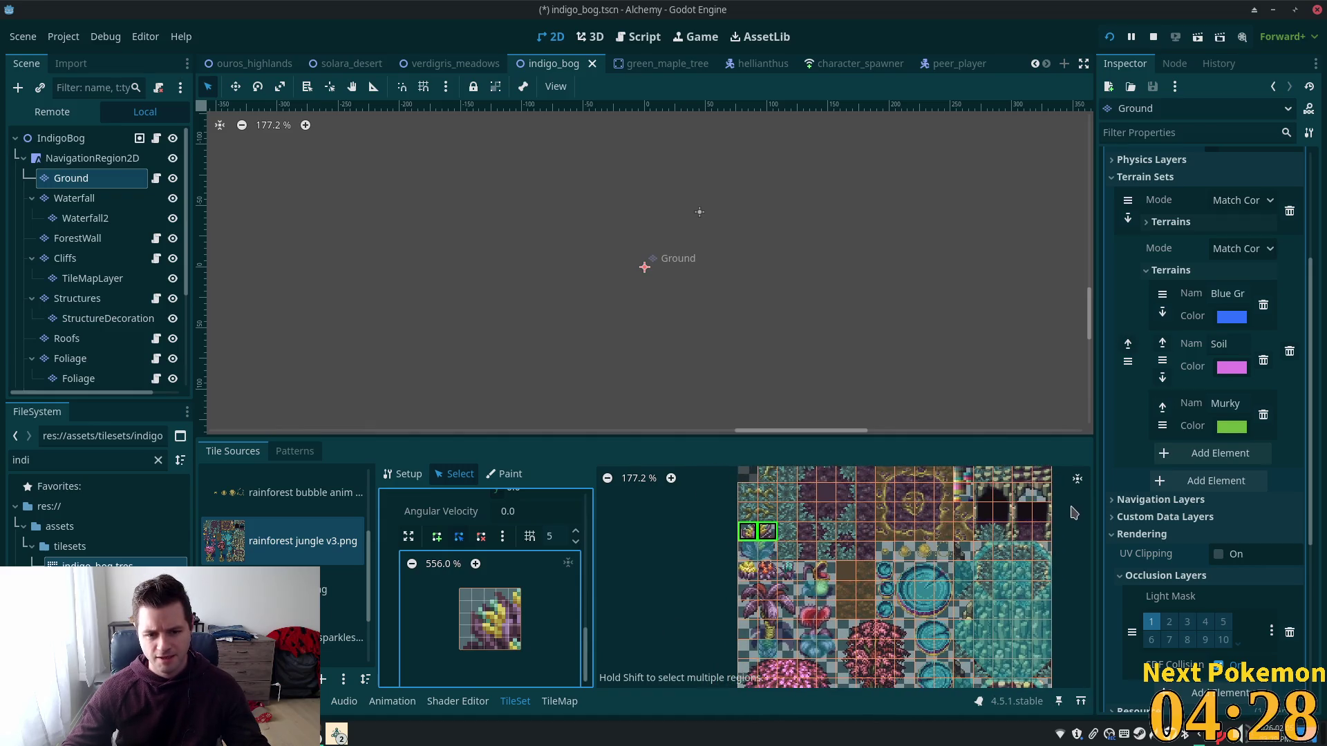
pyautogui.scroll(-5, 912, 604)
pyautogui.scroll(2, 734, 585)
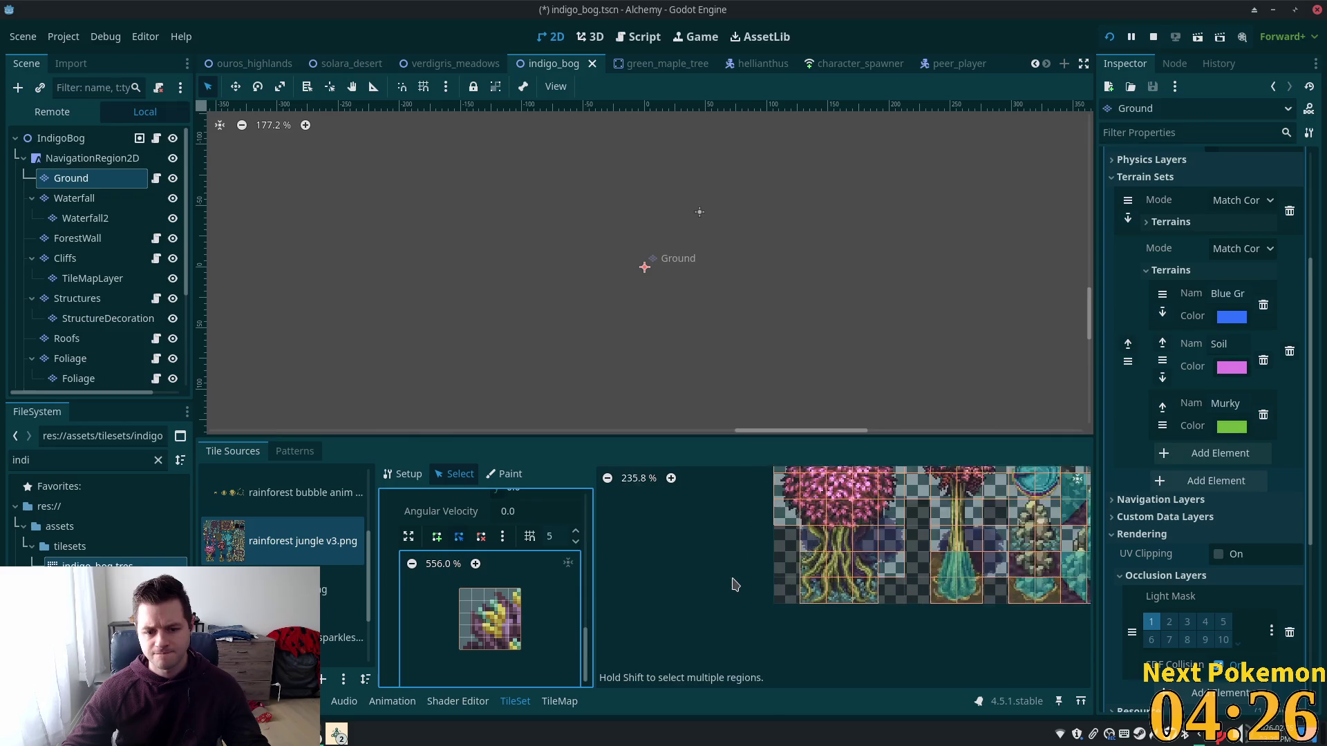
pyautogui.scroll(1, 734, 585)
pyautogui.scroll(1, 956, 662)
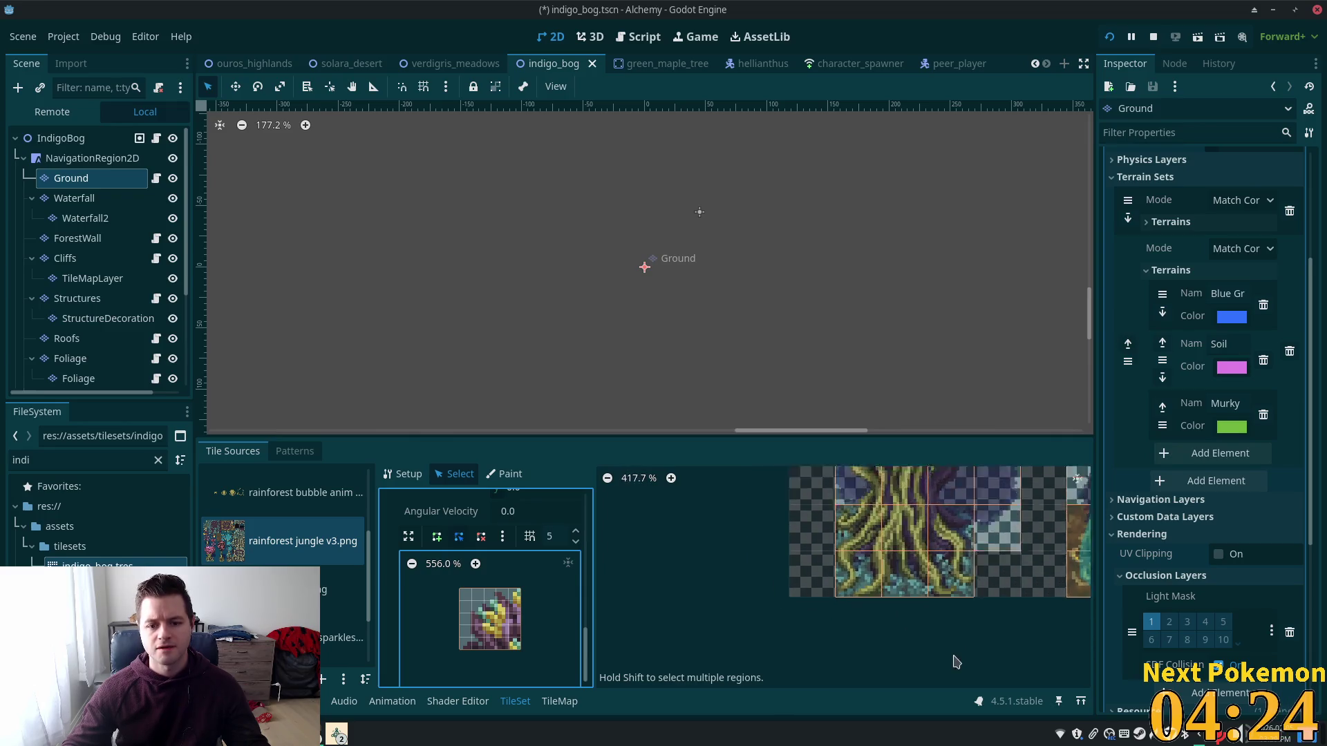
pyautogui.hscroll(2, 956, 662)
pyautogui.scroll(1, 691, 608)
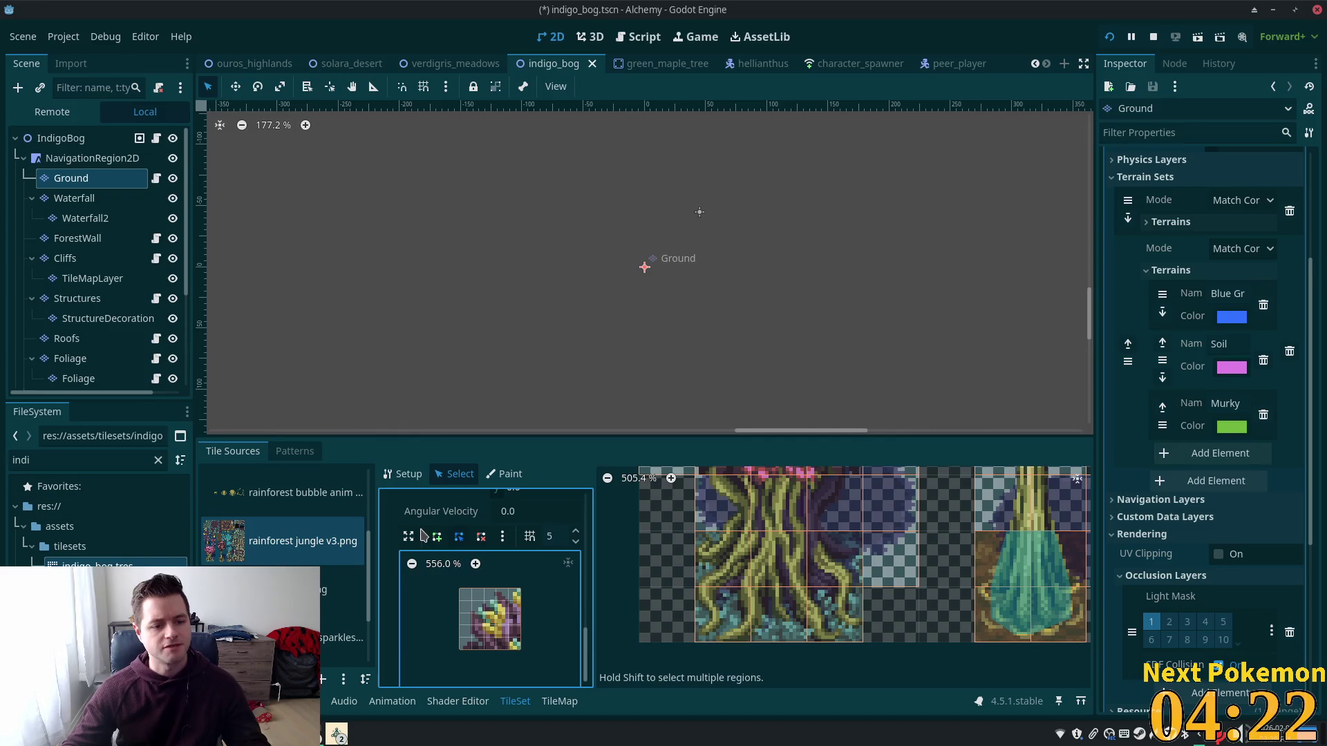
pyautogui.click(829, 629)
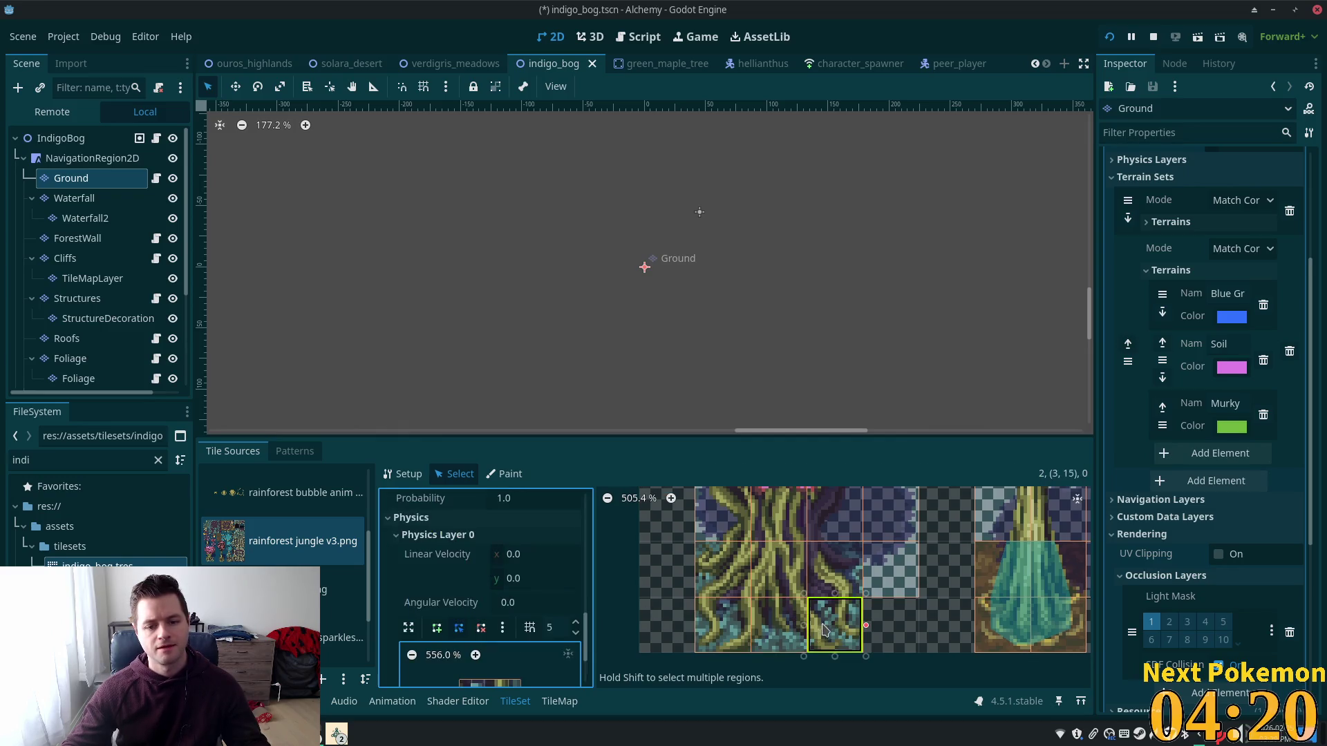
# Step: Select the tree's root and trunk tiles plus the pink canopy tiles as one group
pyautogui.keyDown('shift'); pyautogui.click(788, 629); pyautogui.keyUp('shift')
pyautogui.keyDown('shift'); pyautogui.click(744, 622); pyautogui.keyUp('shift')
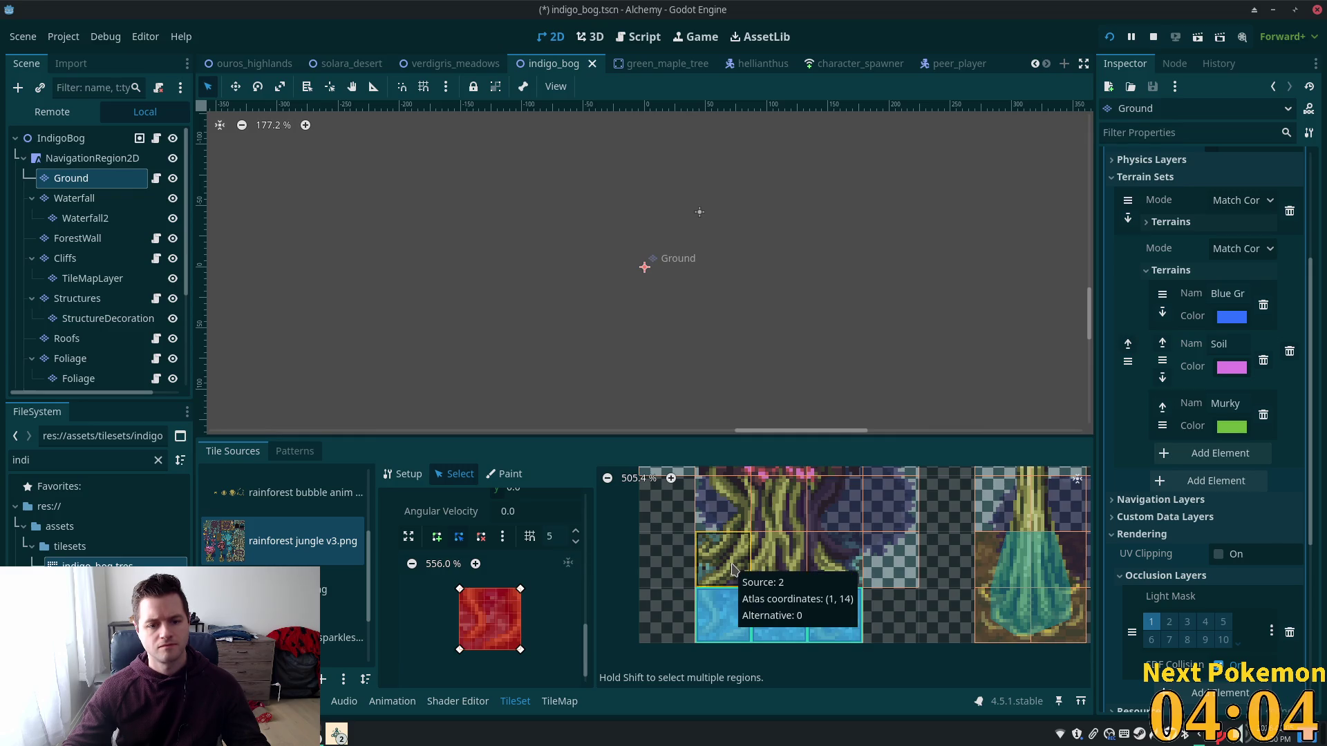
pyautogui.moveTo(733, 568)
pyautogui.mouseDown()
pyautogui.moveTo(839, 576)
pyautogui.moveTo(827, 580)
pyautogui.mouseUp()
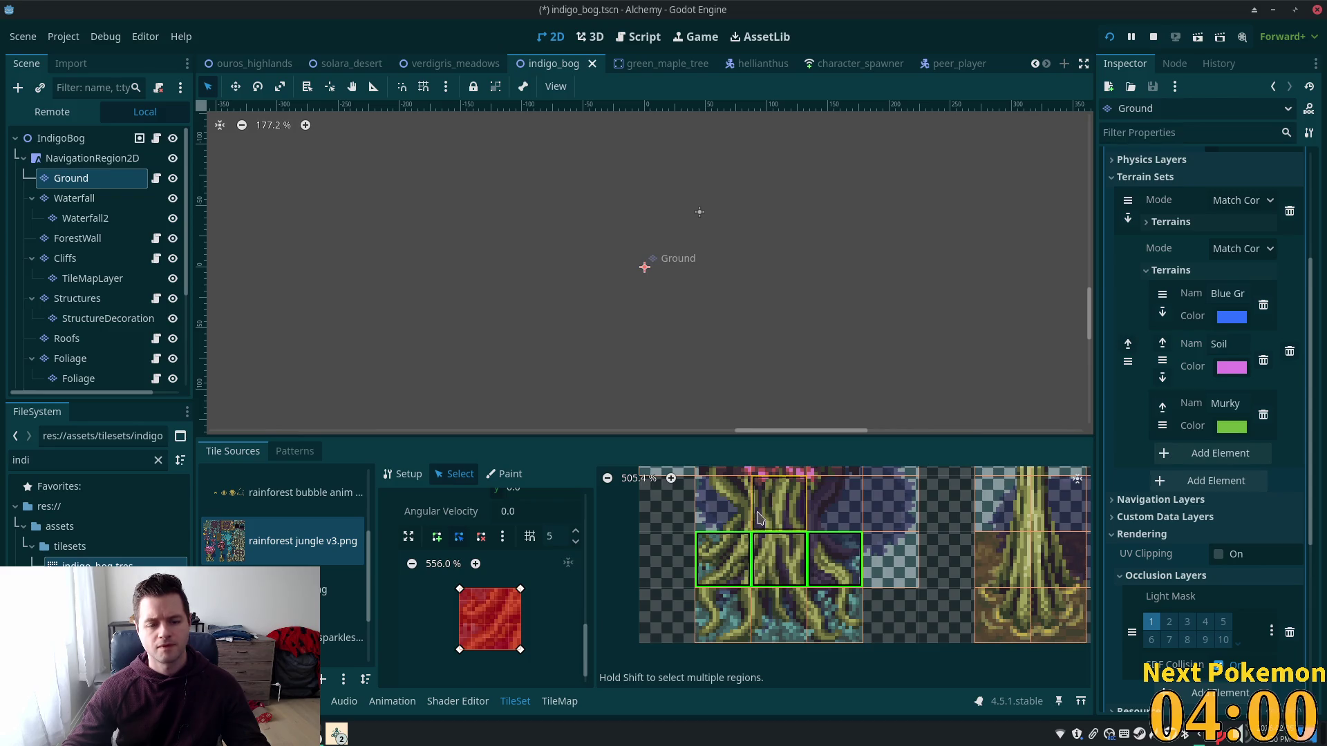
pyautogui.click(760, 519)
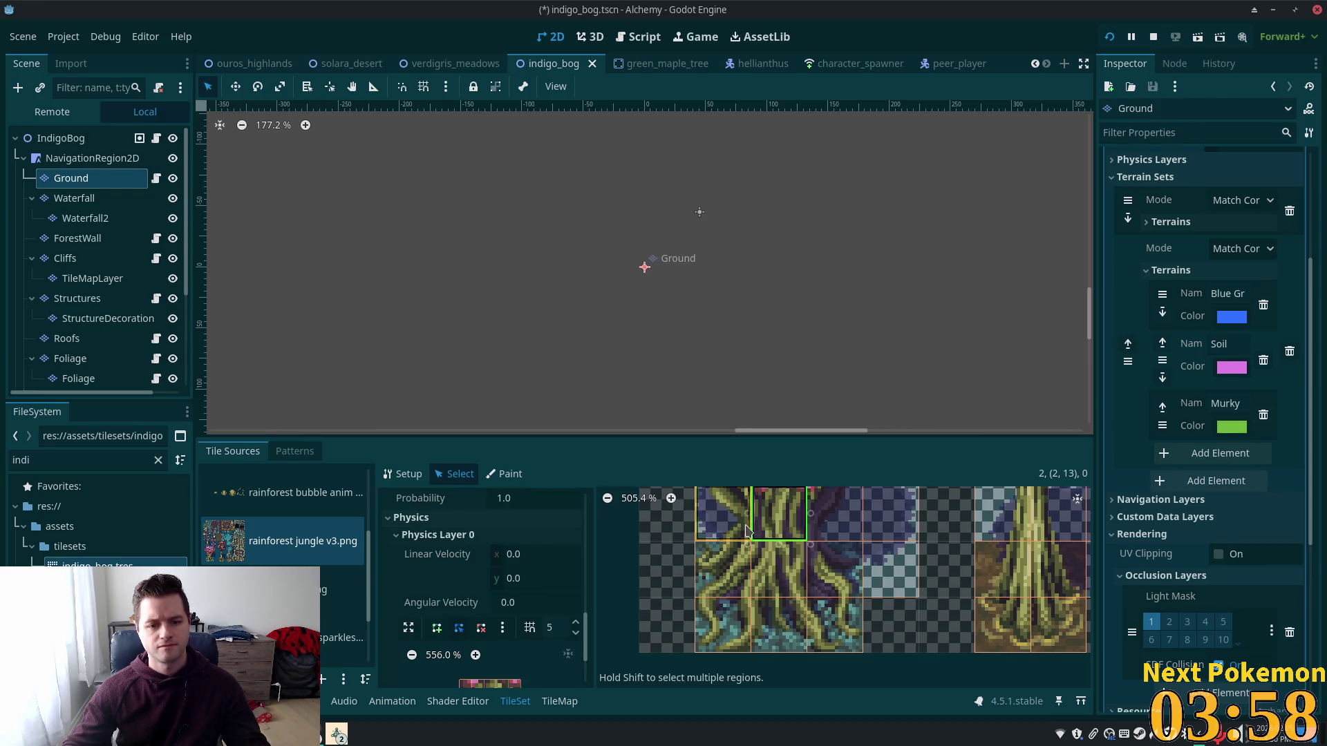
pyautogui.scroll(-3, 747, 531)
pyautogui.click(722, 559)
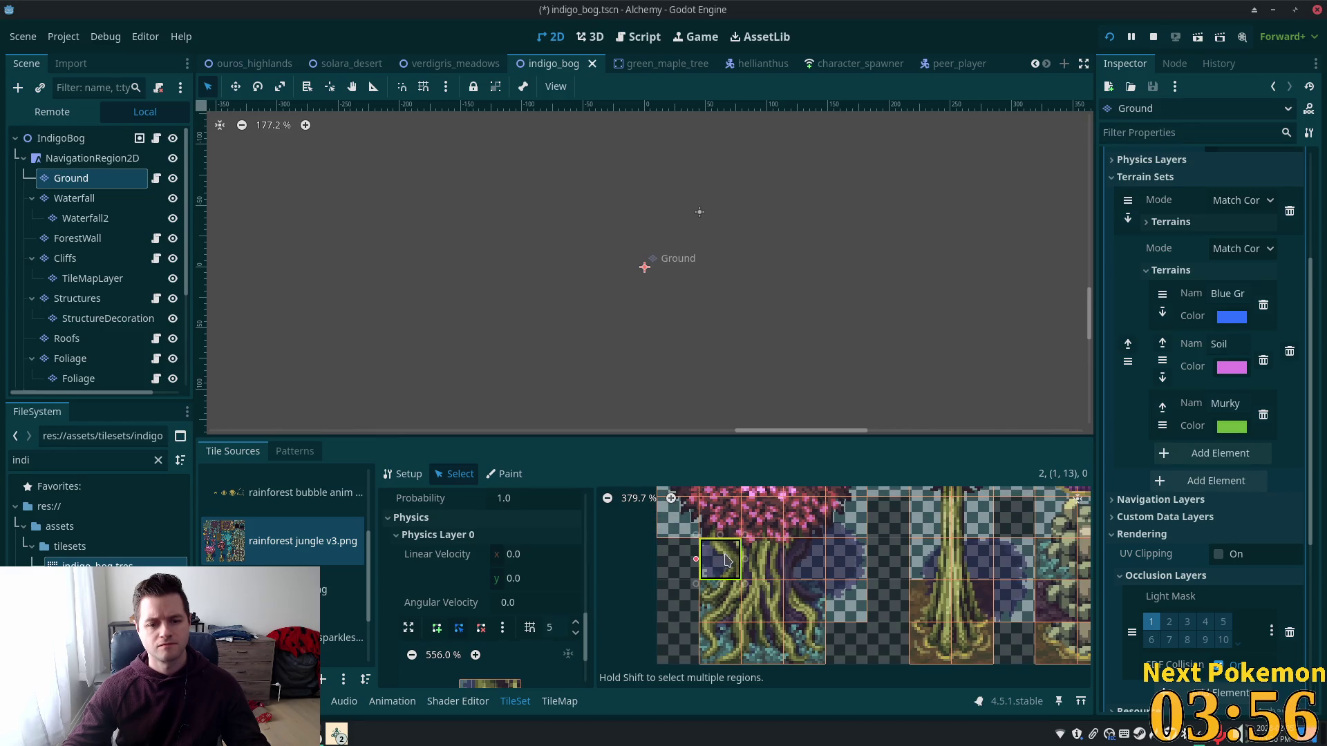
pyautogui.click(764, 558)
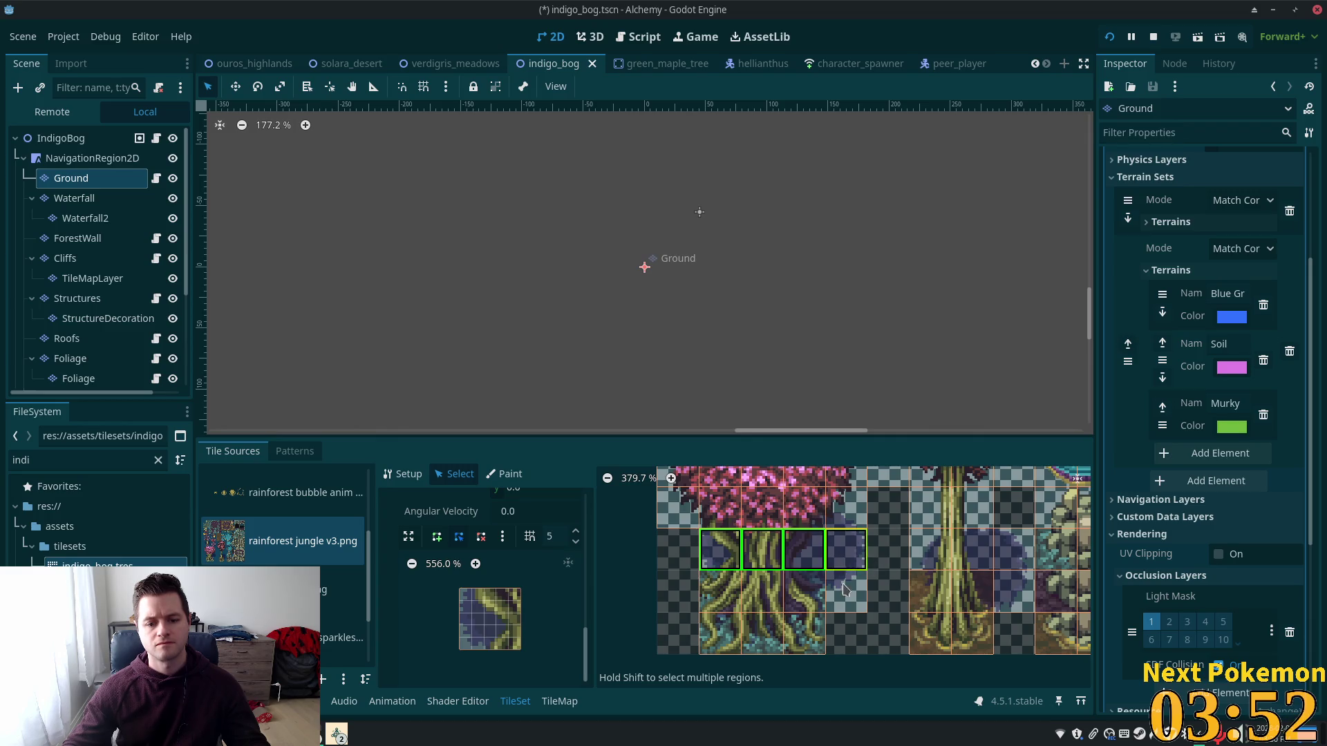
pyautogui.click(844, 588)
pyautogui.scroll(3, 843, 553)
pyautogui.moveTo(805, 597)
pyautogui.mouseDown()
pyautogui.moveTo(639, 568)
pyautogui.moveTo(636, 525)
pyautogui.mouseUp()
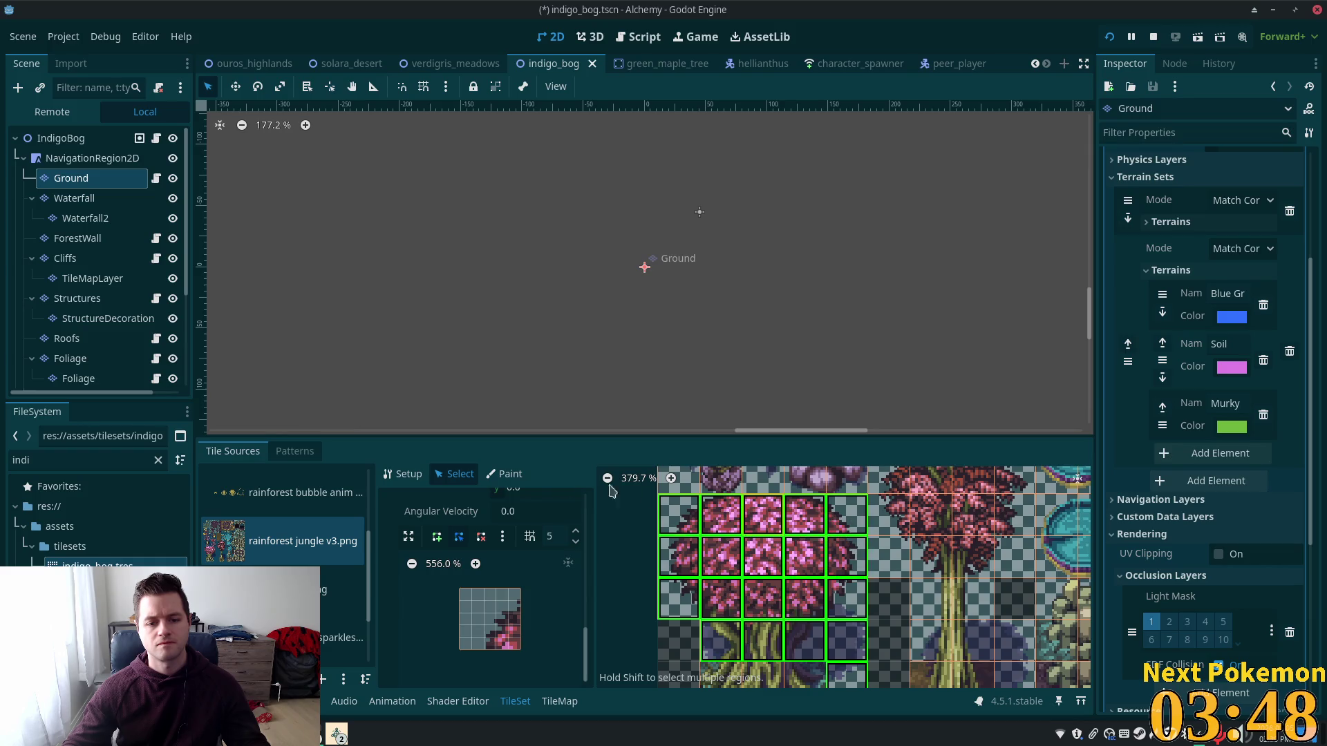
pyautogui.scroll(2, 493, 573)
# Step: Confirm Z Index 5 for the selected tree tiles and expand their terrain settings
pyautogui.scroll(4, 493, 572)
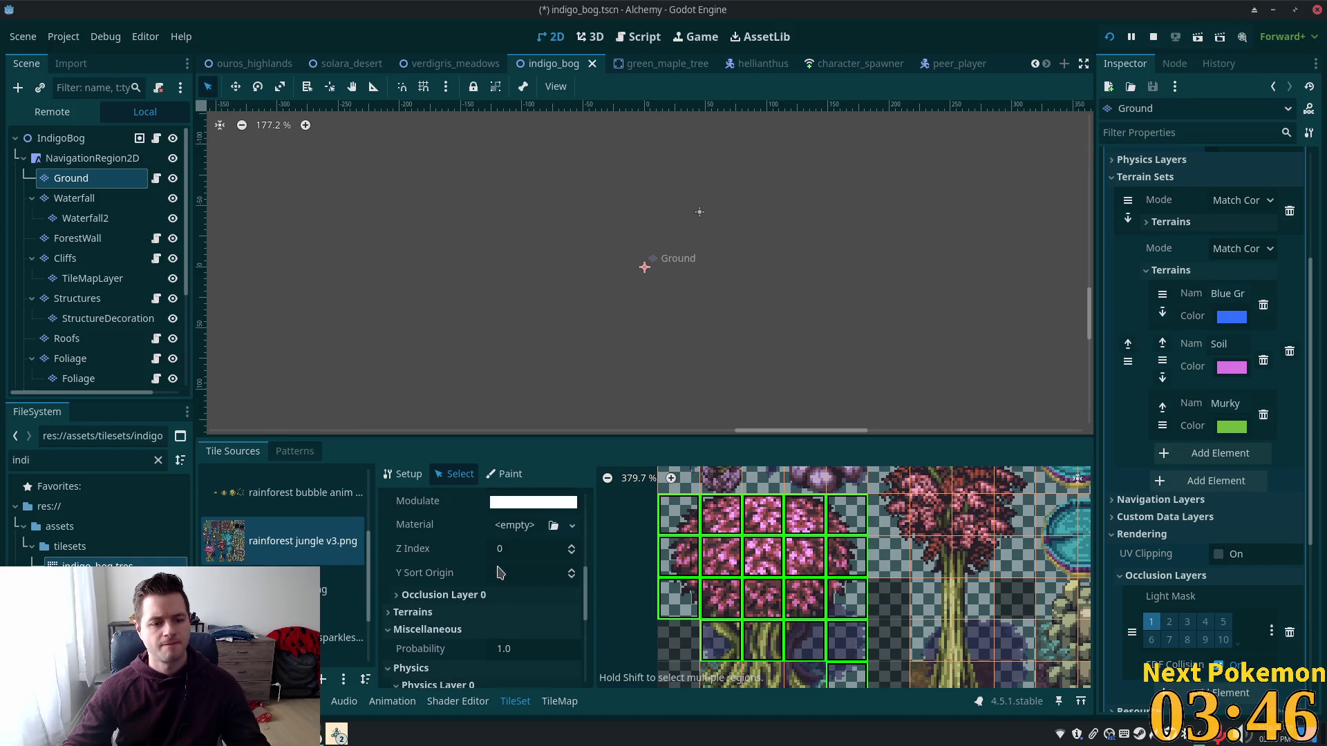
pyautogui.press('Tab')
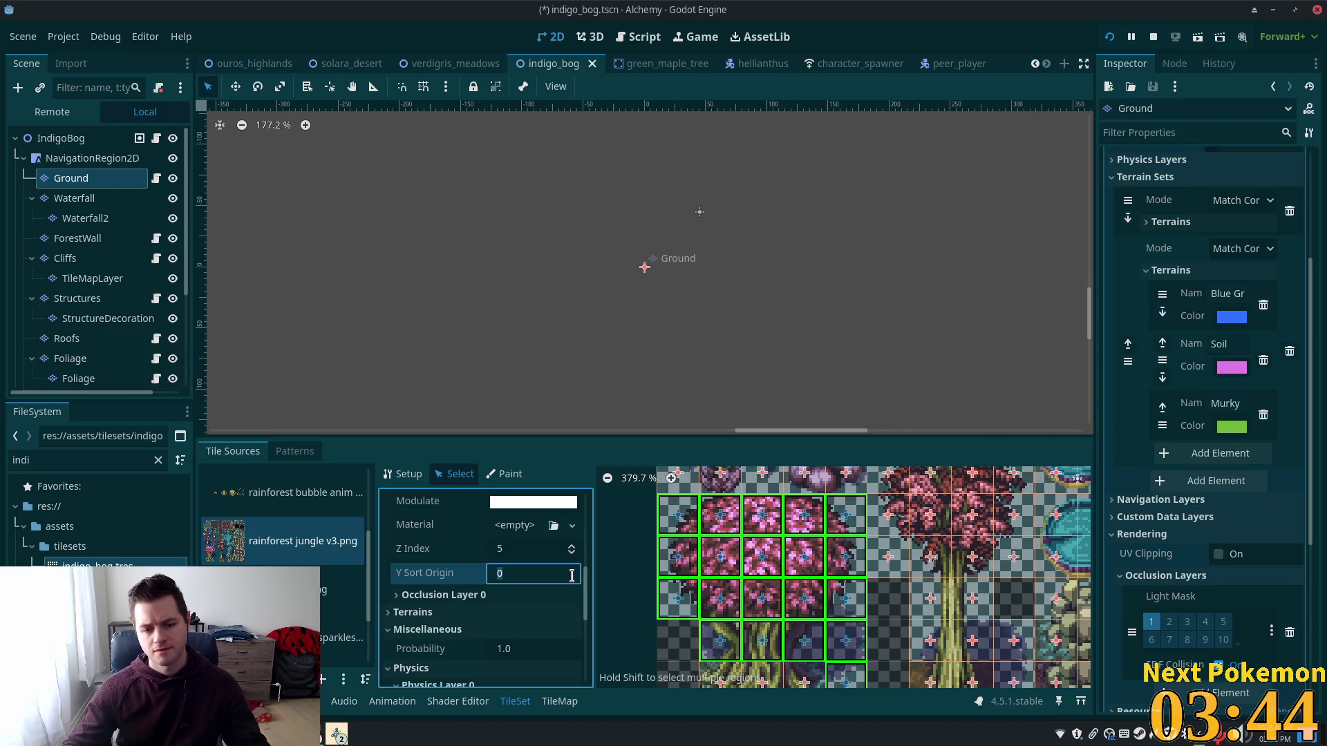
pyautogui.click(521, 614)
# Step: Check the Physics Layer 0 settings and save the indigo_bog scene
pyautogui.scroll(-6, 531, 615)
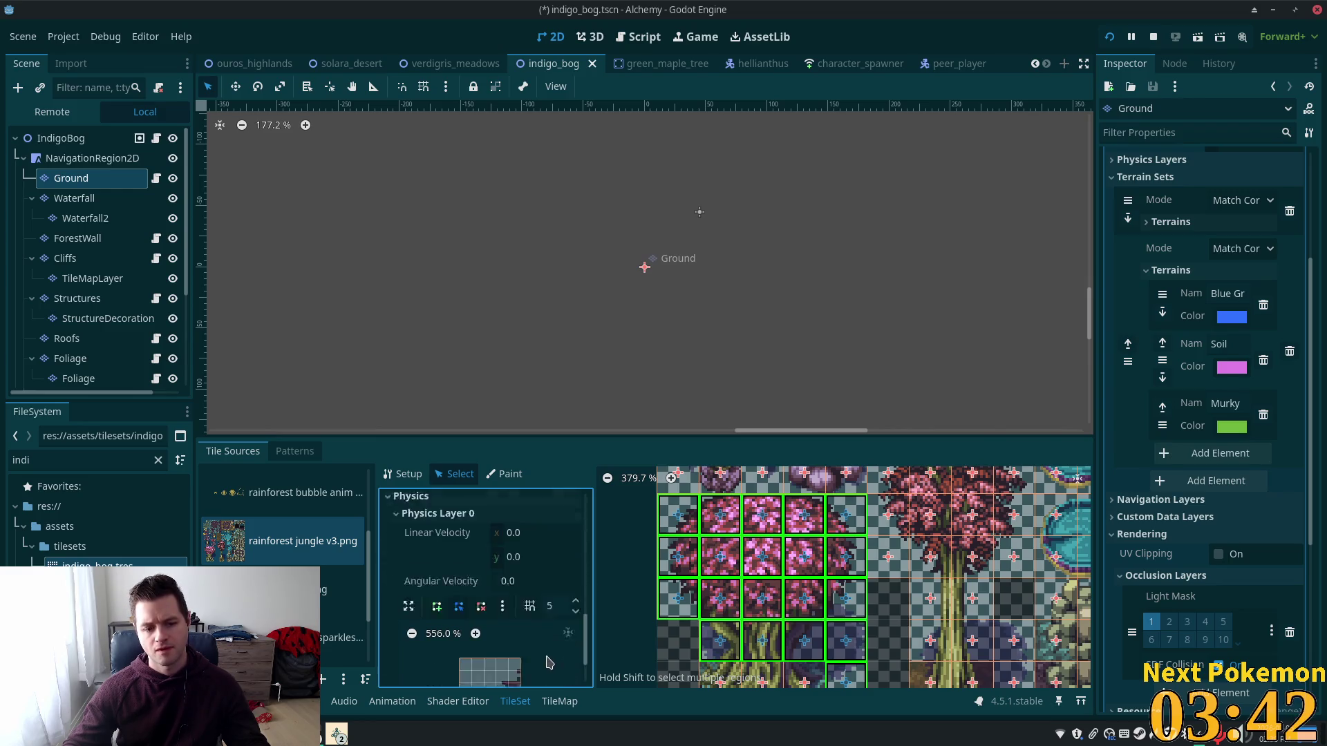
pyautogui.scroll(-4, 755, 646)
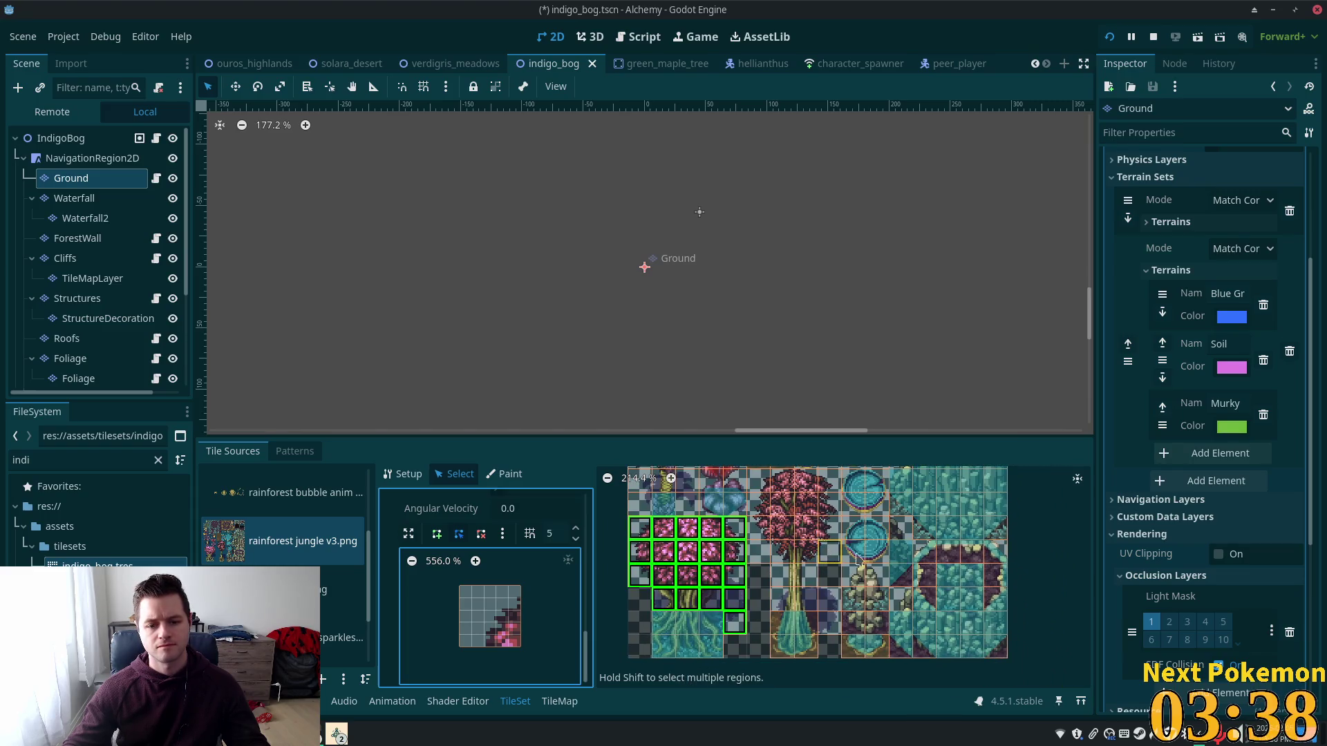
pyautogui.scroll(-2, 856, 634)
pyautogui.hotkey('ctrl', 's')
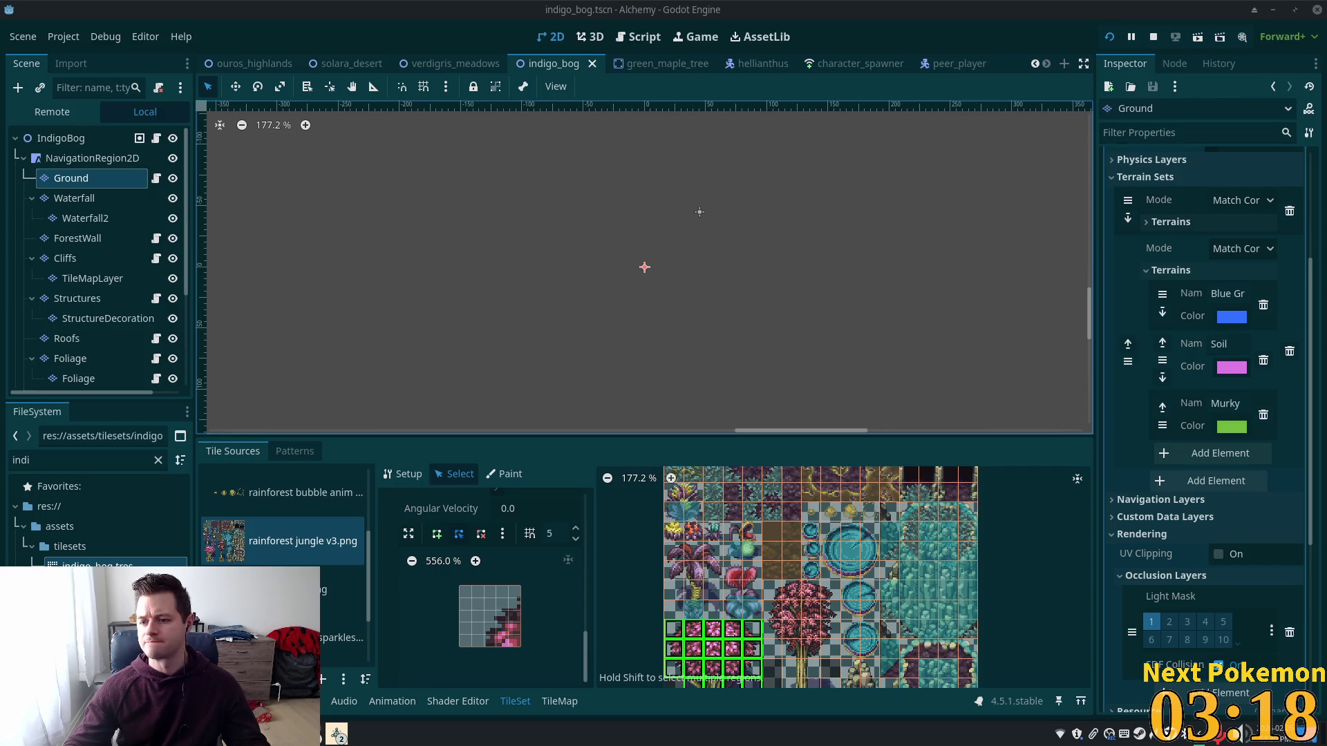
pyautogui.scroll(-1, 668, 591)
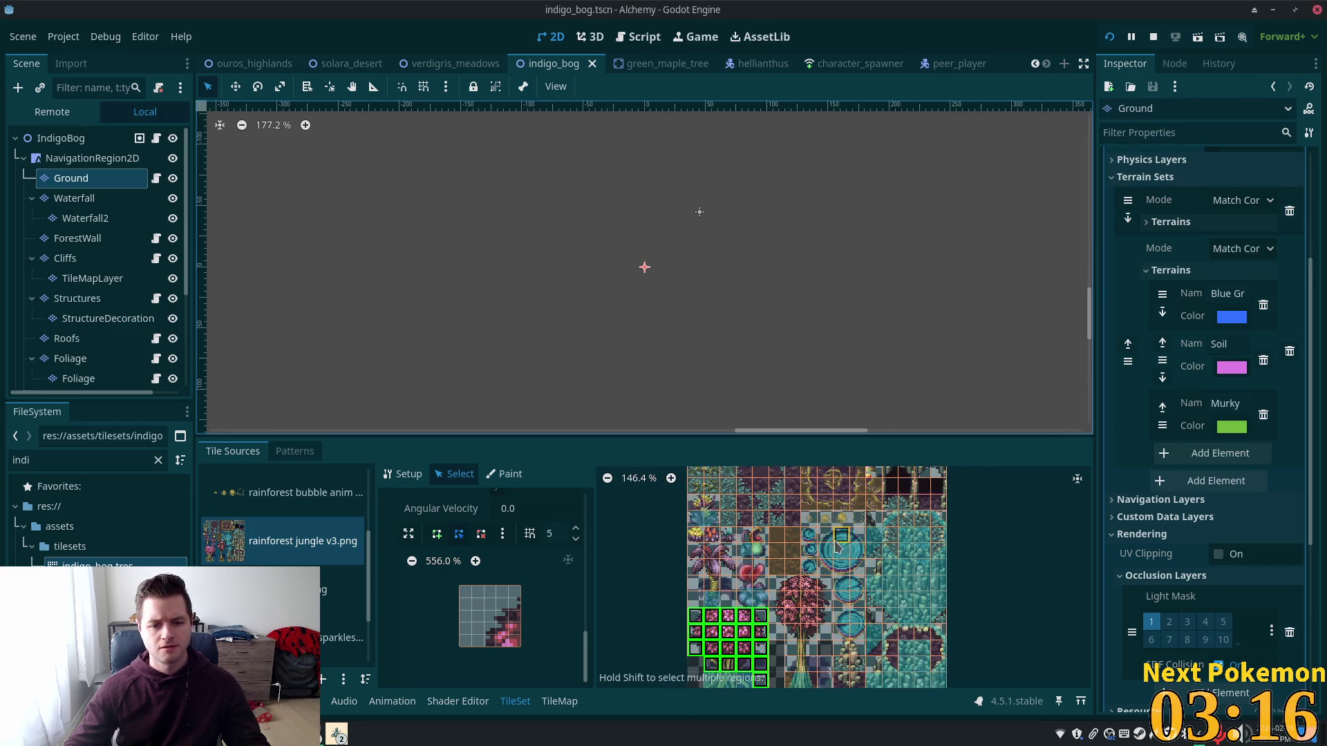
# Step: Run the game as host, walk toward the pink trees, then reopen the Foliage layer
pyautogui.click(1111, 38)
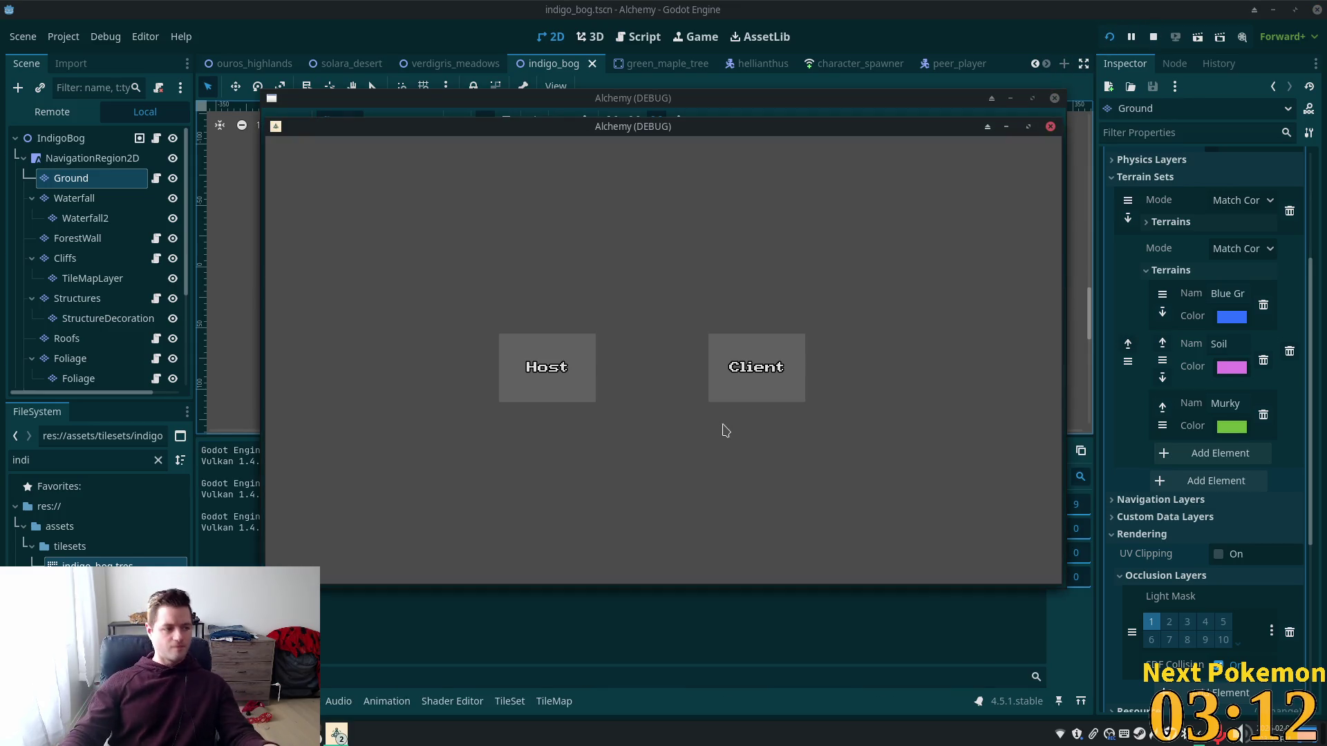
pyautogui.click(719, 398)
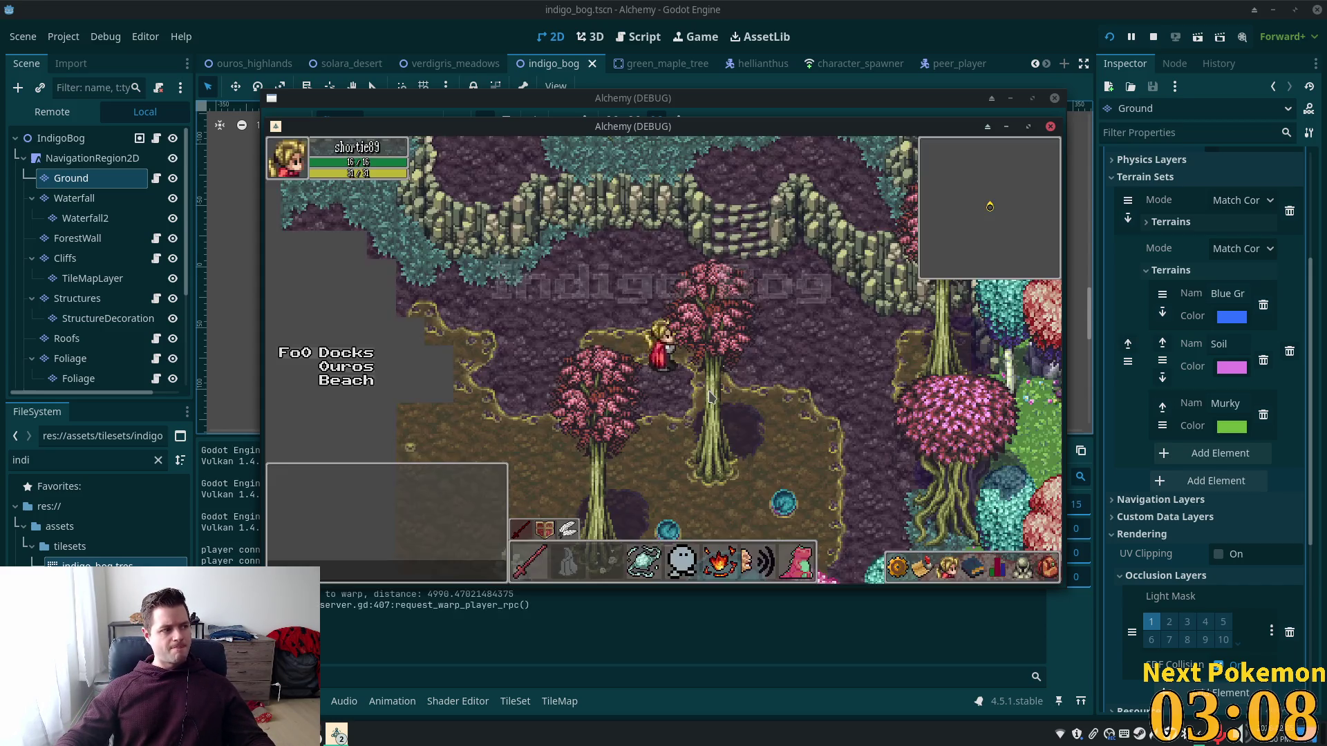
pyautogui.click(808, 284)
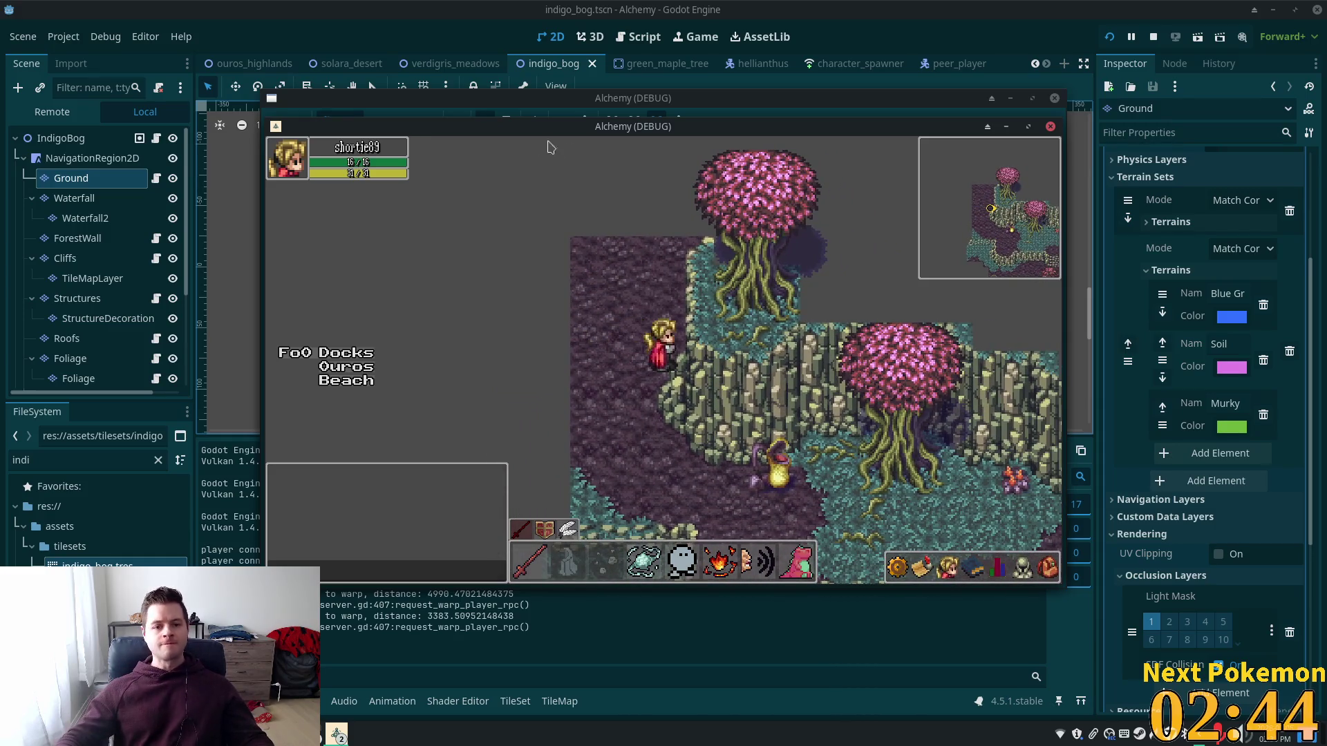
pyautogui.click(69, 358)
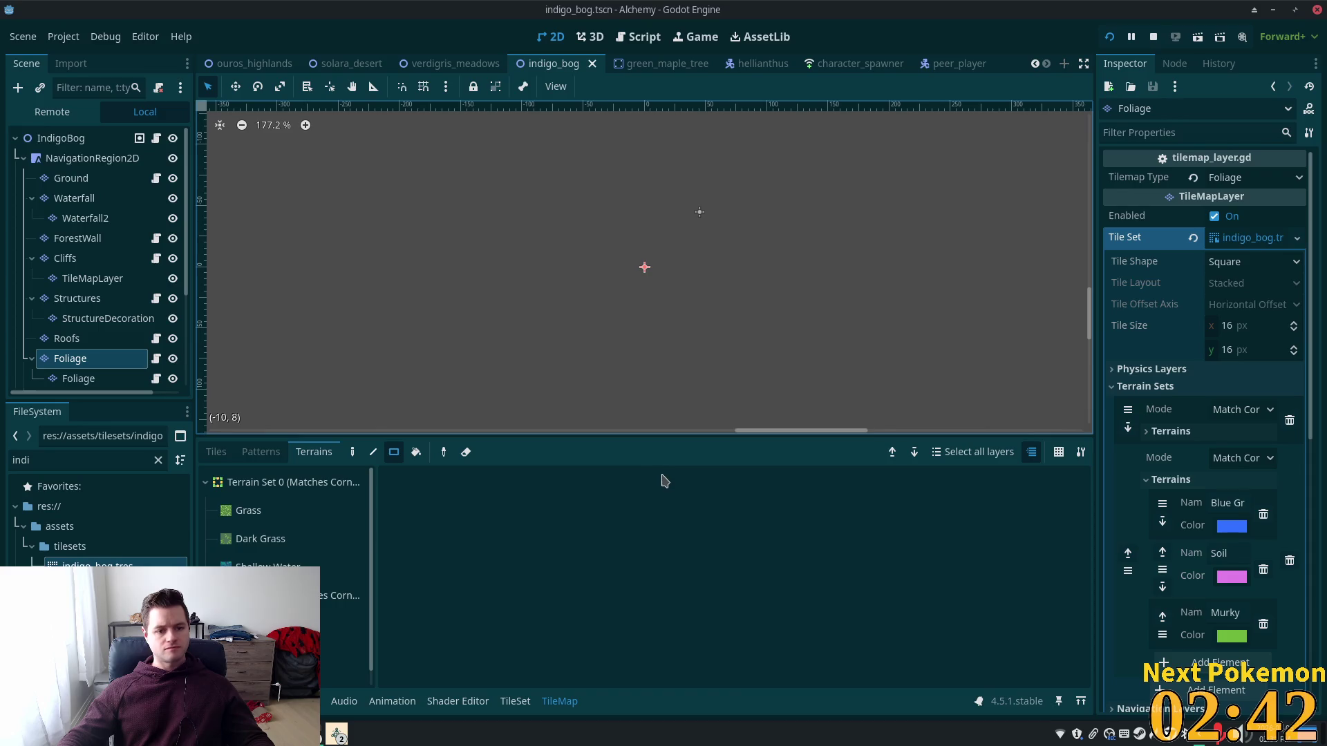
# Step: Zoom and pan the 2D canvas to the pink tree on the cliff
pyautogui.scroll(-7, 604, 272)
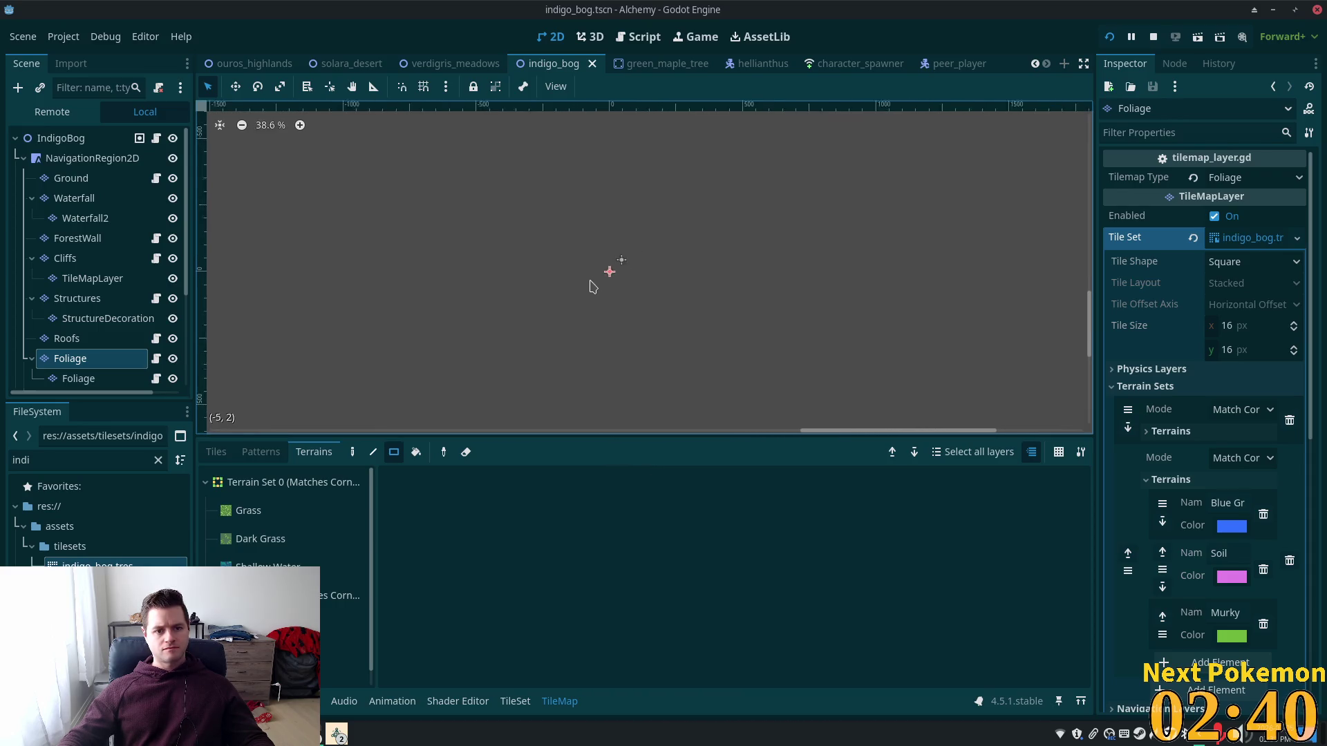
pyautogui.scroll(-5, 591, 284)
pyautogui.moveTo(430, 240); pyautogui.dragTo(691, 433)
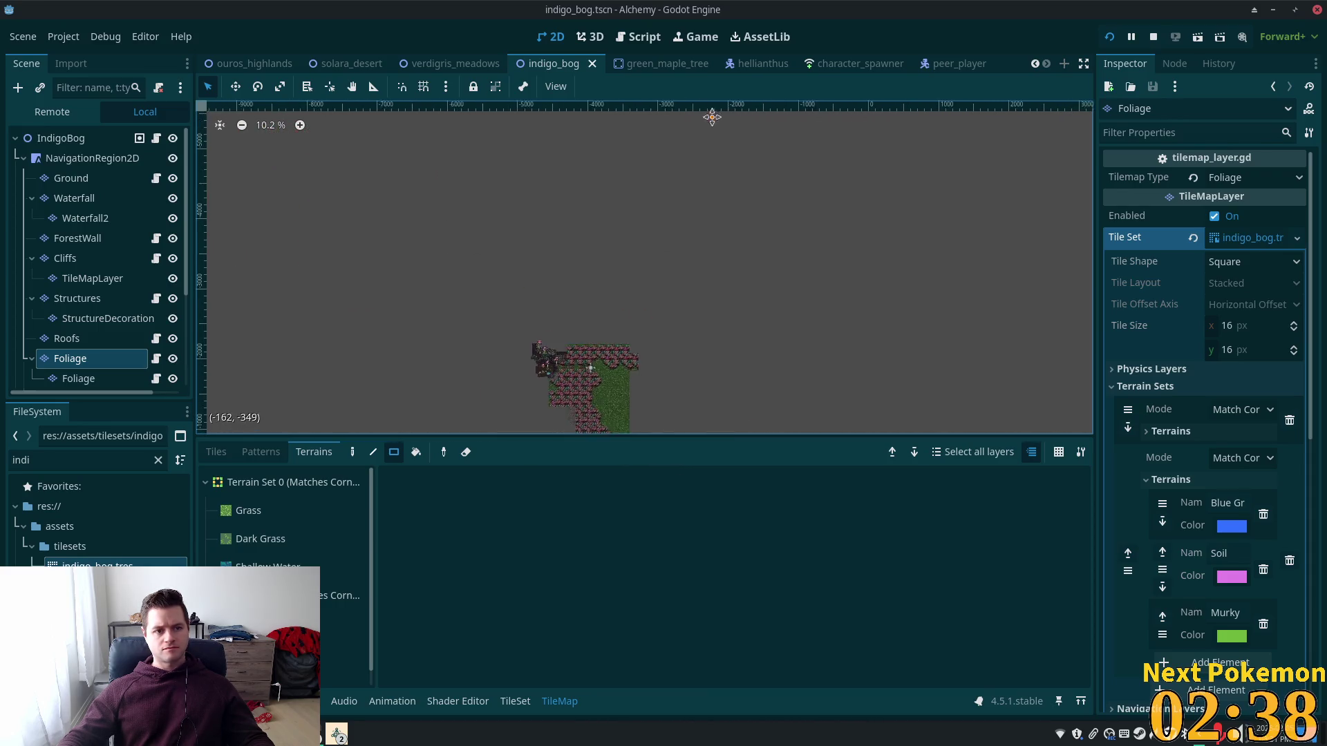
pyautogui.scroll(2, 583, 341)
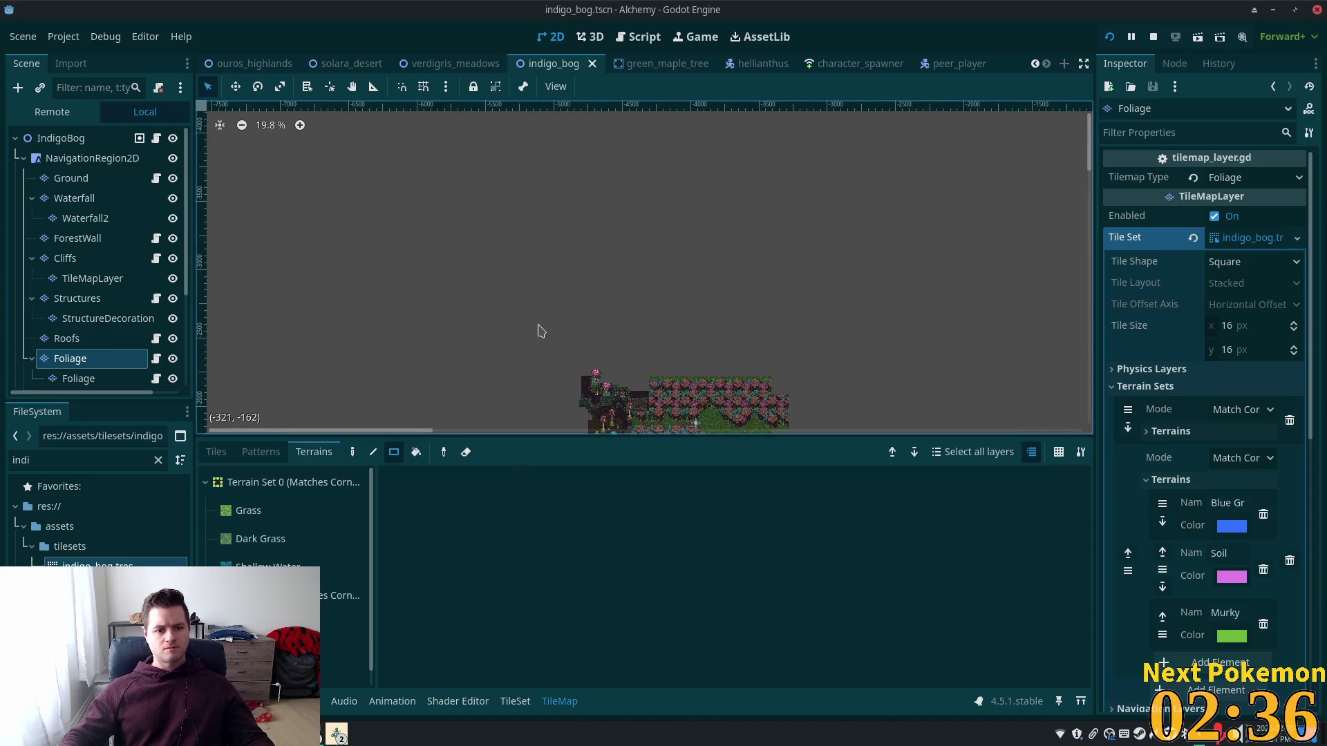
pyautogui.scroll(3, 536, 329)
pyautogui.moveTo(563, 338)
pyautogui.mouseDown()
pyautogui.moveTo(590, 201)
pyautogui.moveTo(570, 219)
pyautogui.mouseUp()
pyautogui.scroll(10, 646, 223)
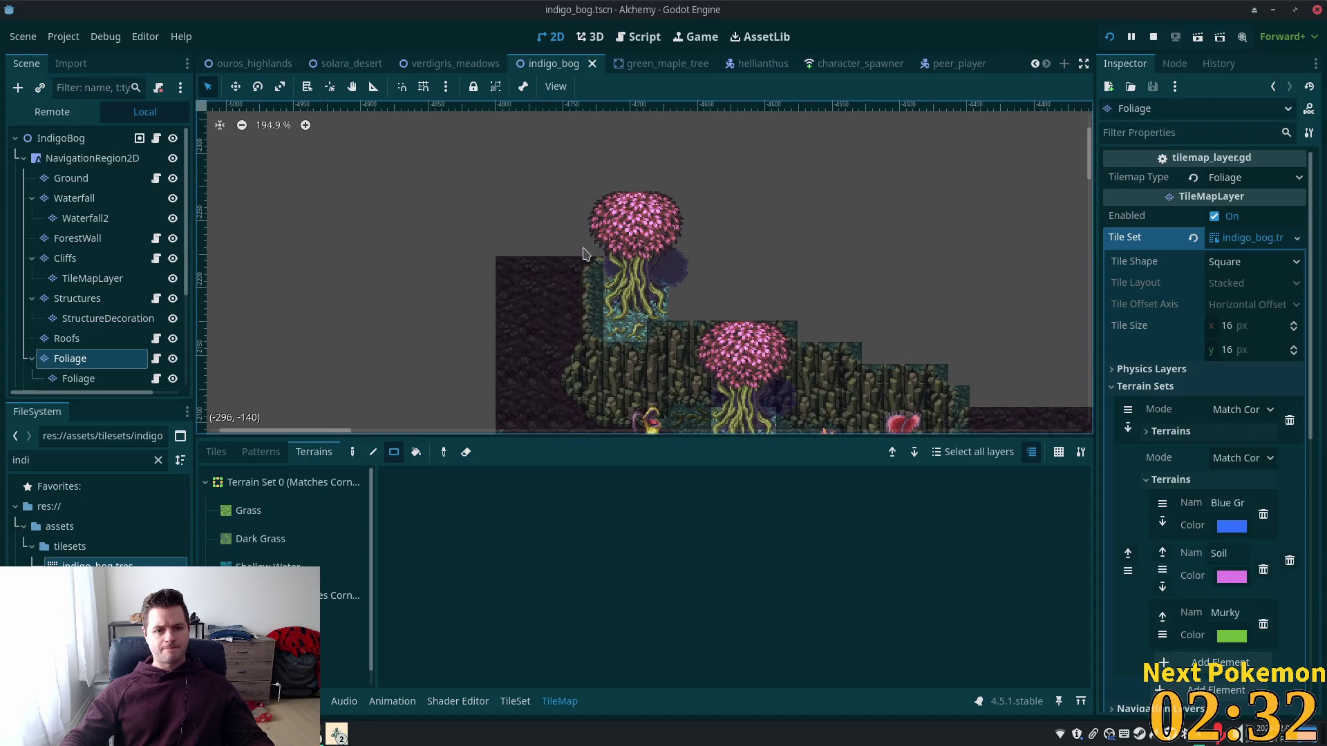
pyautogui.scroll(4, 584, 254)
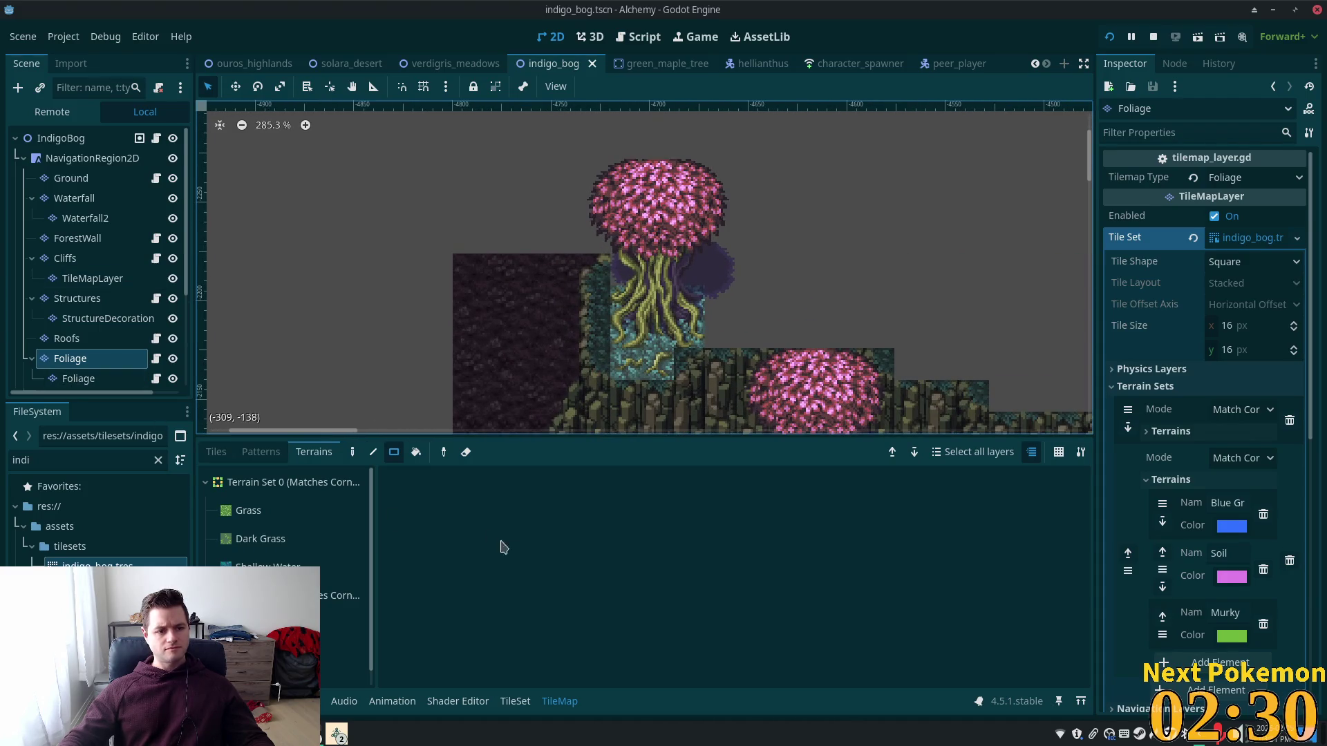
# Step: Show the TileMap tile palette and switch to editing the Cliffs layer
pyautogui.click(216, 452)
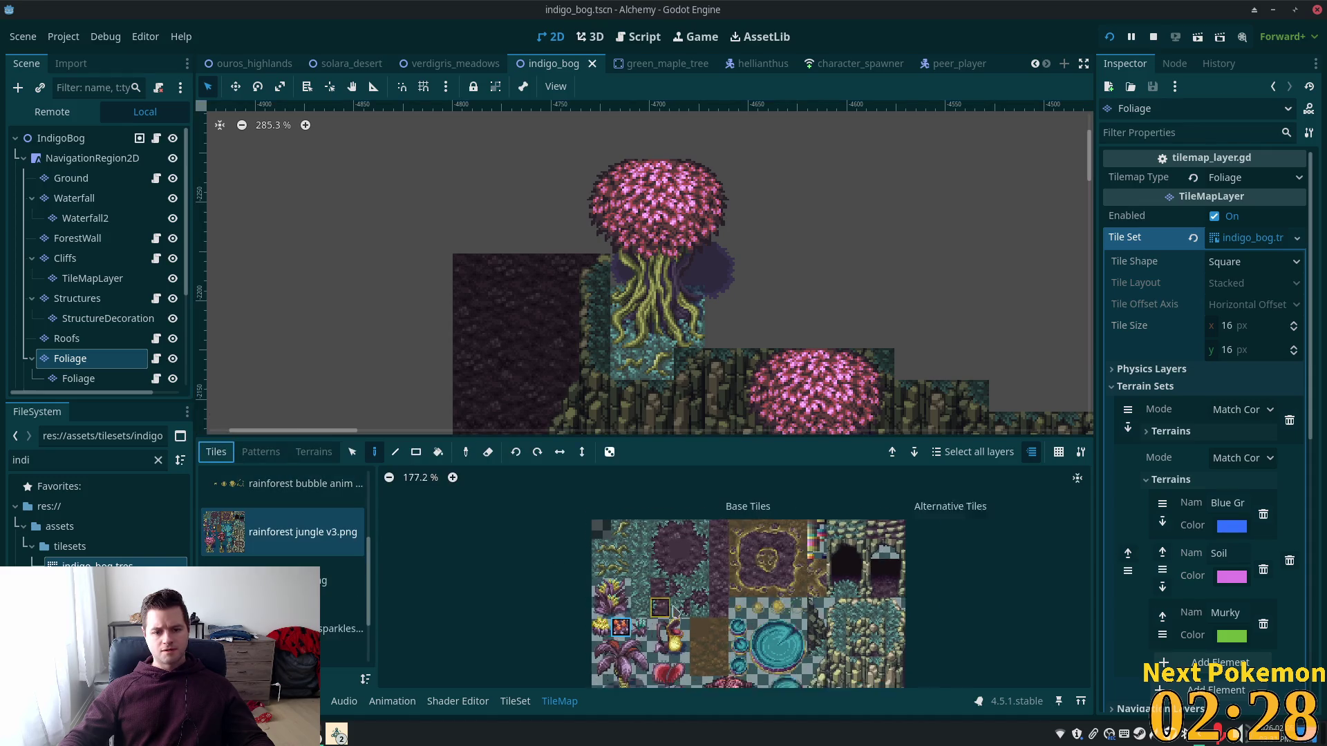
pyautogui.scroll(-3, 674, 609)
pyautogui.scroll(3, 680, 499)
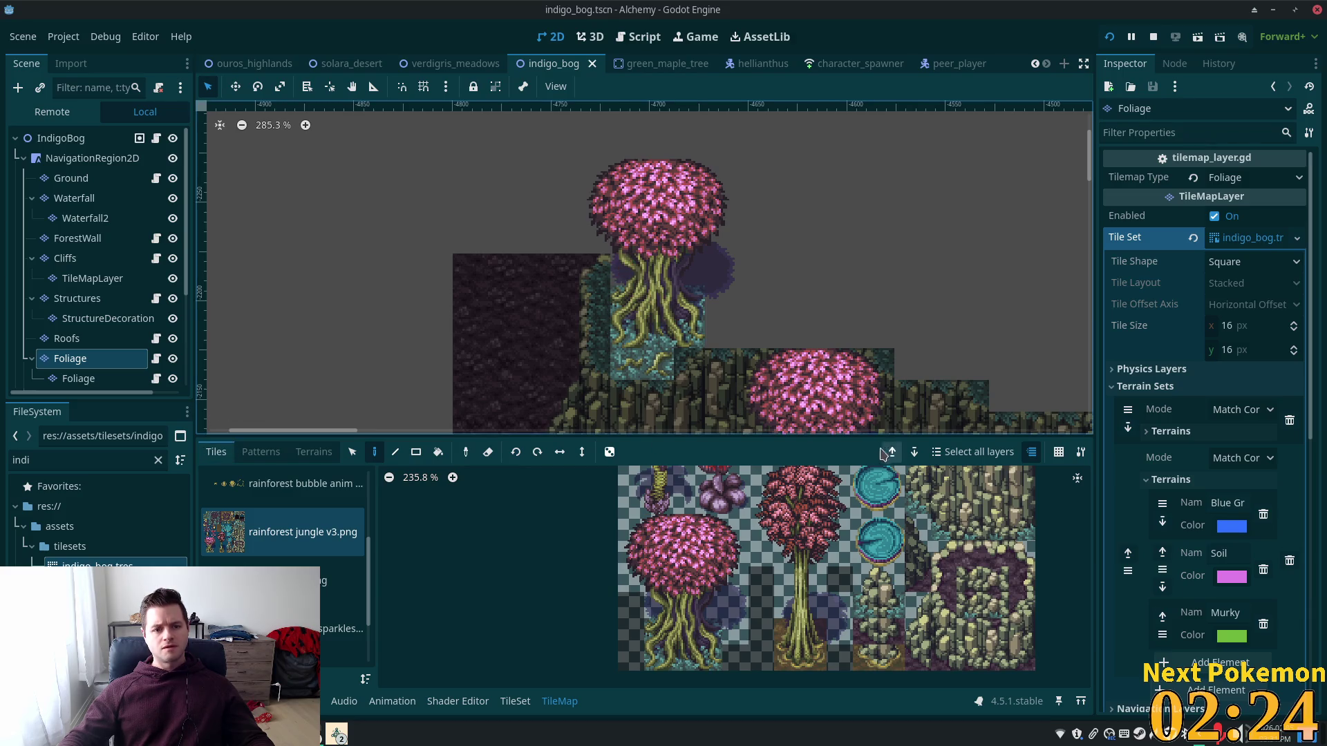
pyautogui.scroll(2, 656, 553)
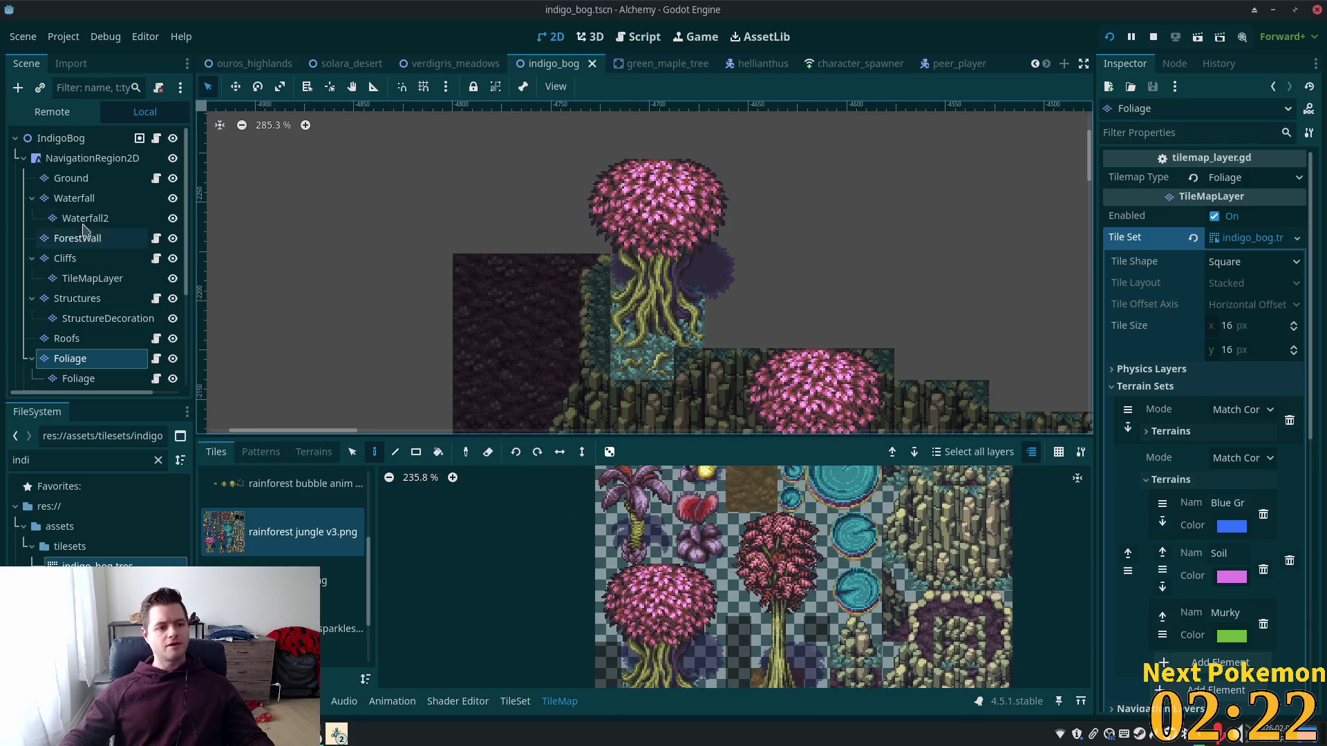
pyautogui.click(105, 258)
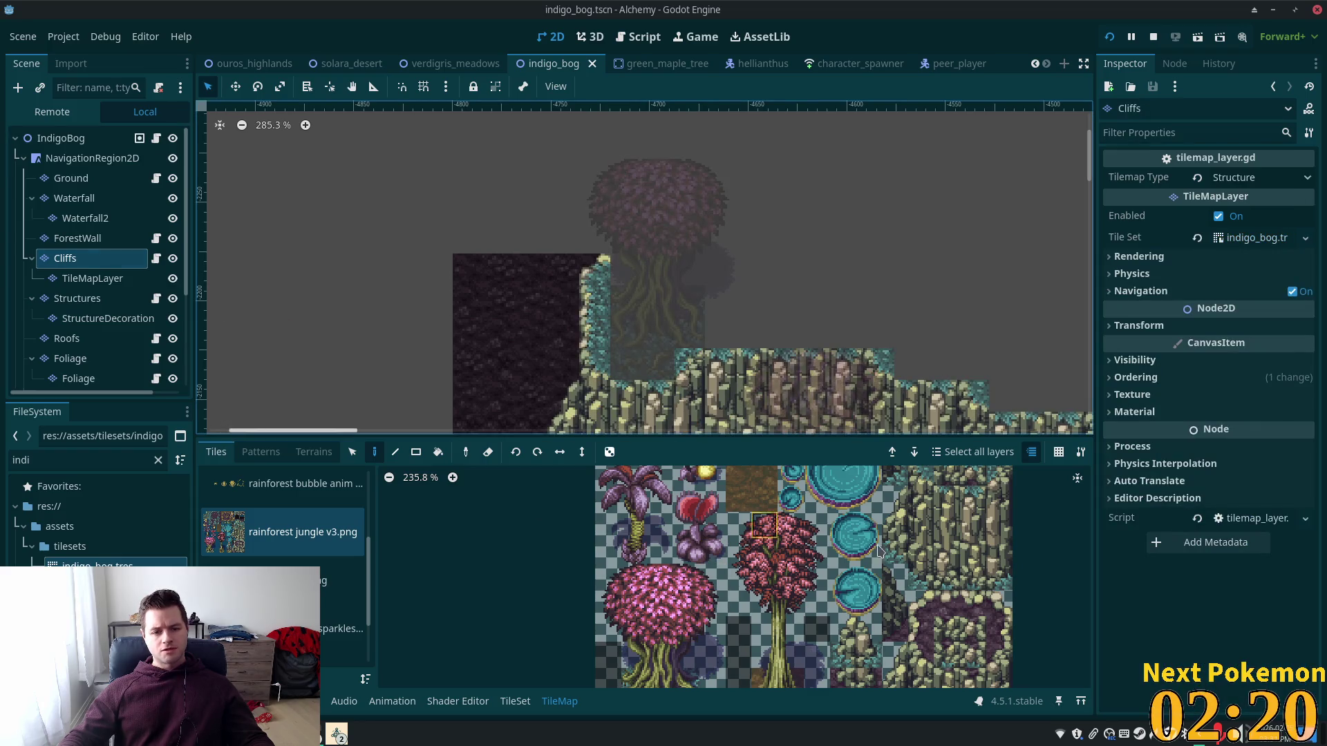
# Step: Paint two matching cliff-edge tiles on either side of the tree trunk
pyautogui.scroll(3, 876, 550)
pyautogui.hscroll(4, 877, 550)
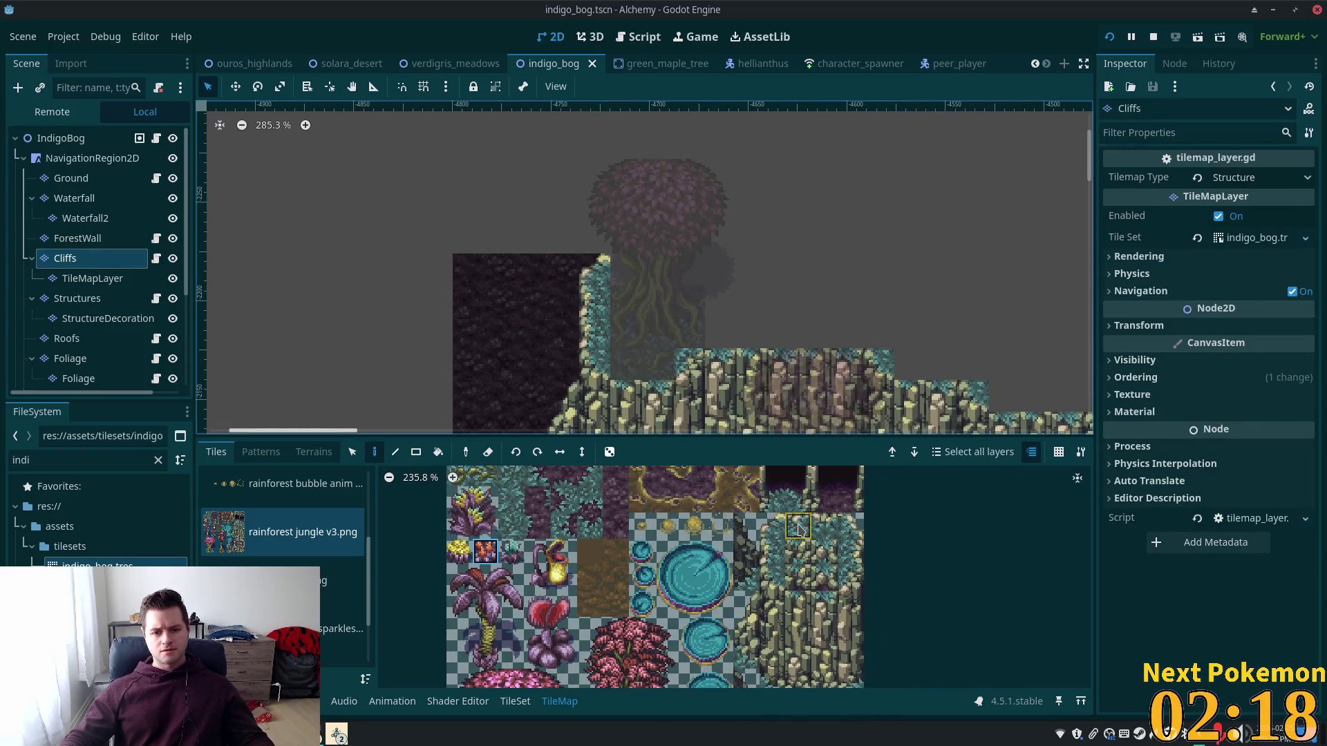
pyautogui.click(798, 527)
pyautogui.click(624, 270)
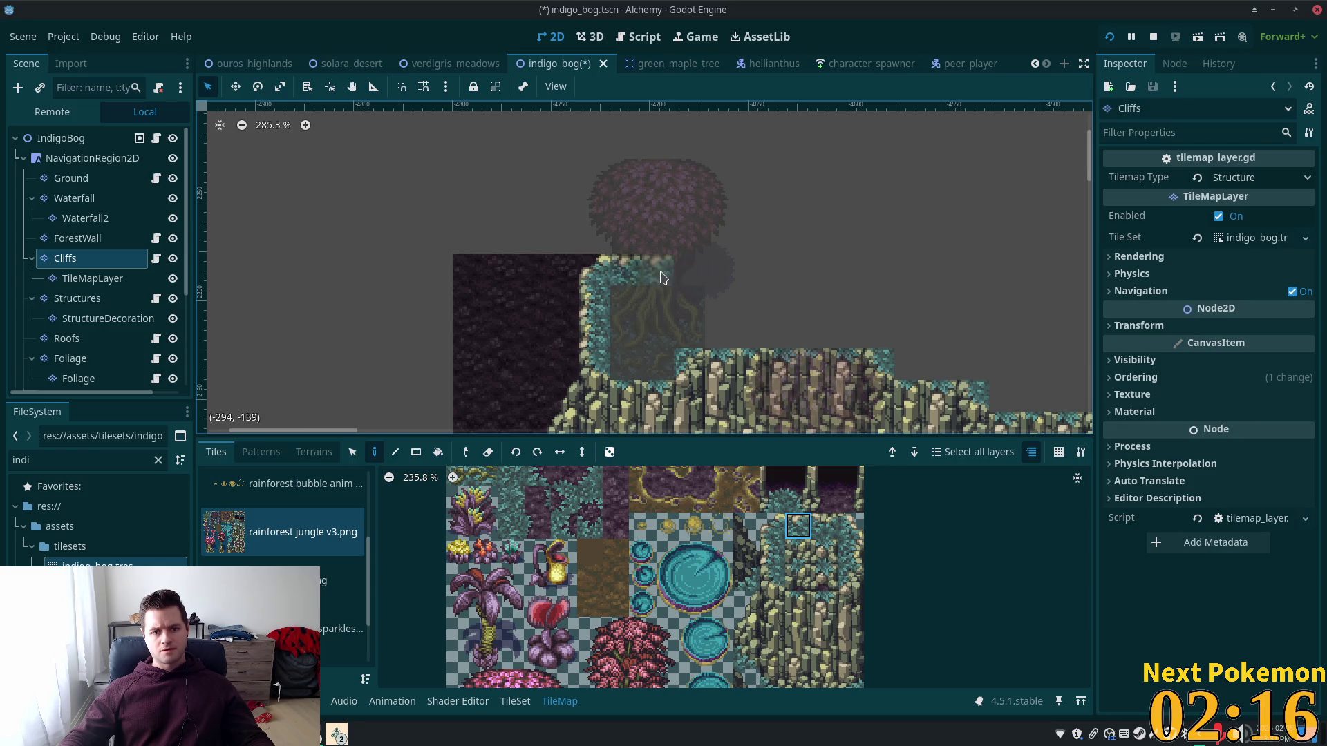
pyautogui.click(825, 527)
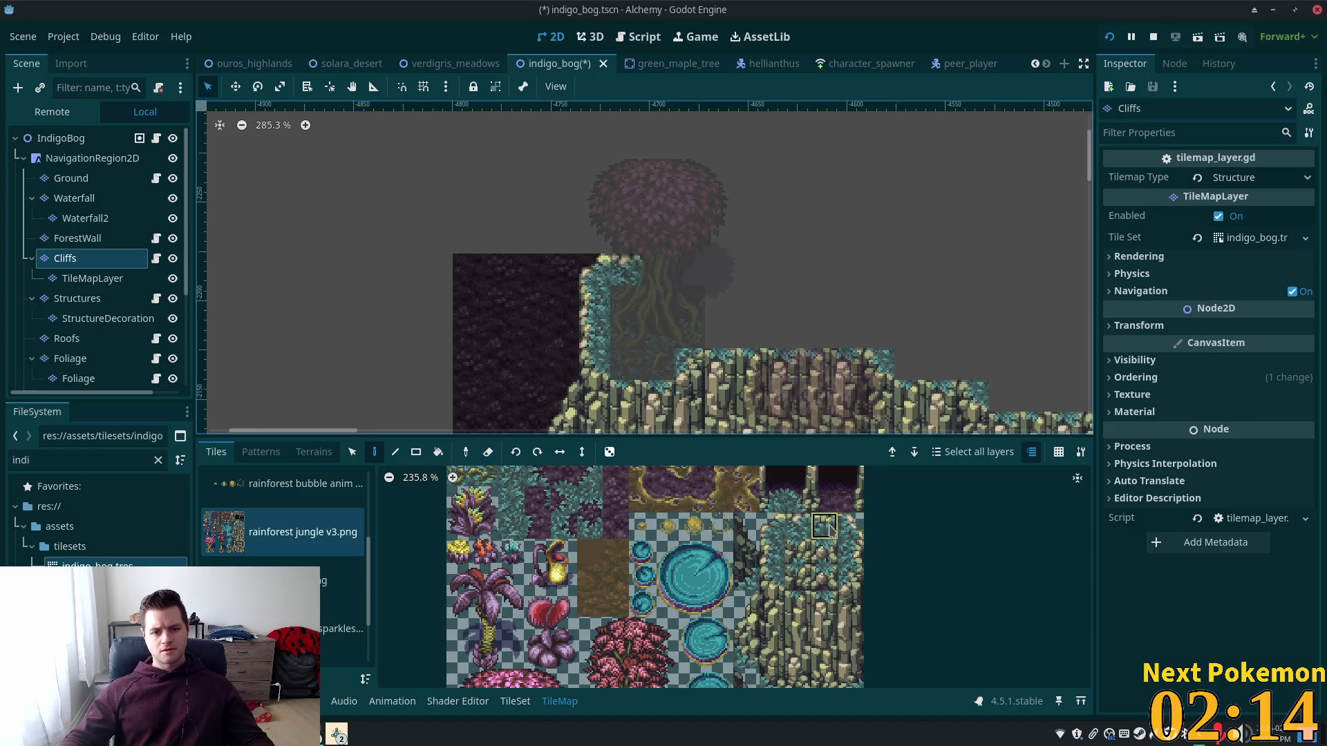
pyautogui.click(662, 274)
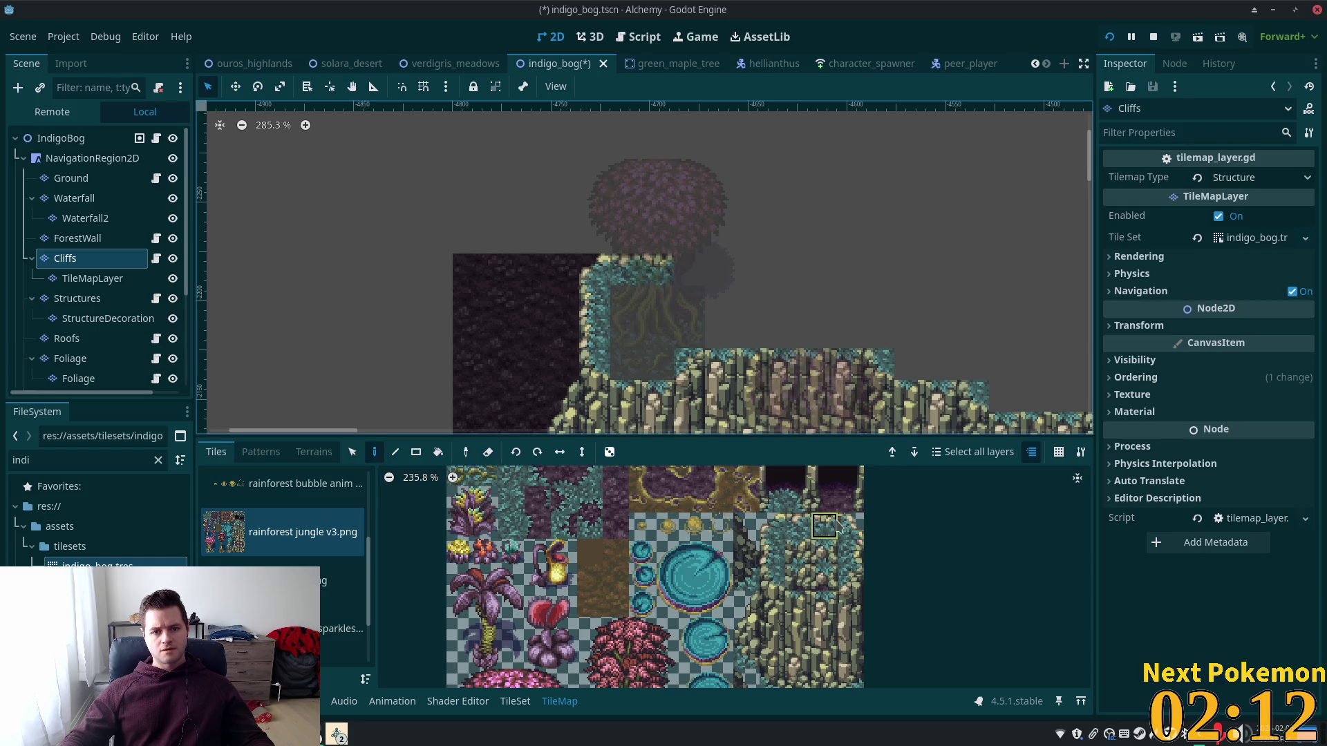
# Step: Save the indigo_bog scene and bring the running game window back to the front
pyautogui.scroll(-5, 777, 299)
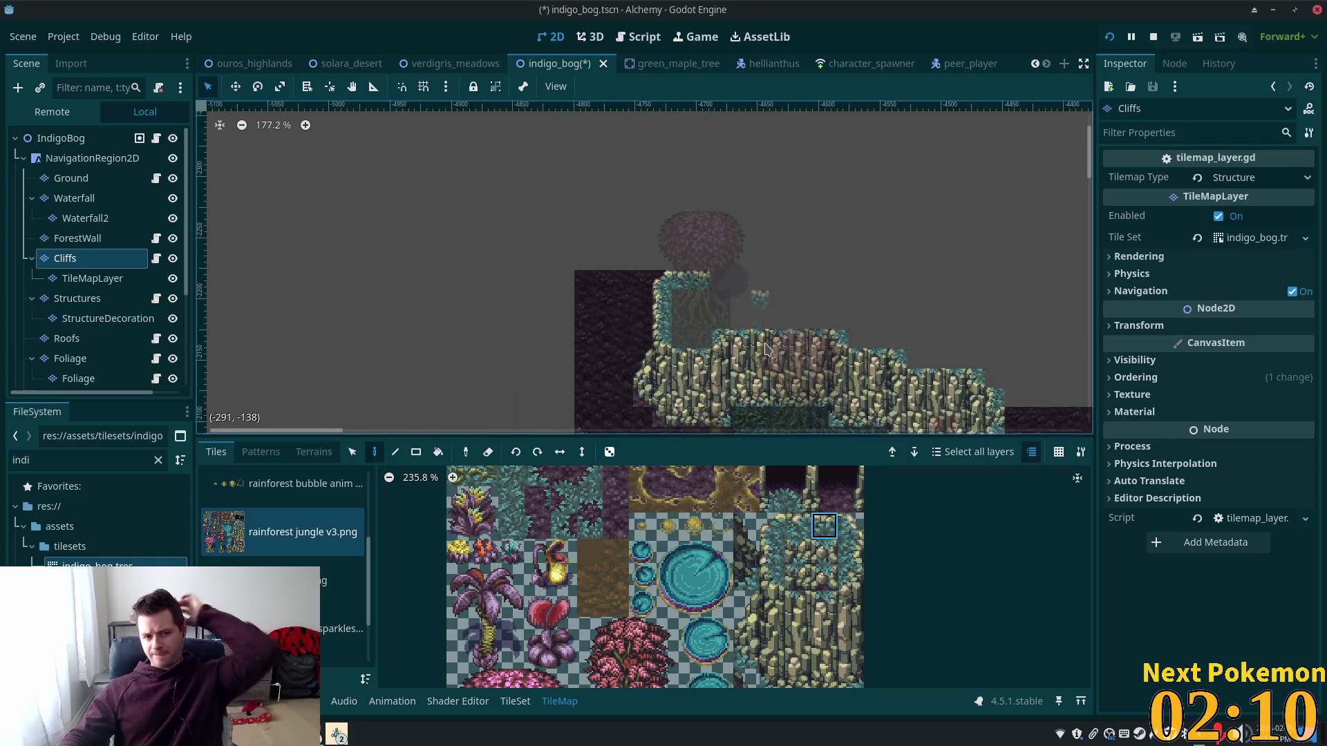
pyautogui.click(64, 137)
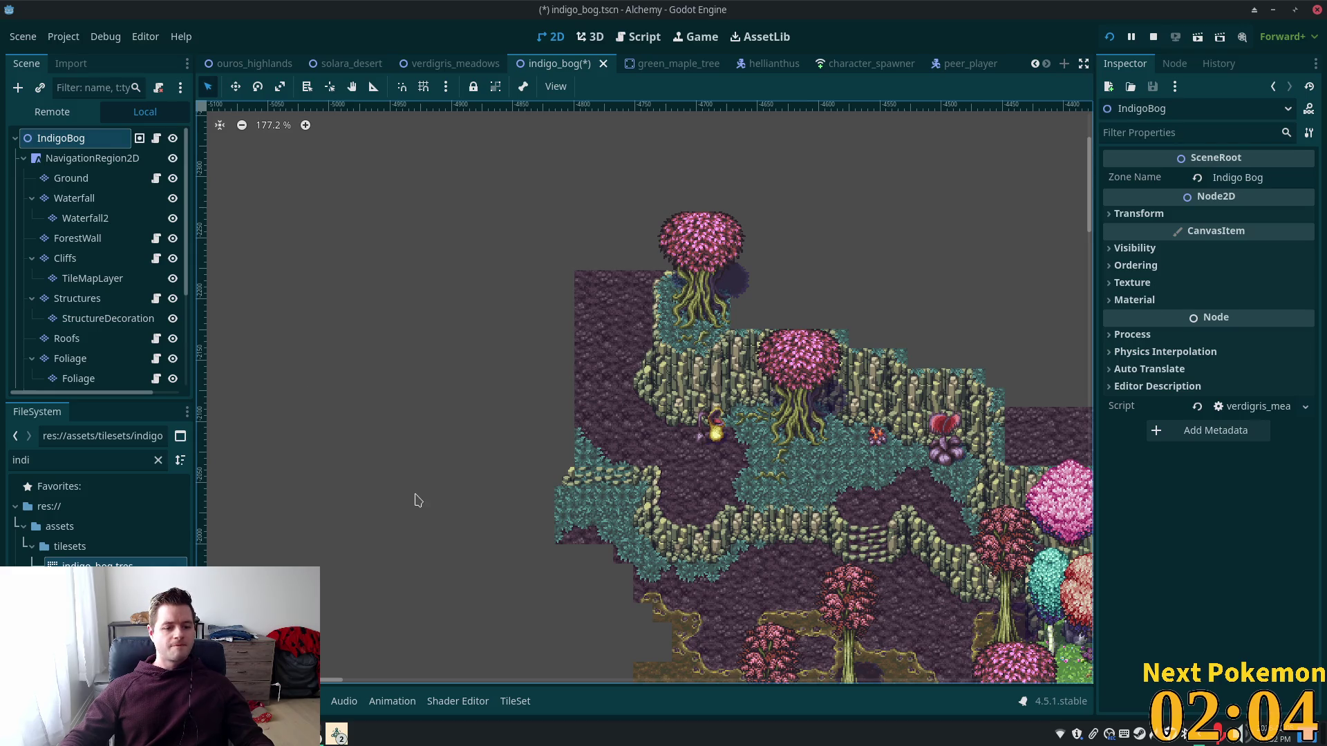
pyautogui.click(336, 734)
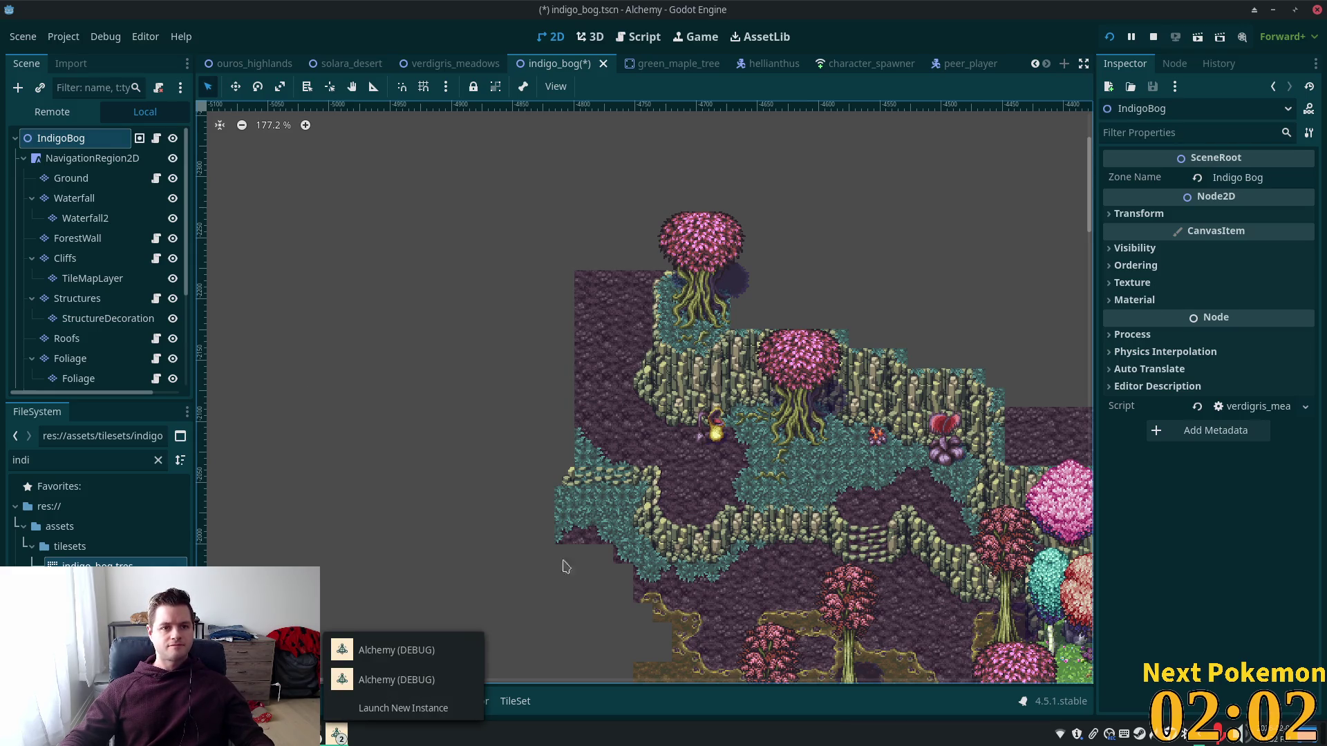
pyautogui.hotkey('ctrl', 's')
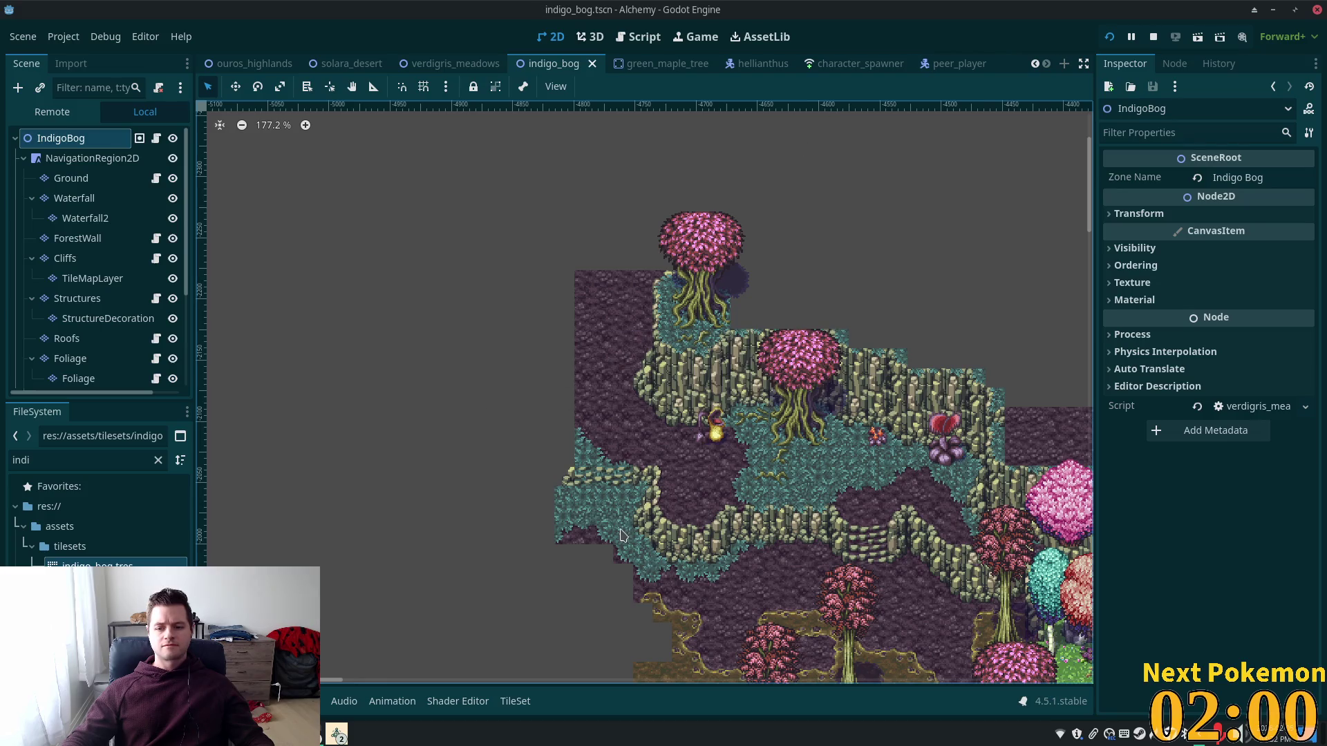
pyautogui.click(337, 734)
pyautogui.click(385, 672)
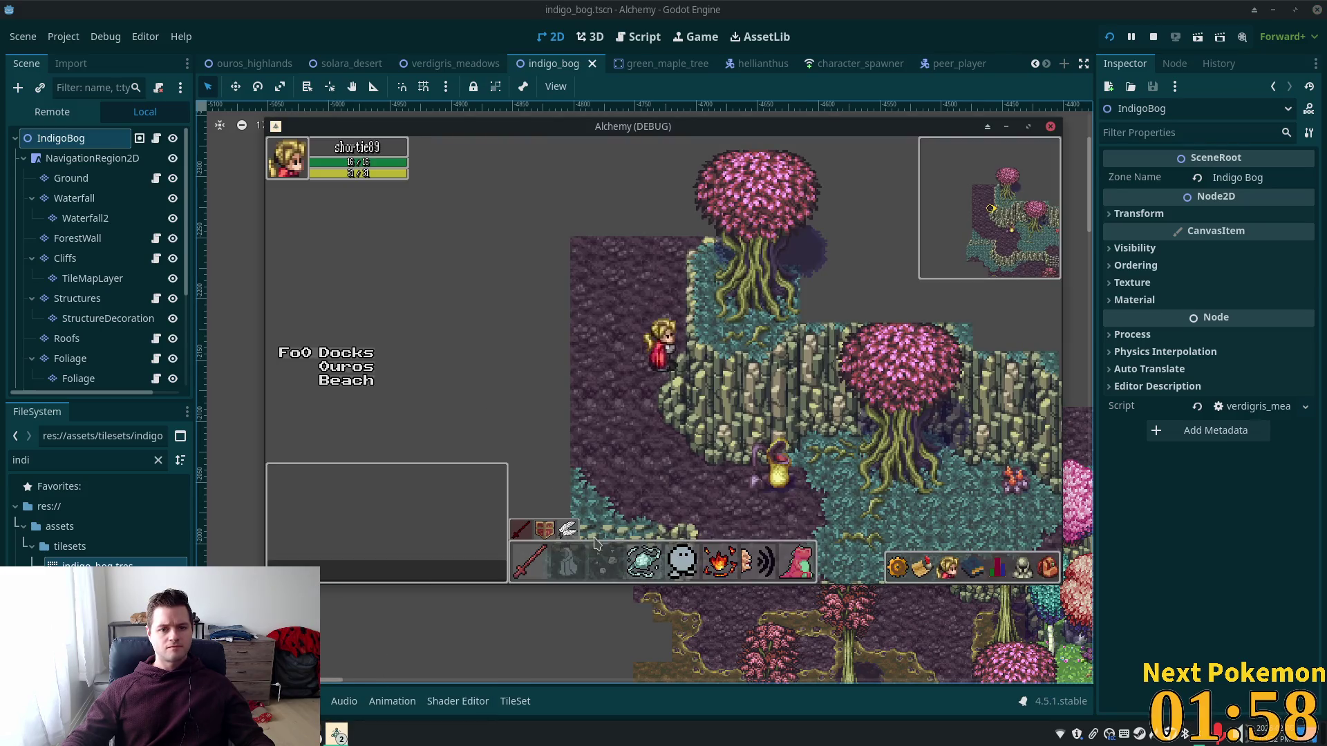
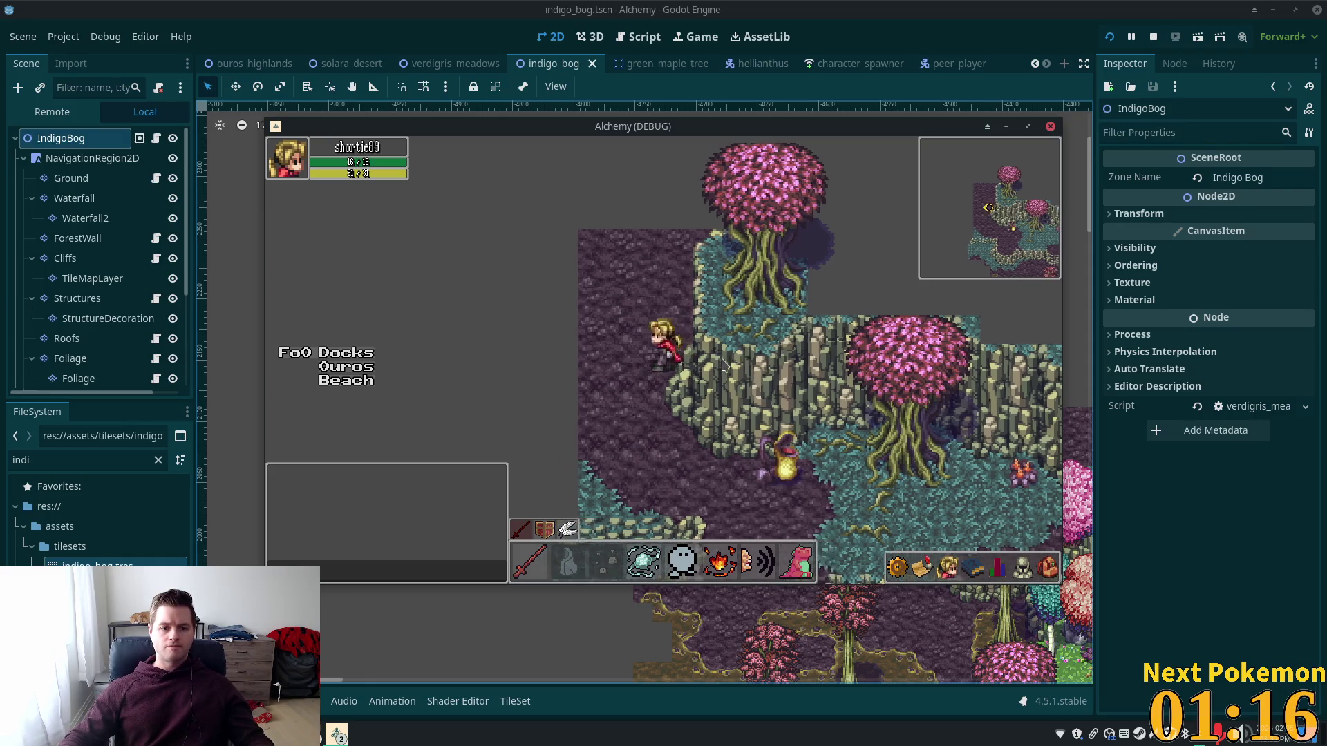
# Step: Walk the player down, right, up and left past the Indigo Bog cliffs onto the teal plateau, then leave the game
pyautogui.press('Down')
pyautogui.press('Down')
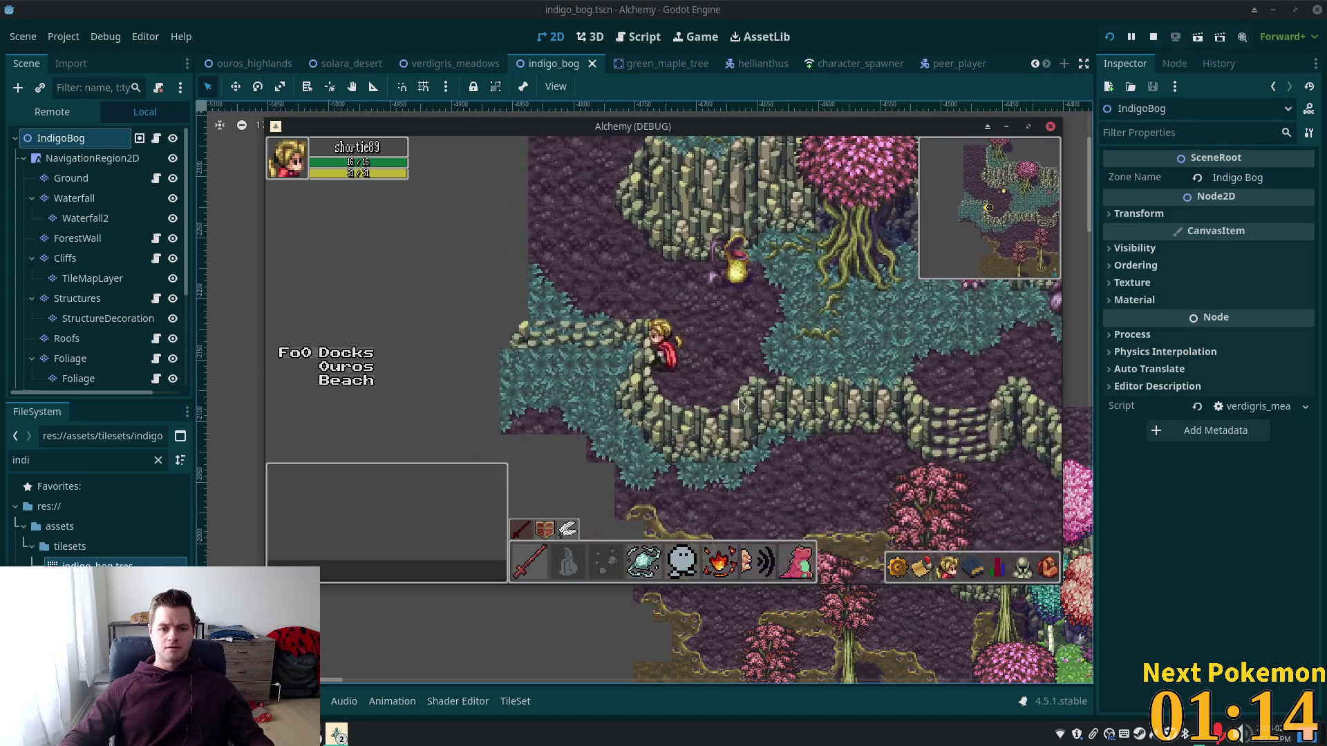
pyautogui.press('Right')
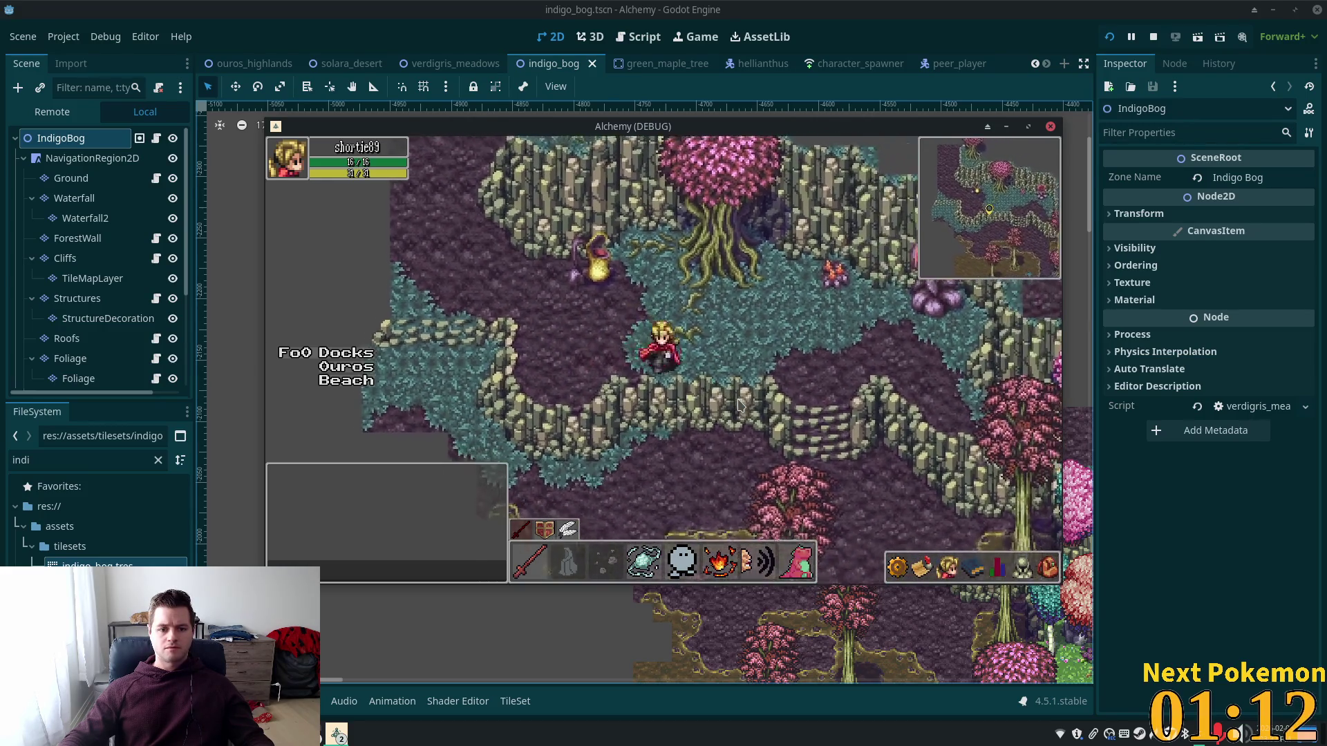
pyautogui.press('Down')
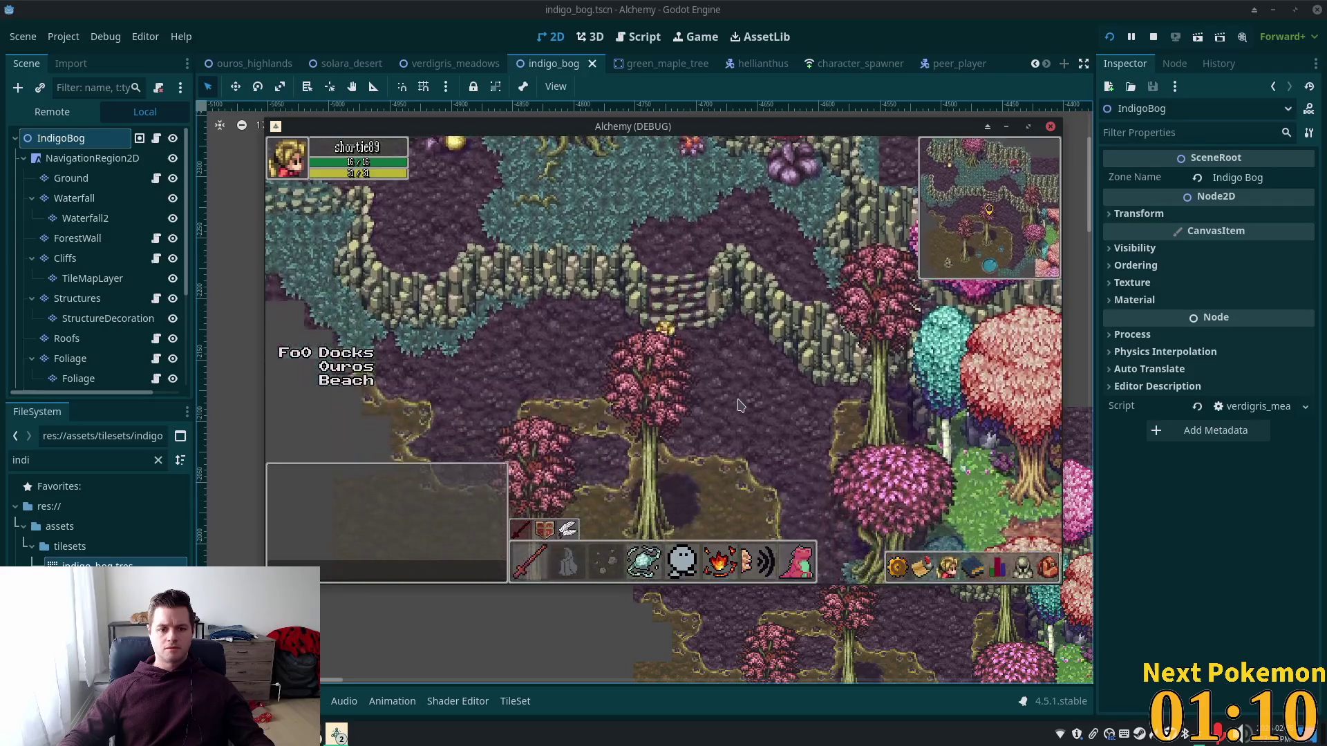
pyautogui.press('Up')
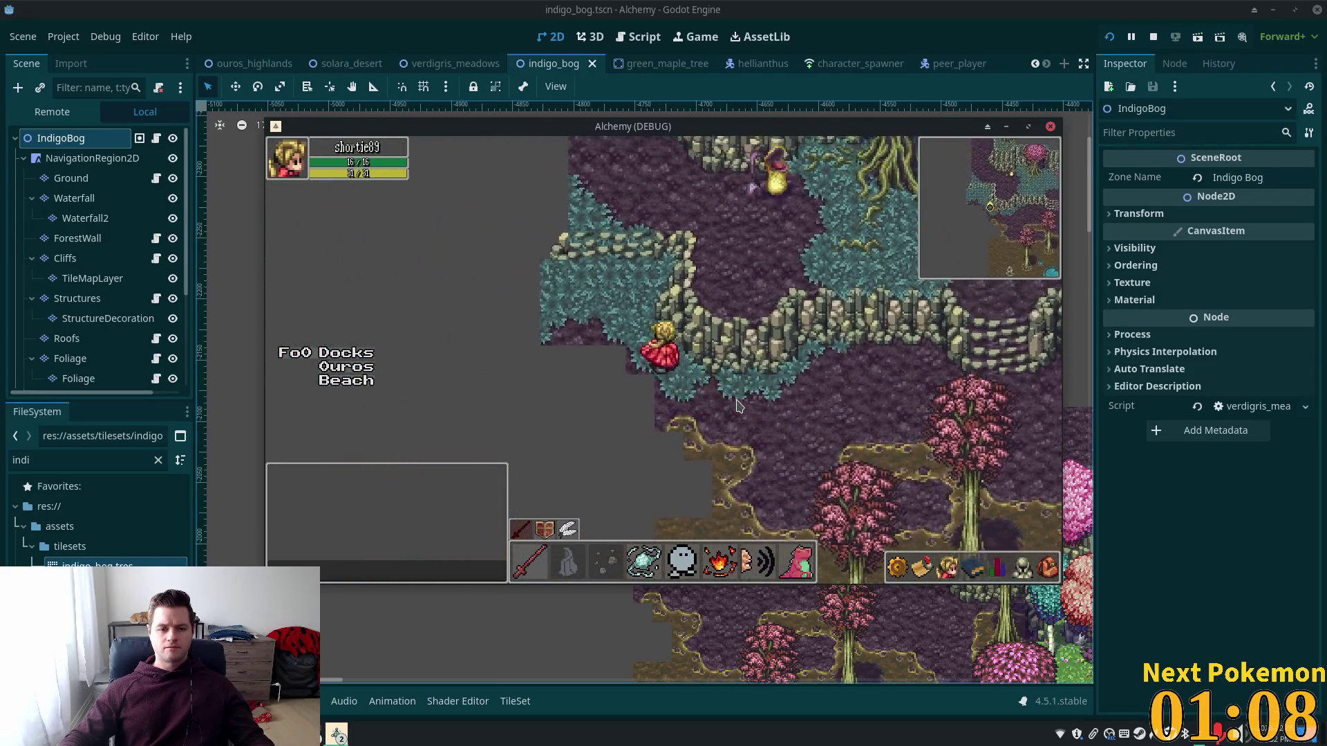
pyautogui.press('Right')
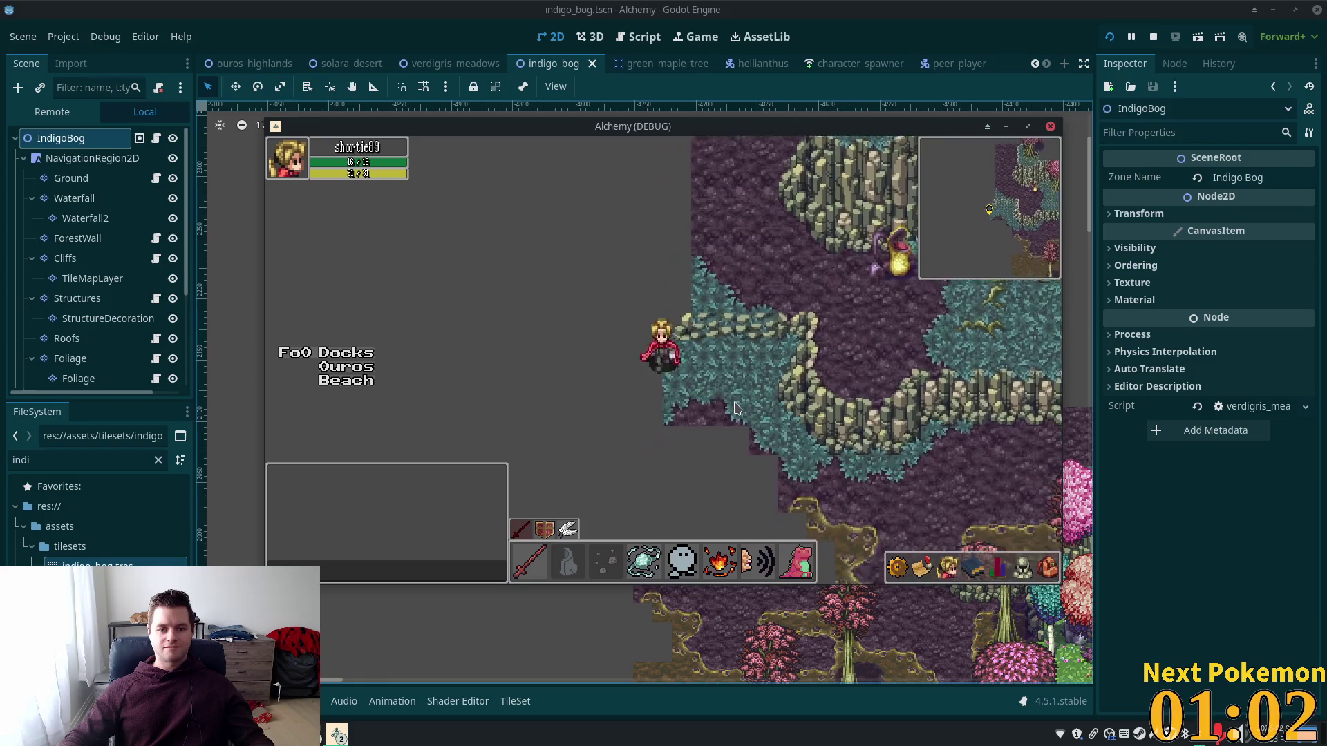
pyautogui.press('Right')
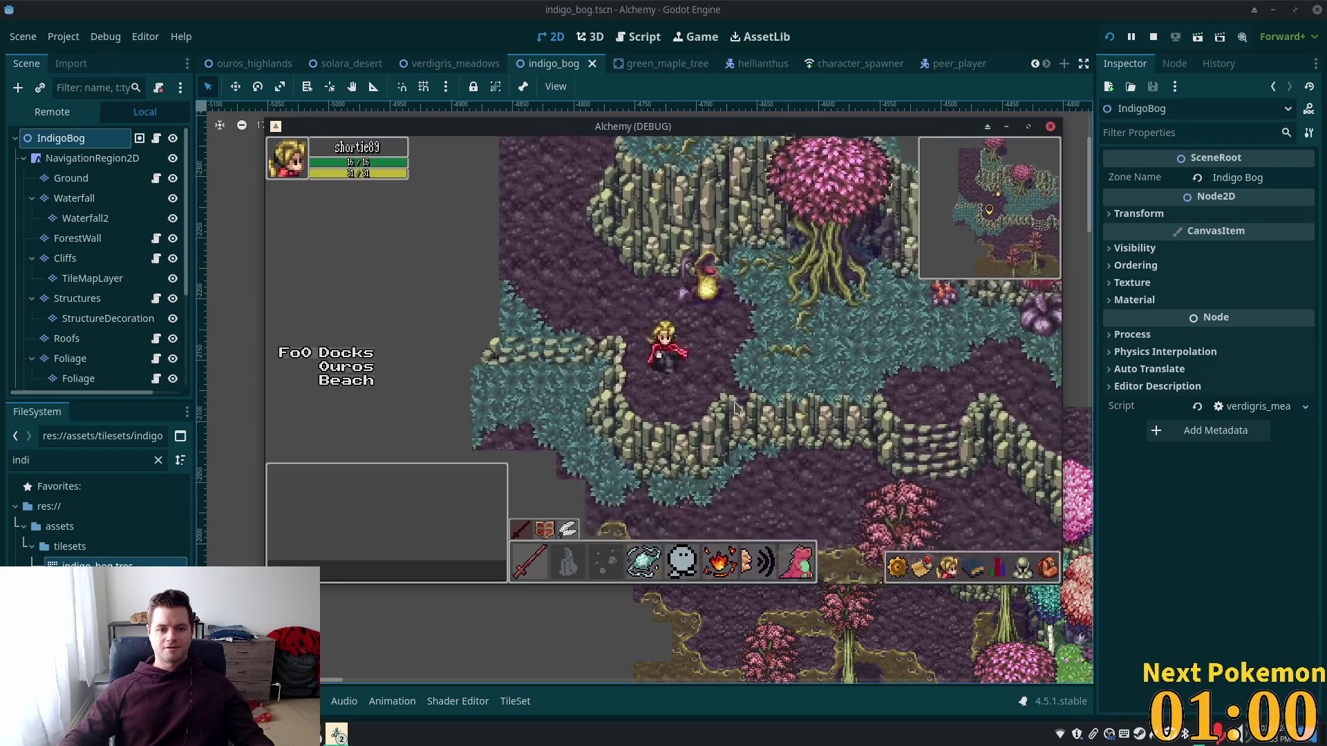
pyautogui.press('Left')
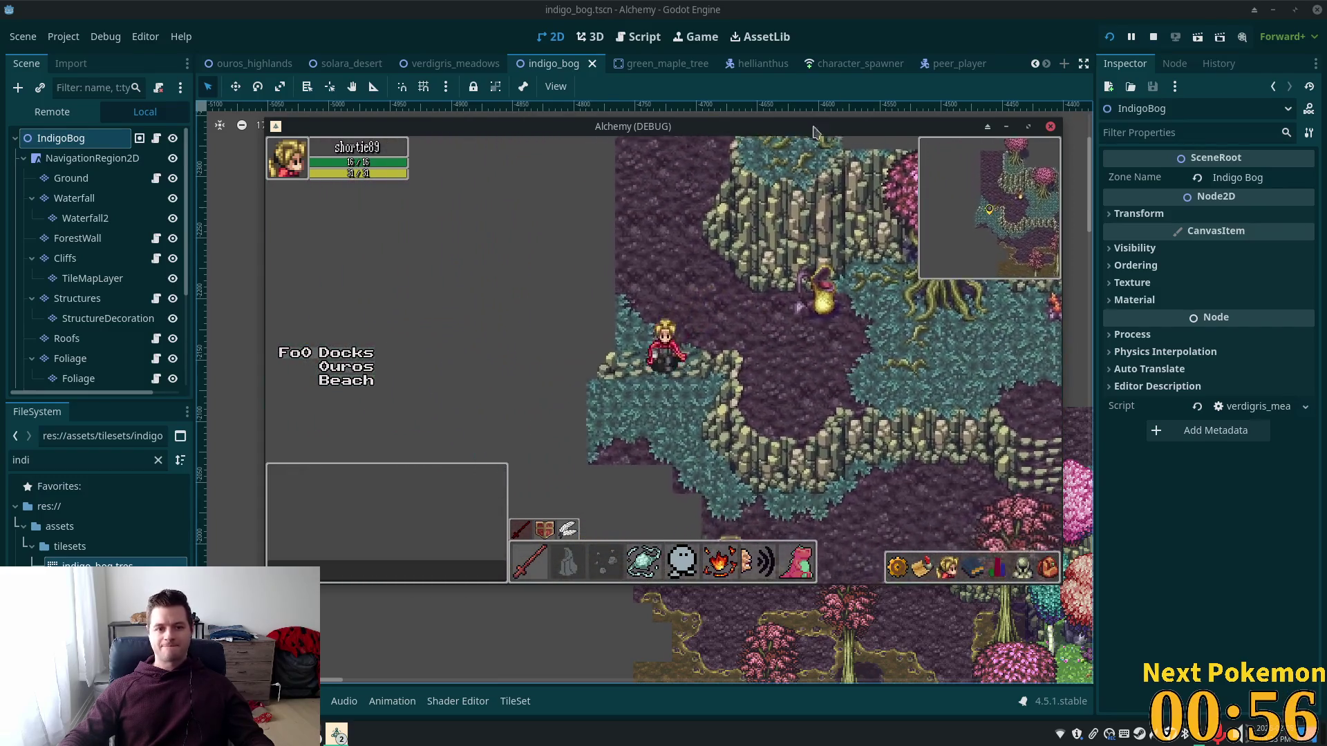
pyautogui.hotkey('alt', 'Tab')
# Step: Collapse the Foliage and Interior branches in the Scene dock
pyautogui.scroll(-3, 608, 553)
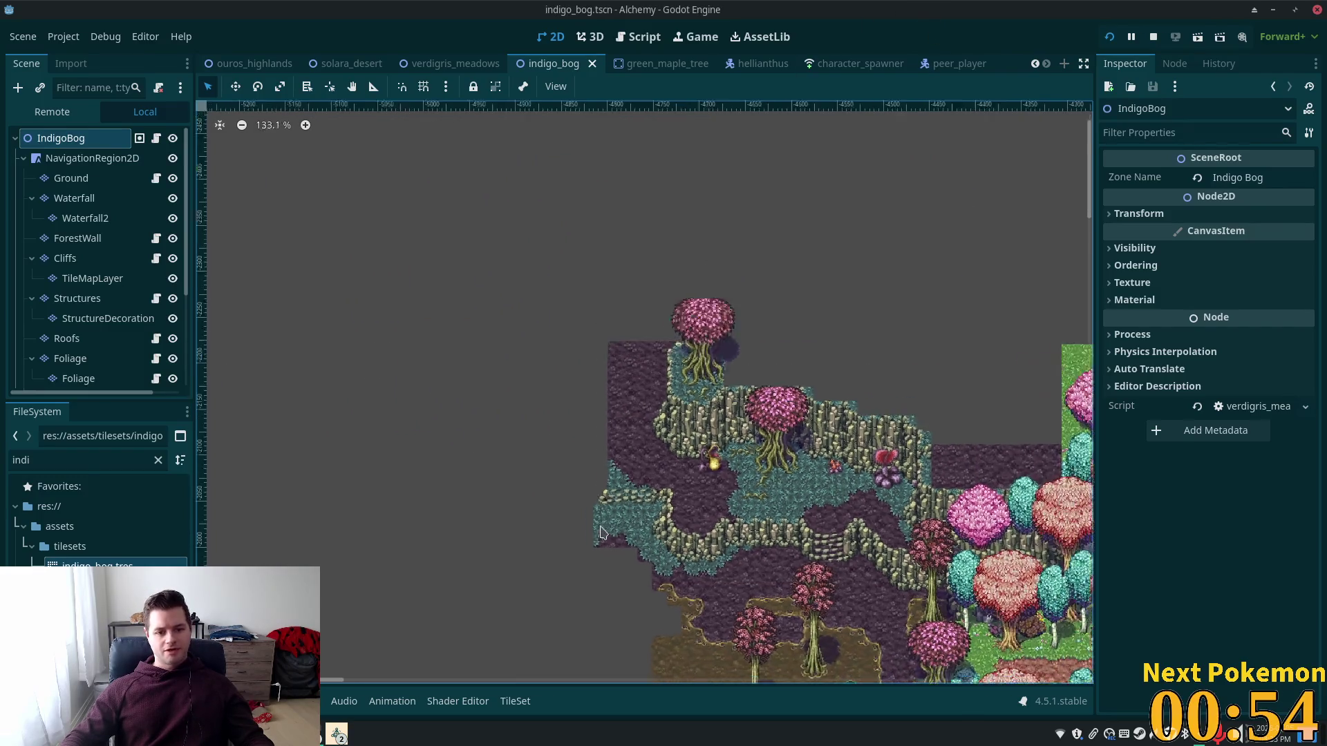
pyautogui.scroll(7, 598, 496)
pyautogui.scroll(3, 599, 496)
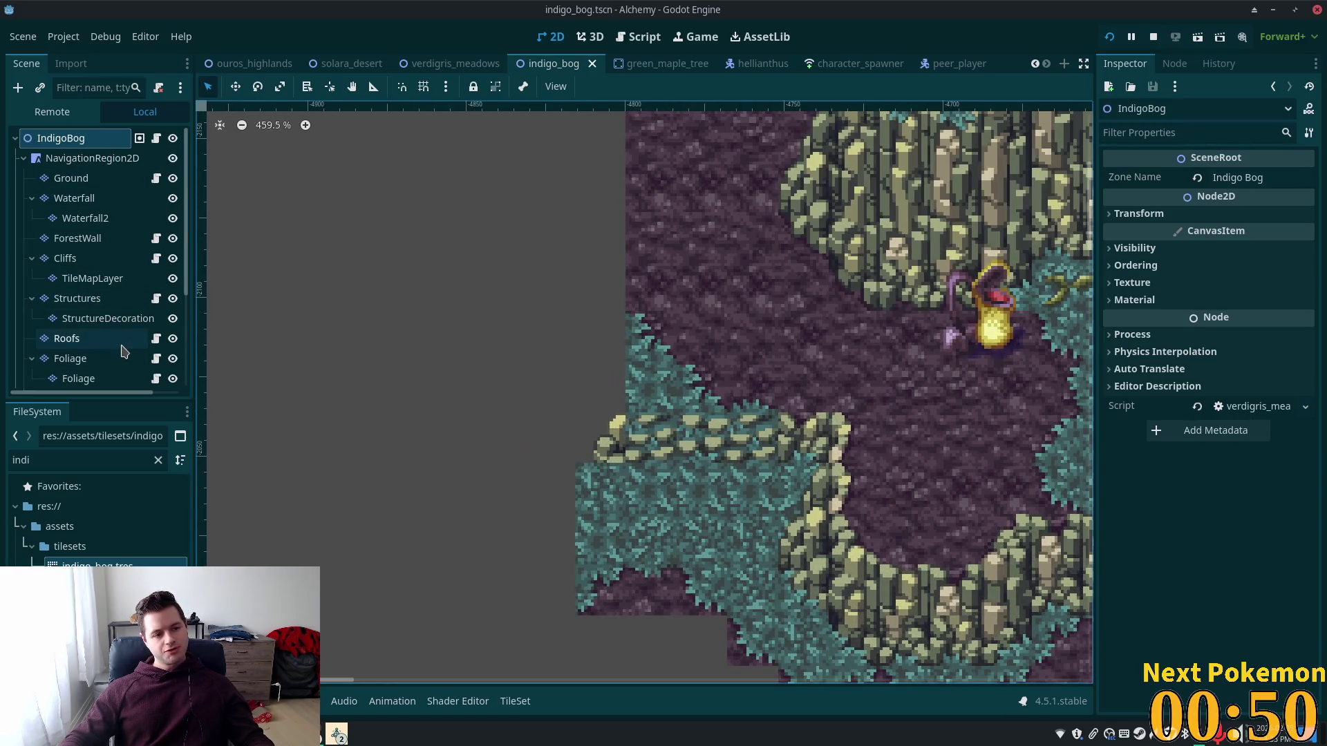
pyautogui.scroll(-3, 114, 331)
pyautogui.click(32, 263)
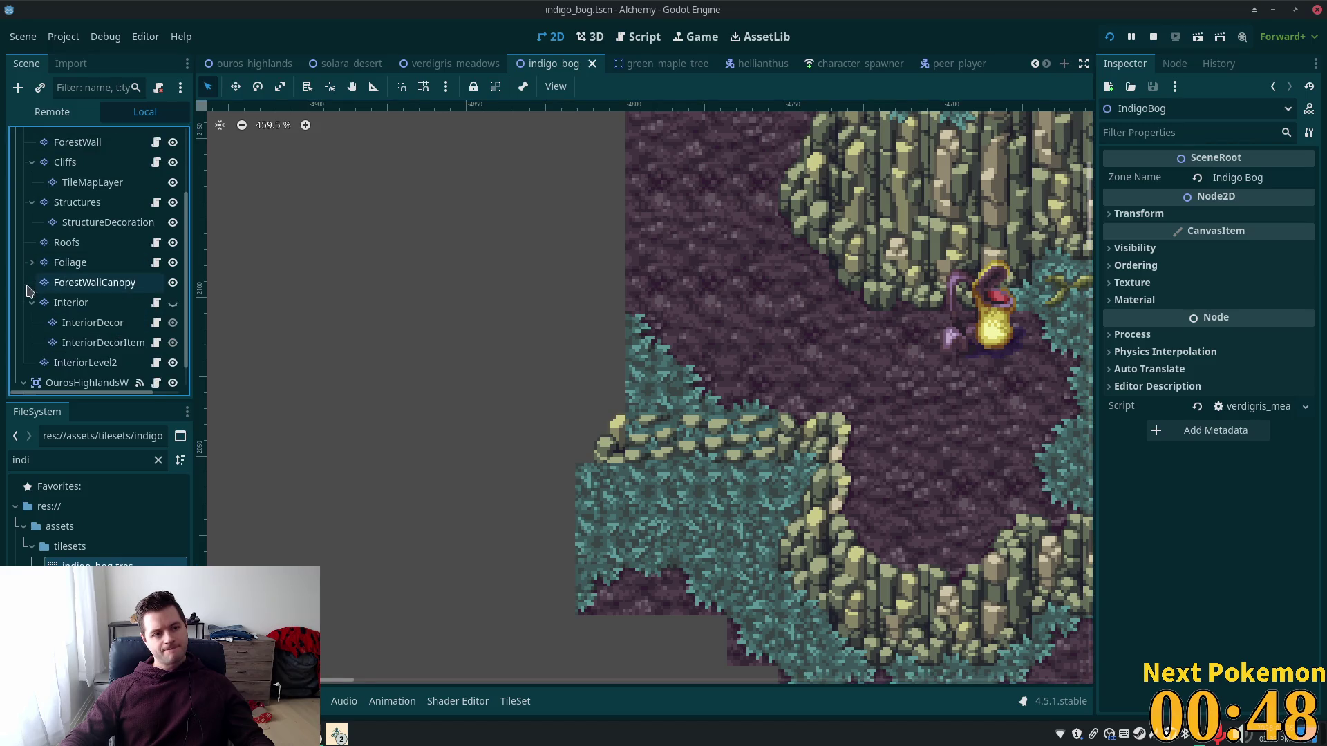
pyautogui.click(32, 303)
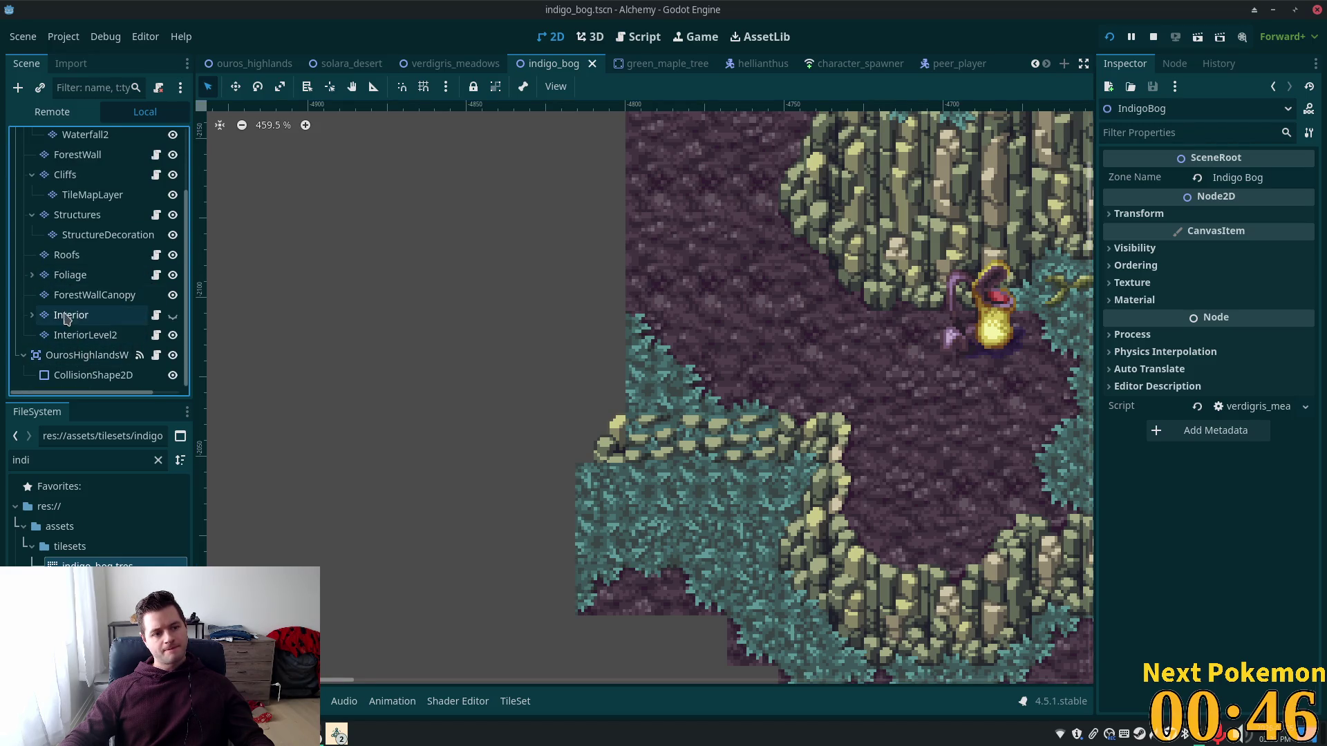
# Step: Collapse the Waterfall, Cliffs and Structures branches in the Scene dock
pyautogui.scroll(1, 78, 313)
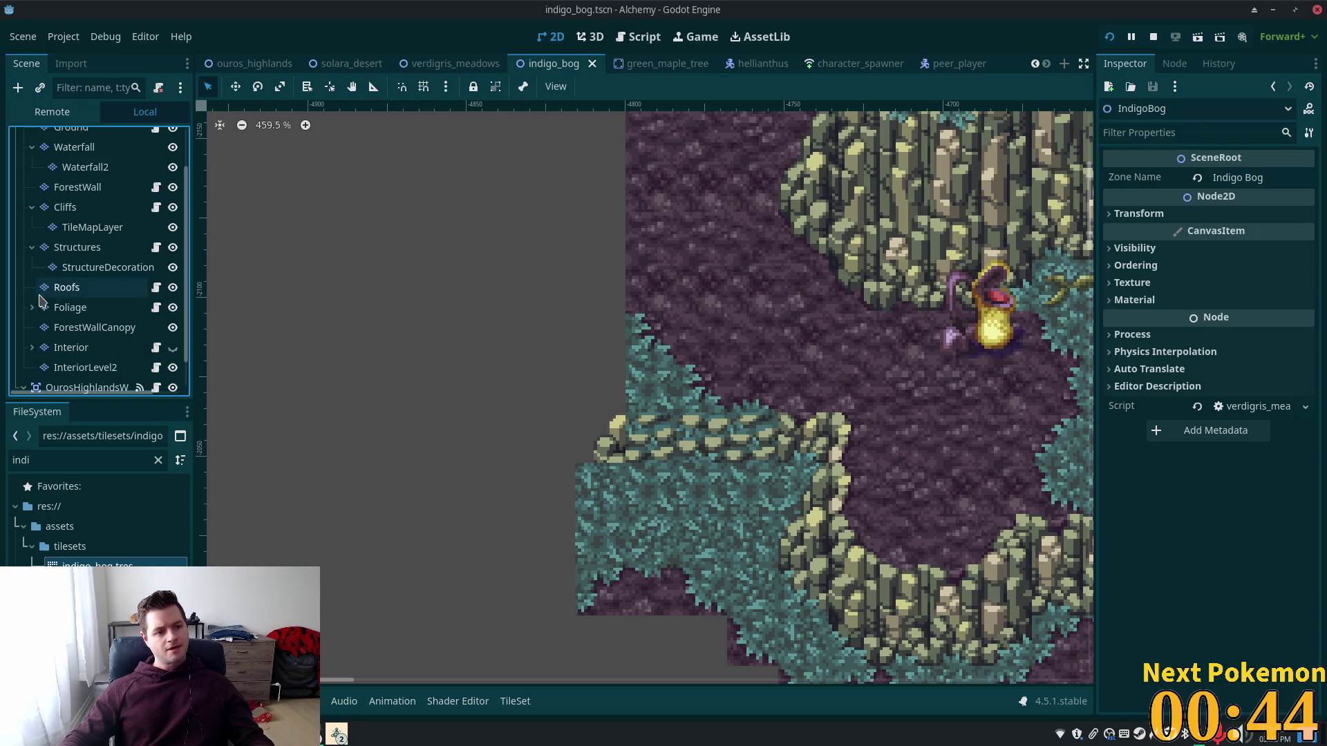
pyautogui.scroll(2, 83, 238)
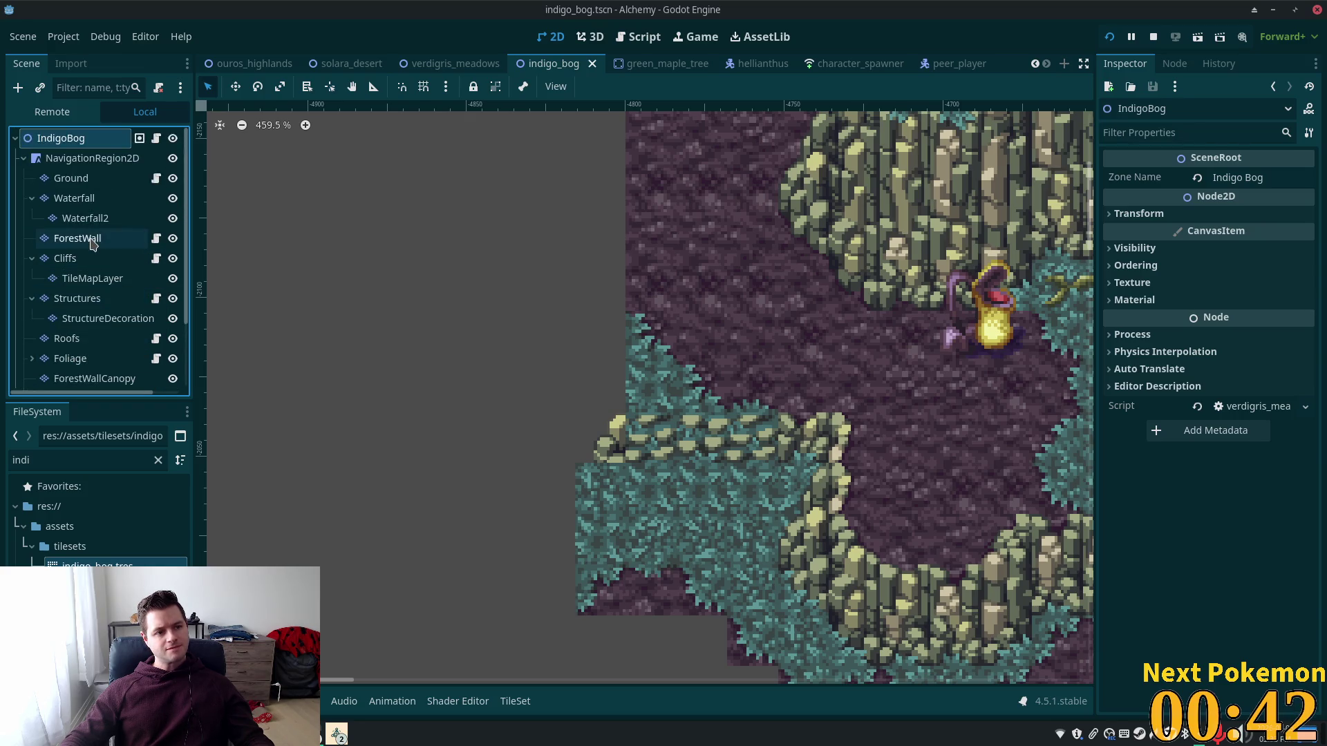
pyautogui.click(33, 199)
pyautogui.click(32, 238)
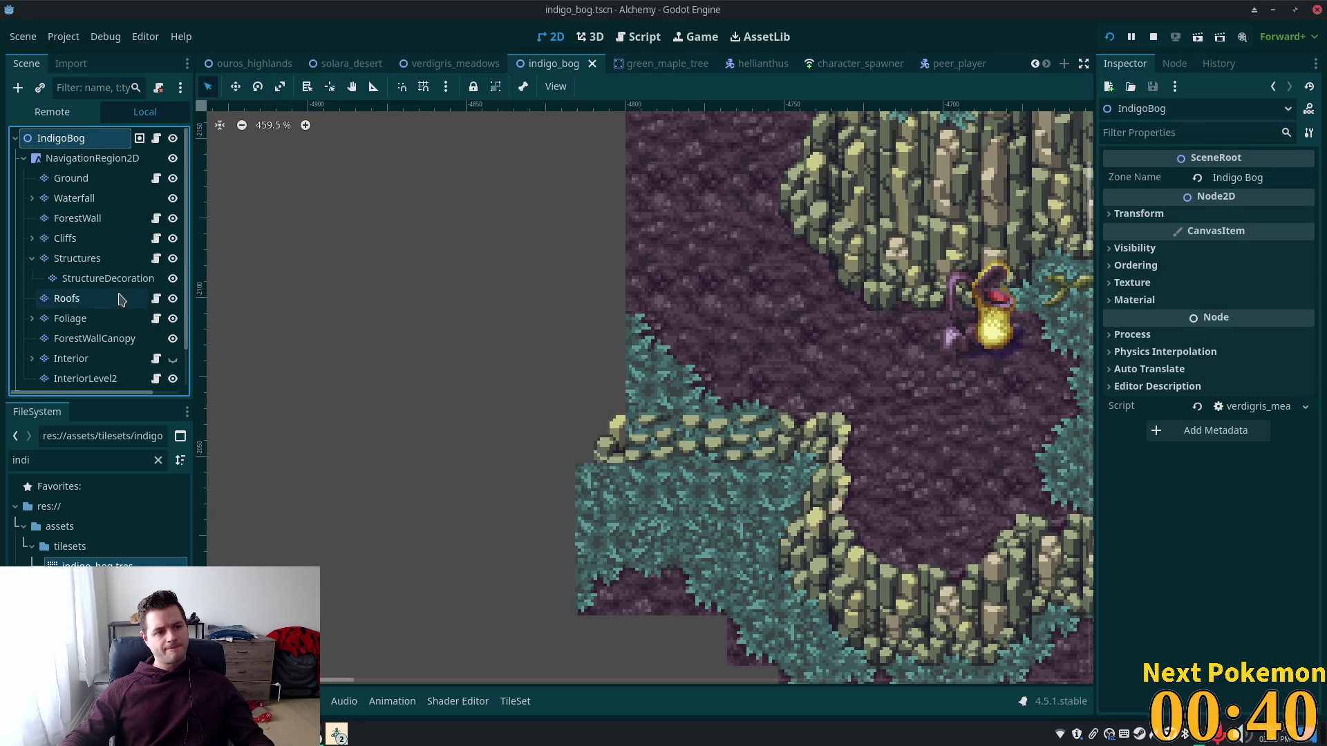
pyautogui.click(31, 258)
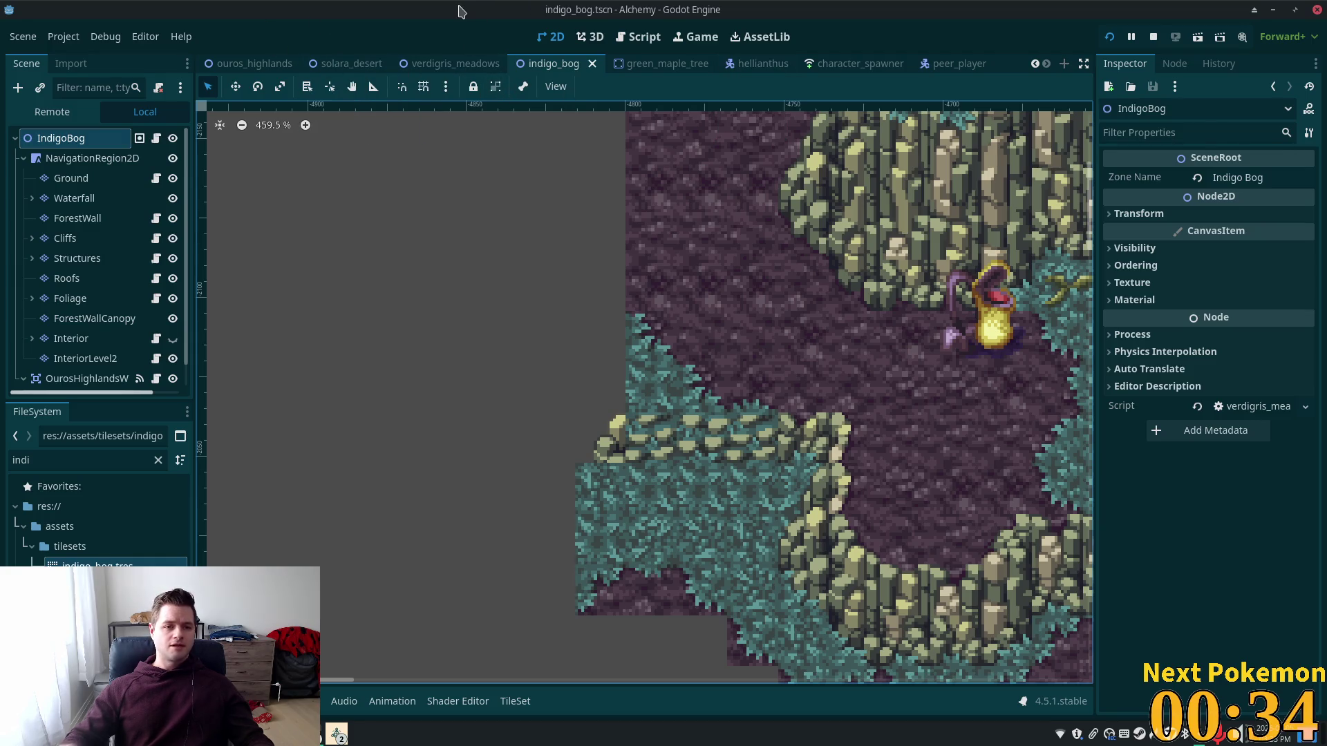
pyautogui.hotkey('ctrl', 'shift', 'o')
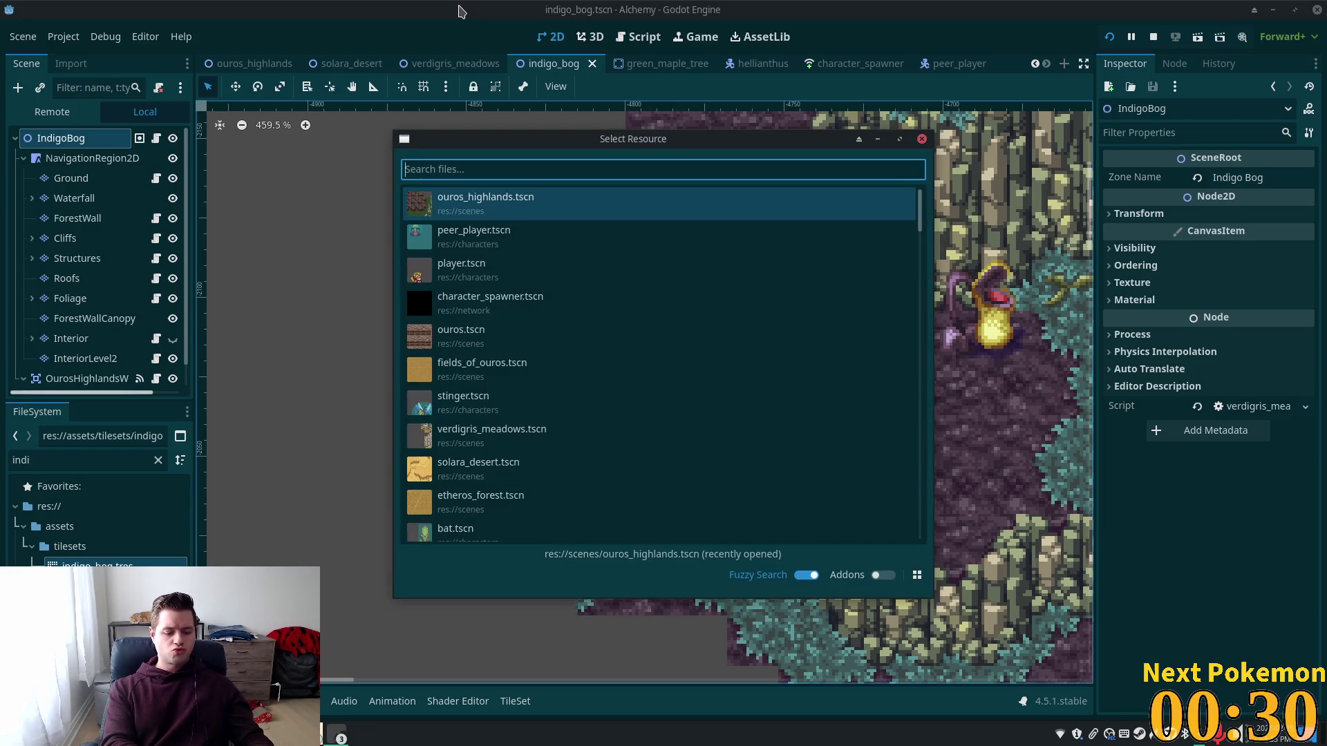
# Step: Search Quick Open Scene for 'field' and open fields_of_ouros.tscn
pyautogui.write('field')
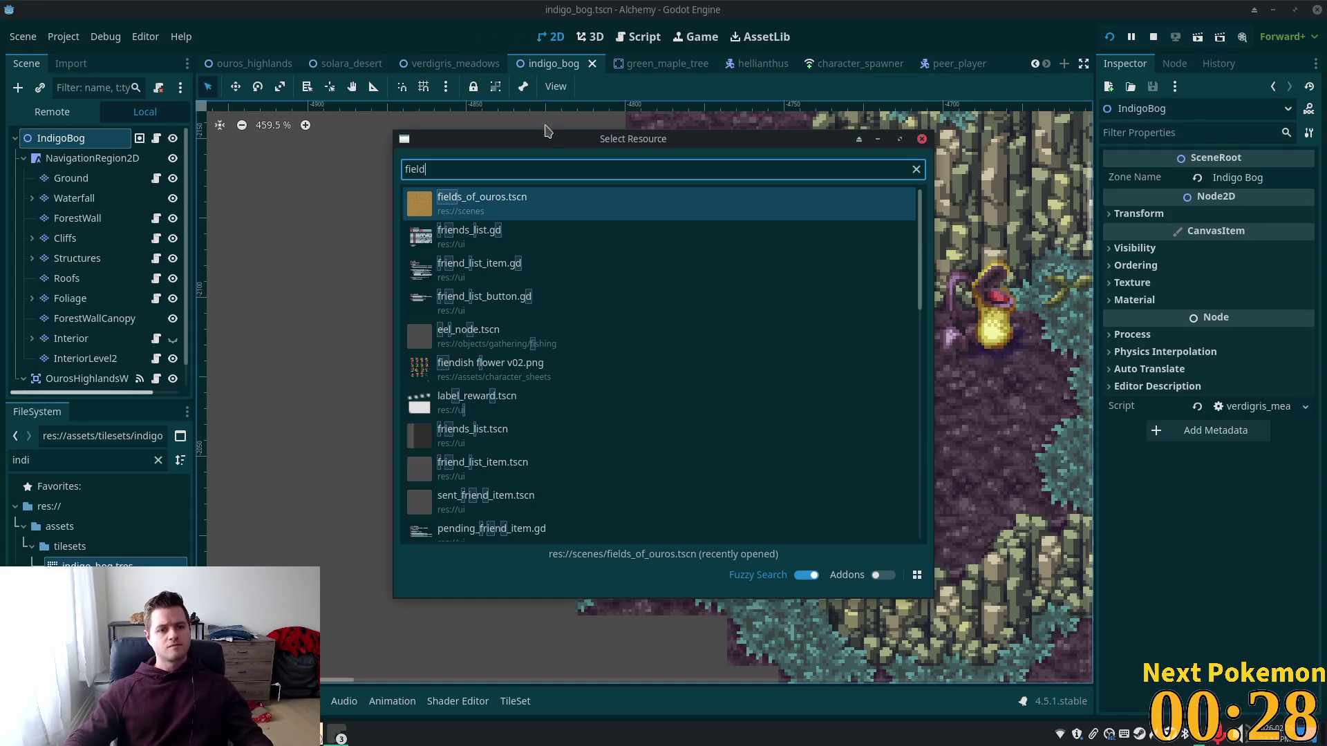
pyautogui.doubleClick(523, 213)
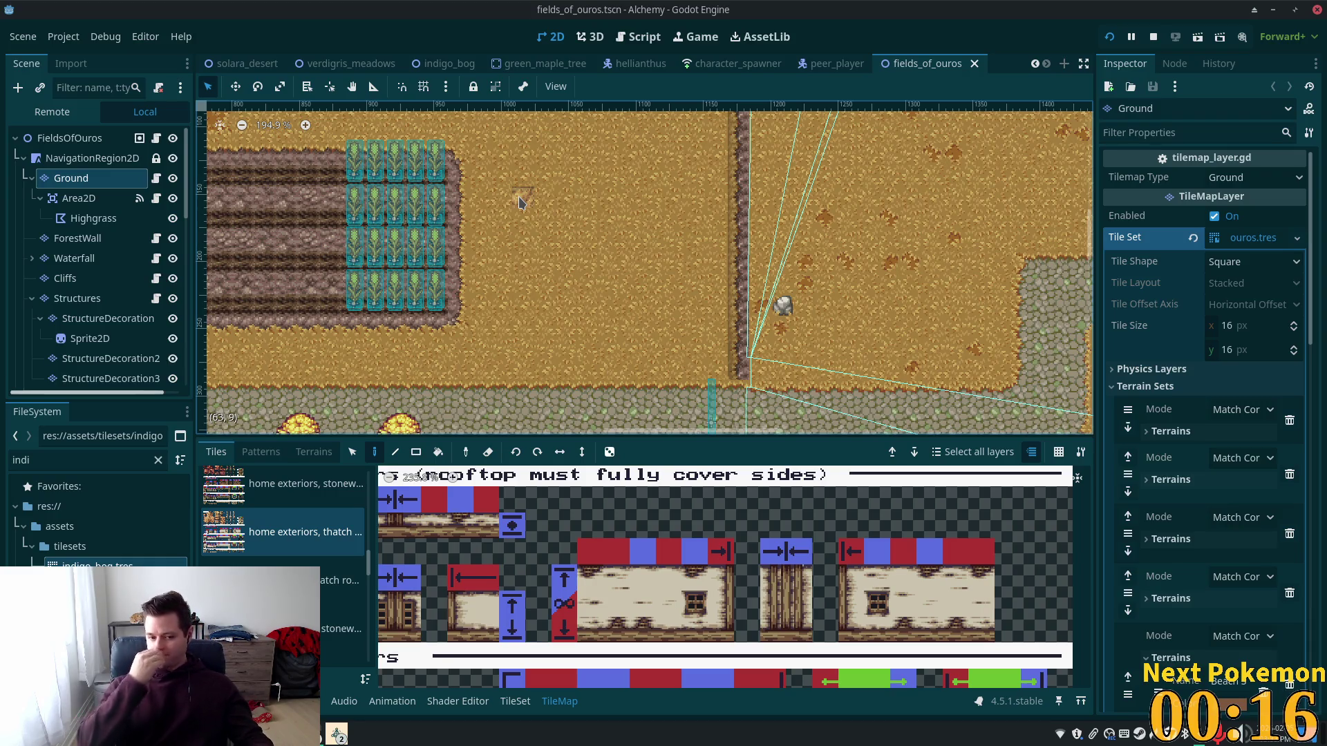
pyautogui.scroll(-5, 421, 168)
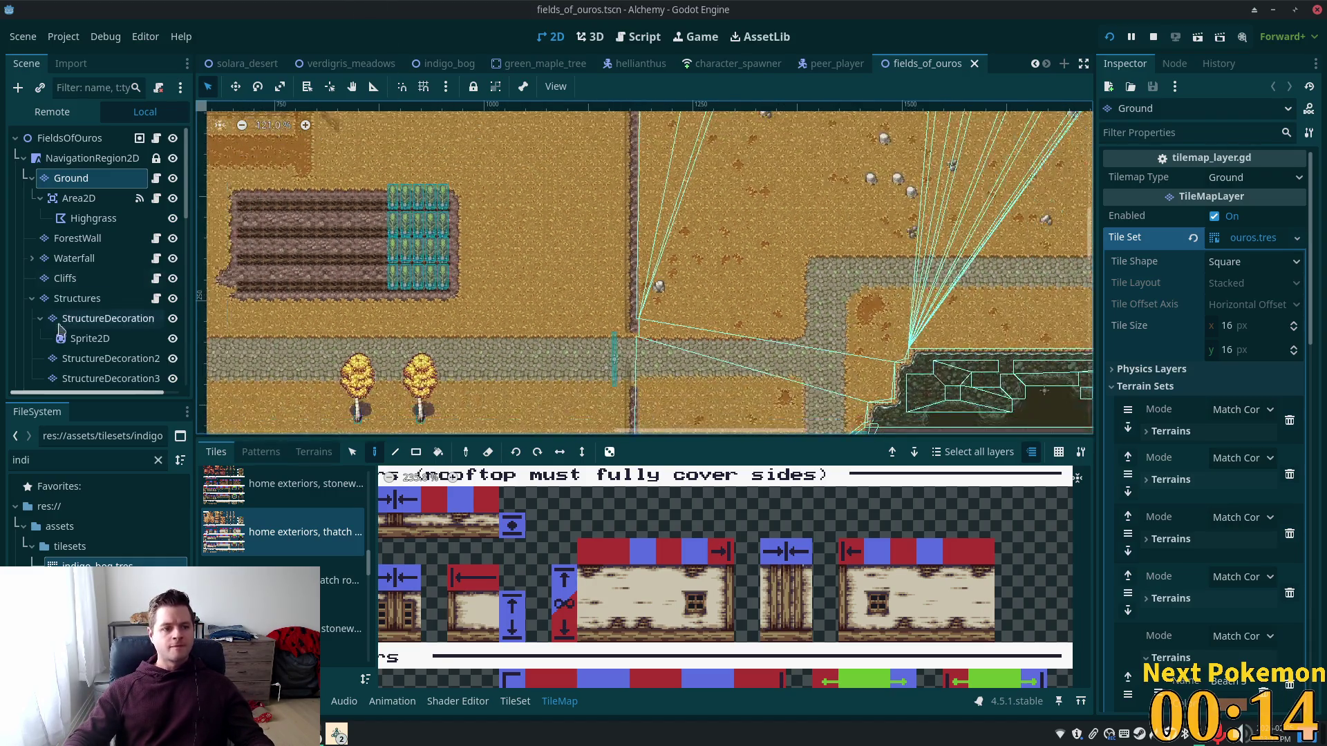
pyautogui.click(32, 297)
pyautogui.scroll(-1, 215, 359)
pyautogui.scroll(-3, 58, 299)
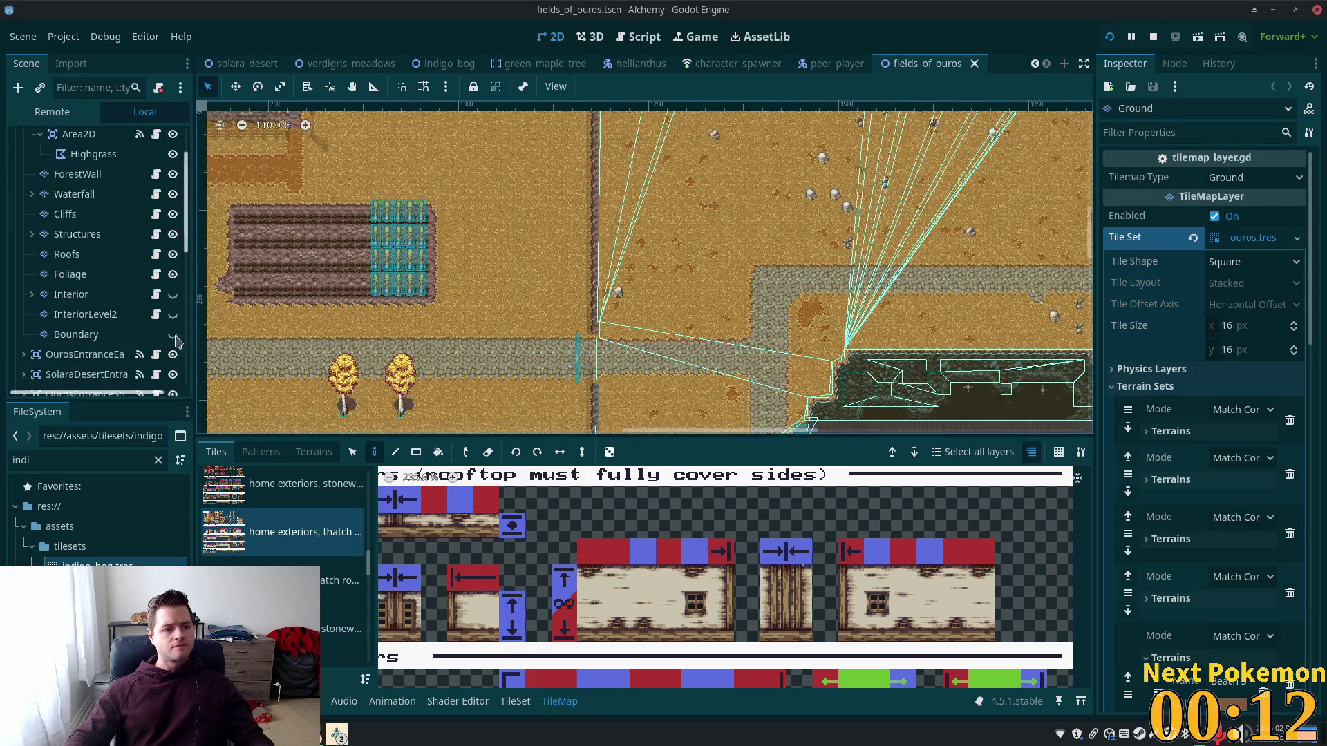
pyautogui.click(57, 302)
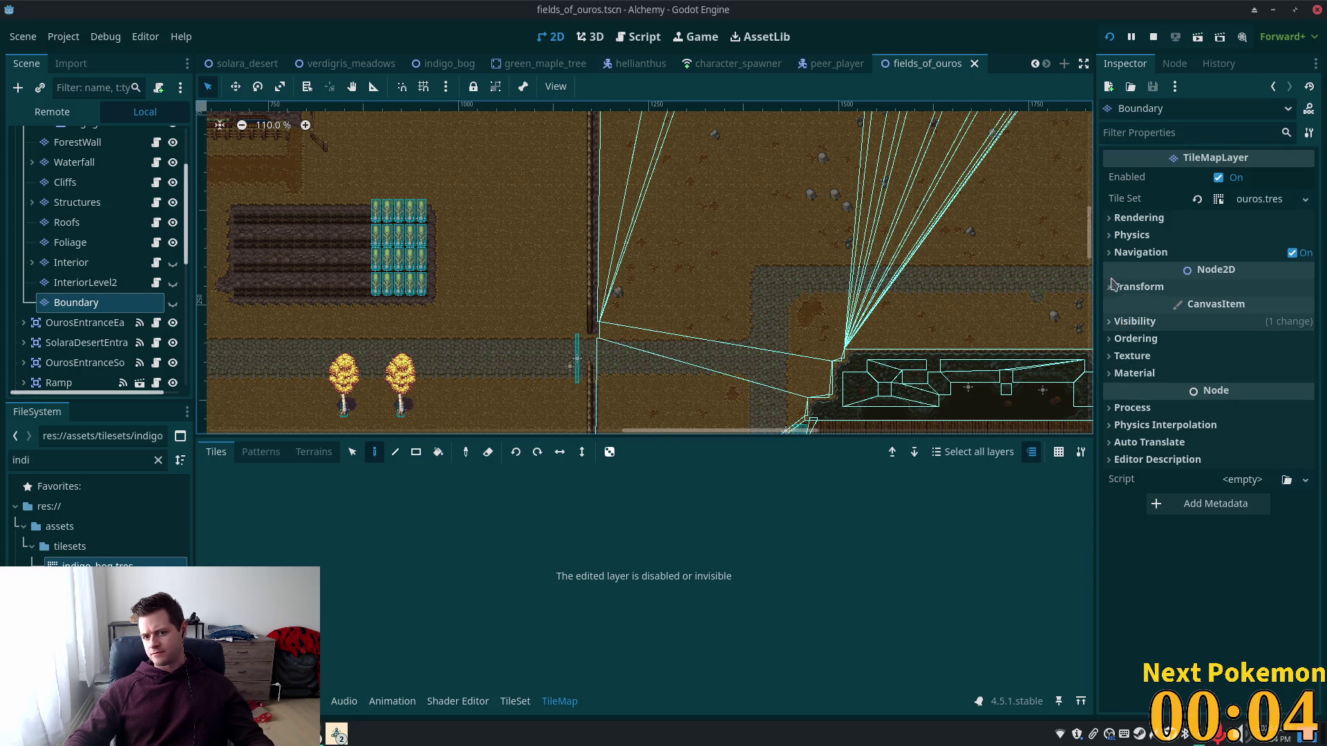
pyautogui.click(1109, 238)
pyautogui.click(1110, 237)
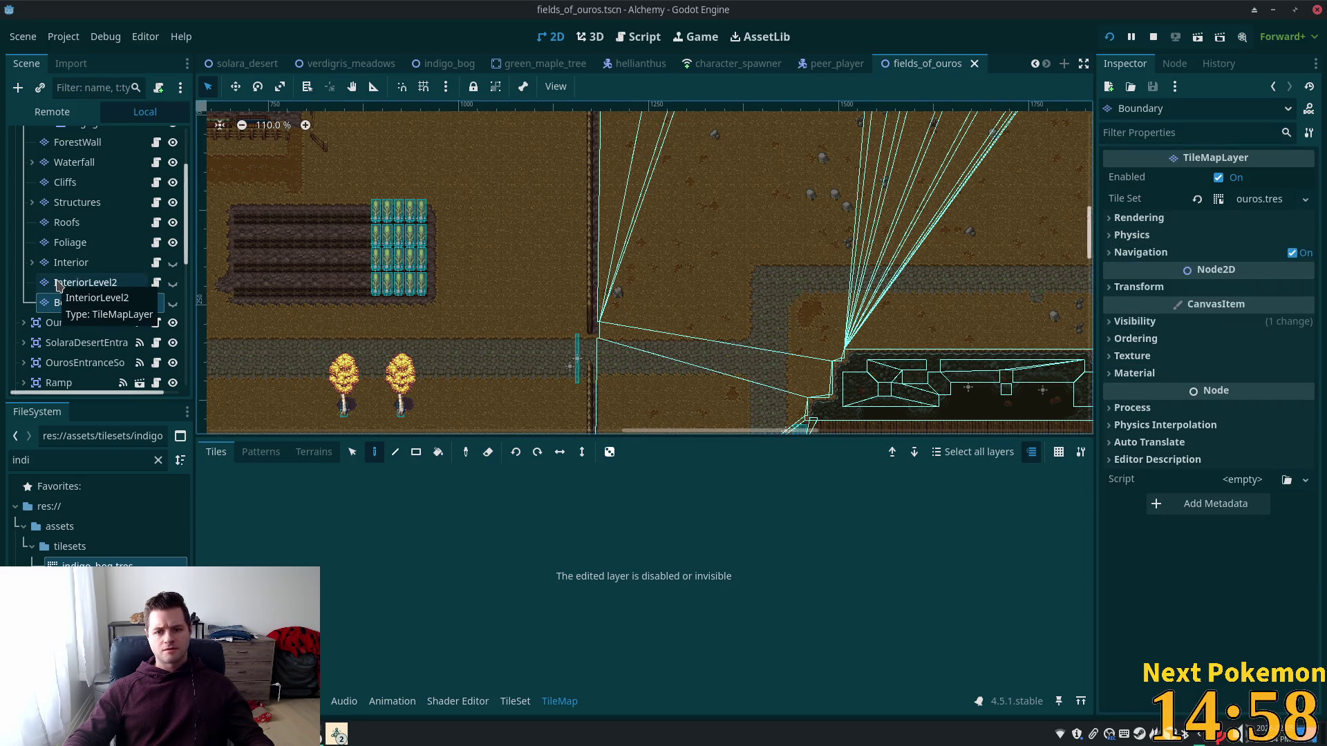
pyautogui.scroll(-8, 459, 325)
pyautogui.scroll(-4, 477, 297)
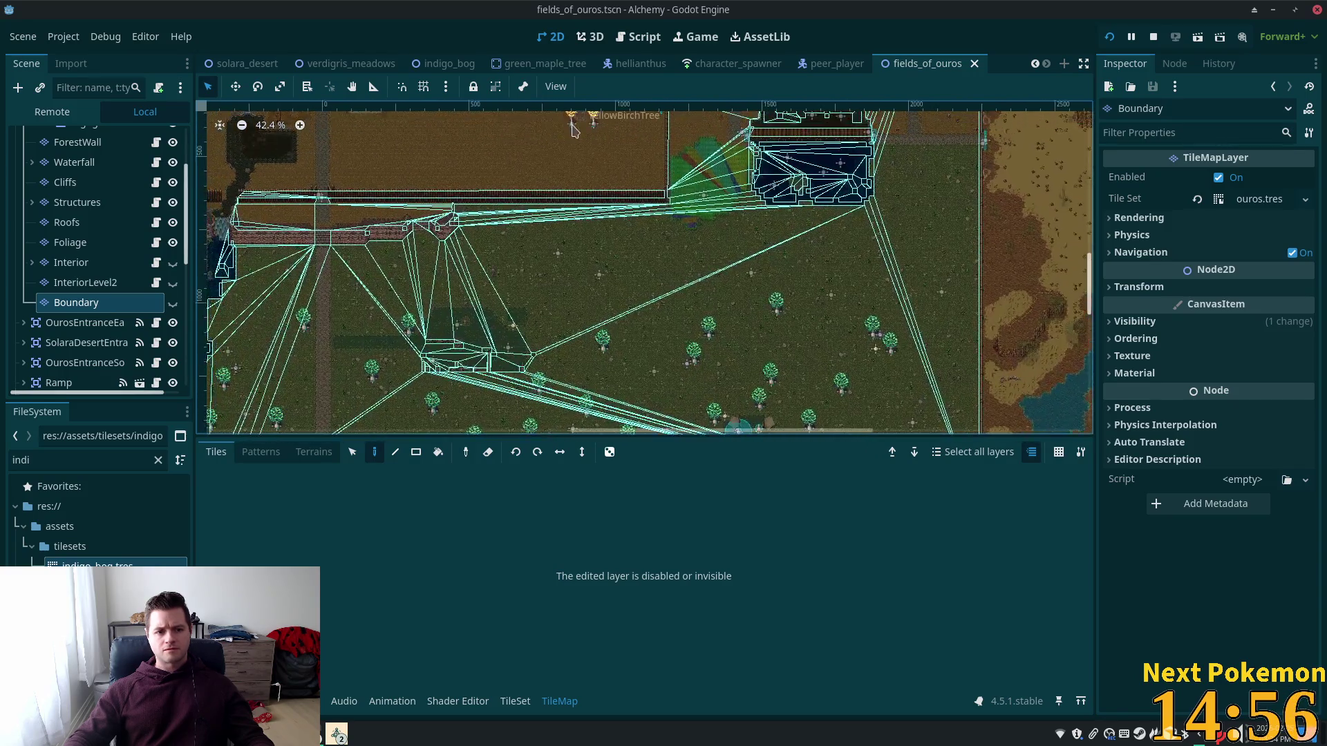
pyautogui.click(172, 302)
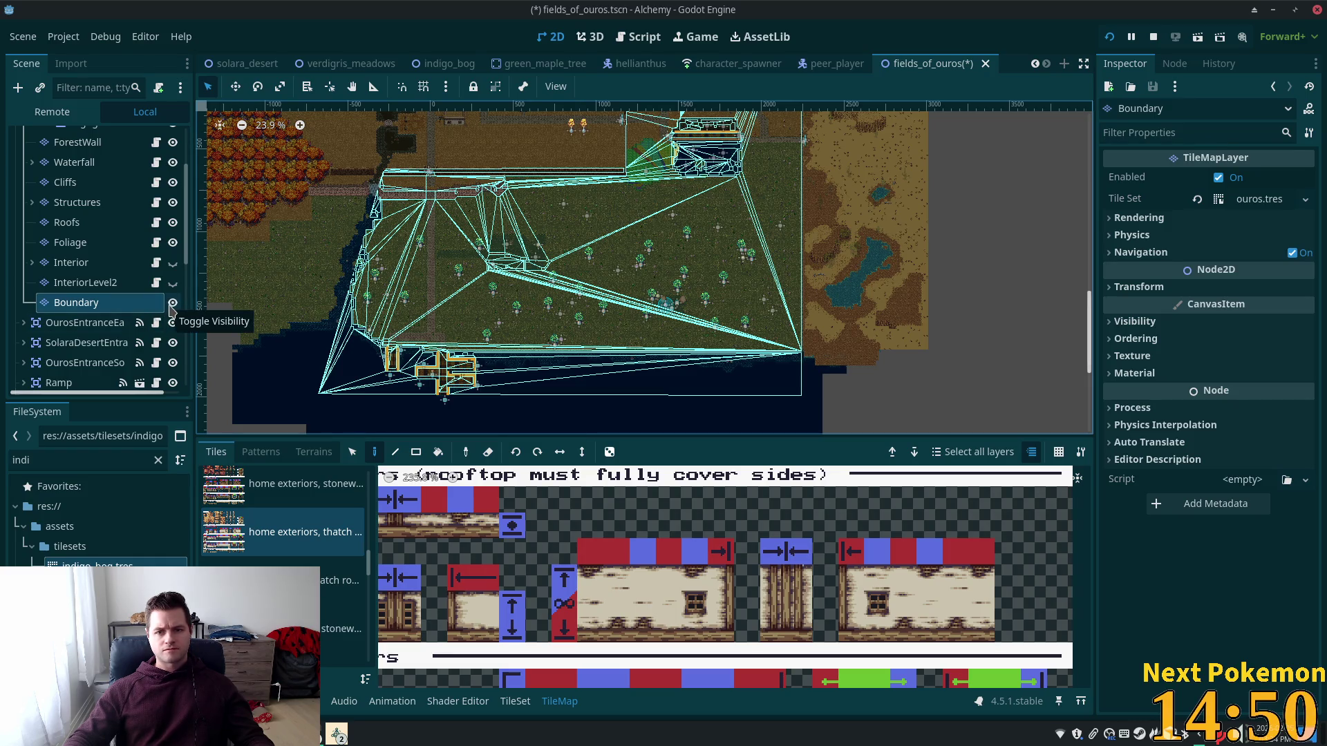
pyautogui.click(173, 304)
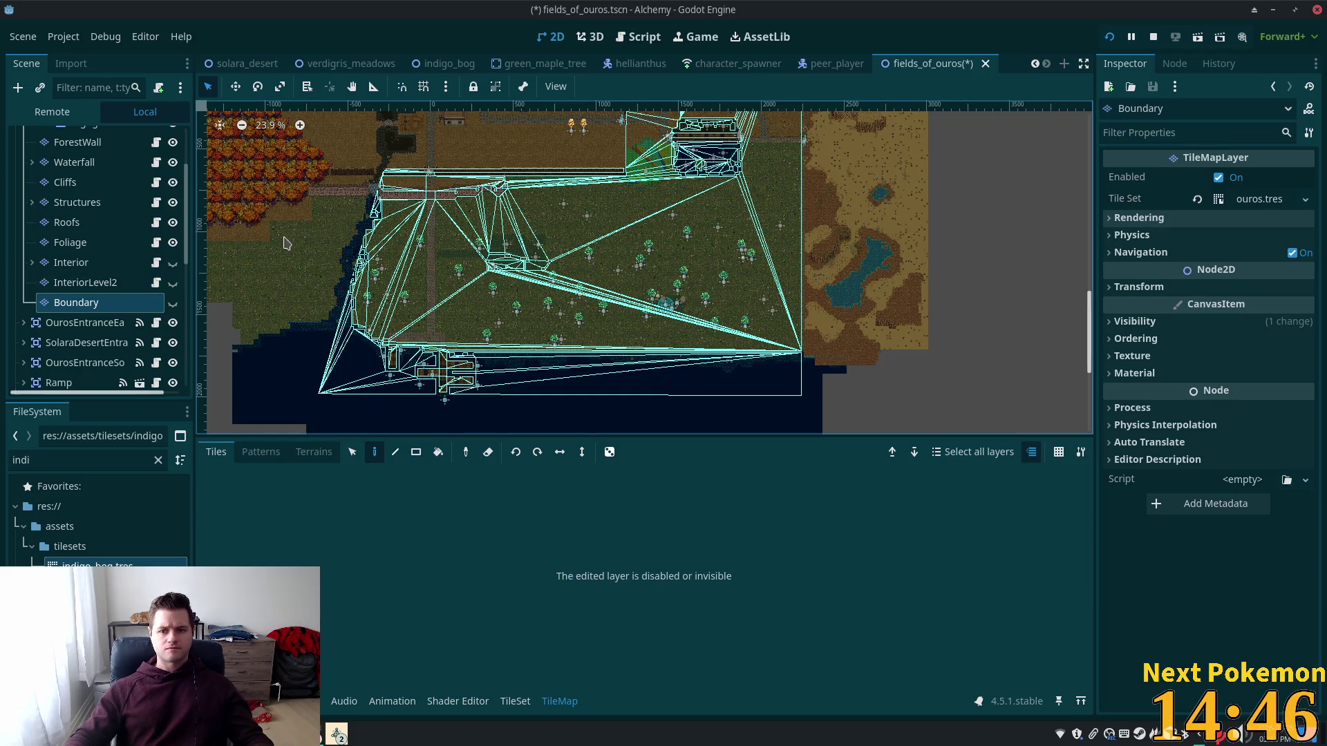
pyautogui.click(71, 263)
pyautogui.click(69, 304)
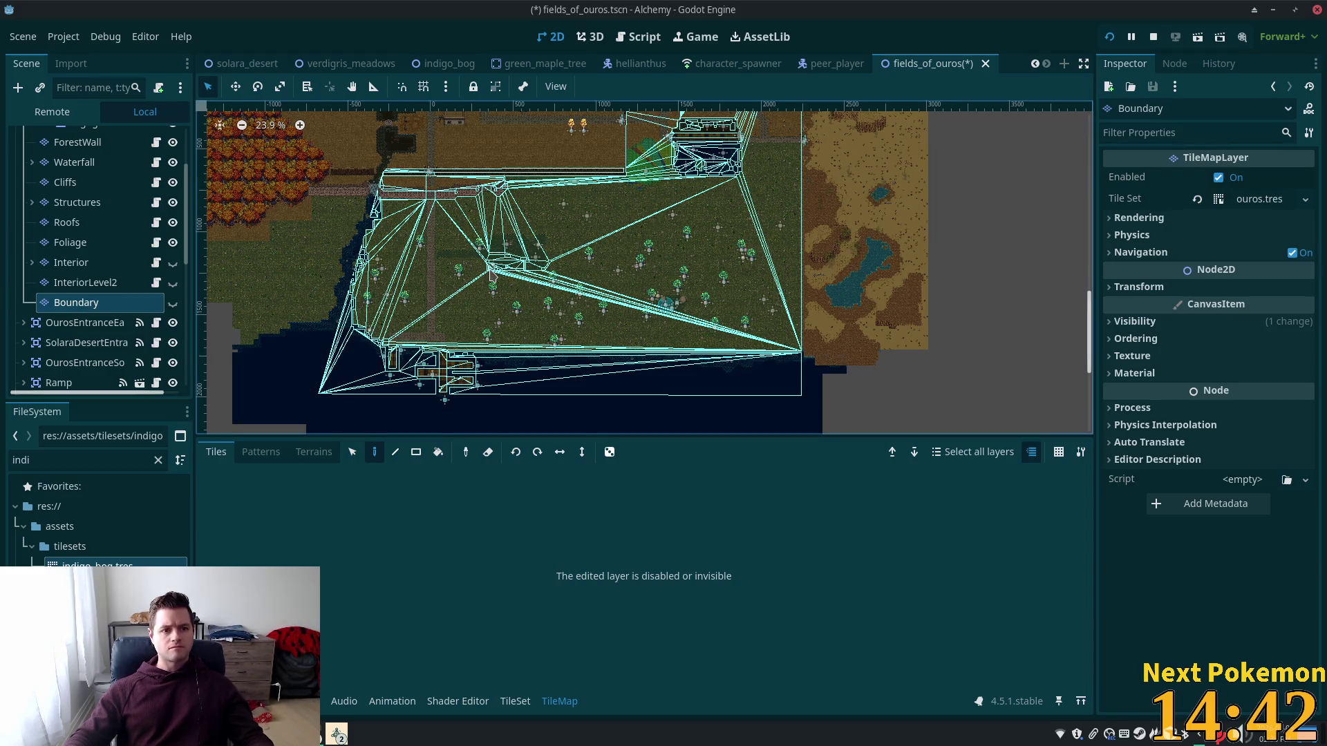
pyautogui.rightClick(61, 313)
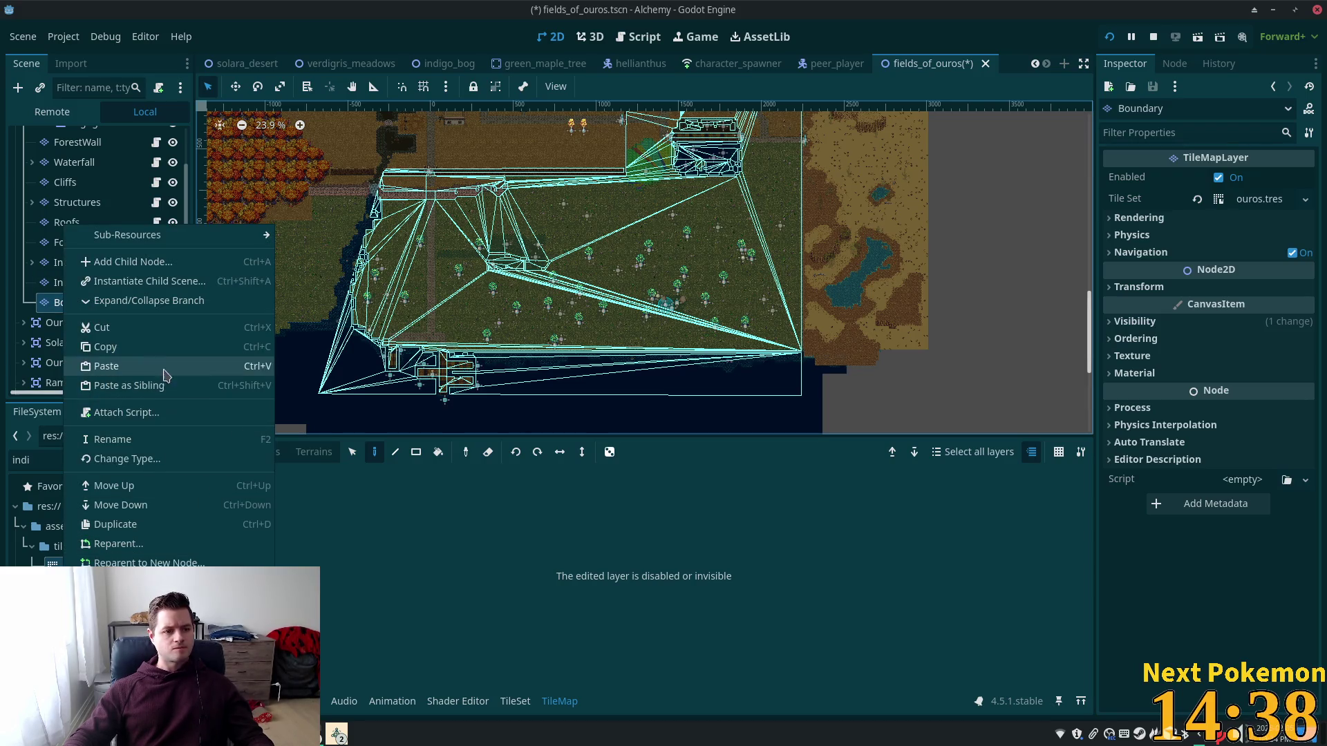
pyautogui.click(139, 349)
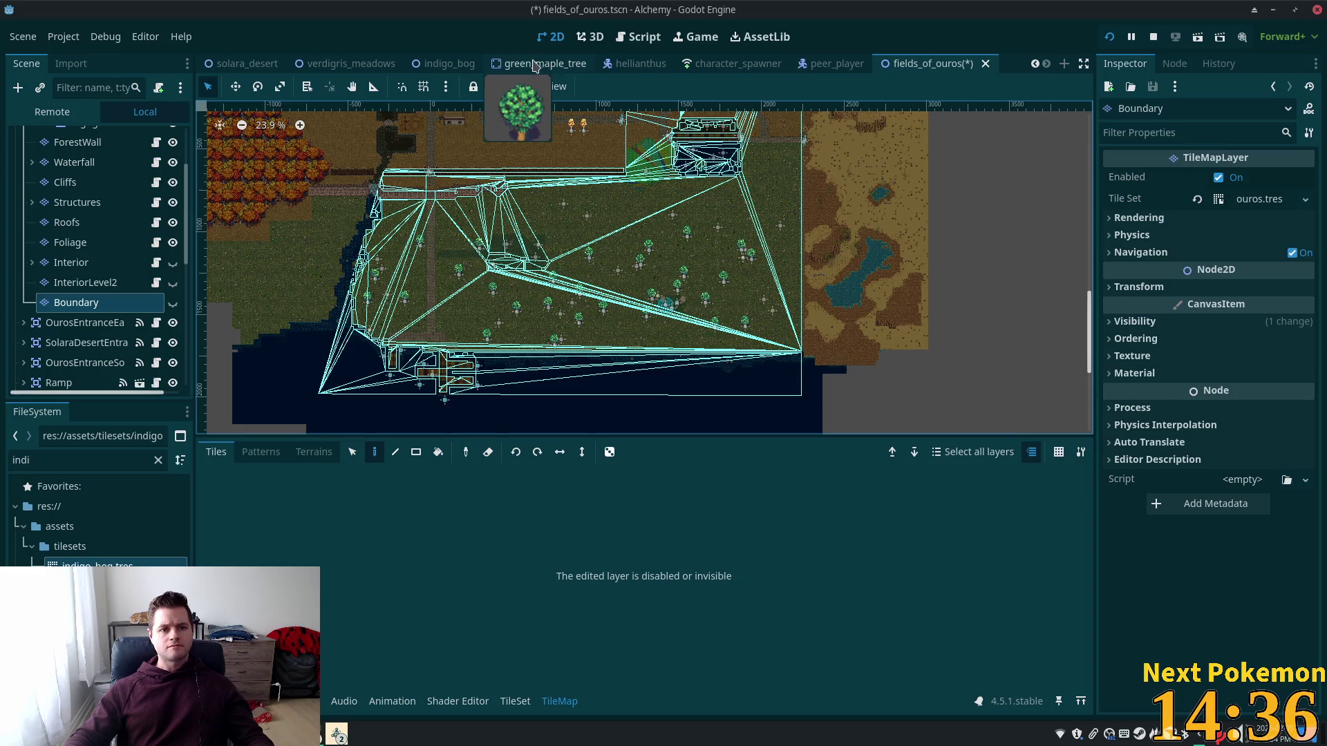
pyautogui.click(429, 67)
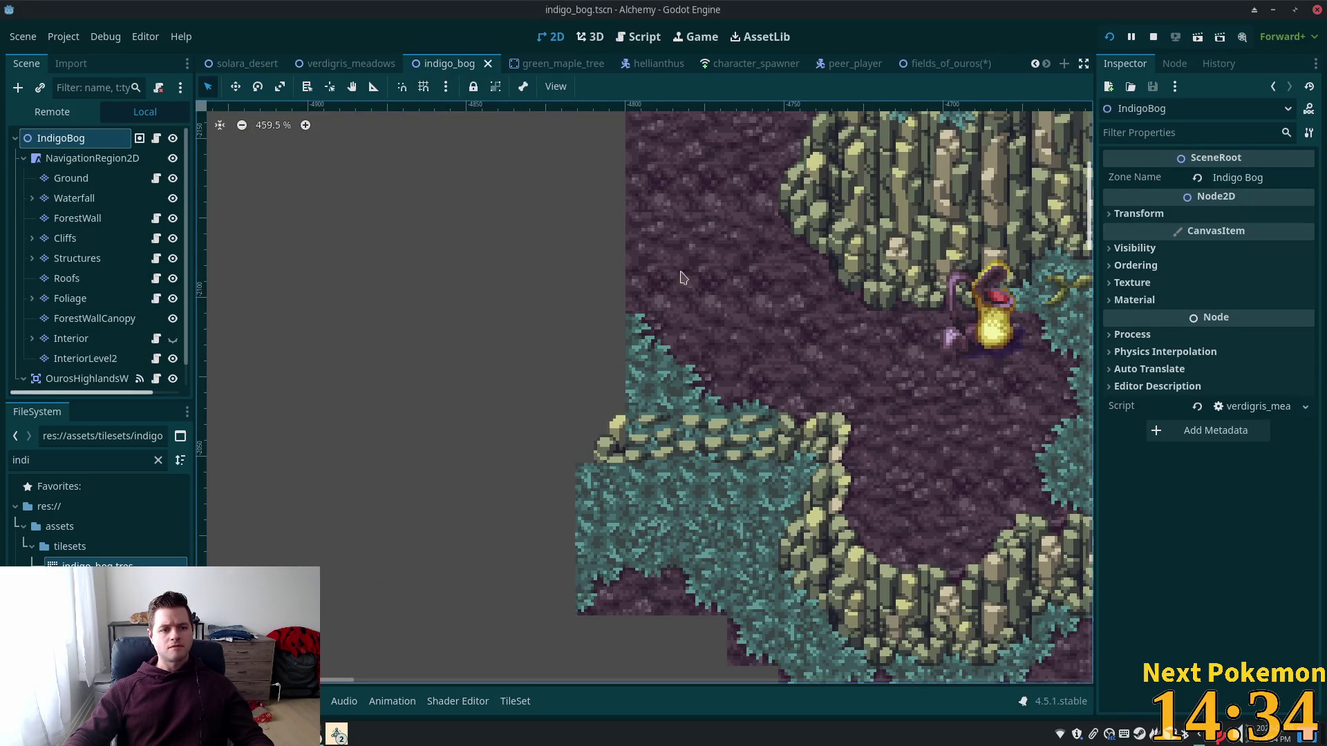
# Step: Paste the Boundary TileMapLayer under NavigationRegion2D and make it visible
pyautogui.click(67, 161)
pyautogui.rightClick(67, 160)
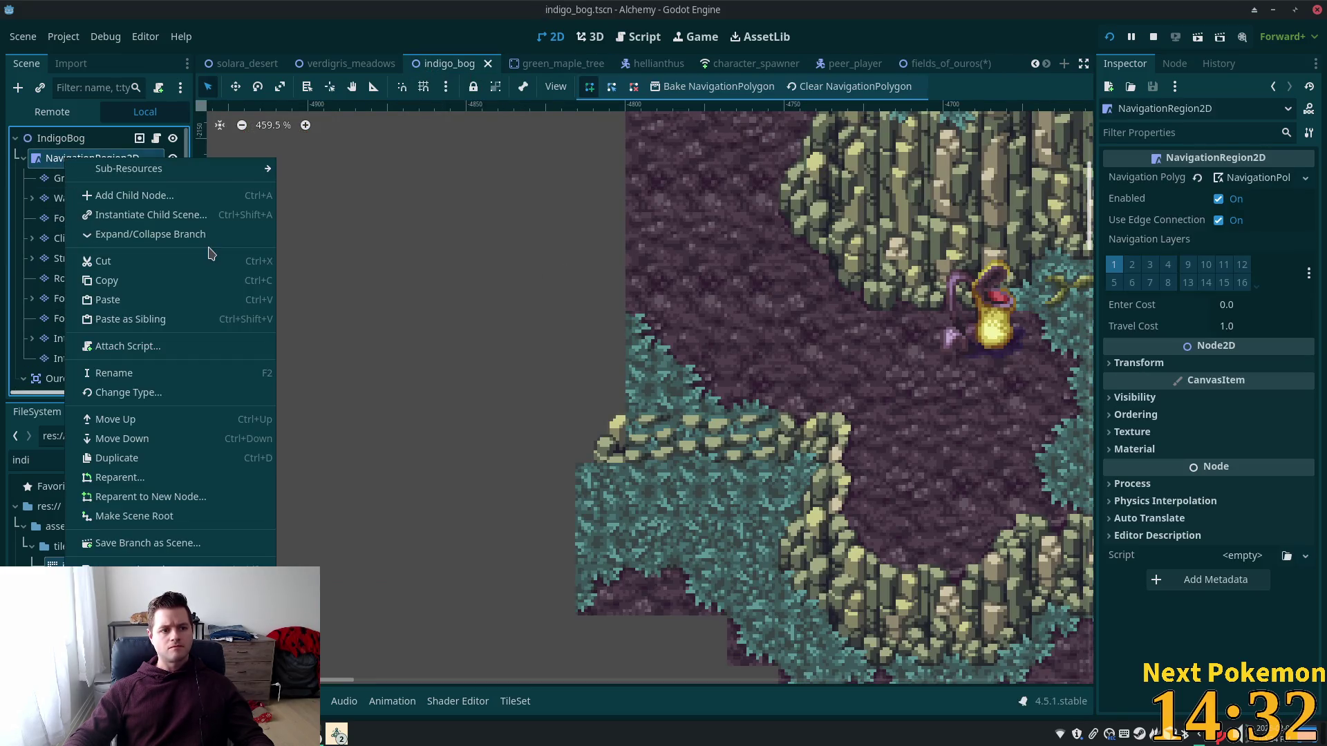
pyautogui.click(107, 300)
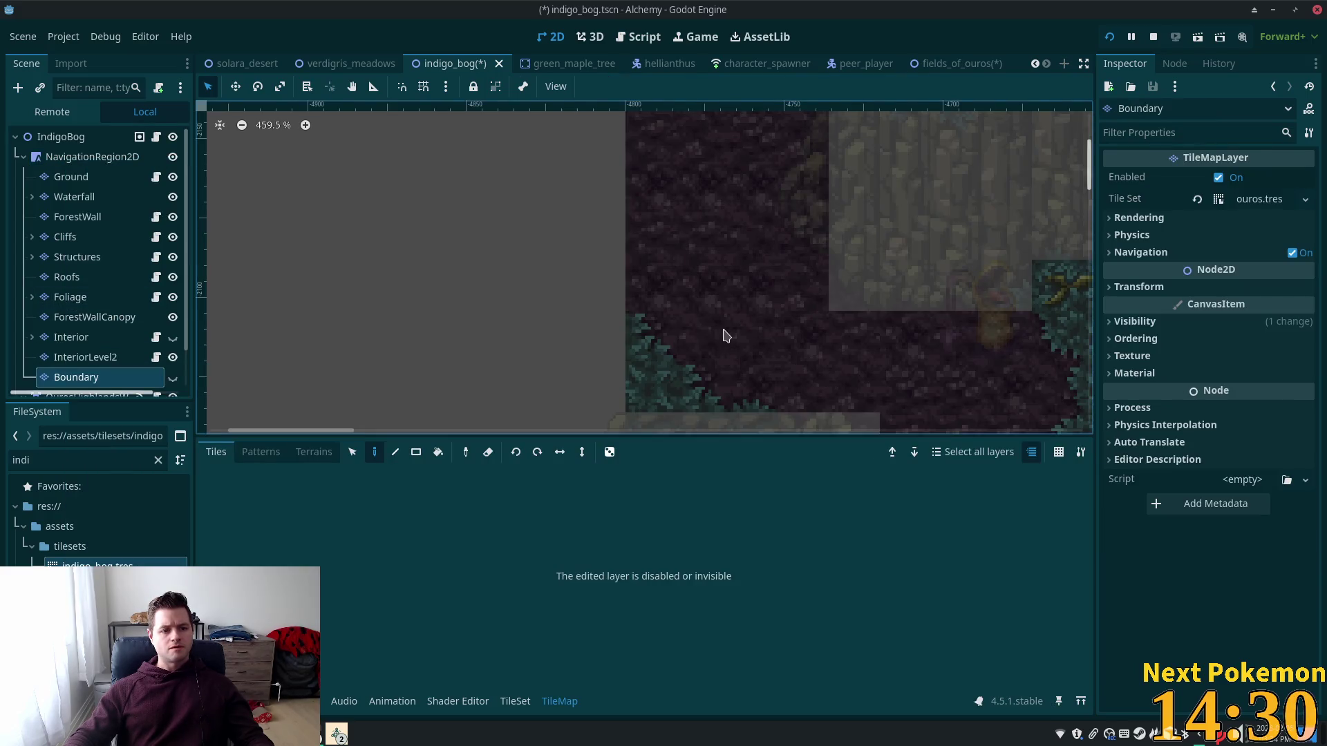
pyautogui.scroll(-5, 714, 340)
pyautogui.scroll(-7, 714, 340)
pyautogui.click(173, 378)
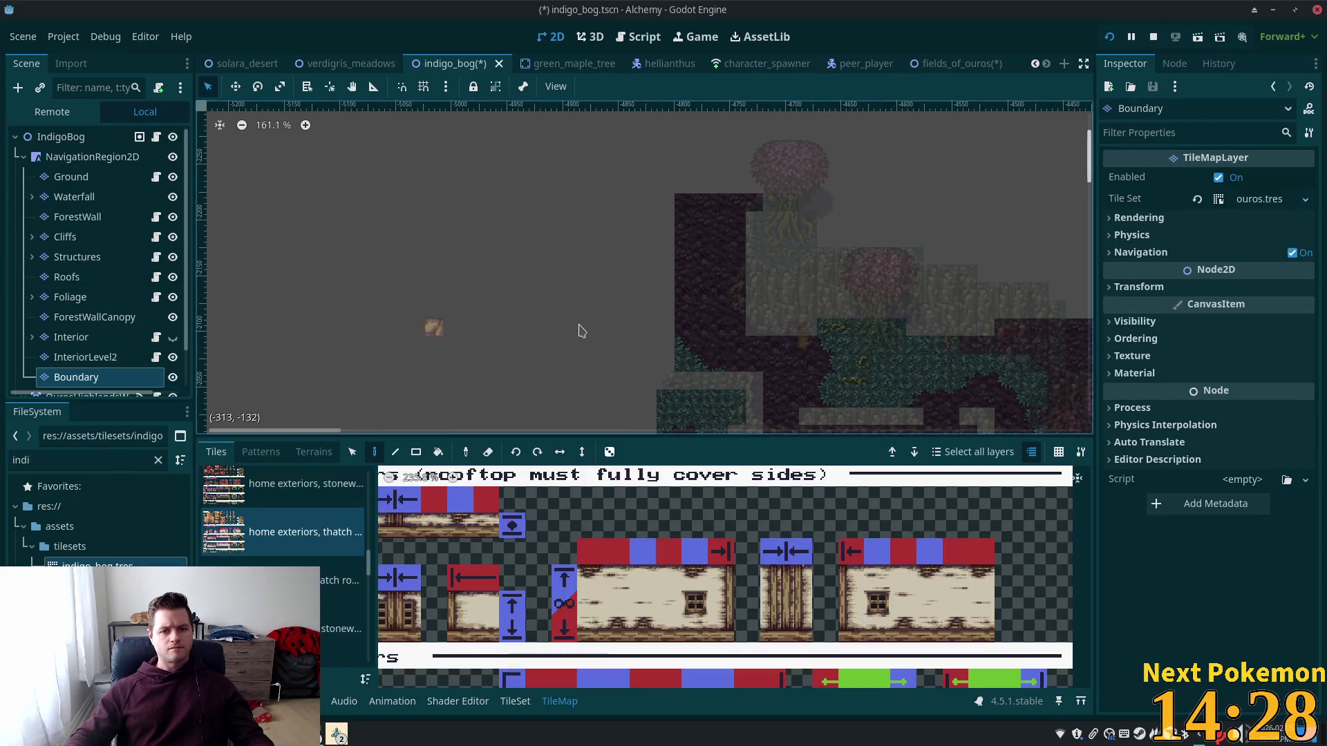
# Step: Centre the bog map, reselect Boundary, and assign it the indigo_bog.tres tile set
pyautogui.scroll(-12, 593, 340)
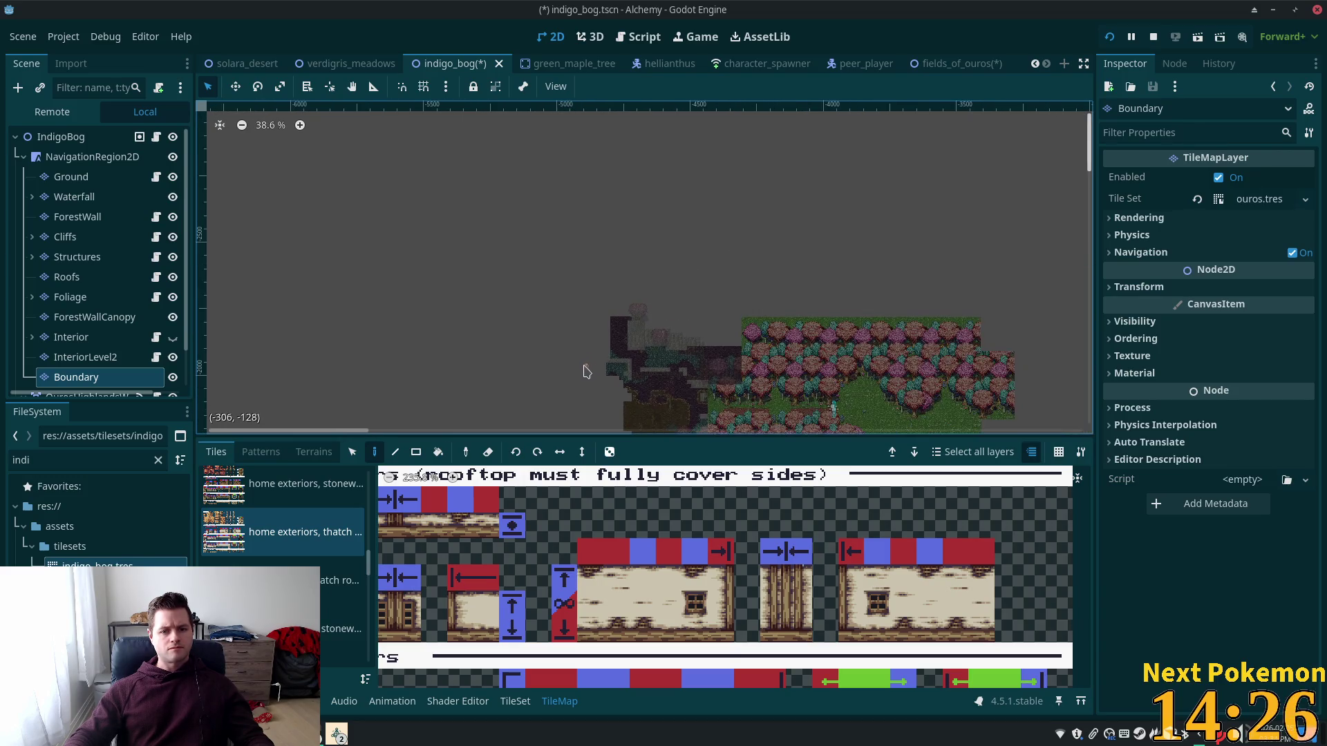
pyautogui.scroll(-5, 459, 394)
pyautogui.scroll(-10, 602, 288)
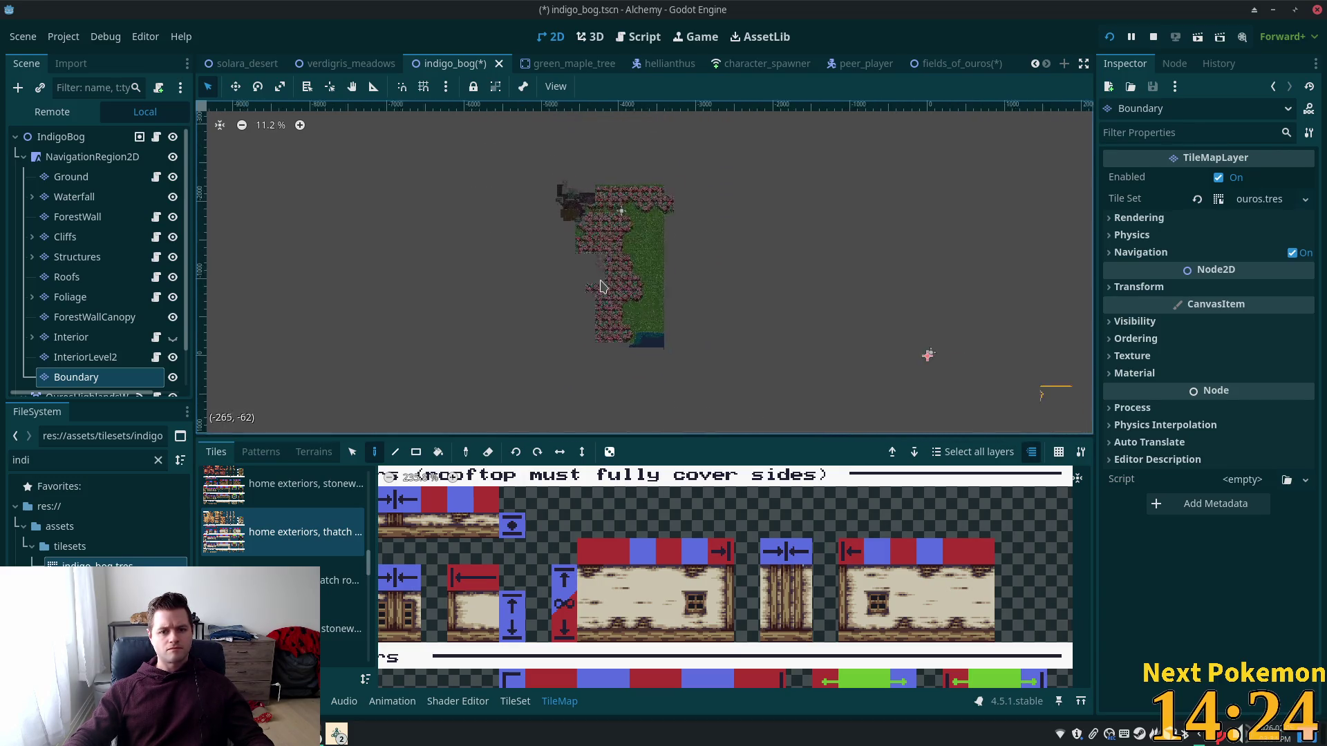
pyautogui.scroll(-3, 657, 311)
pyautogui.hscroll(5, 609, 270)
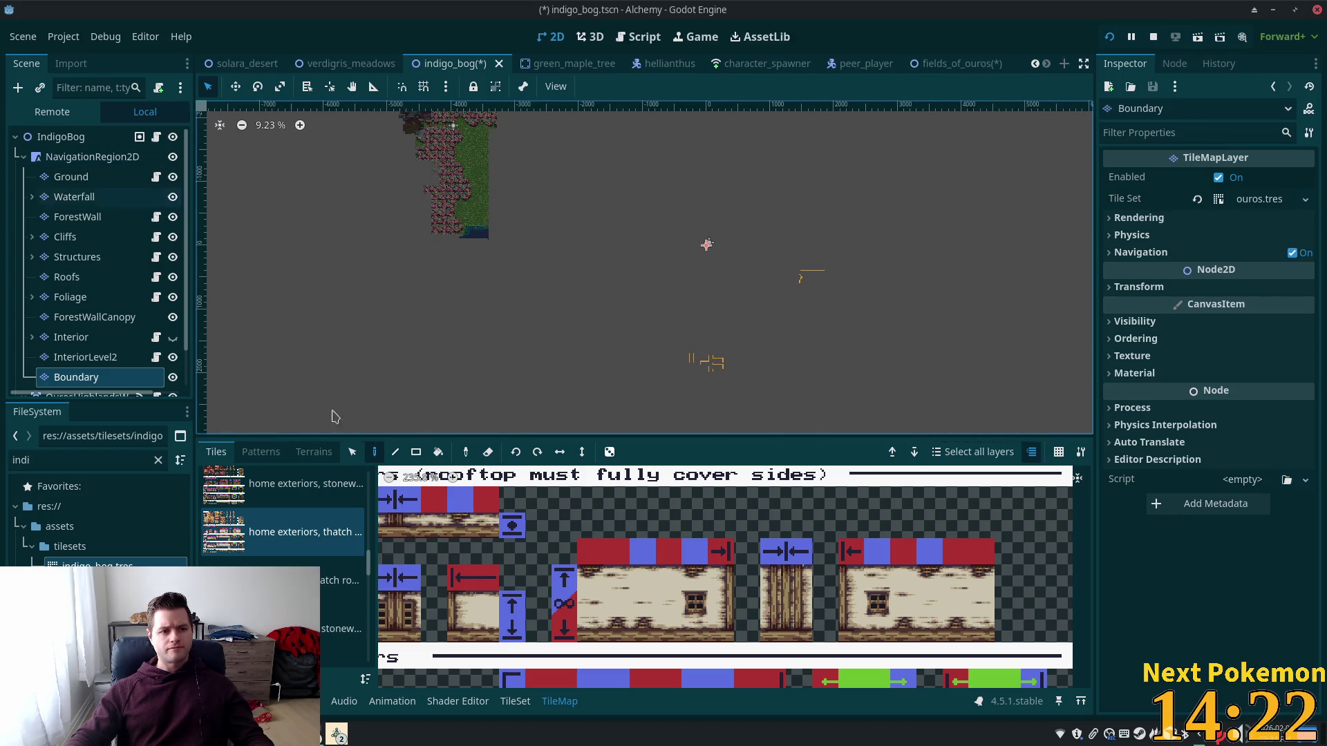
pyautogui.moveTo(666, 229)
pyautogui.mouseDown()
pyautogui.moveTo(792, 384)
pyautogui.moveTo(897, 408)
pyautogui.mouseUp()
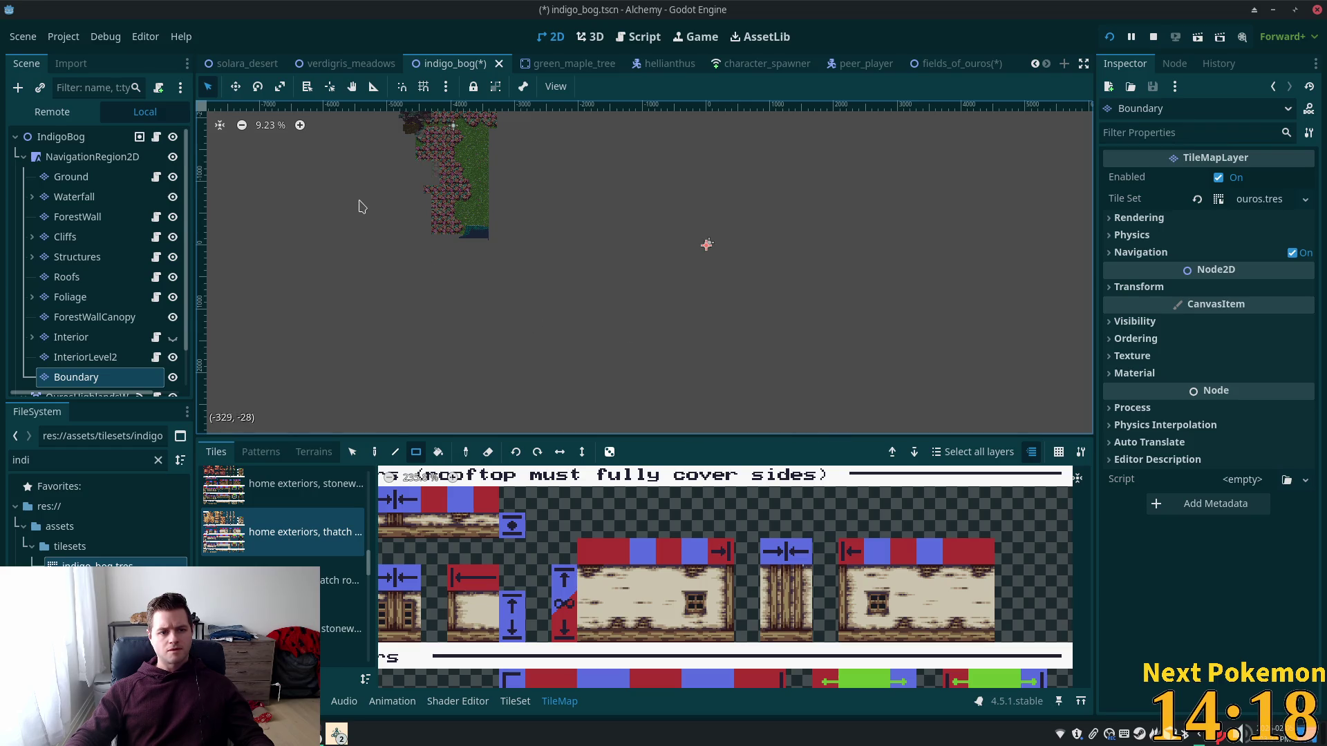
pyautogui.scroll(6, 367, 204)
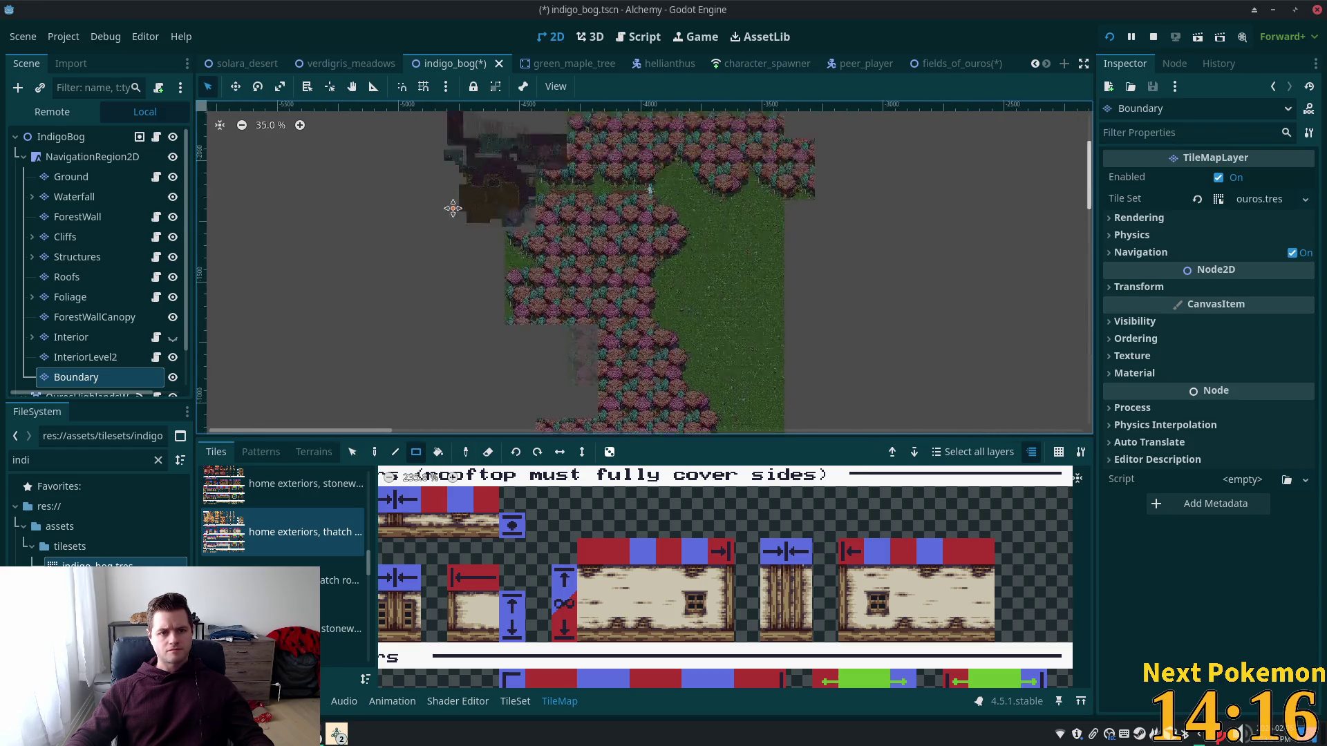
pyautogui.moveTo(454, 200); pyautogui.dragTo(463, 198)
pyautogui.click(76, 356)
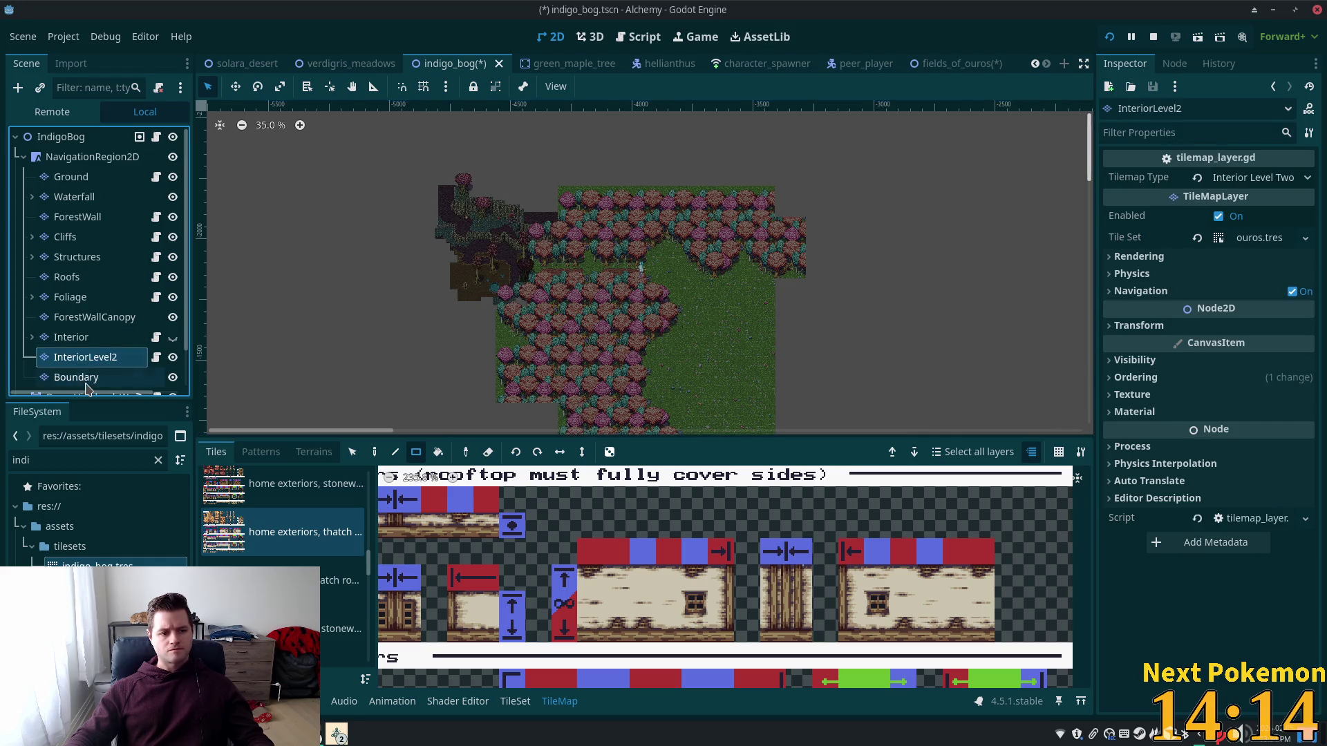
pyautogui.click(87, 379)
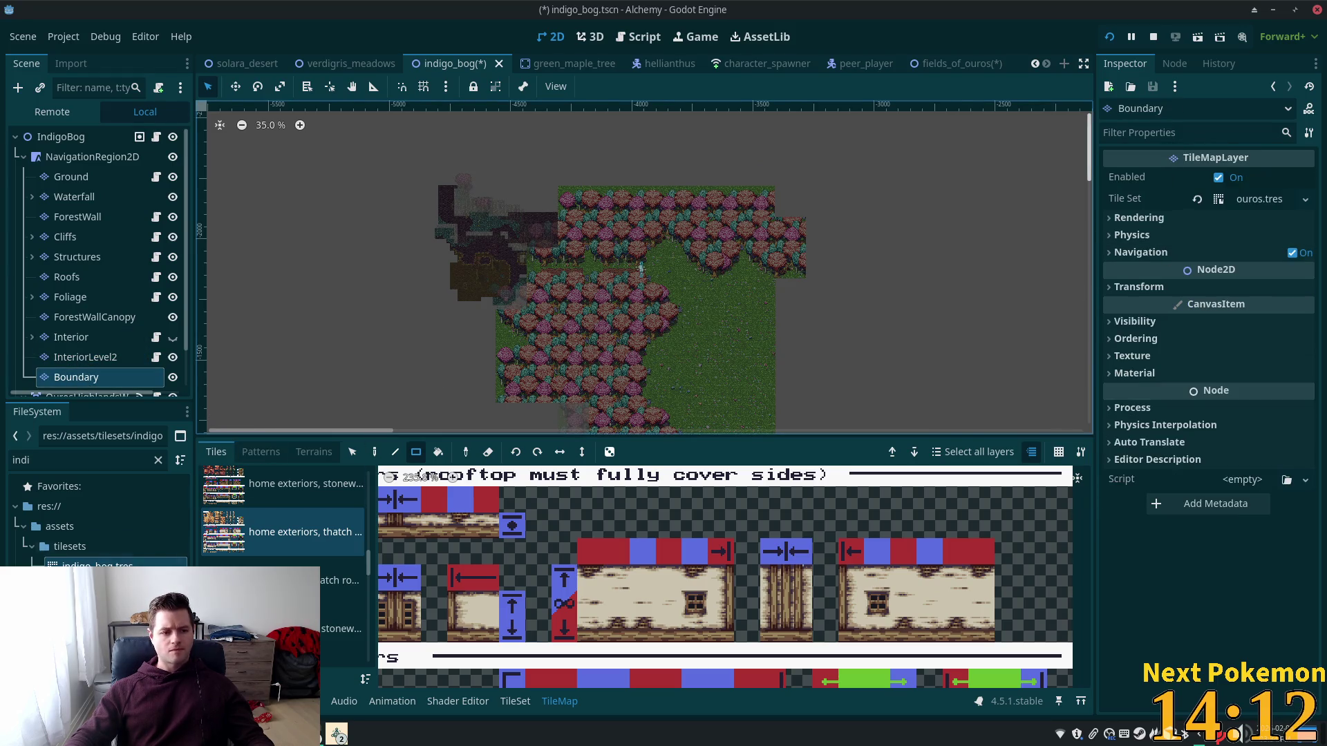
pyautogui.moveTo(97, 564); pyautogui.dragTo(1258, 199)
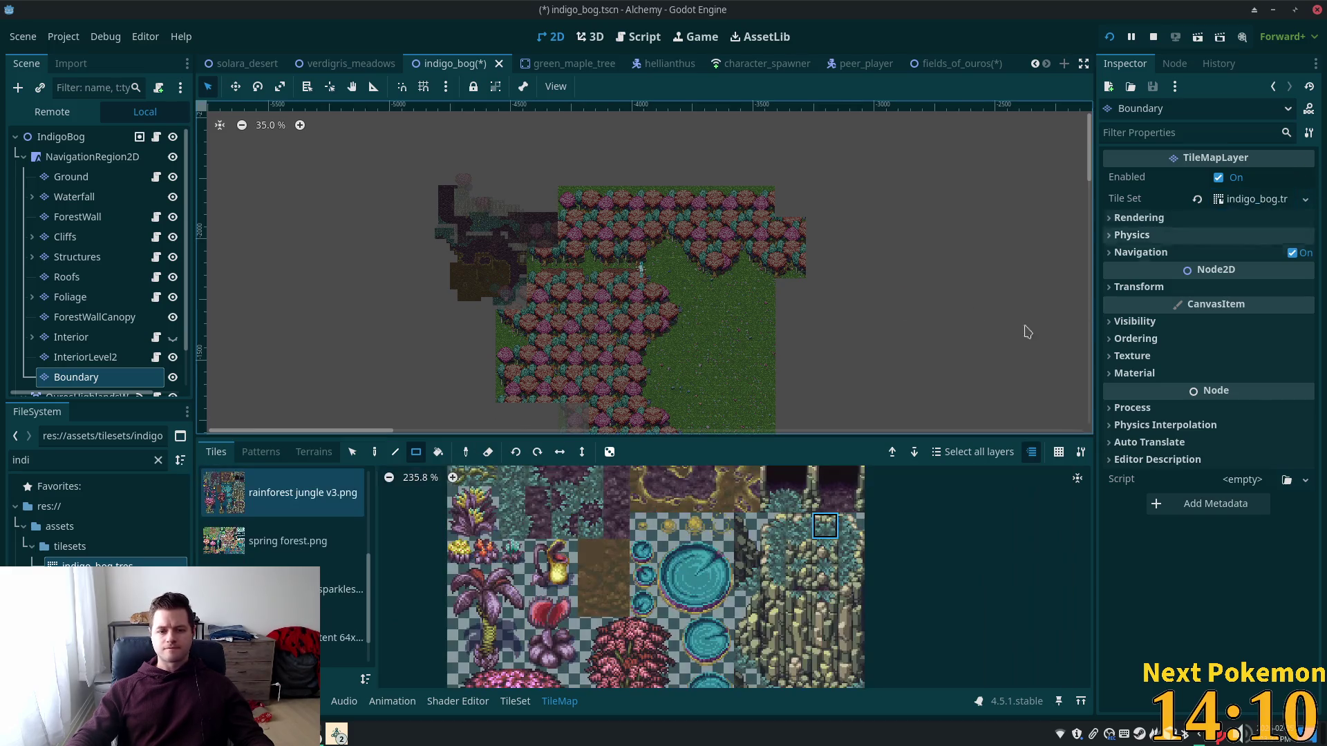
# Step: Choose the boundary_tiles_16x16 tile source and frame the bog's left wall
pyautogui.scroll(3, 277, 553)
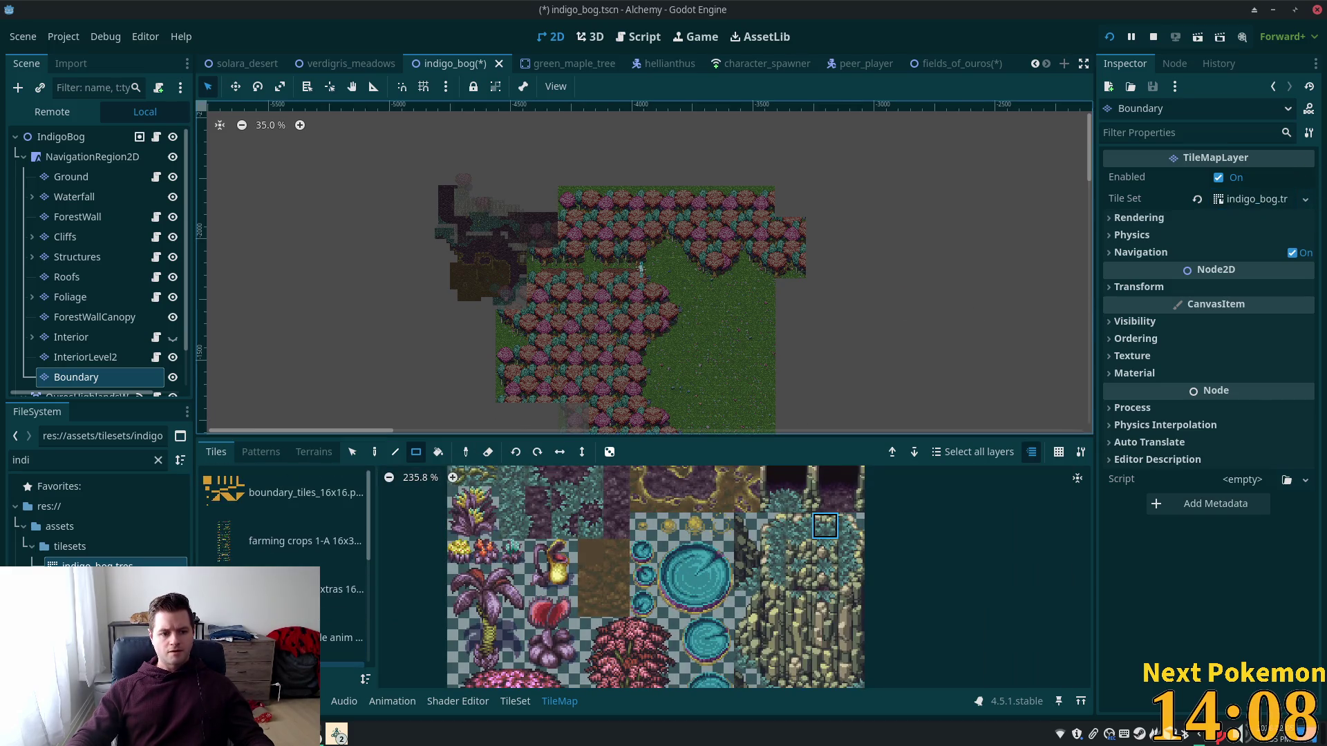
pyautogui.click(243, 489)
pyautogui.scroll(5, 403, 339)
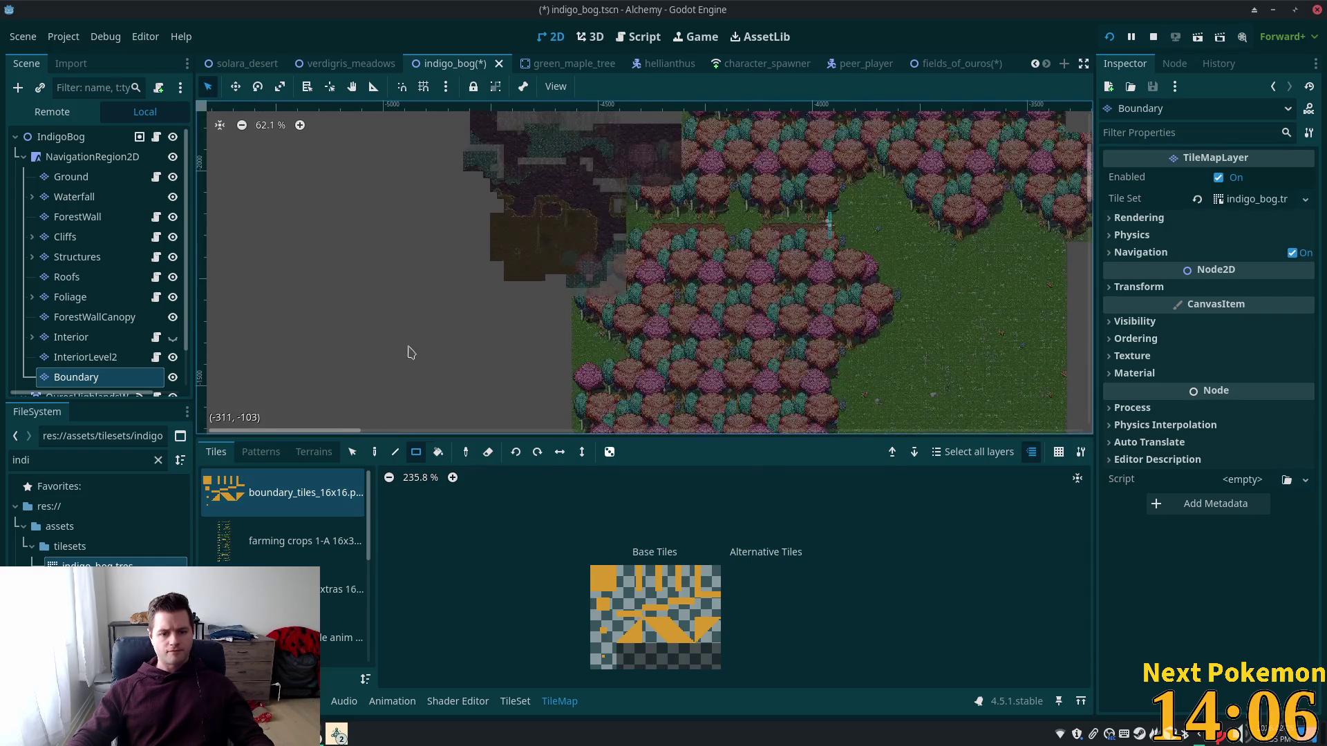
pyautogui.scroll(3, 610, 228)
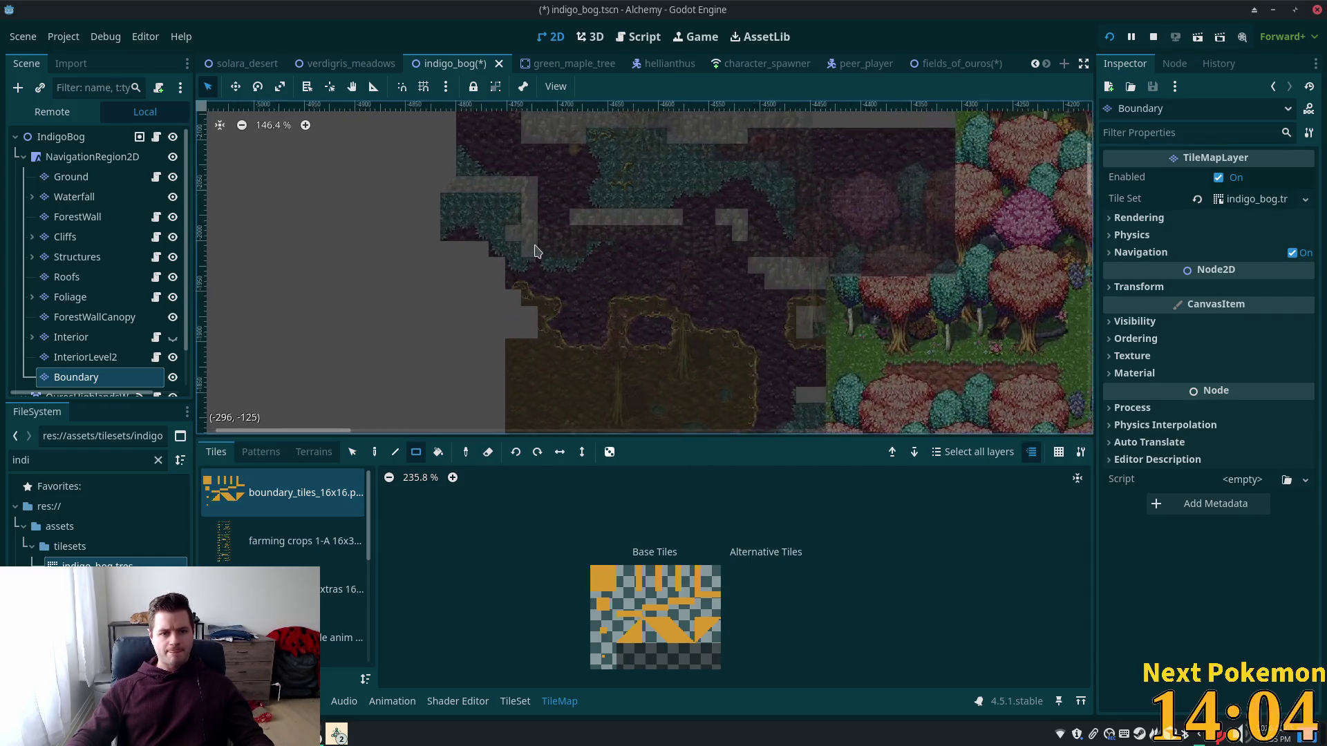
pyautogui.scroll(1, 738, 255)
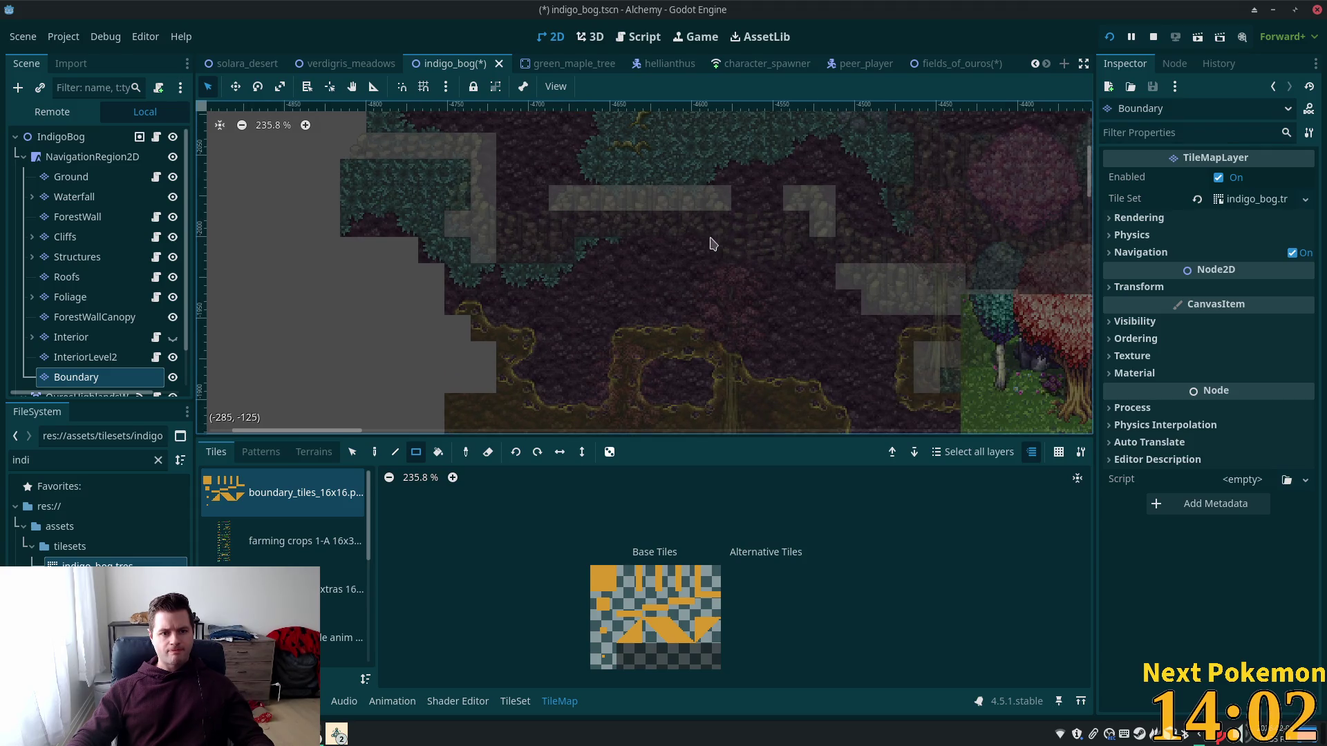
pyautogui.moveTo(722, 245); pyautogui.dragTo(678, 273)
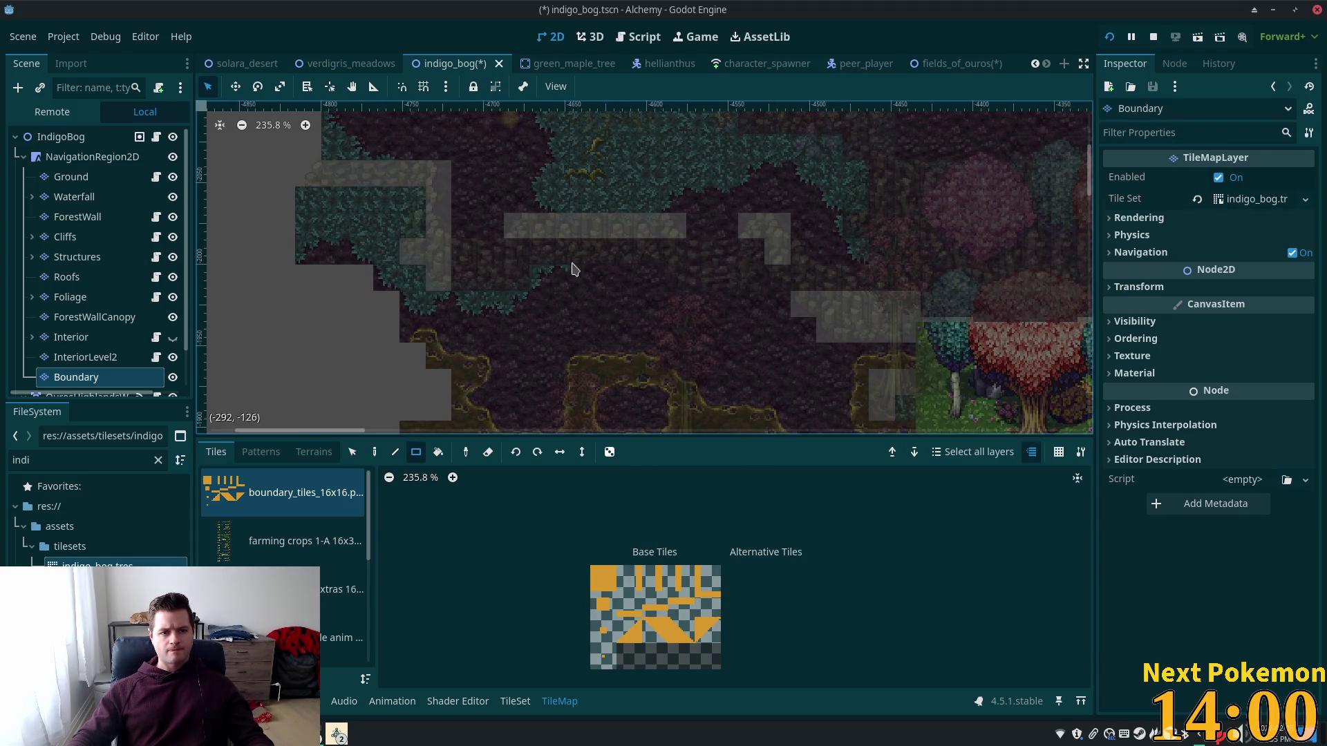
pyautogui.moveTo(562, 266); pyautogui.dragTo(690, 287)
pyautogui.scroll(1, 545, 272)
pyautogui.scroll(2, 429, 252)
pyautogui.scroll(2, 436, 252)
# Step: Paint the diagonal boundary tile on the left wall corner, hide Boundary, and run the game
pyautogui.click(602, 604)
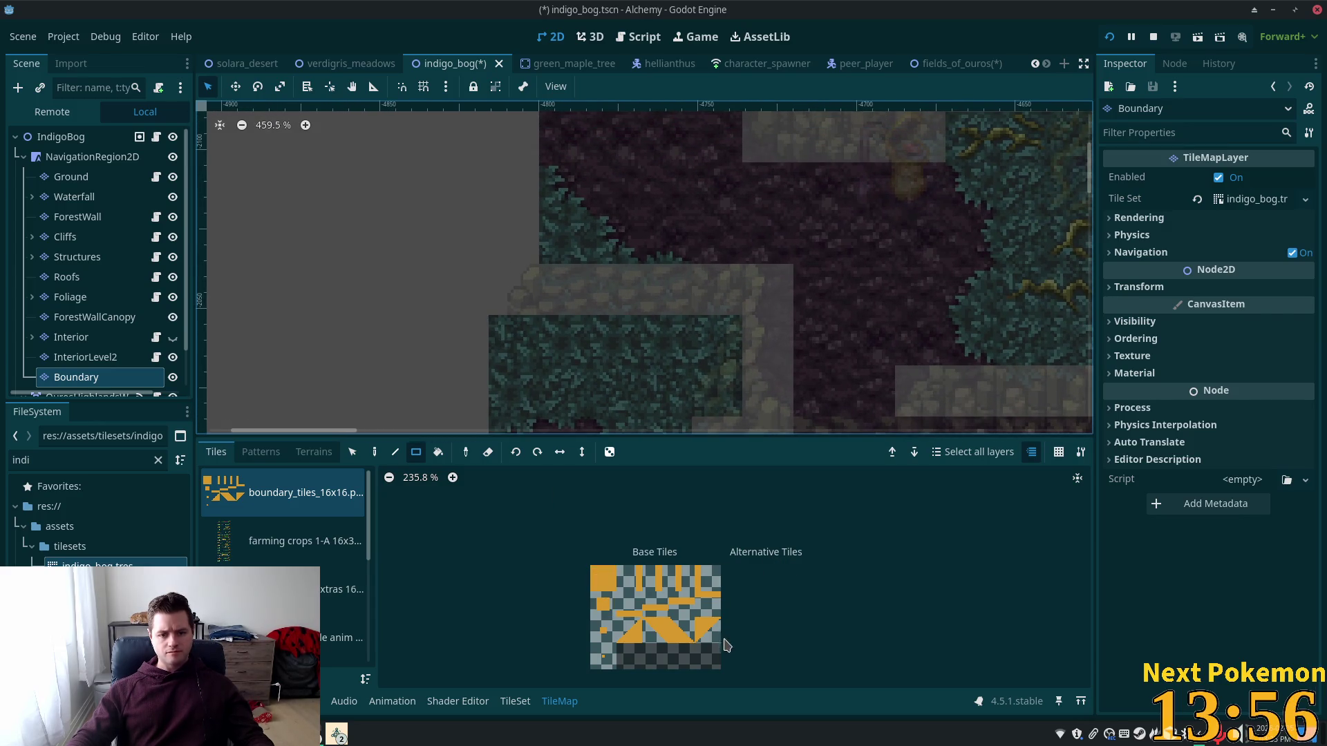
pyautogui.click(703, 629)
pyautogui.click(681, 631)
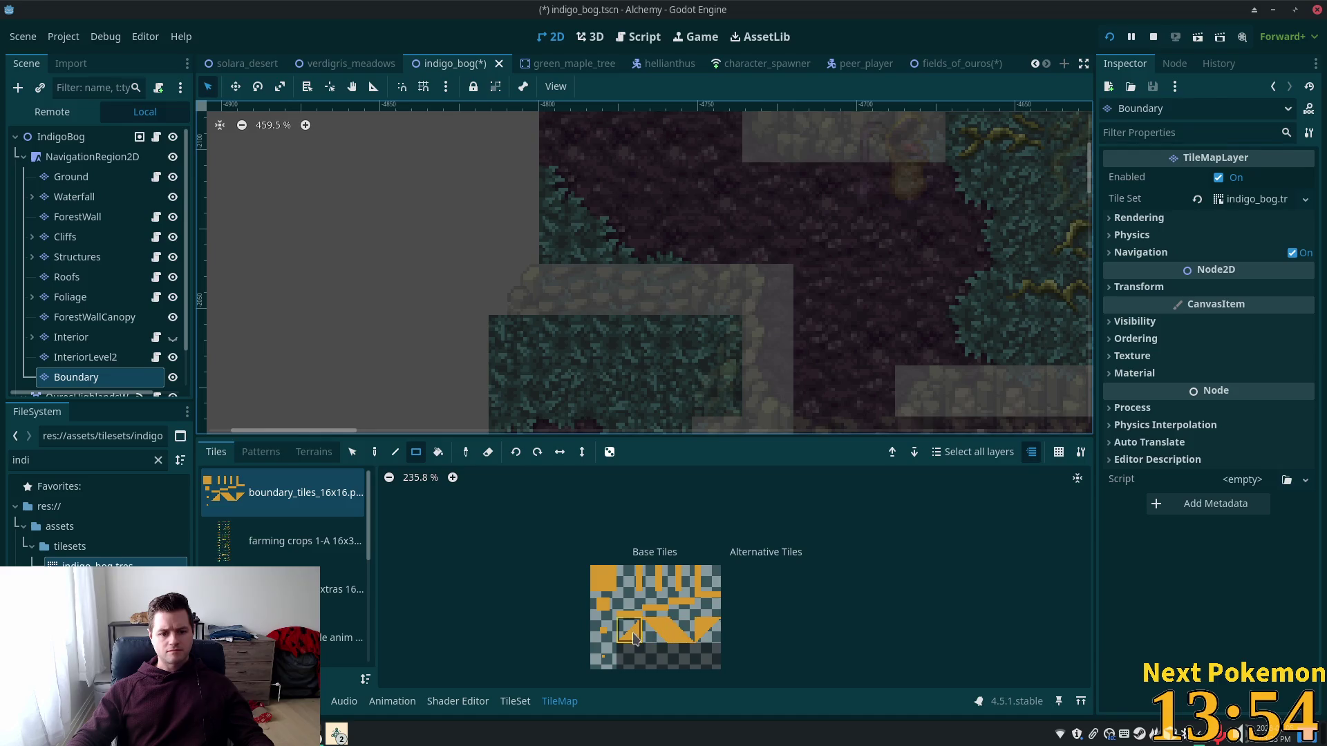
pyautogui.click(635, 635)
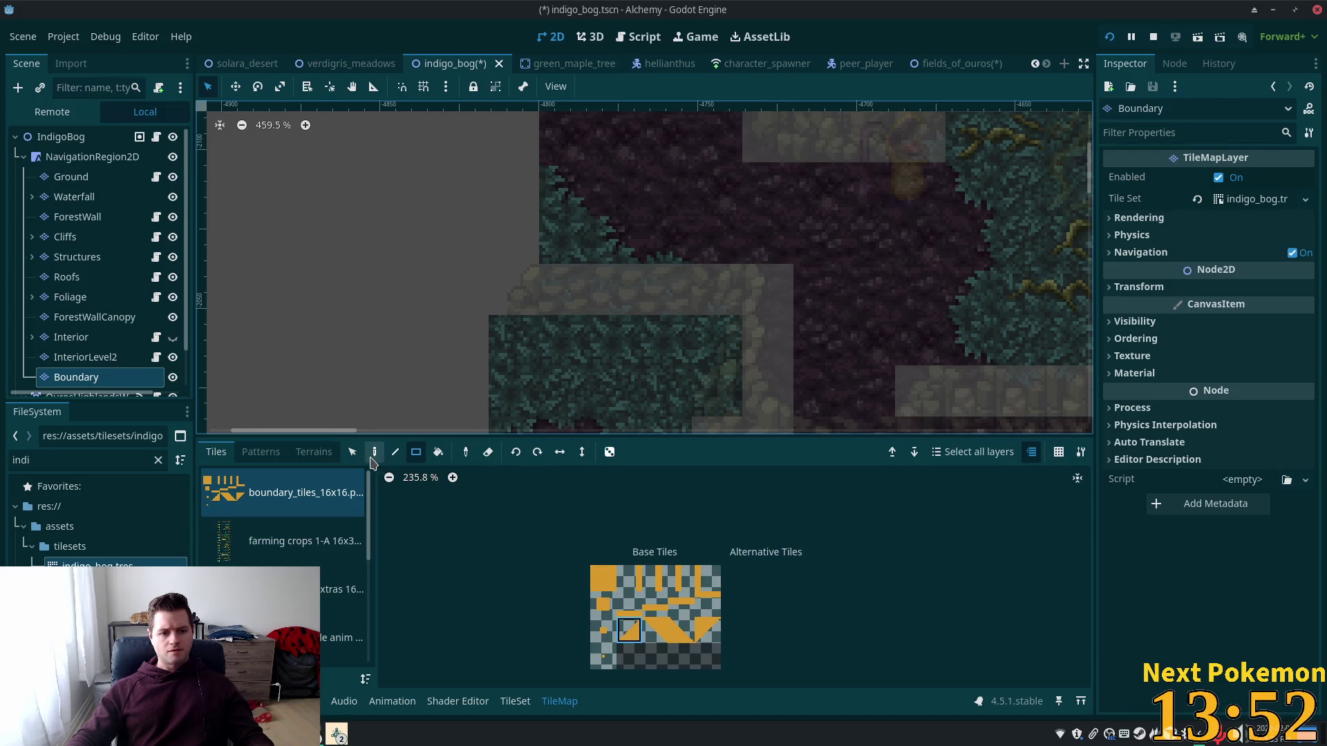
pyautogui.click(520, 298)
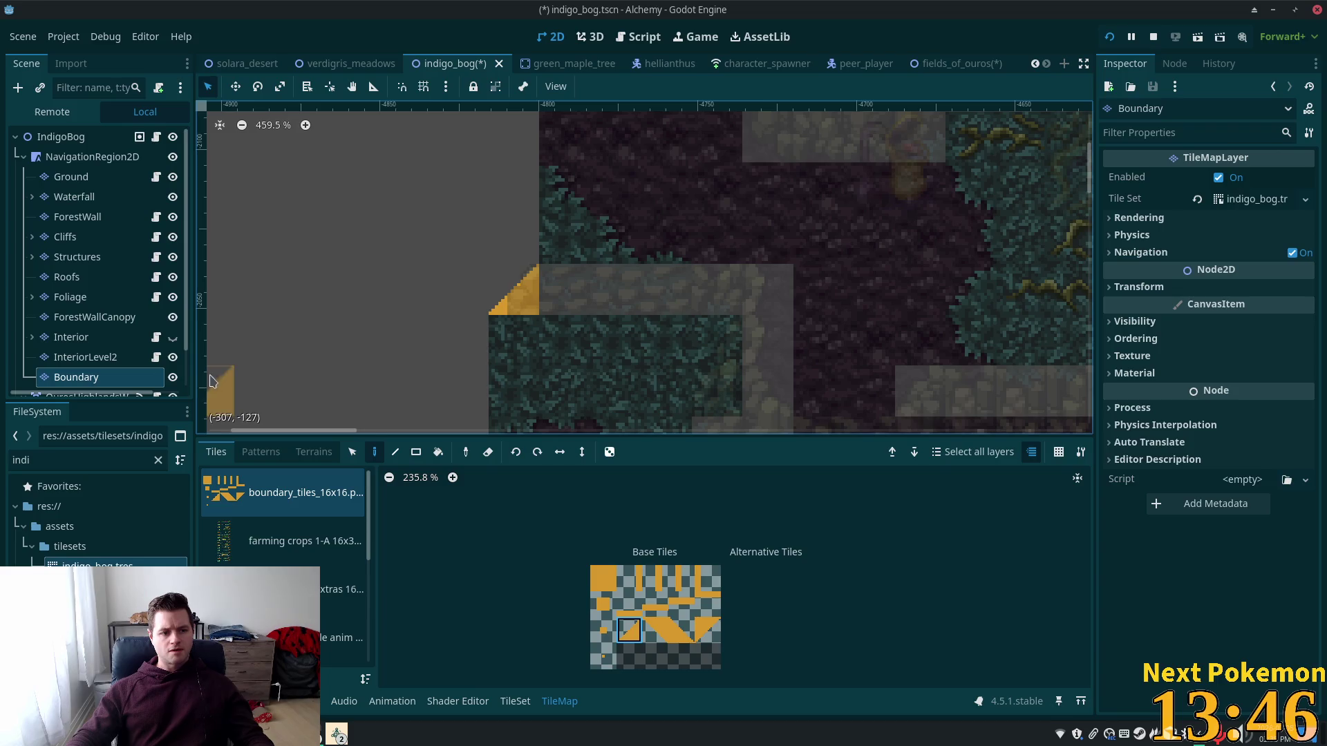
pyautogui.click(173, 377)
pyautogui.click(1110, 37)
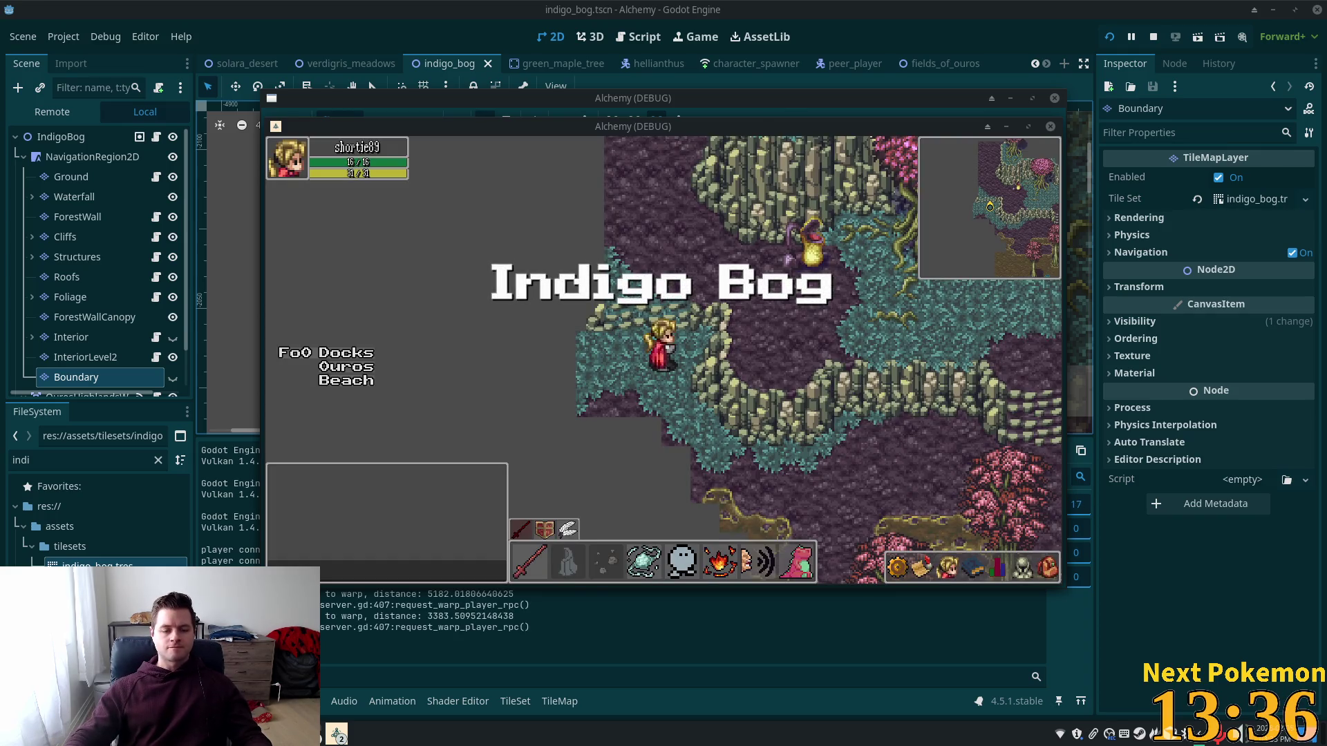
# Step: Walk the character left, up, right and down along the bog's edges to test the boundary
pyautogui.press('Left')
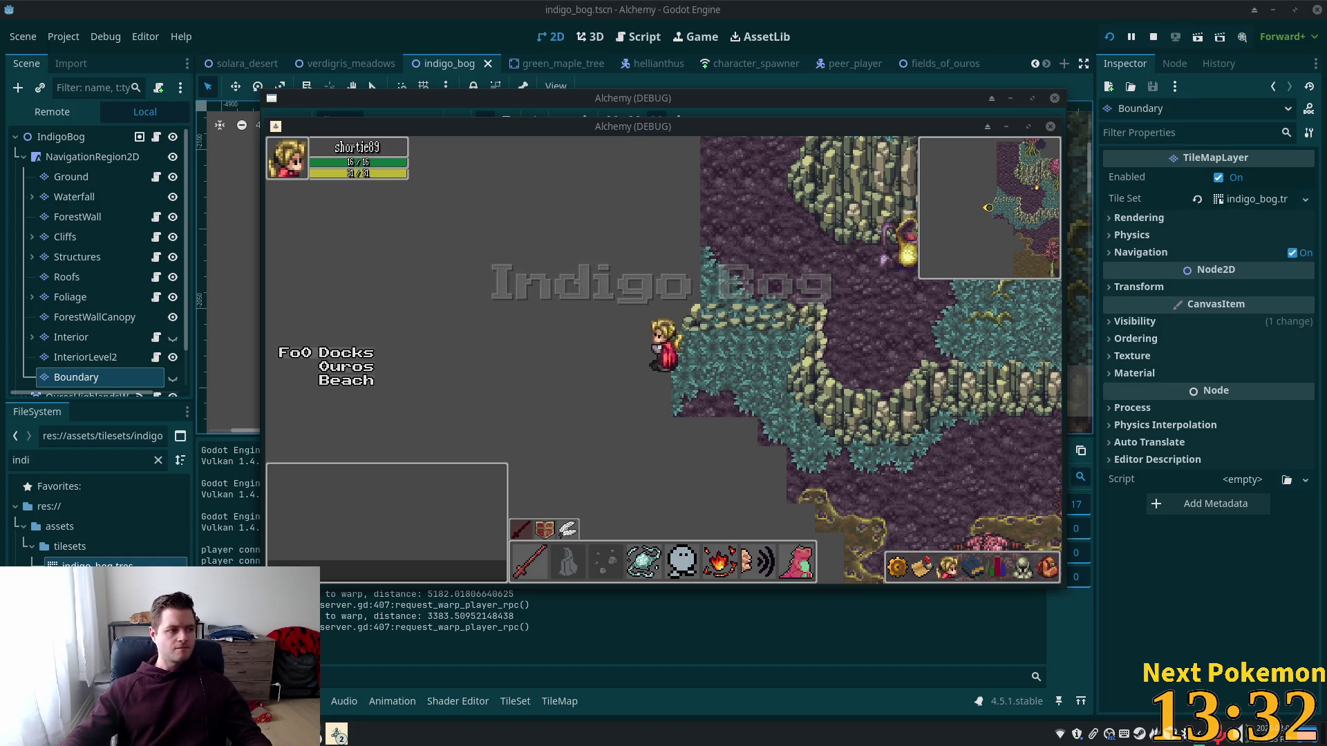
pyautogui.press('Up')
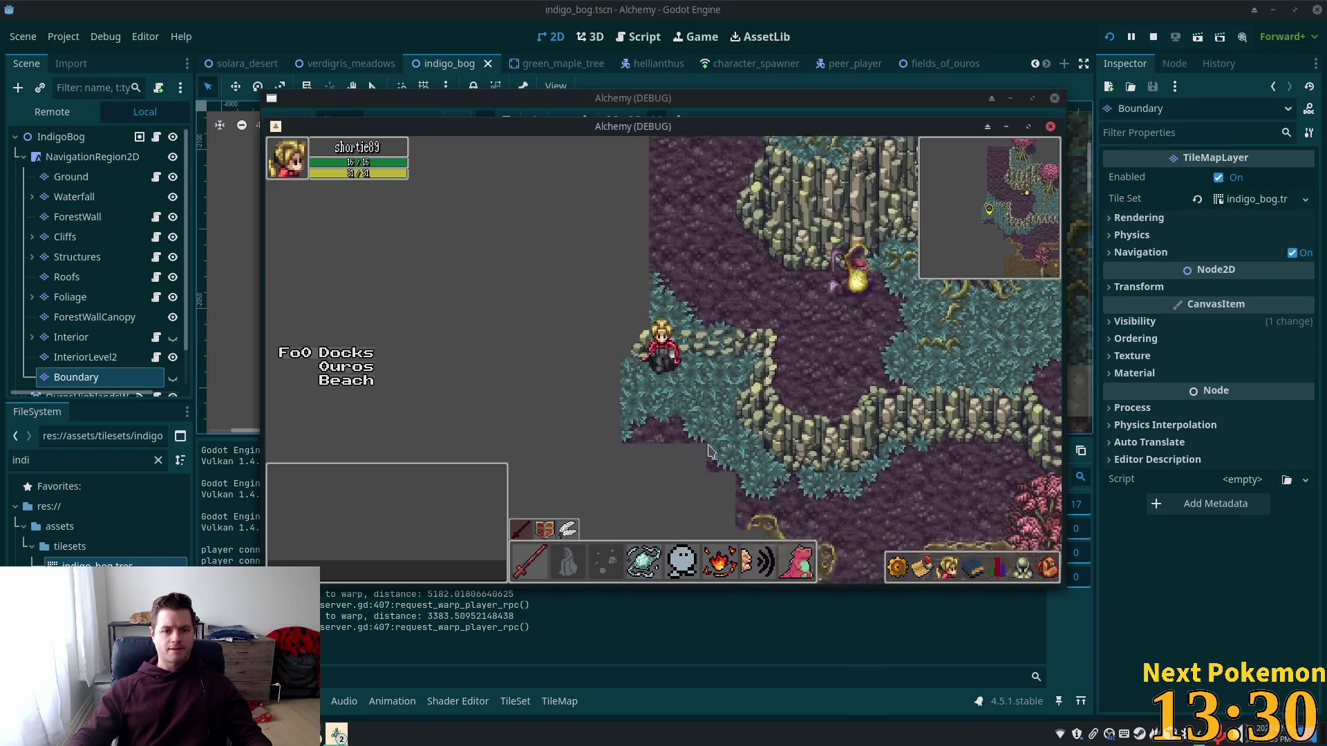
pyautogui.press('Up')
pyautogui.press('Down')
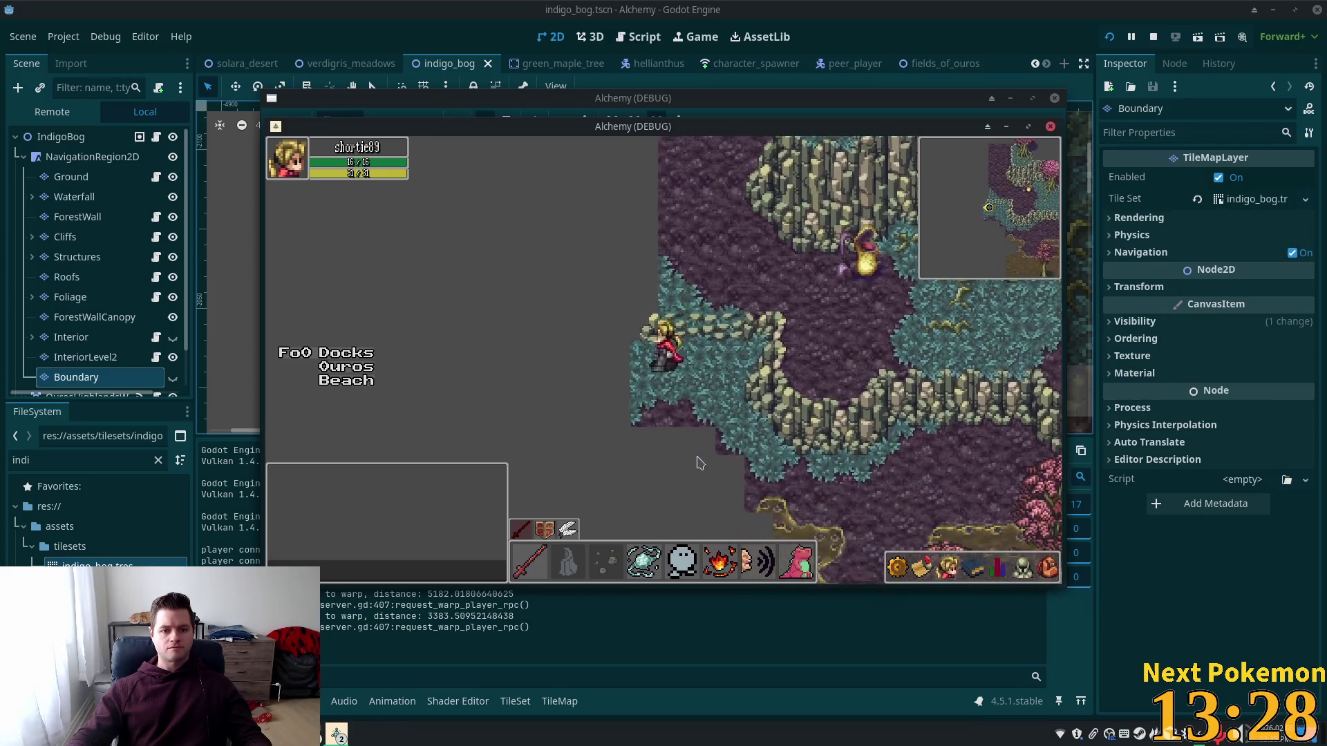
pyautogui.press('Right')
pyautogui.press('Up')
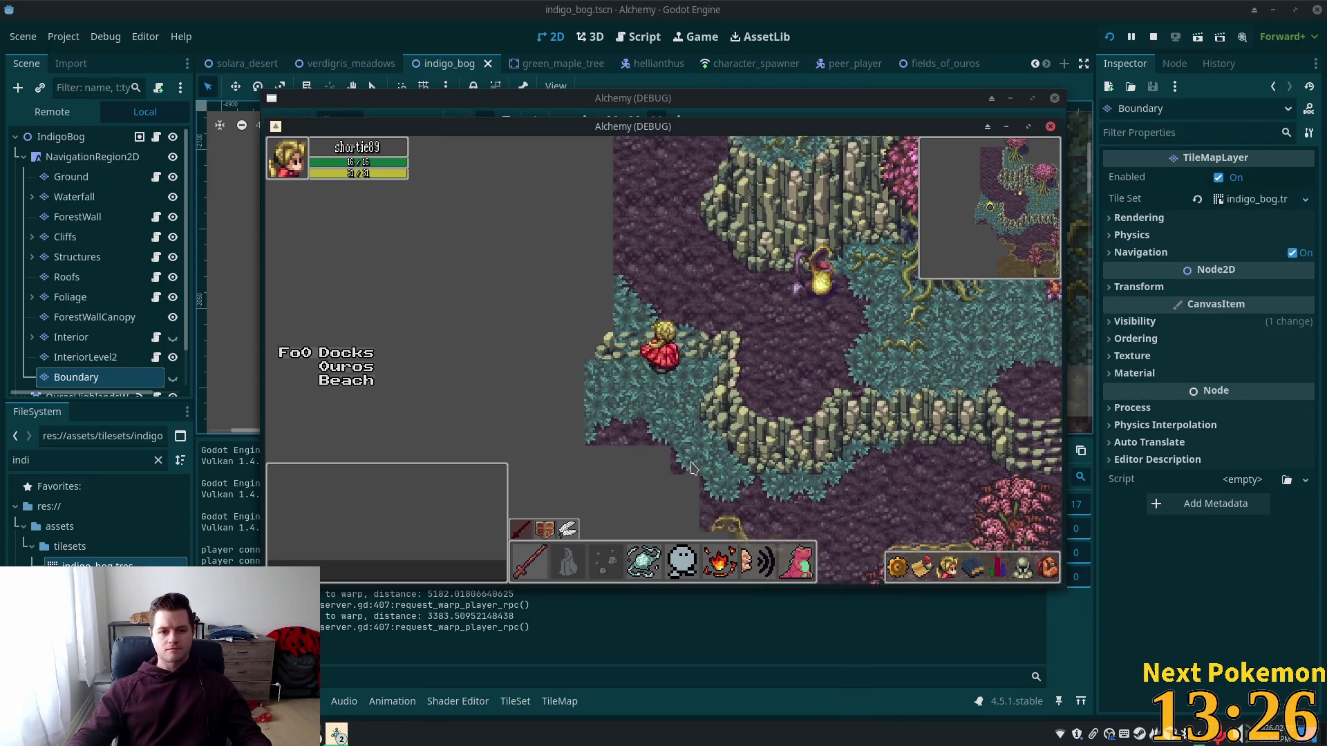
pyautogui.press('Right')
pyautogui.press('Down')
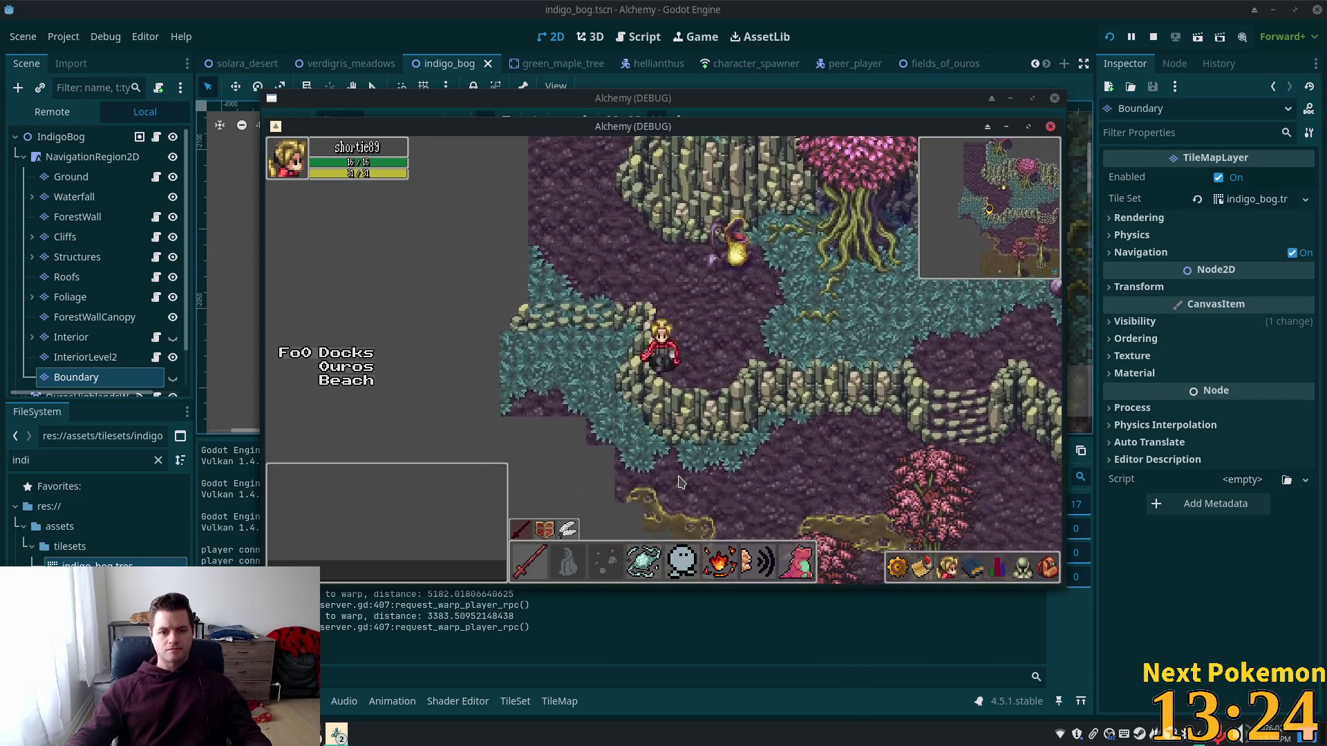
pyautogui.press('Right')
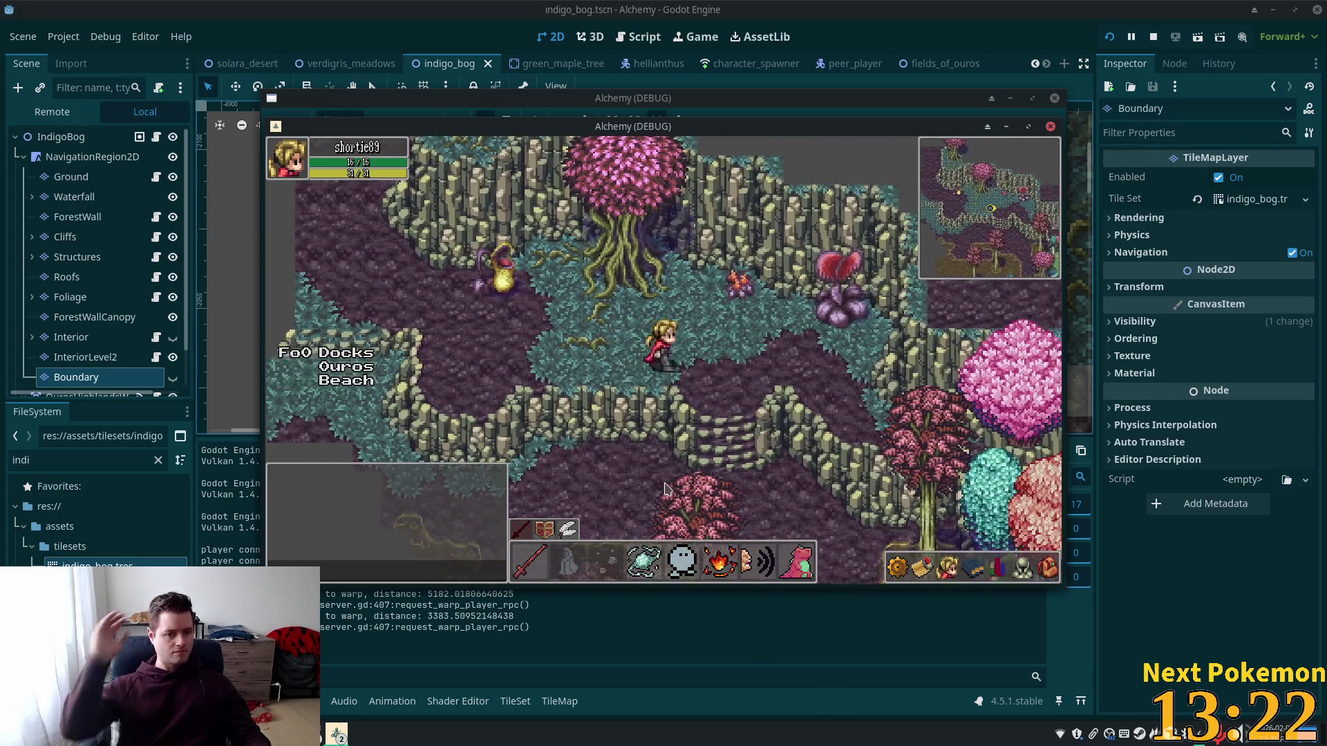
pyautogui.press('Right')
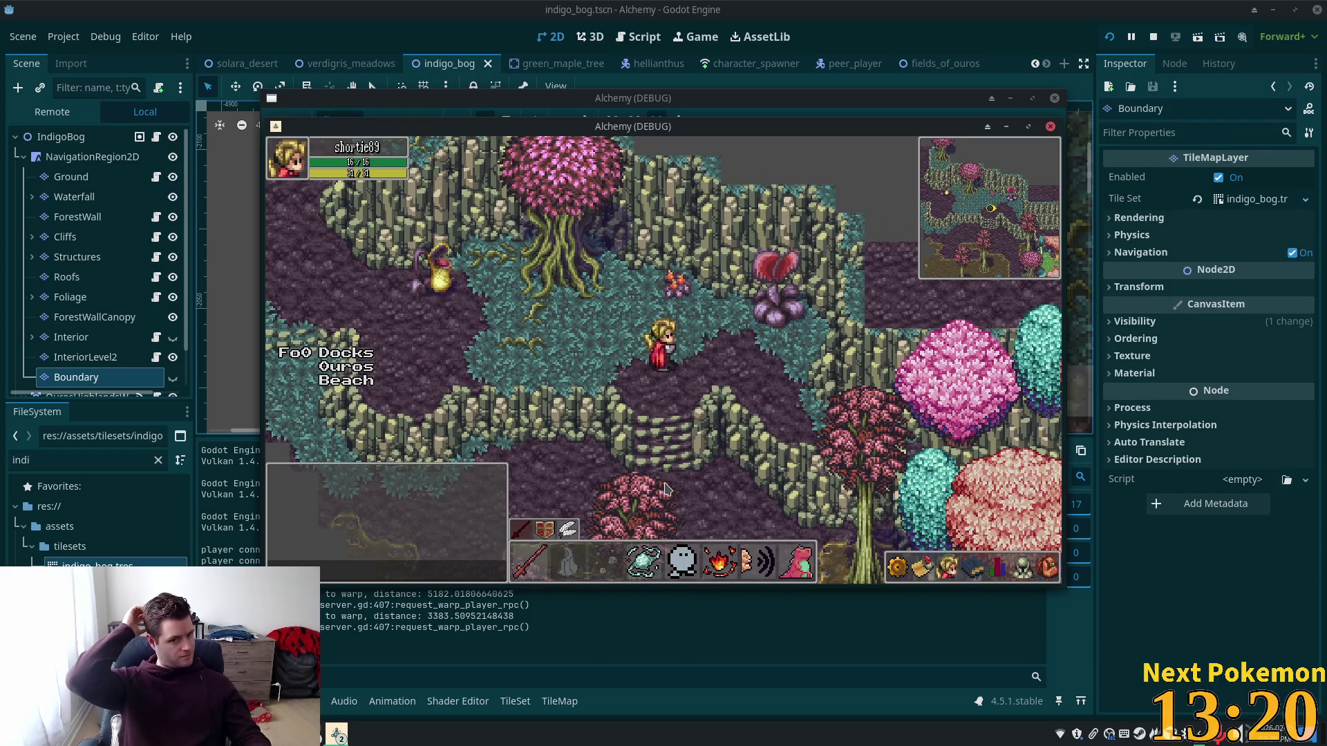
pyautogui.press('Down')
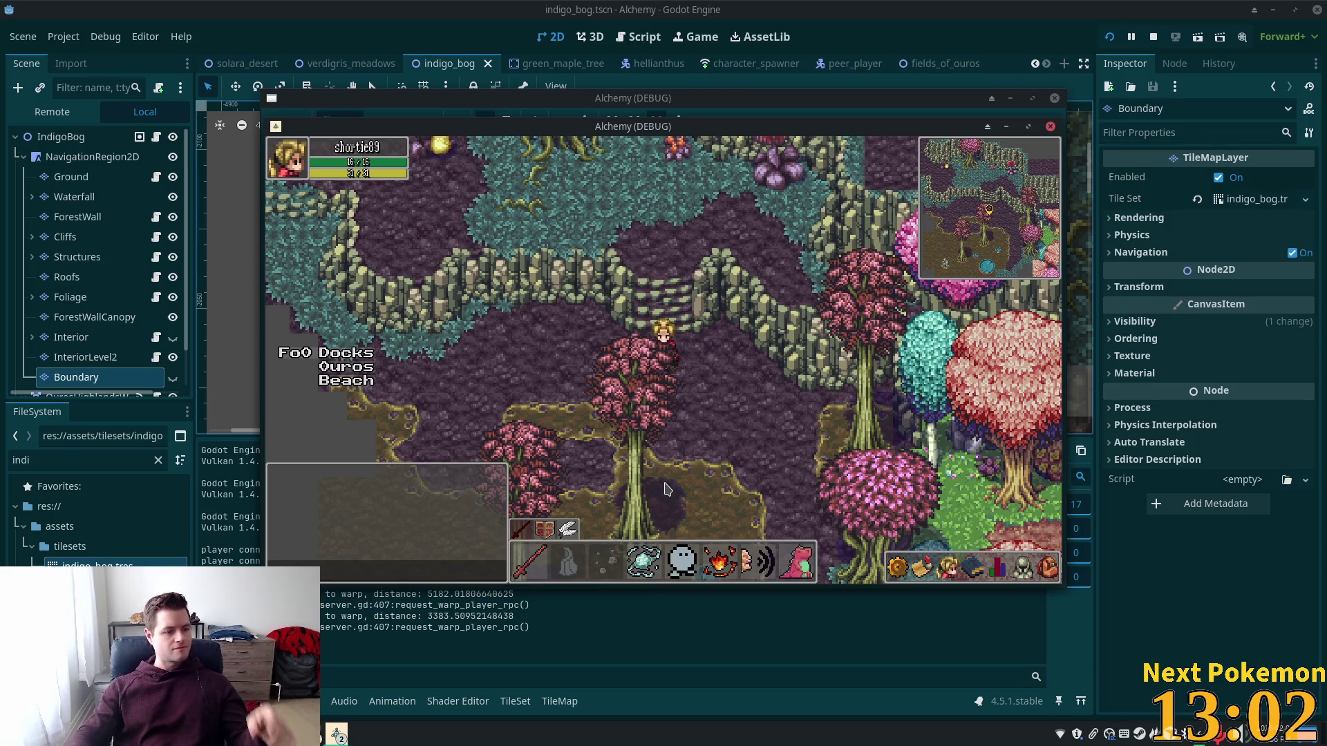
# Step: Send the character into the brown clearing and walk it around the clearing's edges
pyautogui.click(544, 444)
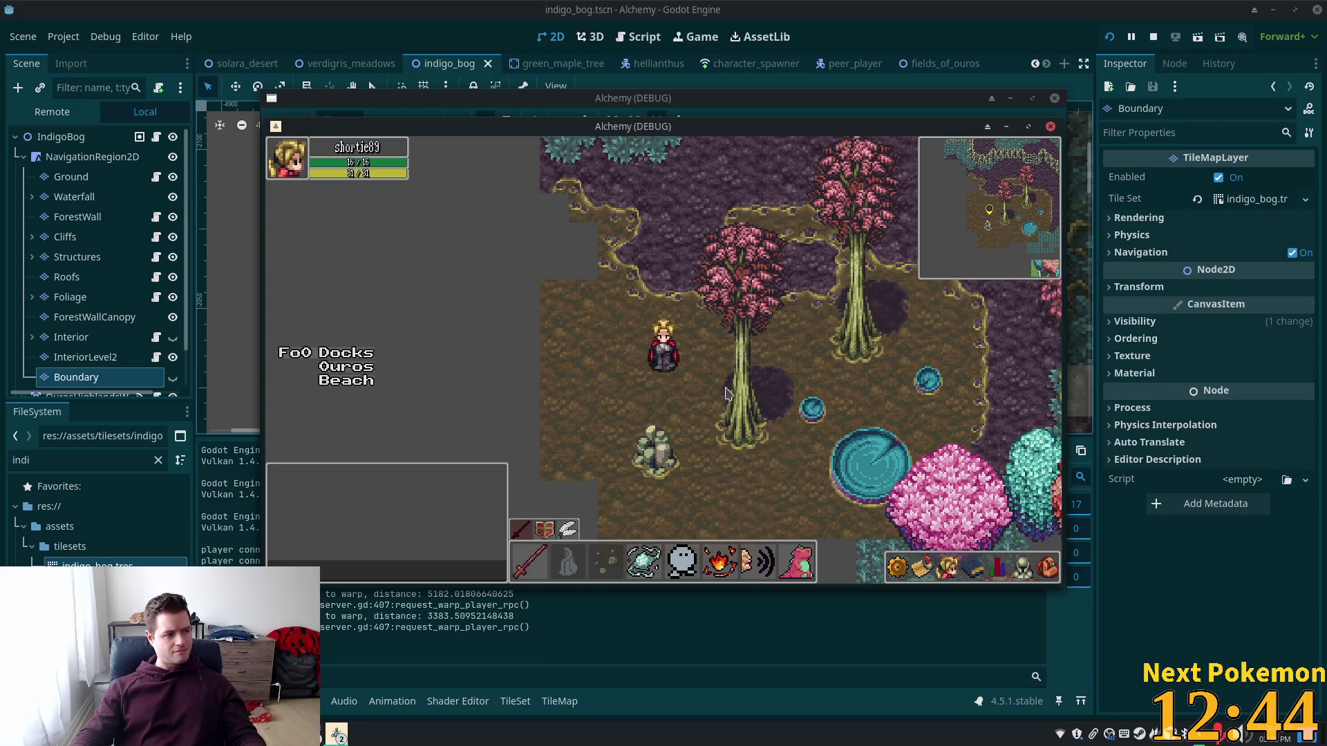
pyautogui.press('Left')
pyautogui.press('Down')
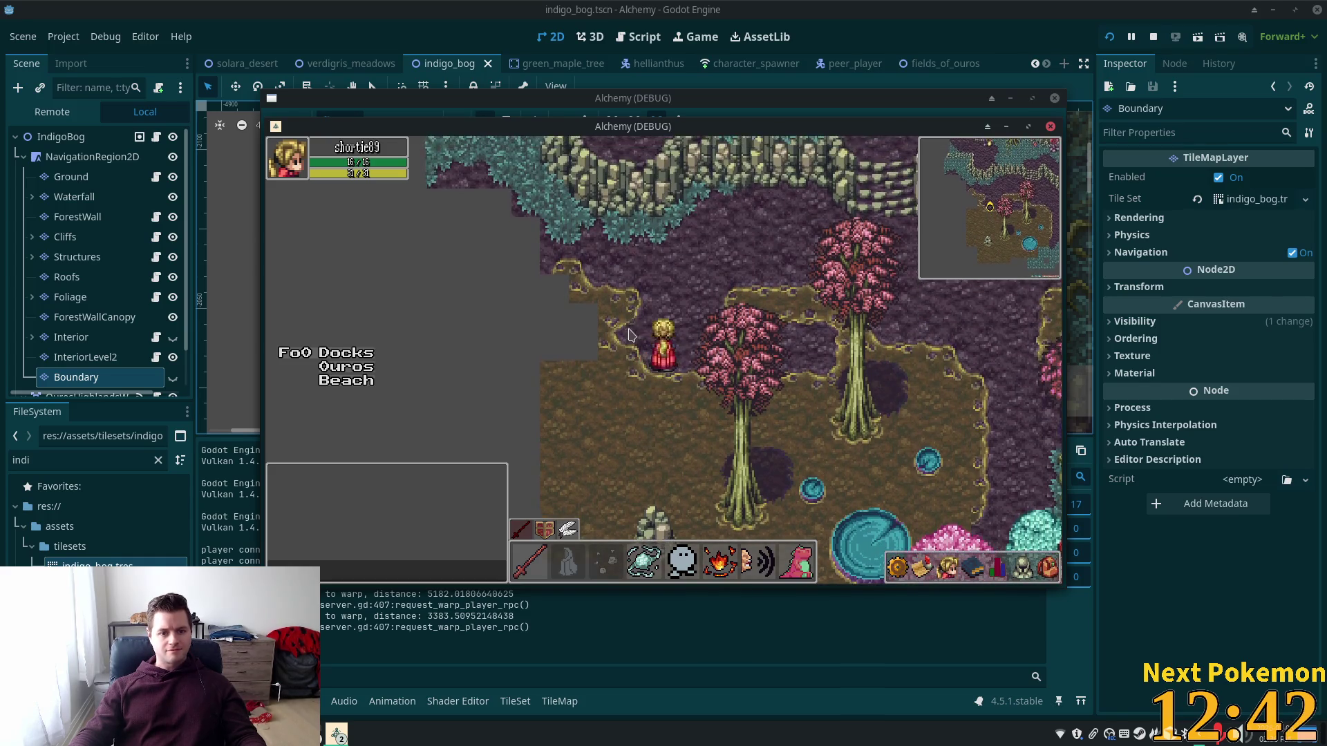
pyautogui.press('Up')
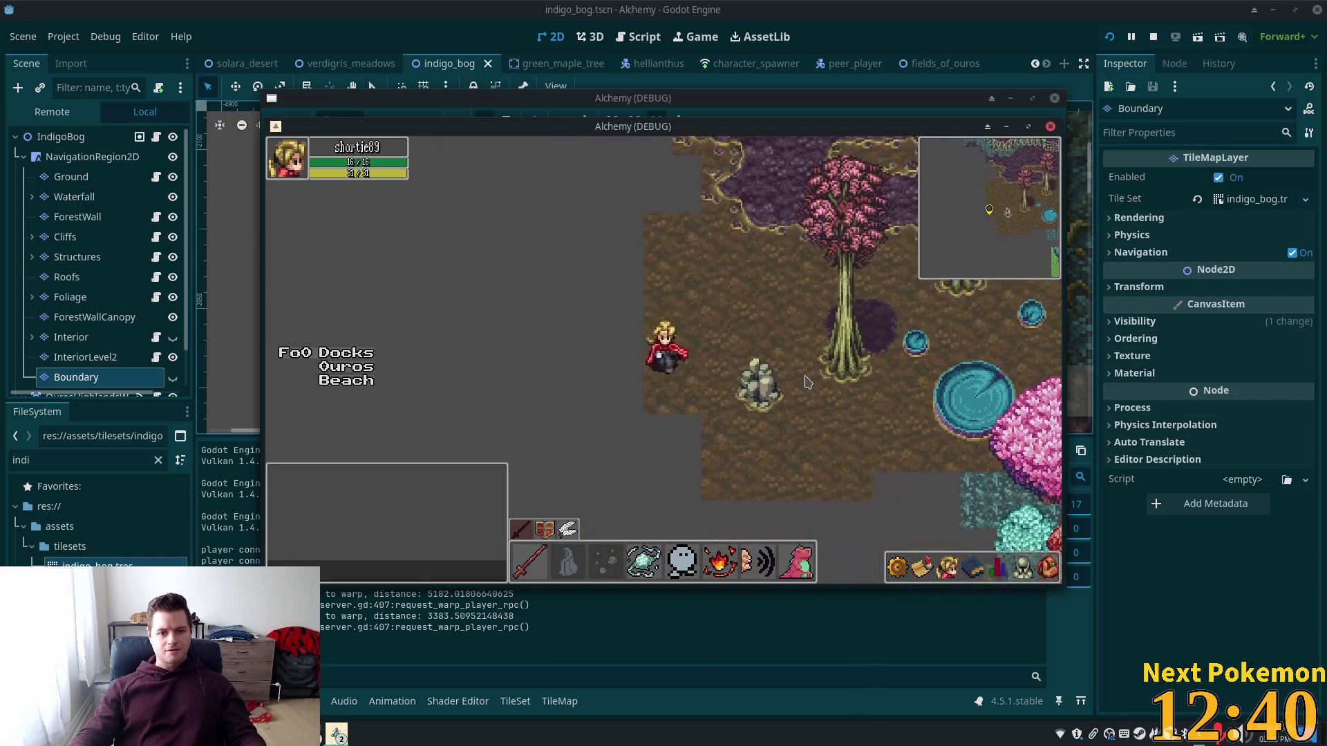
pyautogui.press('Right')
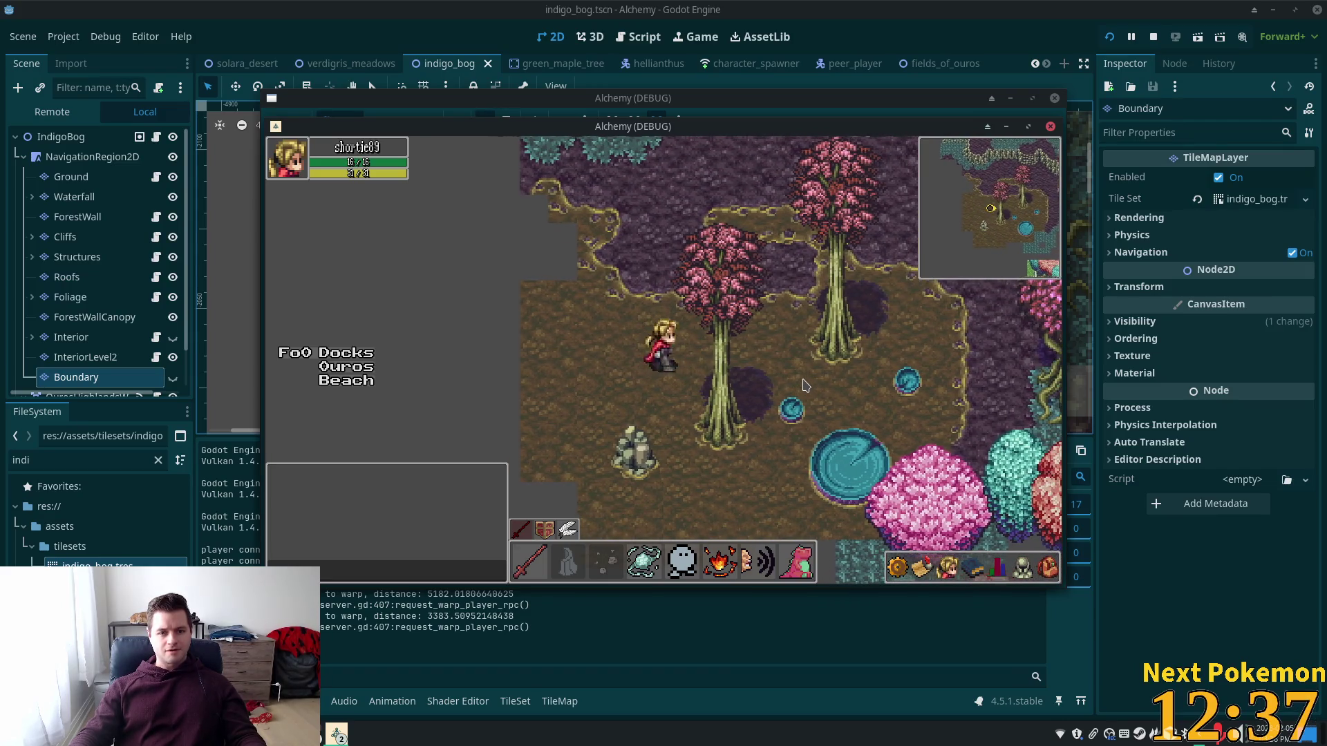
pyautogui.press('Right')
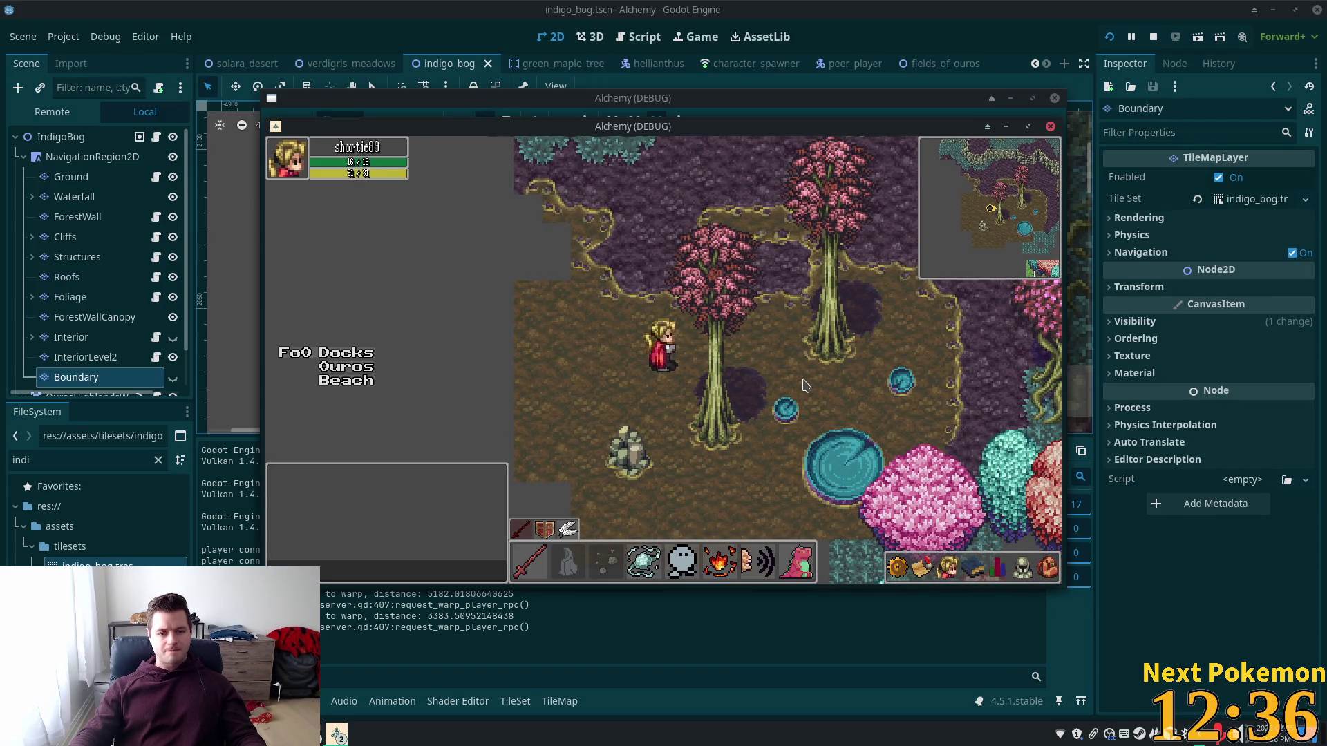
pyautogui.press('Left')
pyautogui.press('Down')
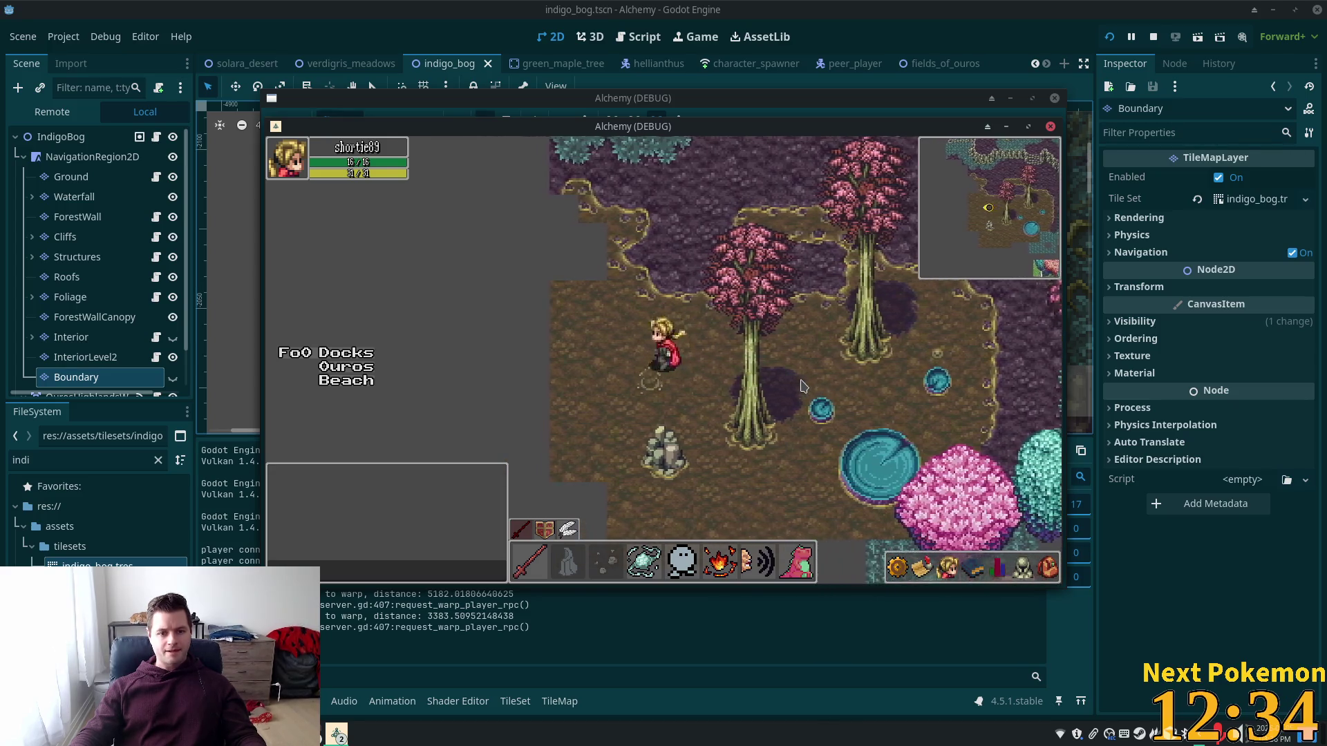
pyautogui.press('Up')
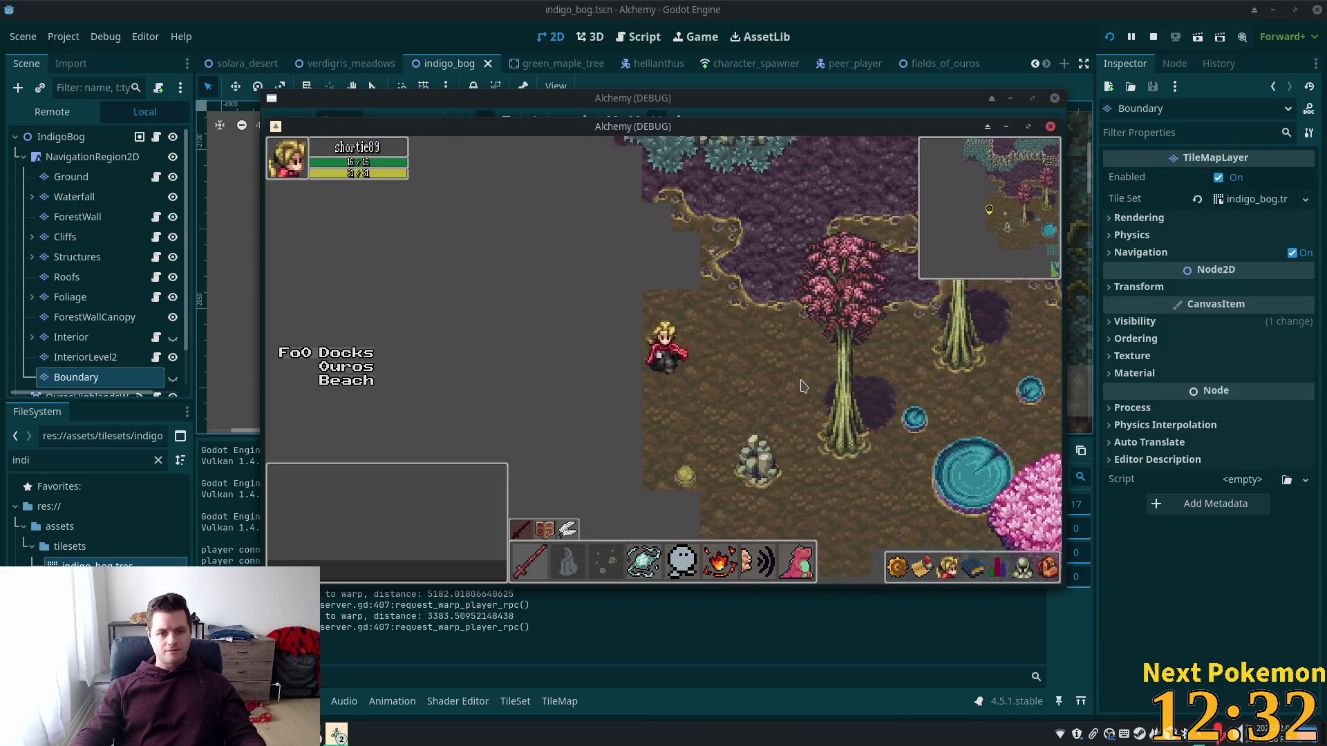
pyautogui.press('Up')
pyautogui.press('Right')
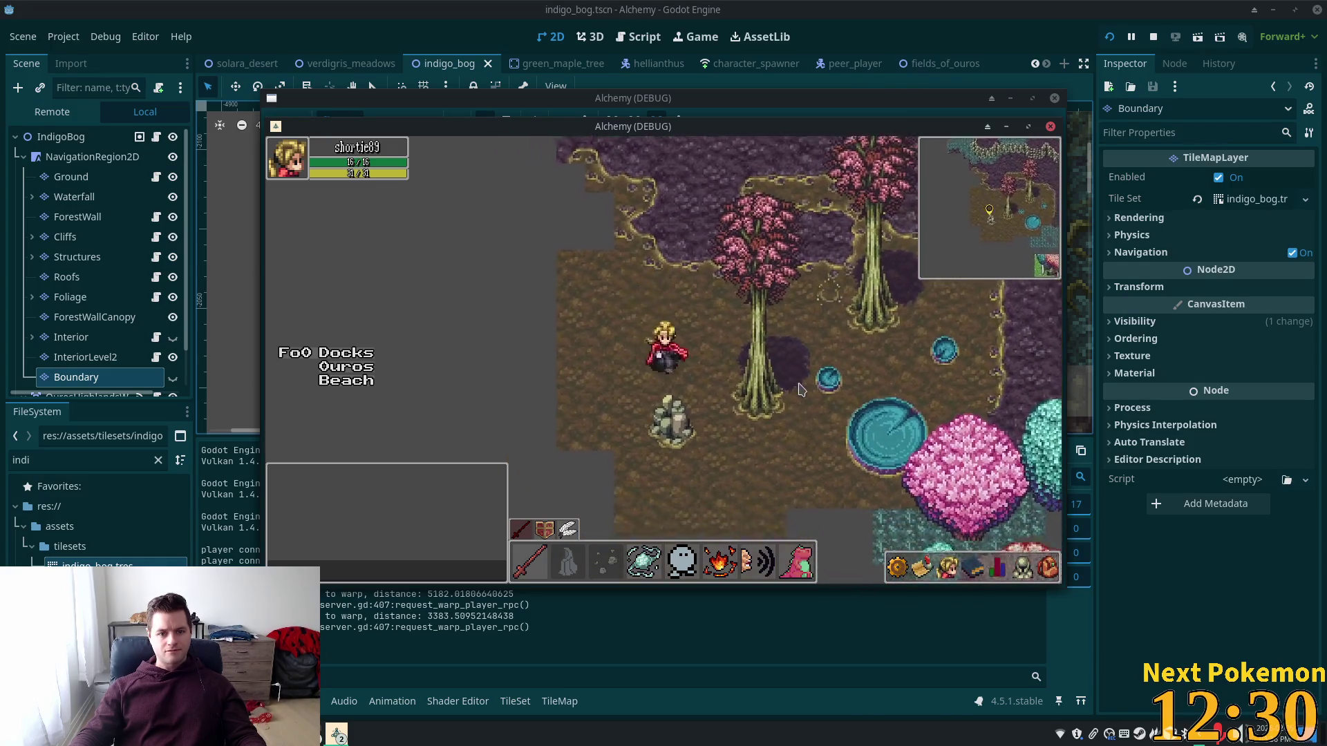
# Step: Walk the character along the upper cliffs and map edge, then bring up the itch.io tileset page
pyautogui.press('Left')
pyautogui.press('Down')
pyautogui.press('Right')
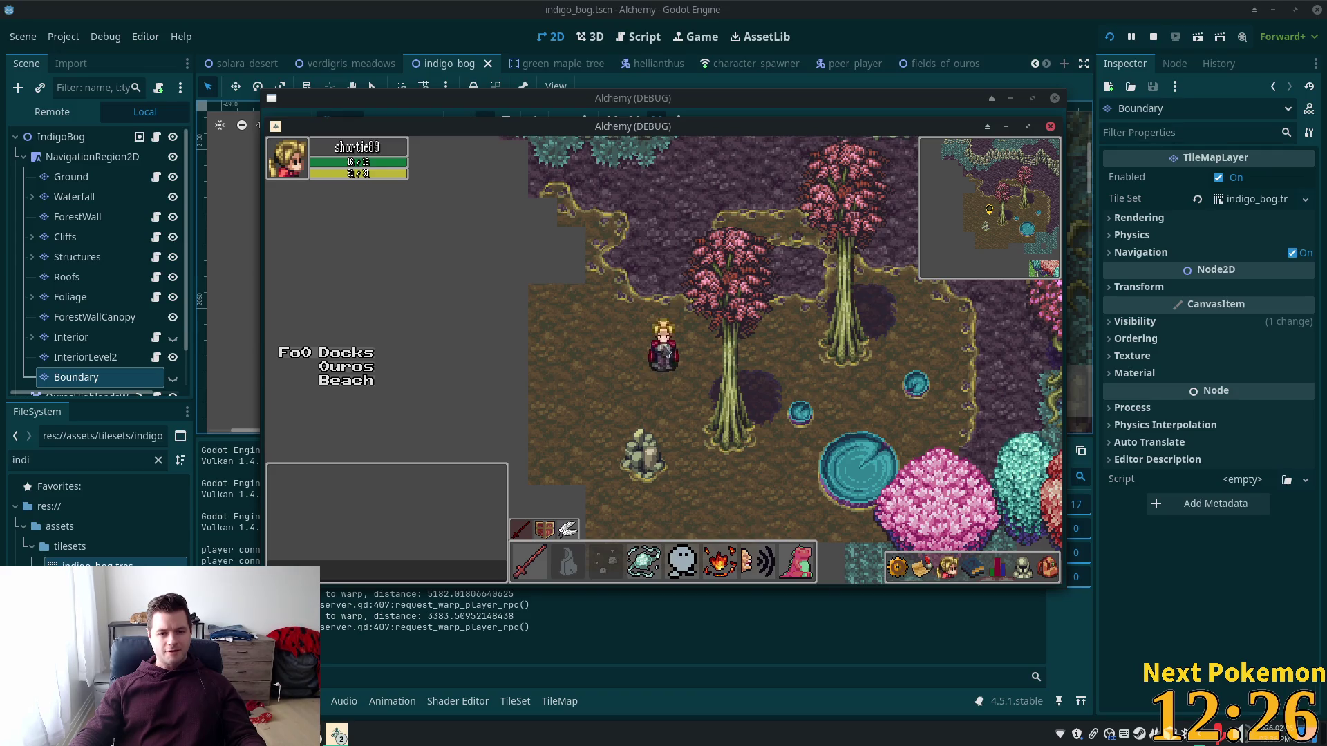
pyautogui.press('Up')
pyautogui.press('Left')
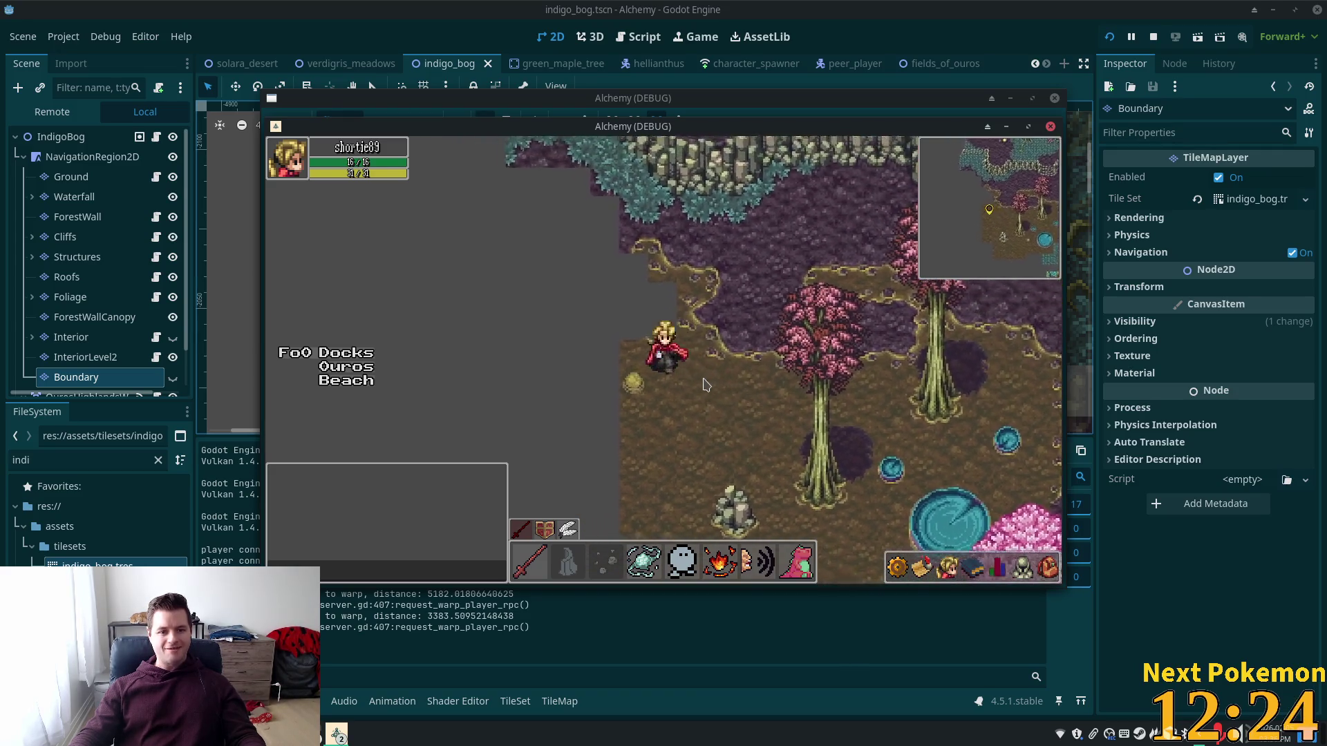
pyautogui.press('Up')
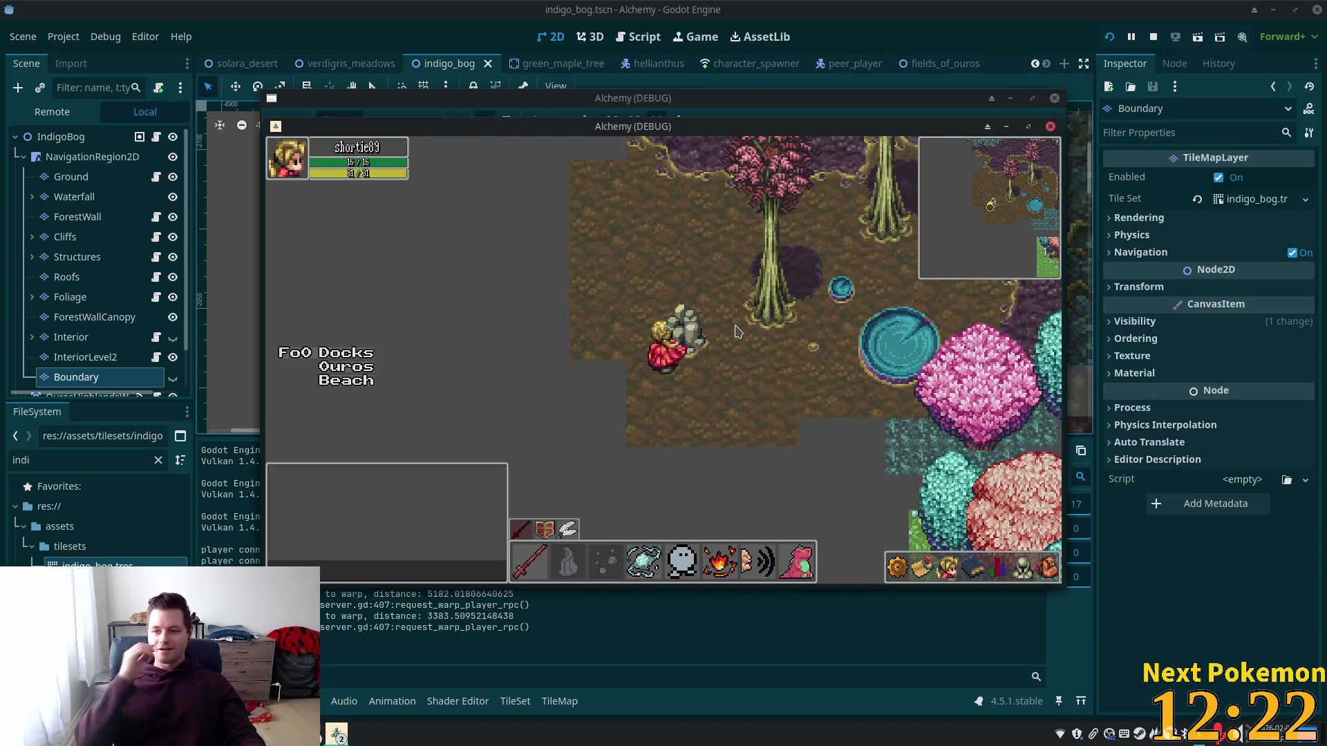
pyautogui.press('Right')
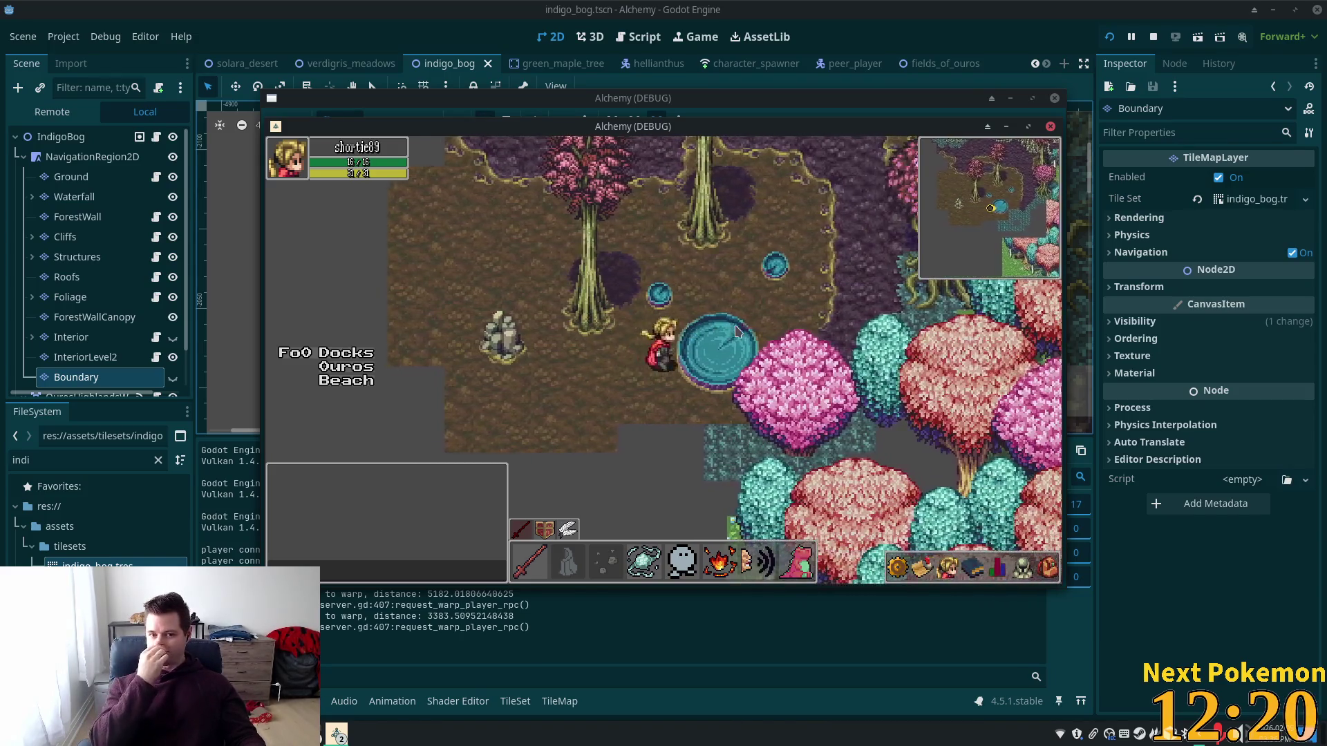
pyautogui.press('Left')
pyautogui.press('Up')
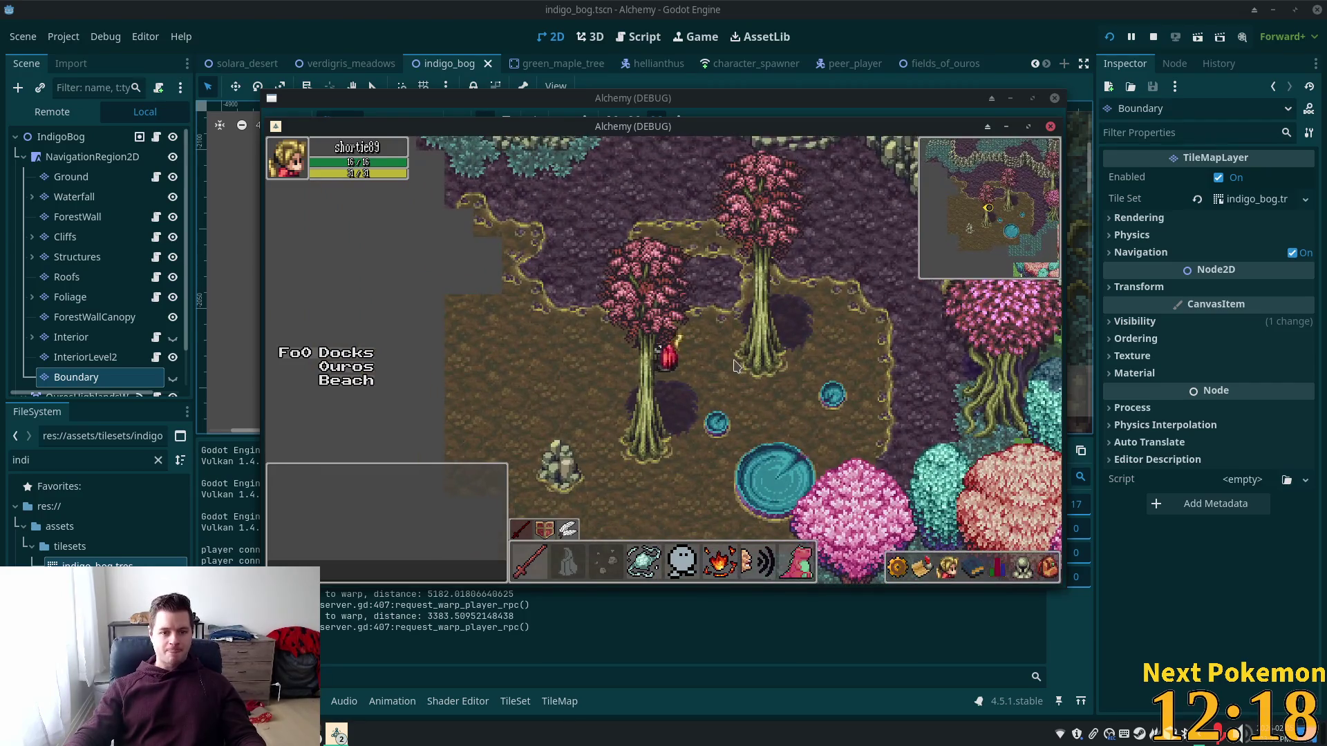
pyautogui.press('Down')
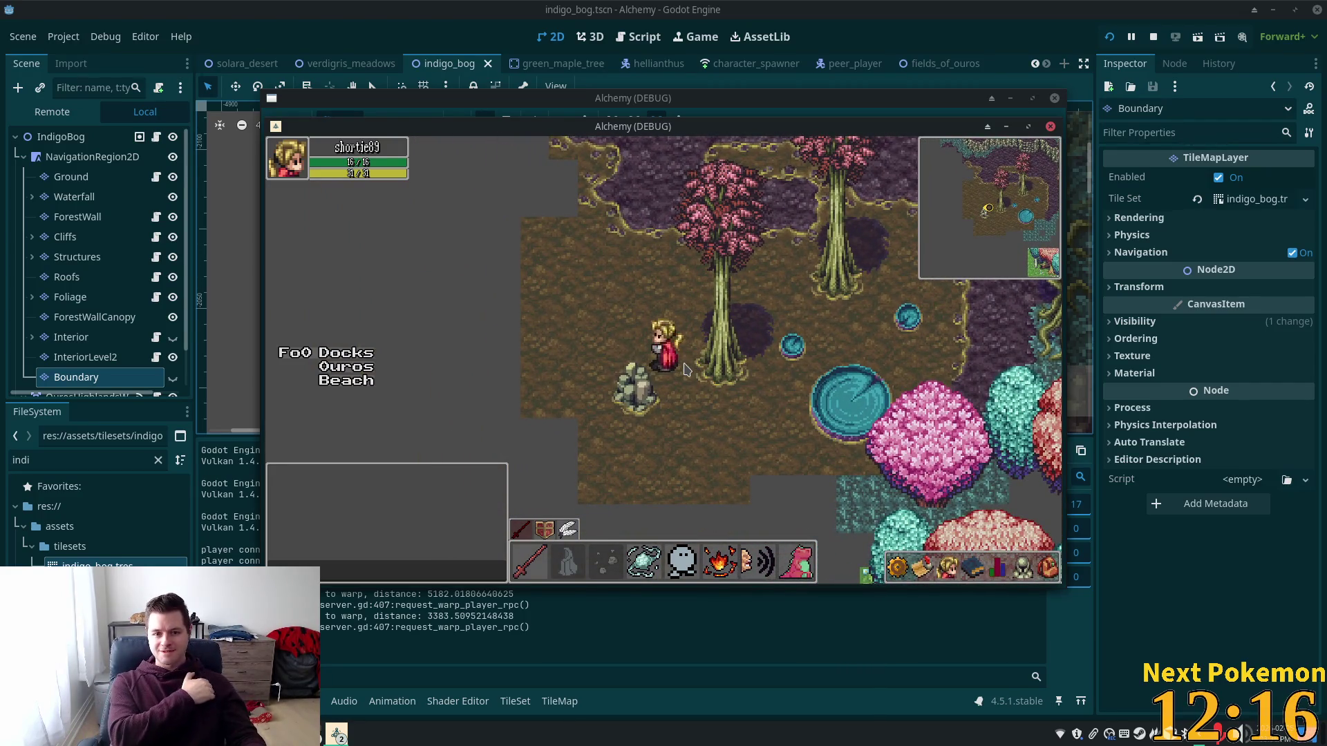
pyautogui.press('Up')
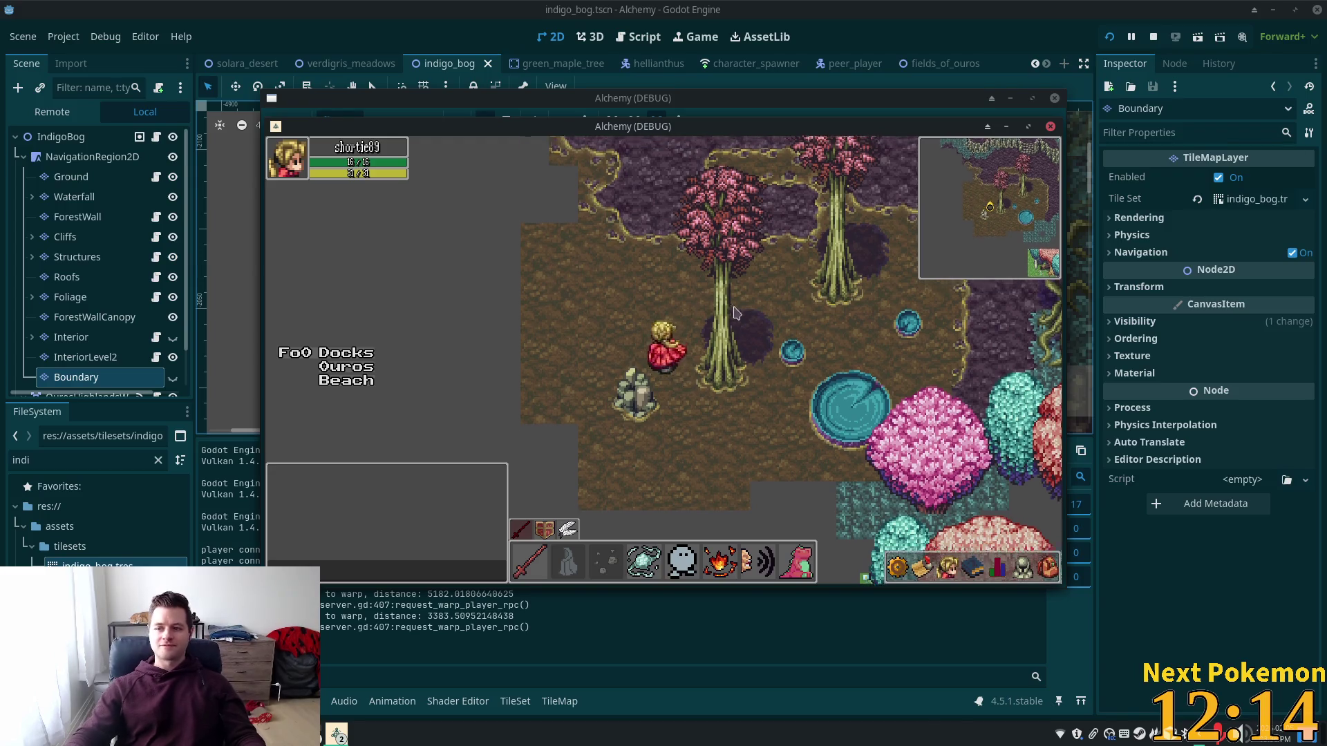
pyautogui.press('Left')
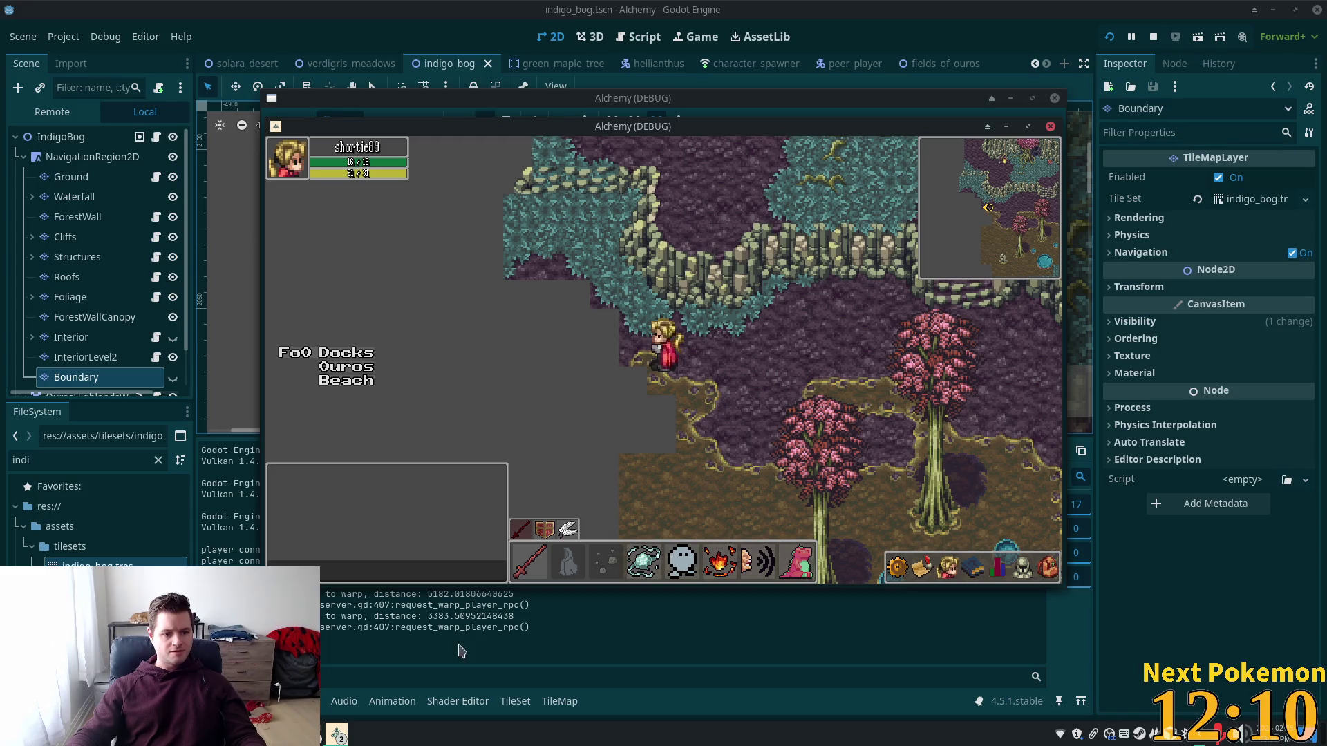
pyautogui.click(337, 734)
pyautogui.click(332, 681)
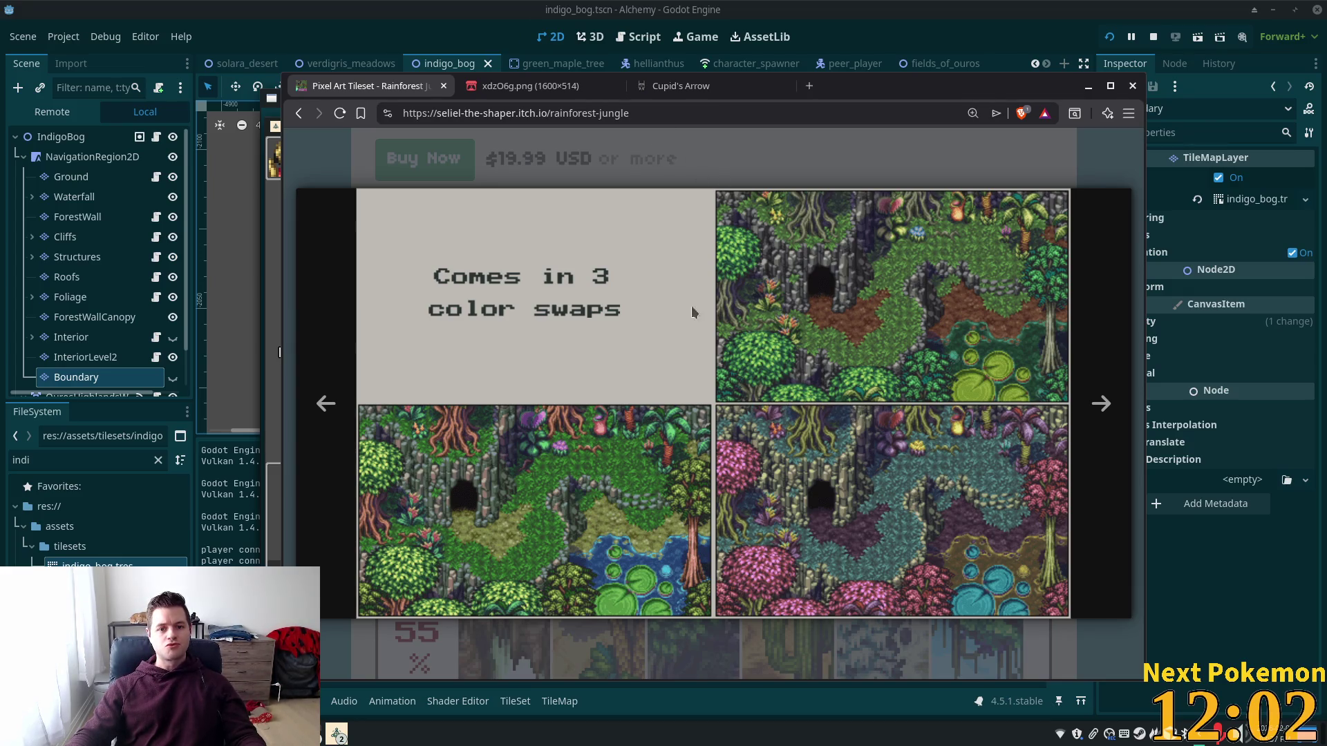
# Step: Close the Rainforest tileset screenshot, scroll up the owned pack page, and return to the game
pyautogui.press('Escape')
pyautogui.scroll(10, 715, 384)
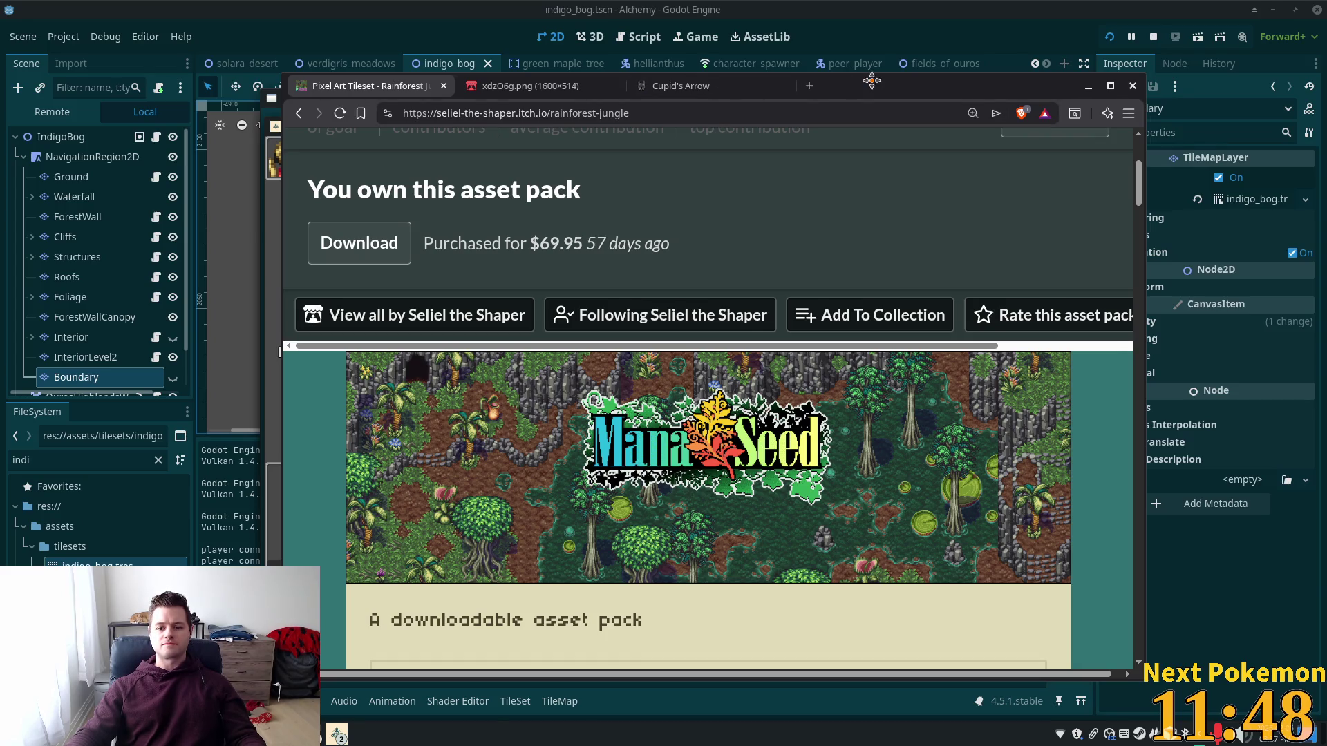
pyautogui.hotkey('alt', 'Tab')
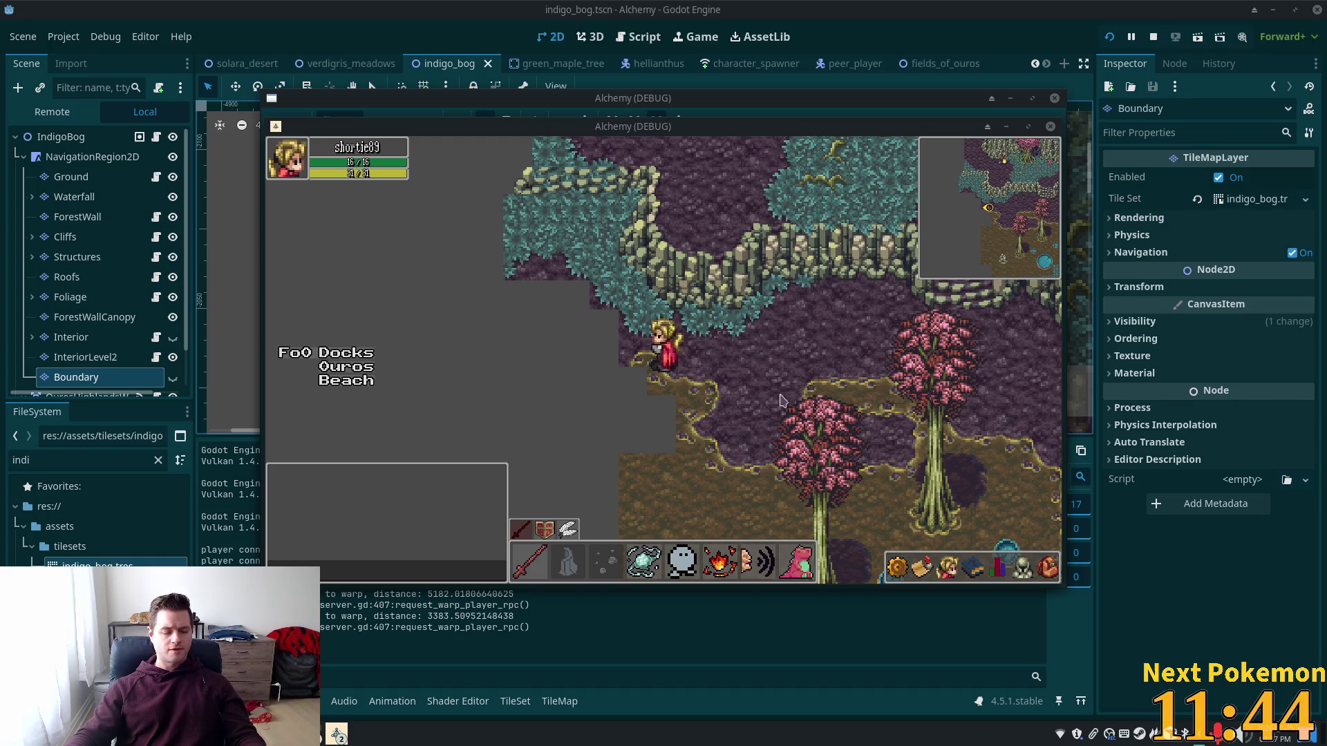
# Step: Walk the character down and back up across the clearing, then return to the editor
pyautogui.press('Down')
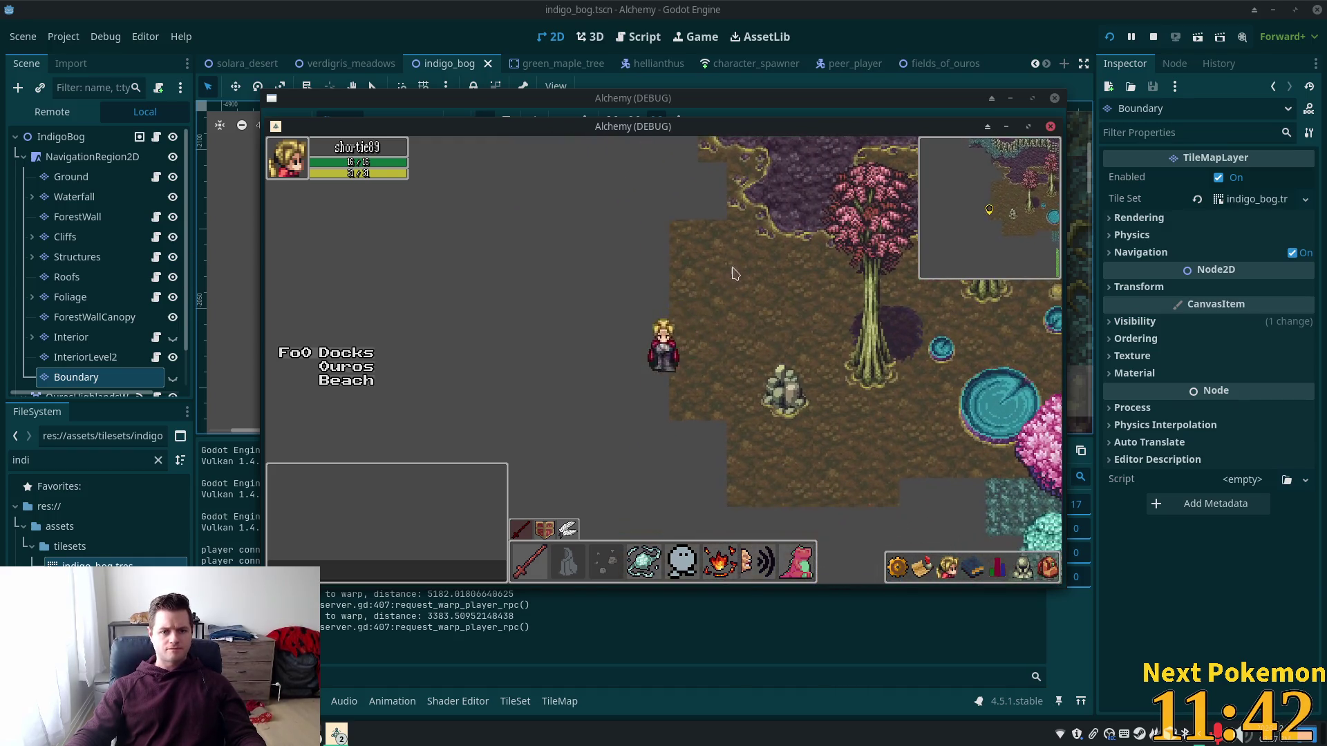
pyautogui.press('Up')
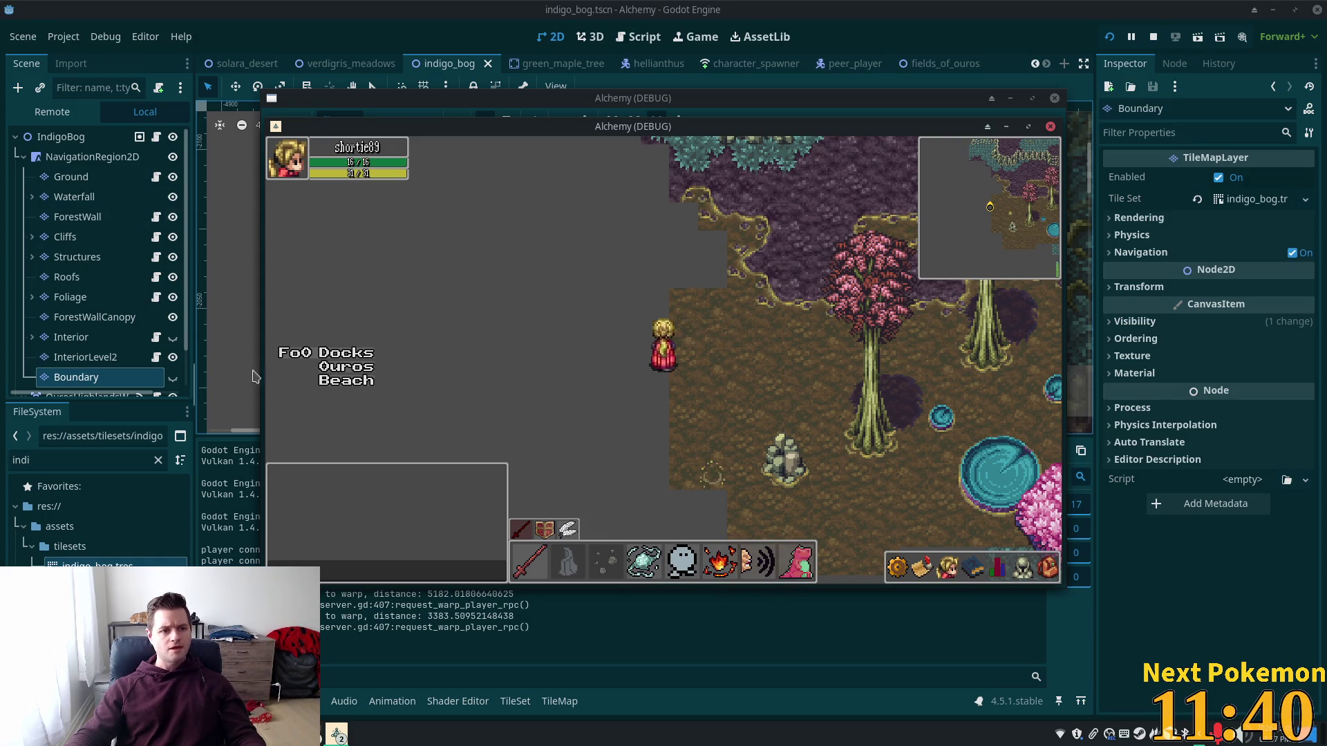
pyautogui.click(685, 677)
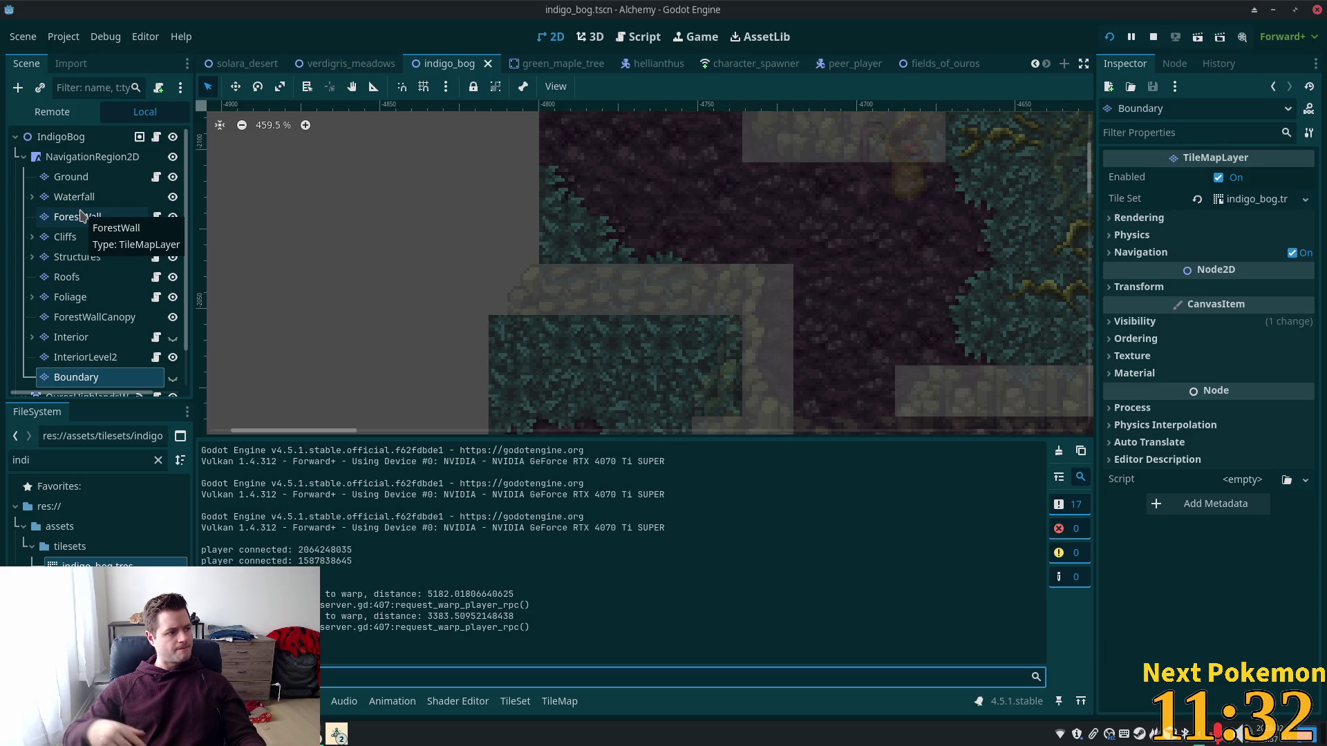
# Step: Select the Ground layer and list Terrain Set 0's Grass, Dark Grass and Shallow Water terrains
pyautogui.click(71, 177)
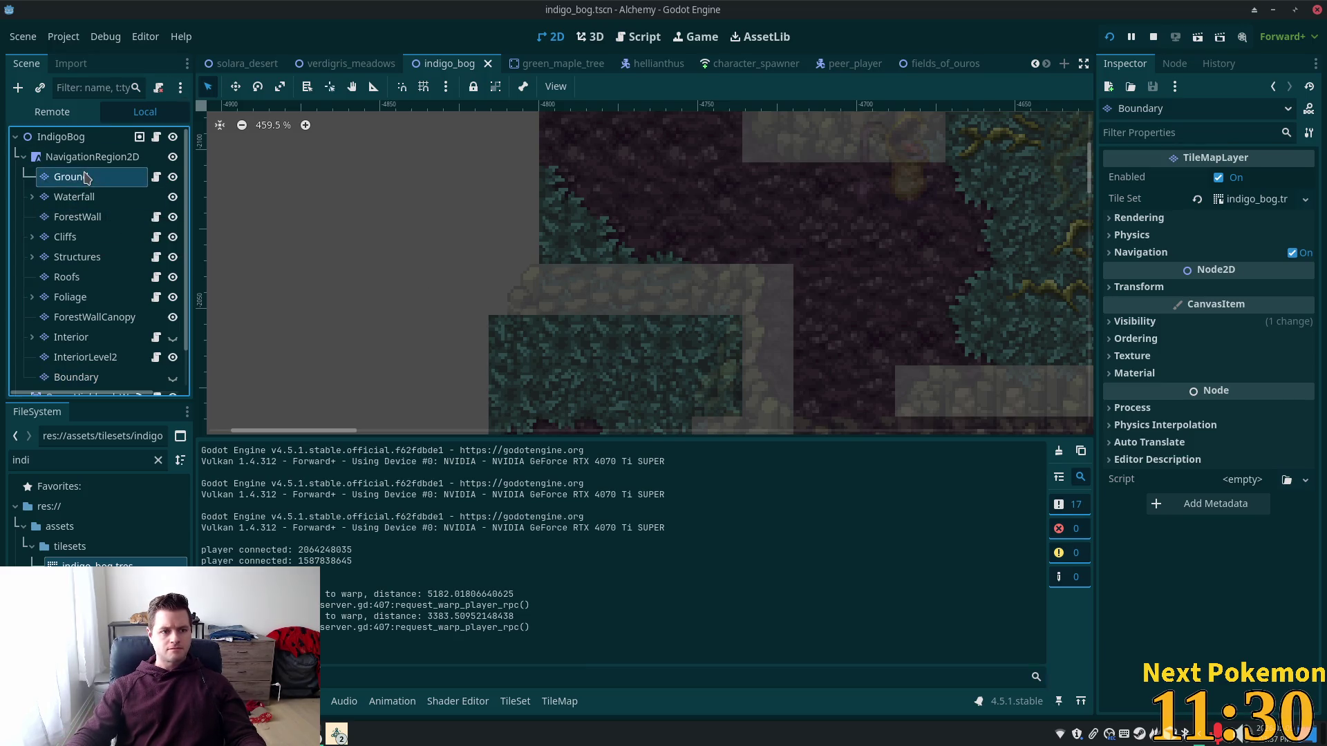
pyautogui.scroll(-4, 850, 304)
pyautogui.scroll(-3, 829, 322)
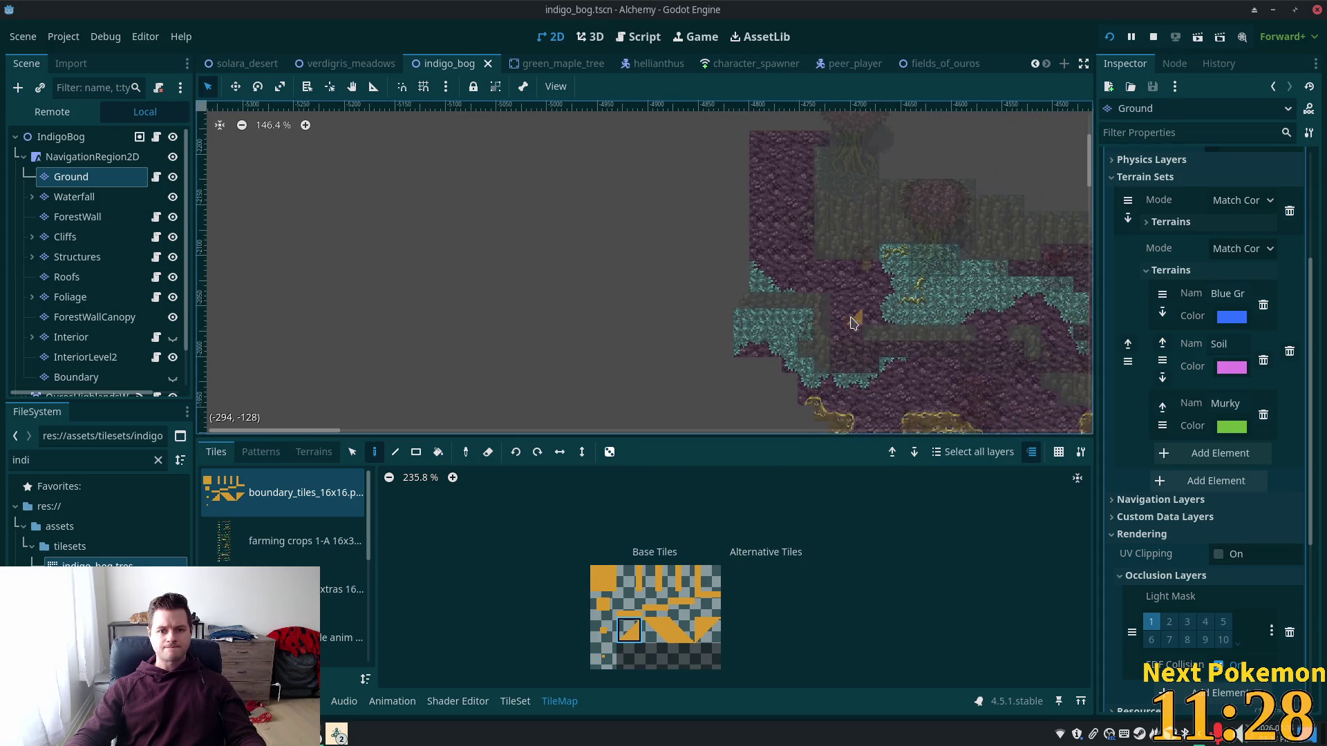
pyautogui.scroll(2, 689, 426)
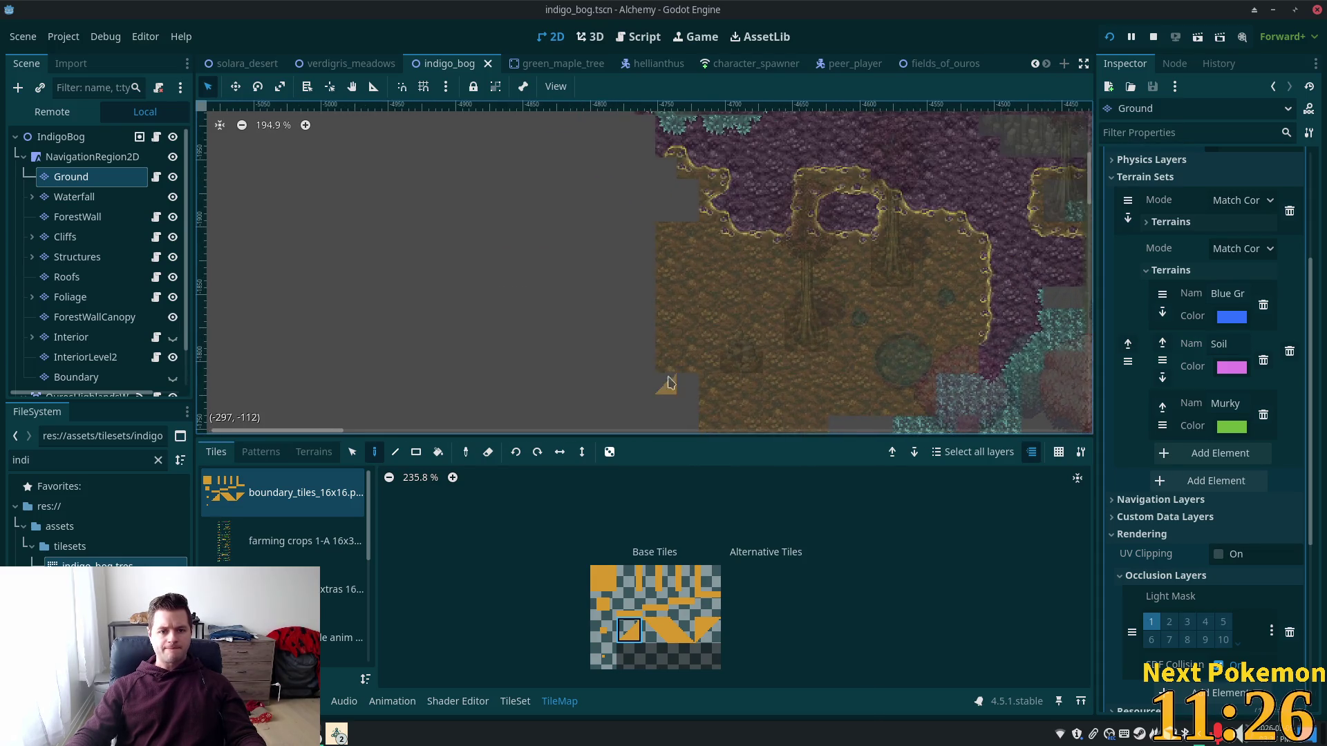
pyautogui.click(313, 452)
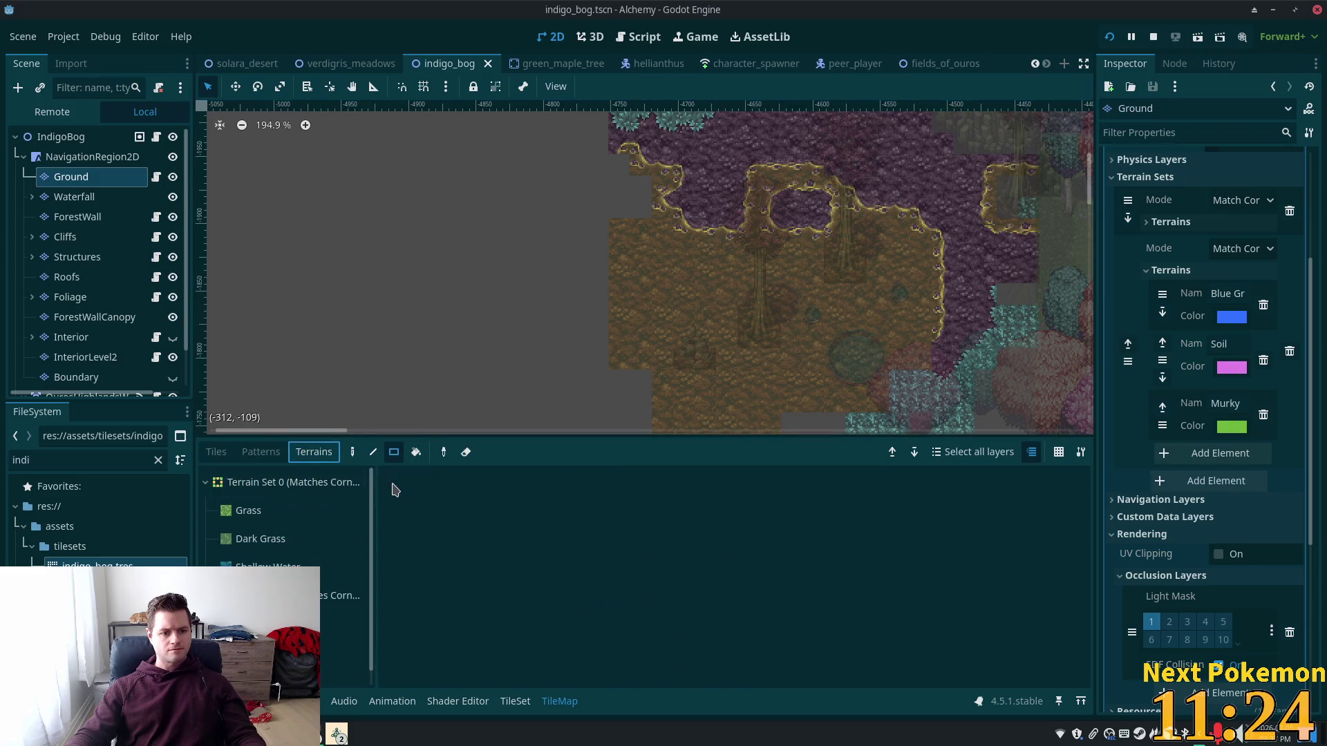